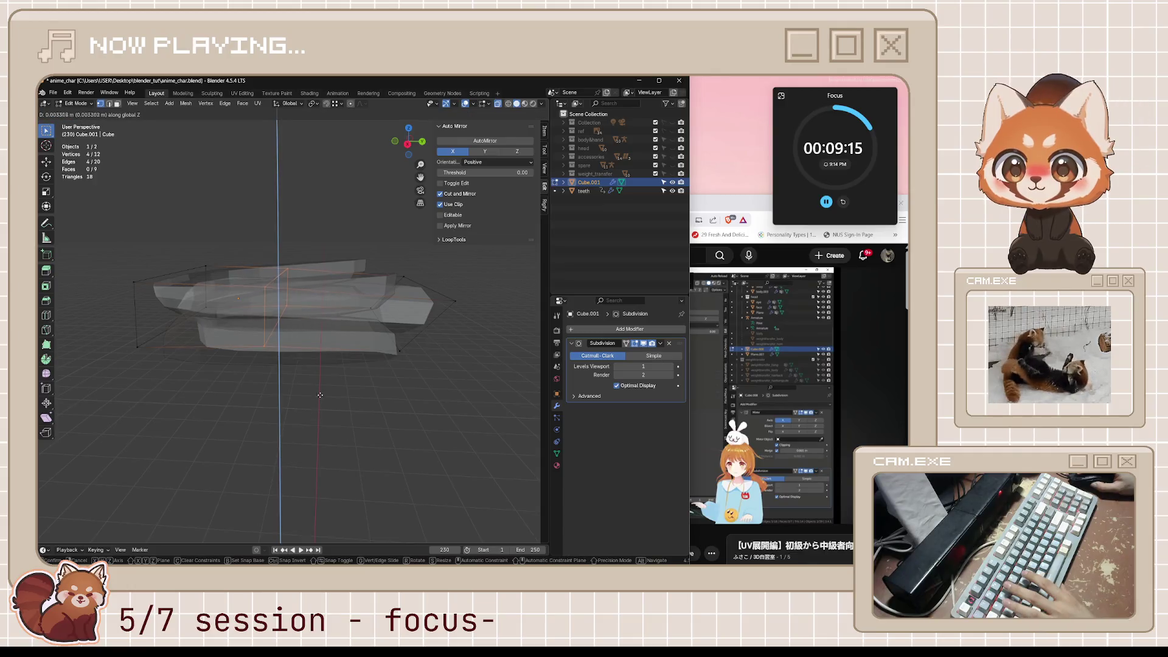
# Step: Move the Cube.001 piece vertically and edge-slide its bottom face loop inward
pyautogui.click(321, 355)
pyautogui.moveTo(320, 355)
pyautogui.mouseDown(button='middle')
pyautogui.moveTo(393, 391)
pyautogui.moveTo(462, 479)
pyautogui.mouseUp(button='middle')
pyautogui.click(393, 391)
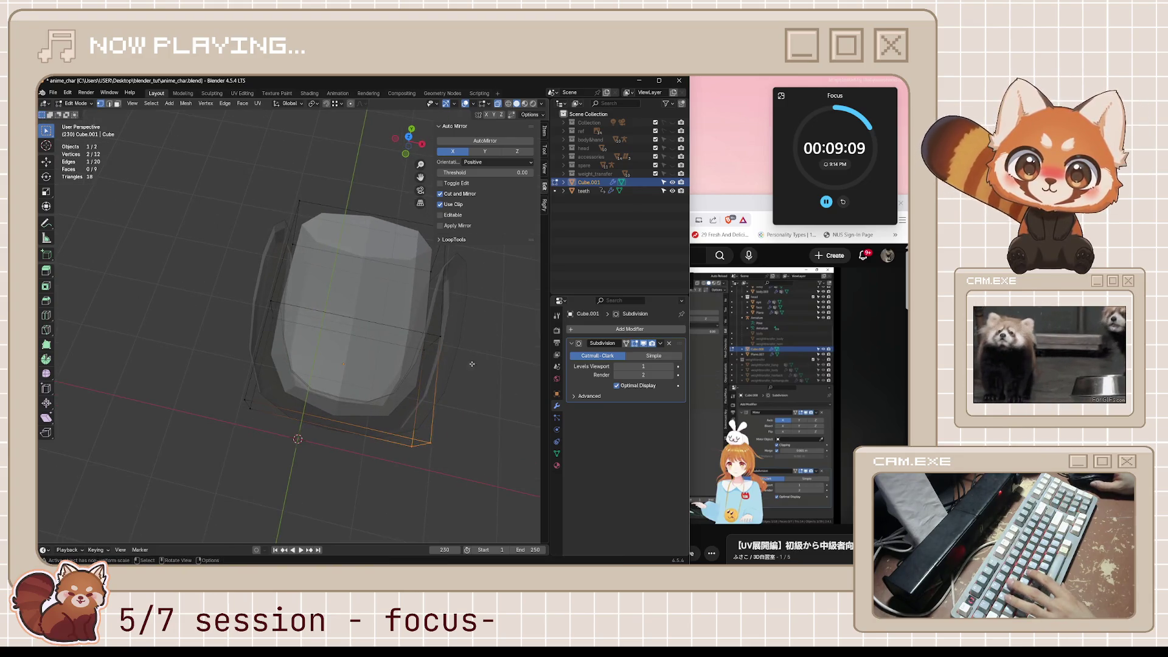
pyautogui.keyDown('alt'); pyautogui.click(332, 426); pyautogui.keyUp('alt')
pyautogui.press('g')
pyautogui.press('g')
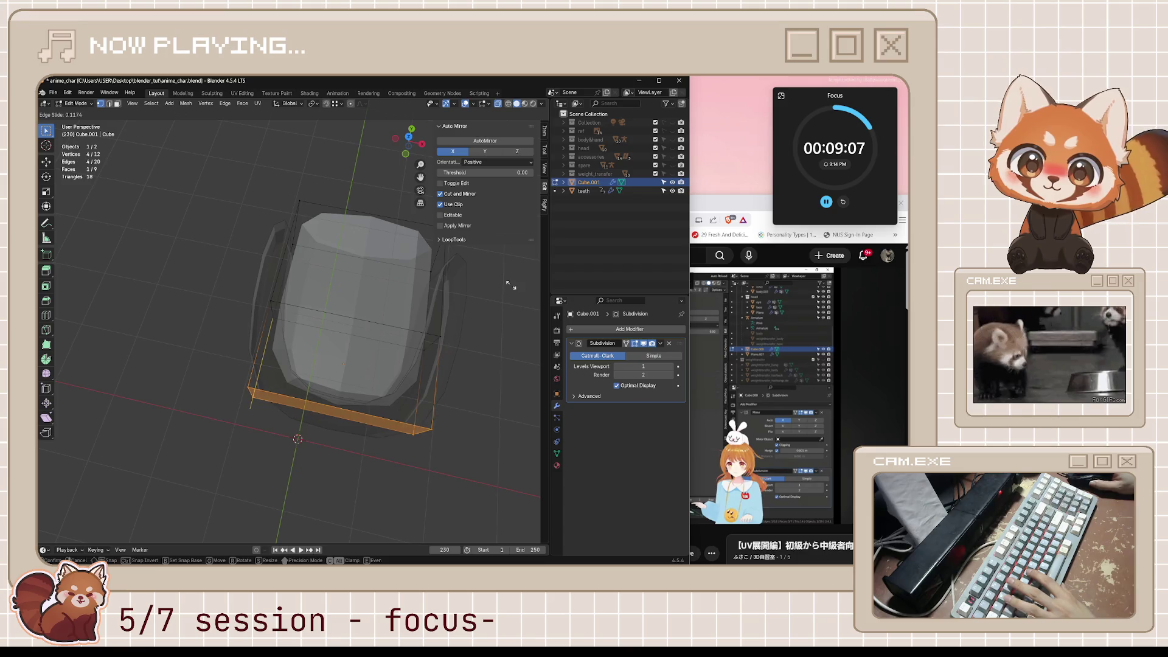
pyautogui.click(438, 382)
# Step: From the top view, reposition the mesh's bottom-right corner vertex
pyautogui.press('KP_7')
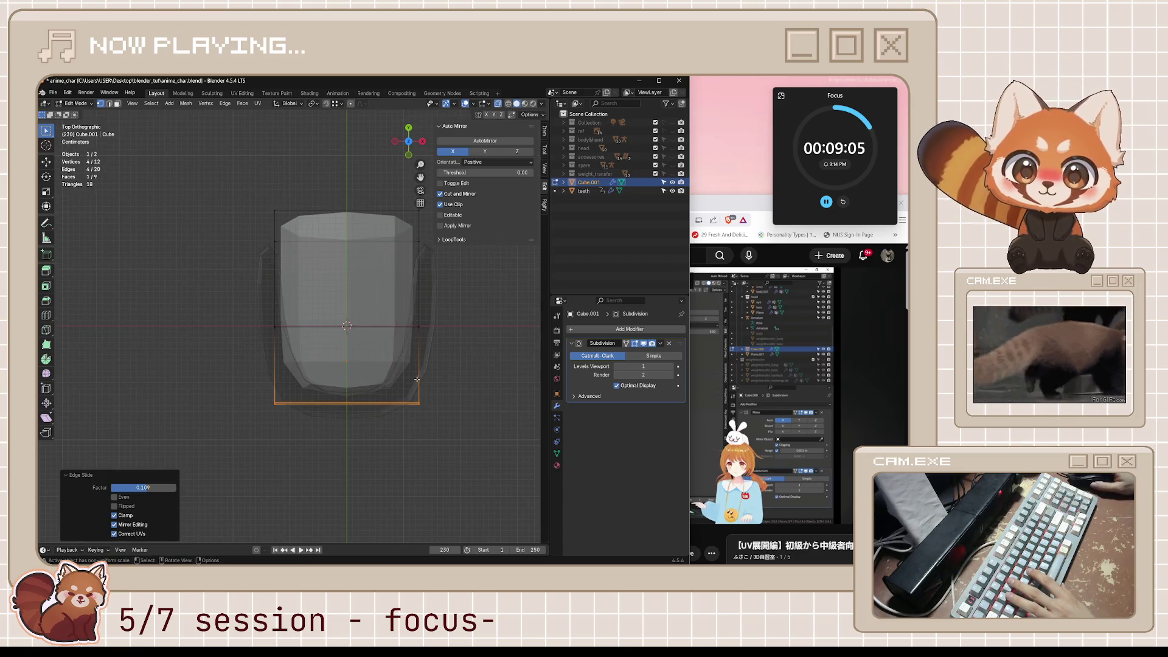
pyautogui.click(418, 379)
pyautogui.press('g')
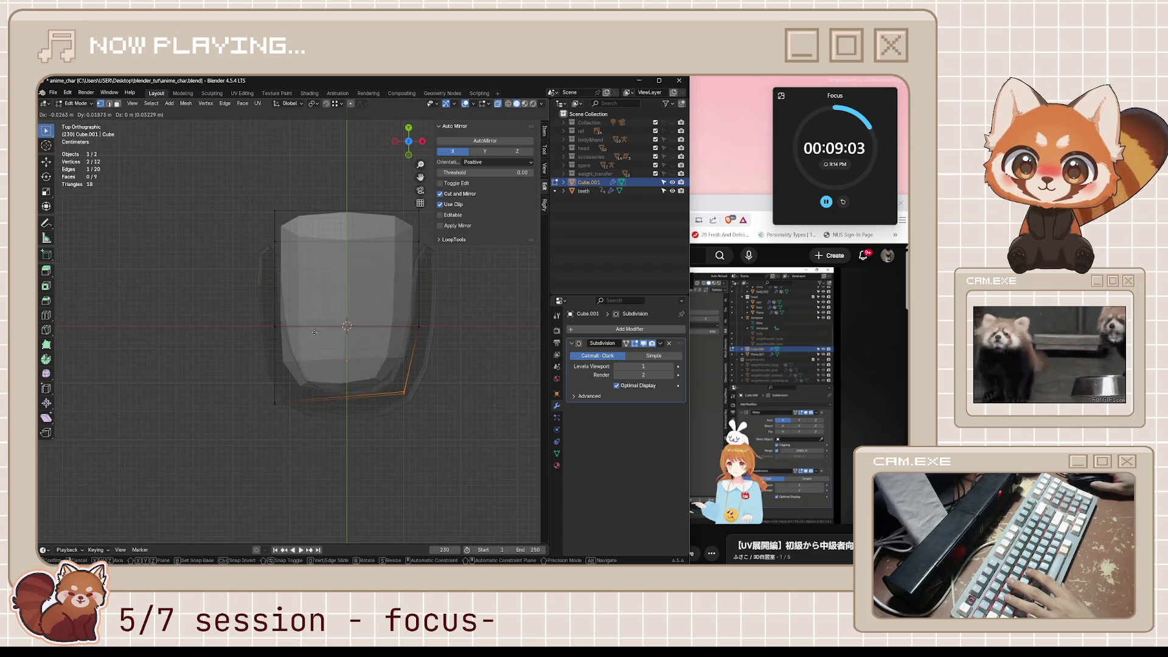
pyautogui.click(315, 382)
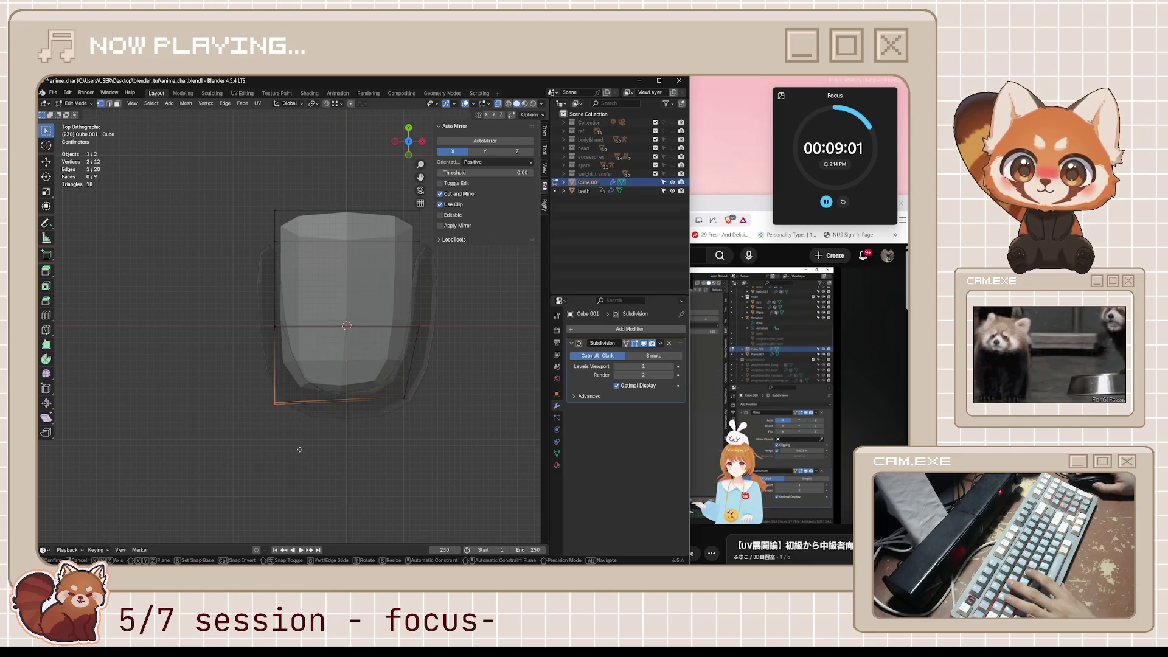
pyautogui.hotkey('ctrl', 'z')
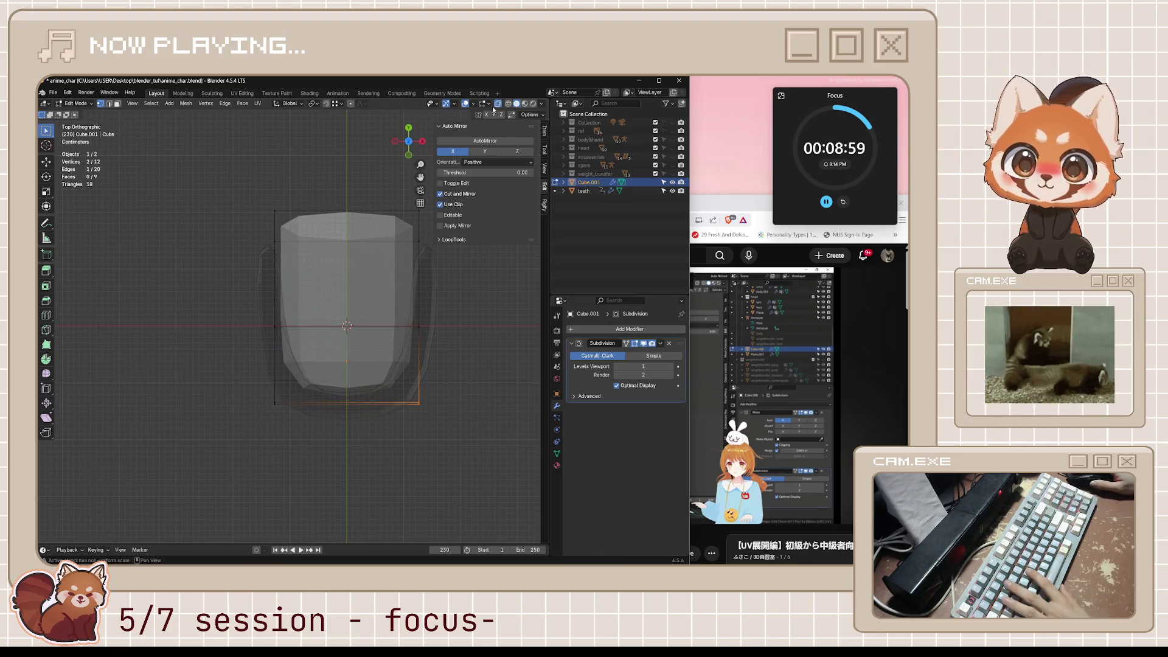
pyautogui.press('g')
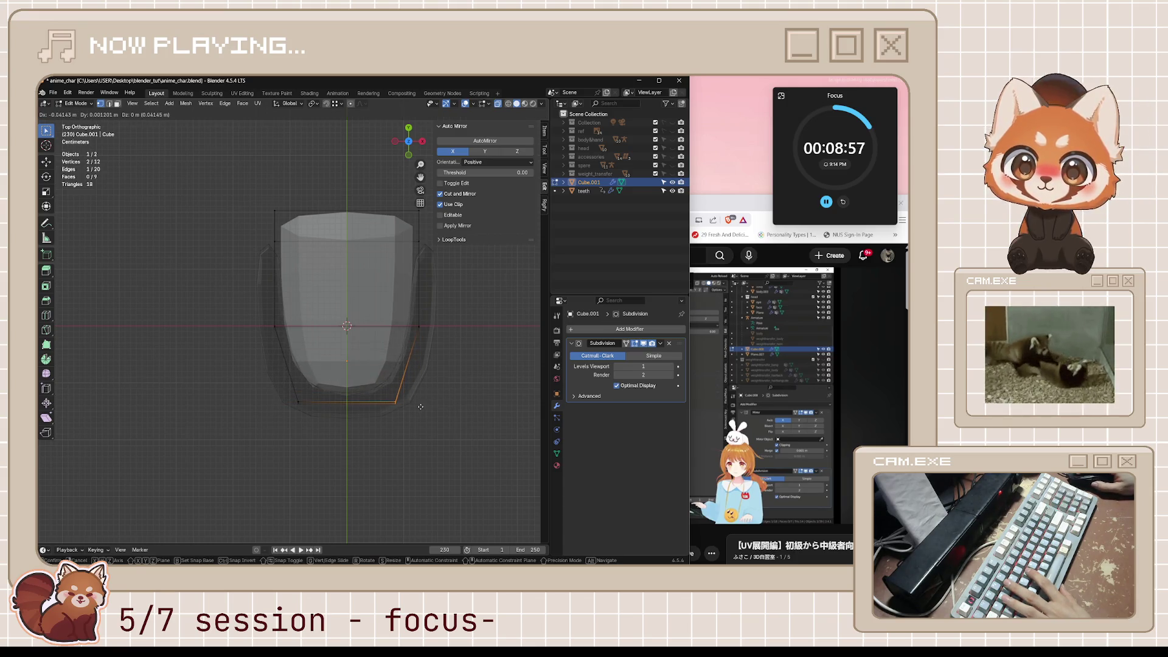
pyautogui.click(419, 408)
# Step: Edge-slide the mesh's bottom edge to a new position
pyautogui.moveTo(420, 408); pyautogui.dragTo(271, 364, button='middle')
pyautogui.moveTo(202, 329); pyautogui.dragTo(351, 402)
pyautogui.press('g')
pyautogui.press('g')
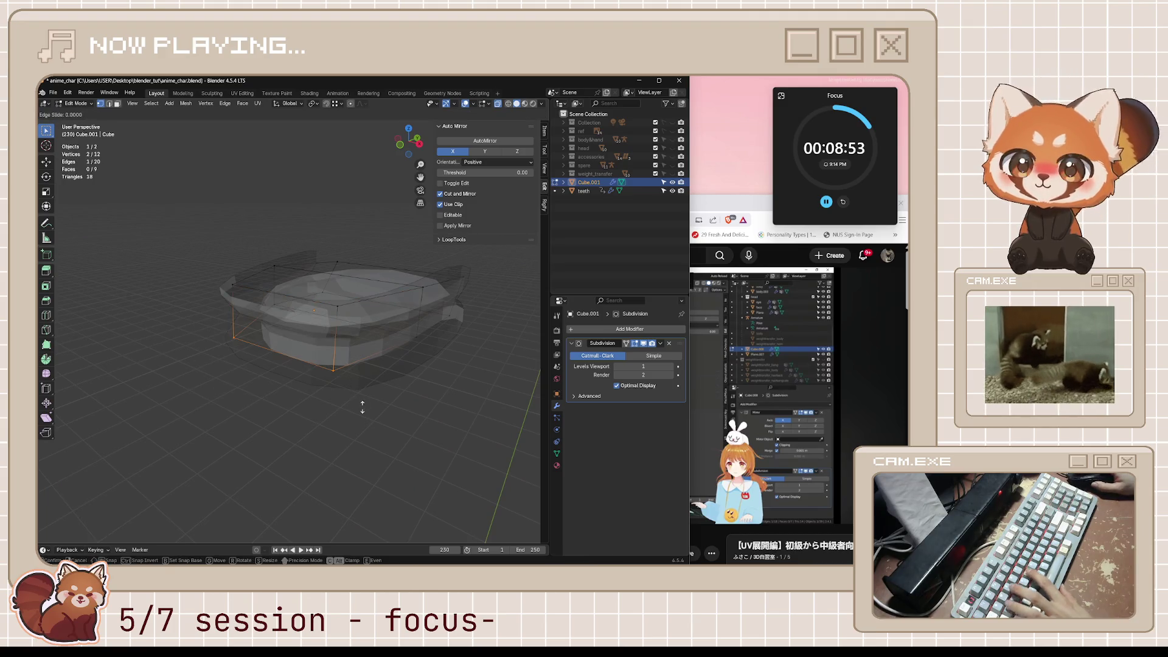
pyautogui.rightClick(367, 274)
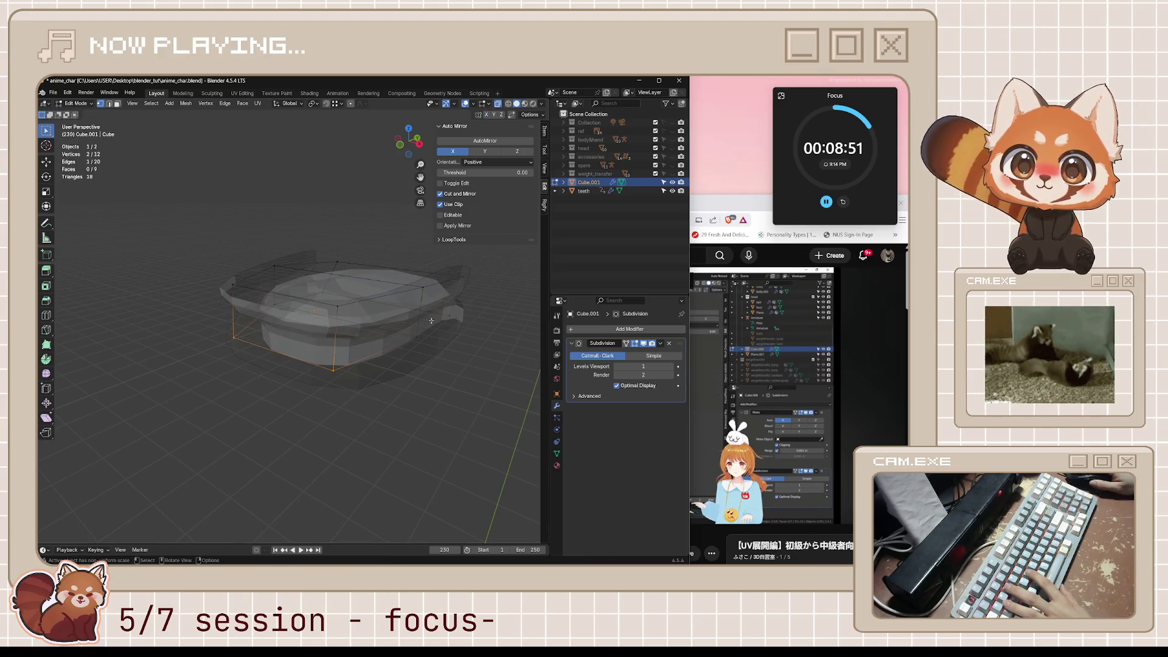
pyautogui.press('g')
pyautogui.press('g')
pyautogui.click(382, 412)
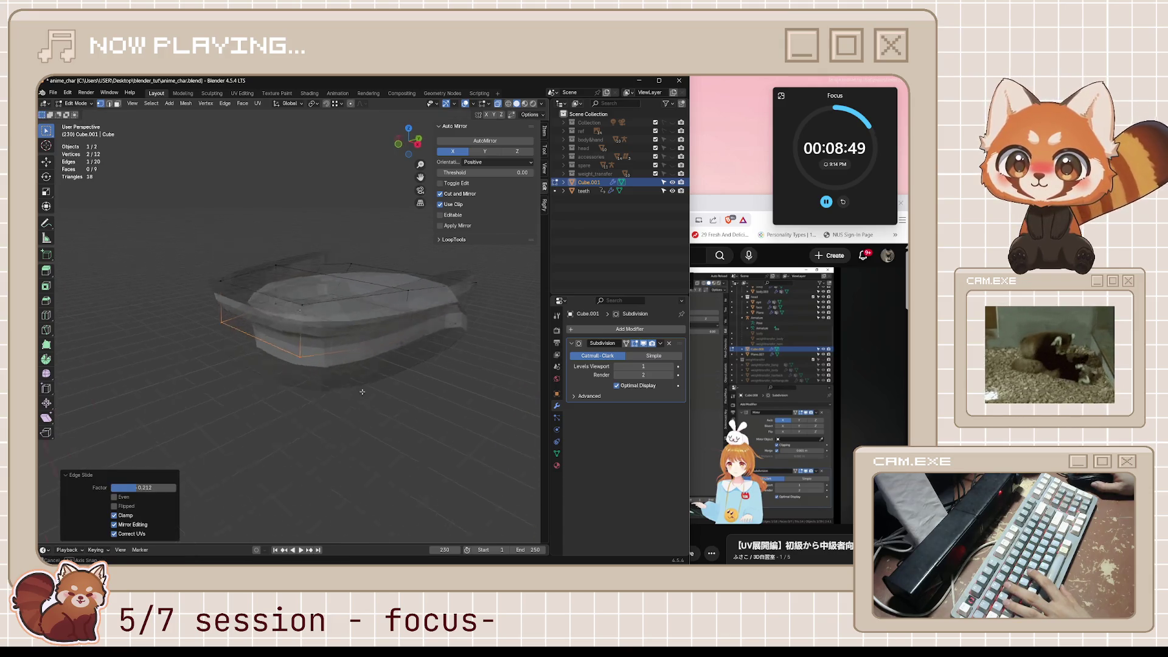
# Step: Flatten the side face to 0.643 on Z, then start the tutorial video playing
pyautogui.moveTo(383, 412); pyautogui.dragTo(231, 341, button='middle')
pyautogui.moveTo(165, 264); pyautogui.dragTo(246, 353)
pyautogui.moveTo(246, 354)
pyautogui.mouseDown(button='middle')
pyautogui.moveTo(365, 417)
pyautogui.moveTo(326, 427)
pyautogui.moveTo(353, 426)
pyautogui.mouseUp(button='middle')
pyautogui.press('s')
pyautogui.press('z')
pyautogui.click(341, 403)
pyautogui.click(743, 418)
pyautogui.click(744, 418)
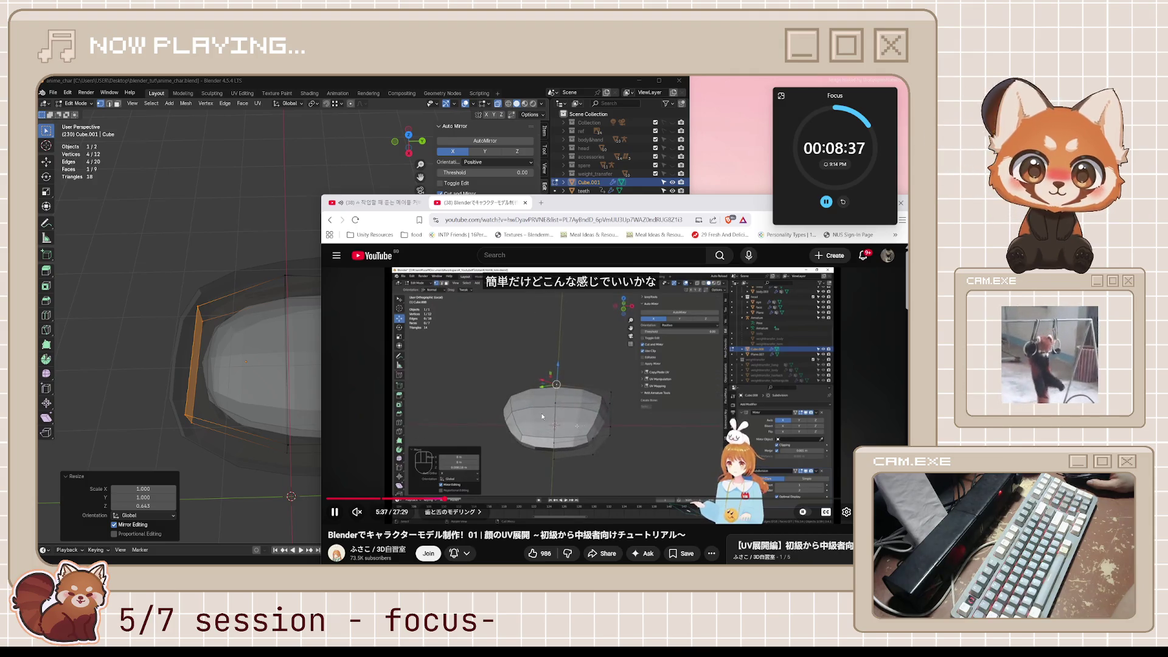
# Step: Pause the tutorial and turn on X-ray to reach the mesh's hidden vertices
pyautogui.click(610, 390)
pyautogui.moveTo(292, 365)
pyautogui.mouseDown(button='middle')
pyautogui.moveTo(268, 359)
pyautogui.moveTo(288, 347)
pyautogui.mouseUp(button='middle')
pyautogui.press('KP_3')
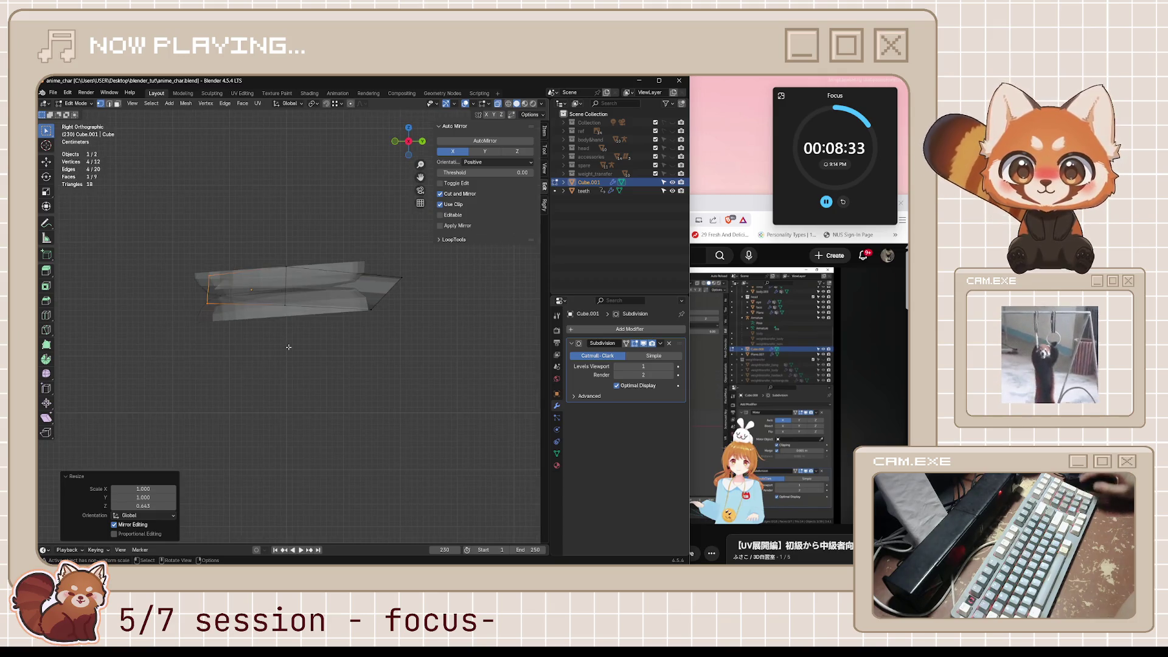
pyautogui.moveTo(303, 296)
pyautogui.mouseDown(button='middle')
pyautogui.moveTo(459, 463)
pyautogui.moveTo(425, 390)
pyautogui.mouseUp(button='middle')
pyautogui.hotkey('alt', 'z')
# Step: Move one edge's two vertices along Z and save anime_char.blend
pyautogui.moveTo(261, 298); pyautogui.dragTo(329, 347)
pyautogui.press('KP_3')
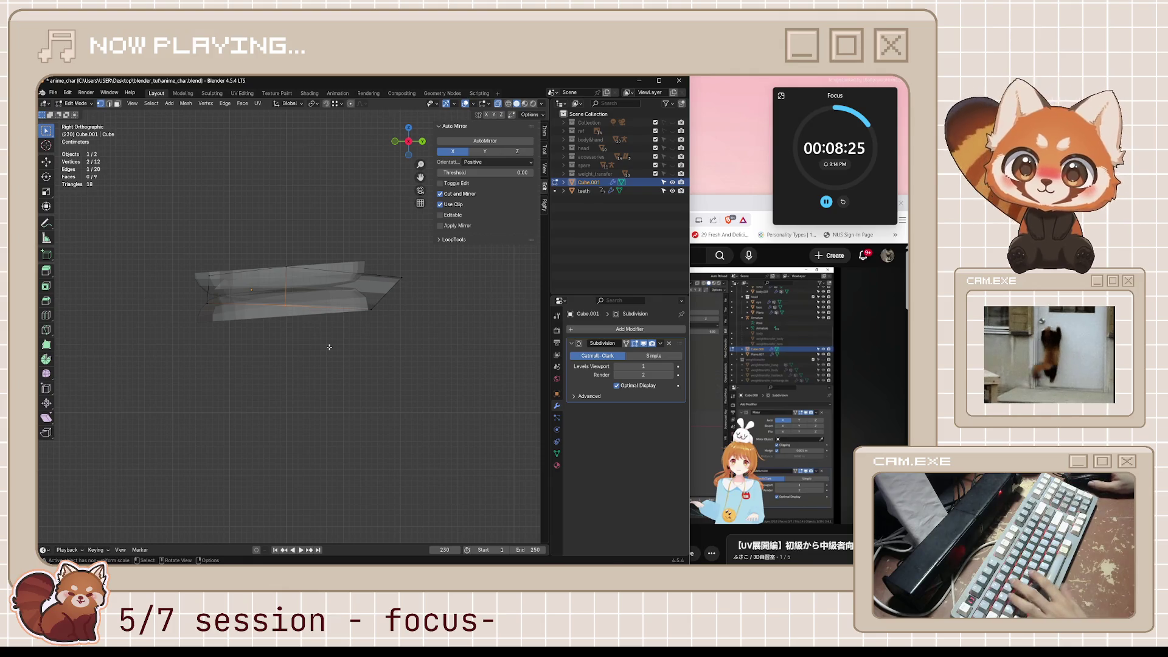
pyautogui.press('g')
pyautogui.press('z')
pyautogui.click(338, 393)
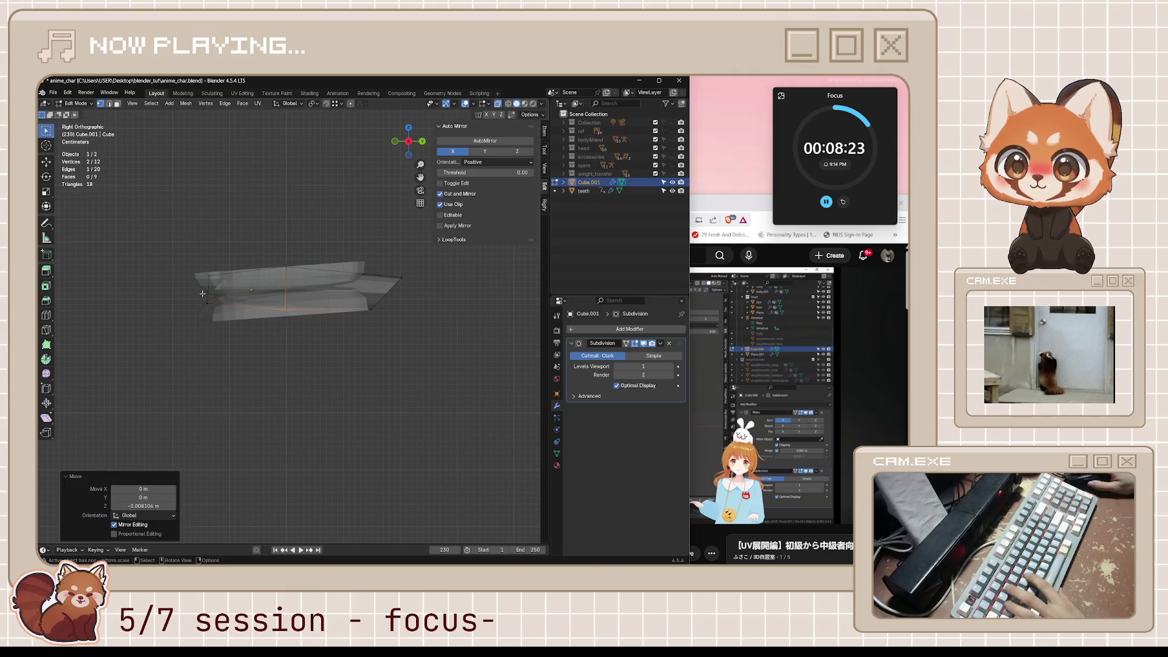
pyautogui.moveTo(203, 295)
pyautogui.mouseDown(button='middle')
pyautogui.moveTo(391, 366)
pyautogui.moveTo(496, 378)
pyautogui.mouseUp(button='middle')
pyautogui.hotkey('ctrl', 's')
# Step: Move the mesh's upper edge vertices along Z, then resume the tutorial
pyautogui.moveTo(397, 343); pyautogui.dragTo(370, 322, button='middle')
pyautogui.moveTo(273, 256); pyautogui.dragTo(356, 306)
pyautogui.press('g')
pyautogui.press('z')
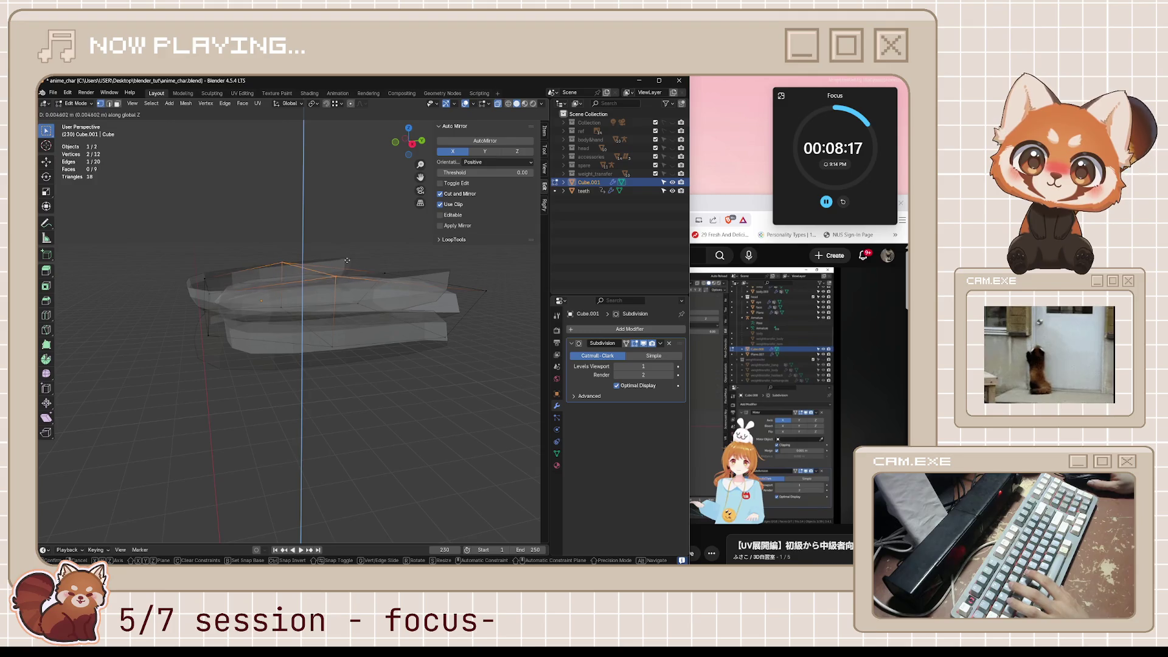
pyautogui.click(347, 262)
pyautogui.click(760, 383)
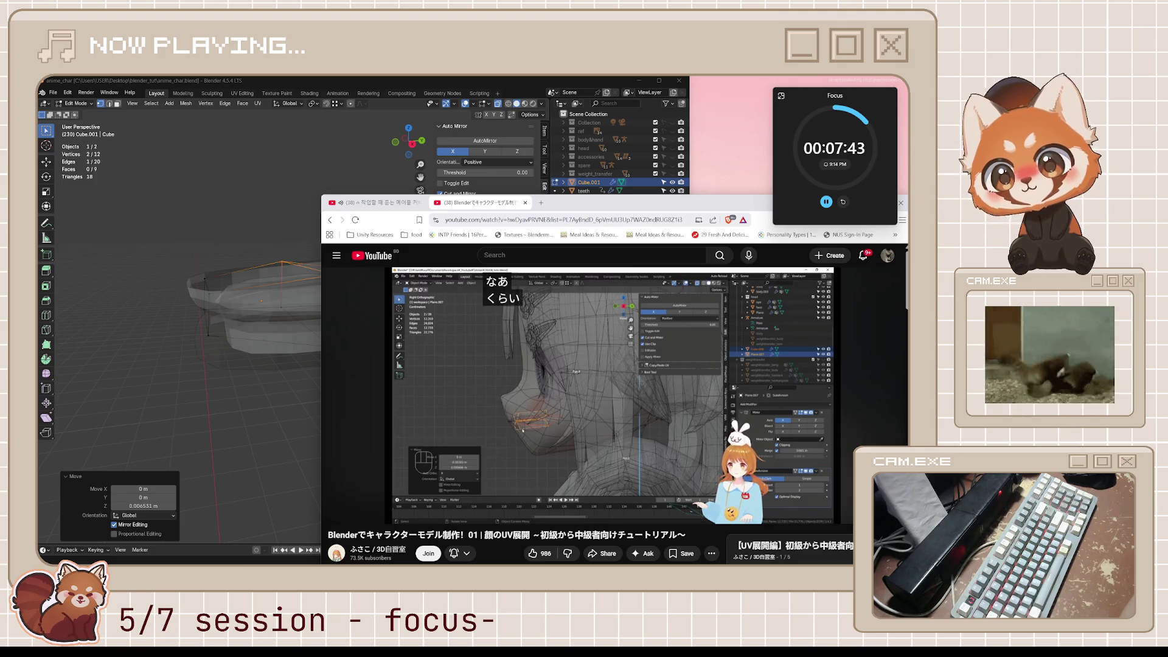
# Step: Pause the tutorial at about 6:12 and switch Blender back to Object Mode
pyautogui.click(680, 465)
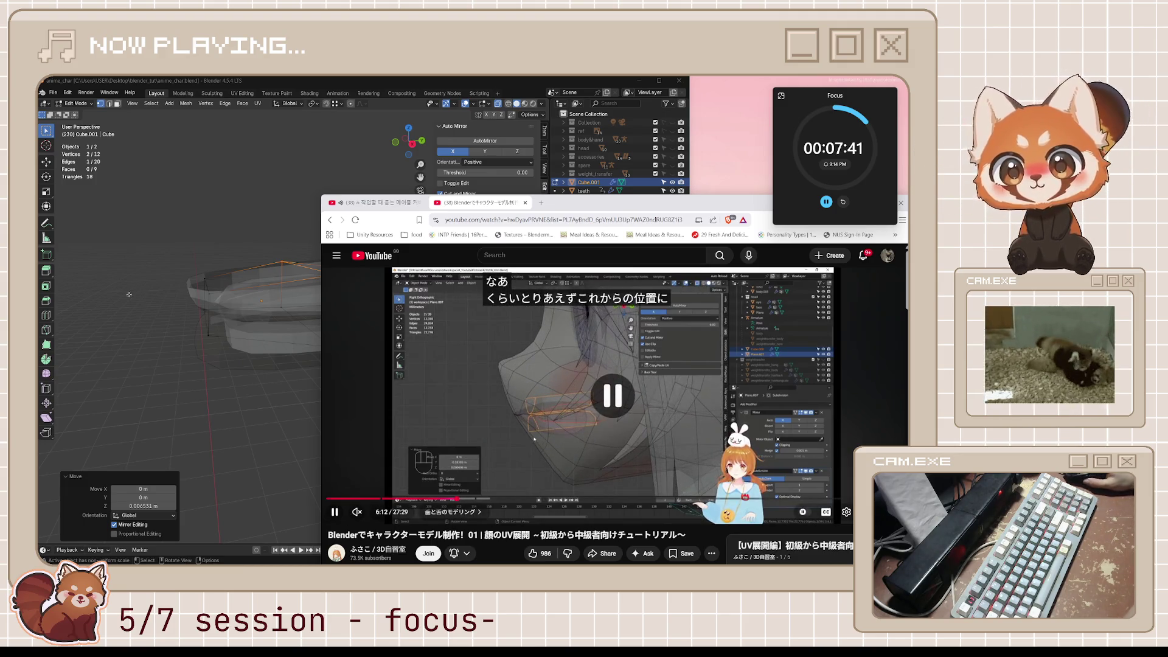
pyautogui.click(279, 222)
pyautogui.scroll(-3, 280, 222)
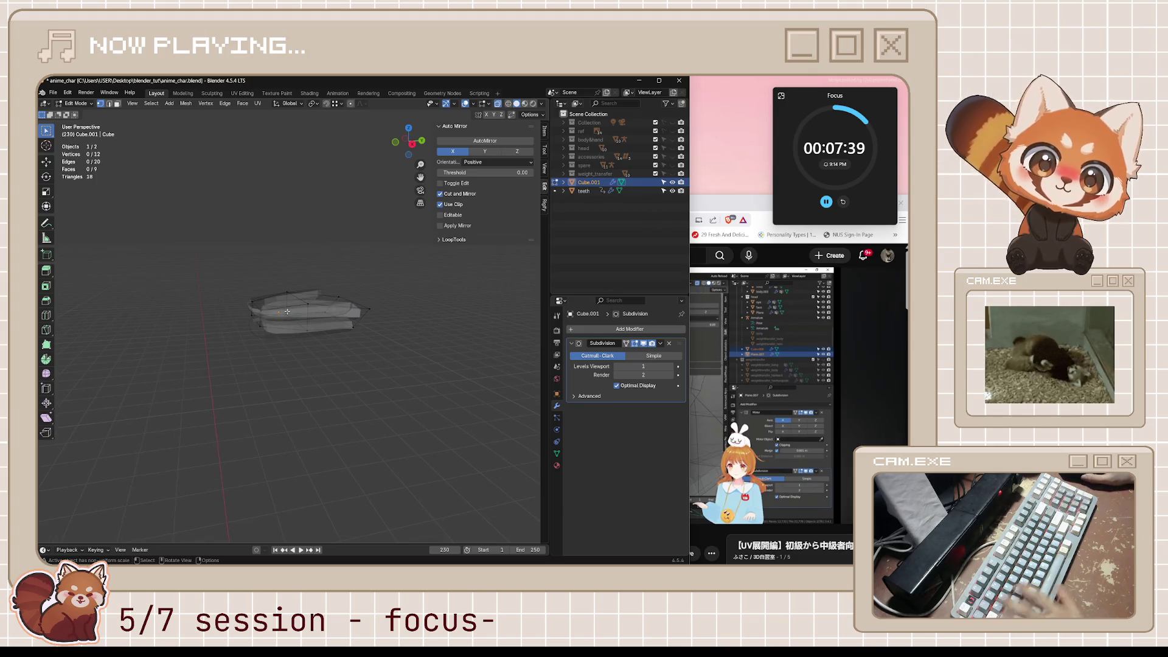
pyautogui.press('Tab')
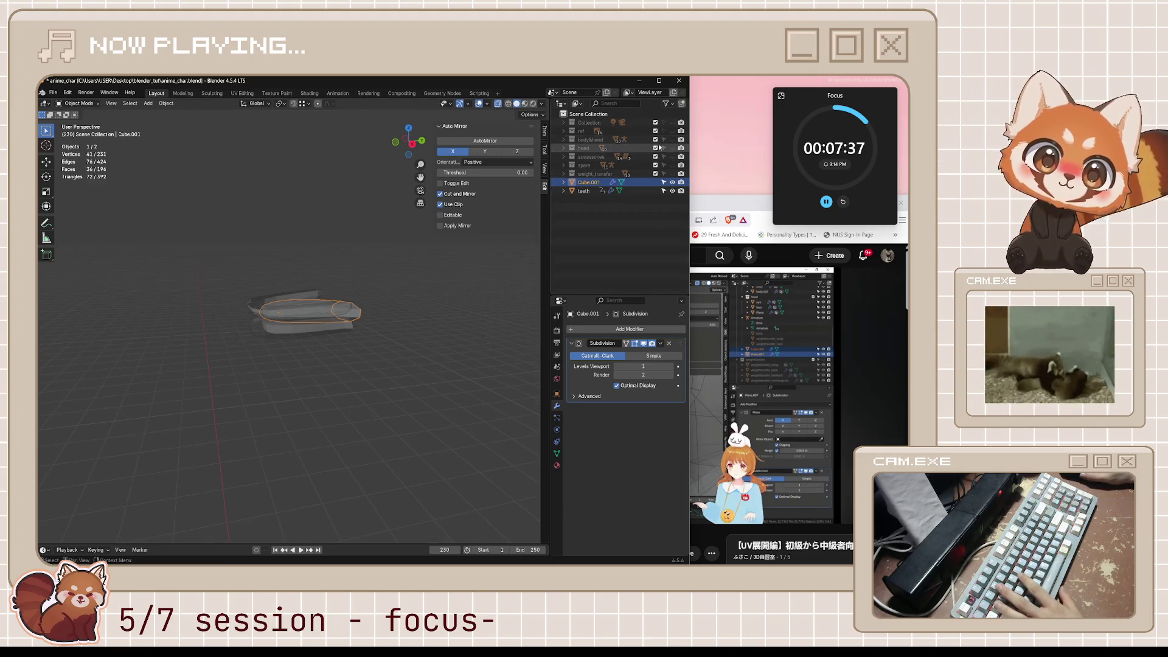
# Step: Unhide the body and hand, head, and accessories collections in the Outliner
pyautogui.click(672, 139)
pyautogui.click(673, 148)
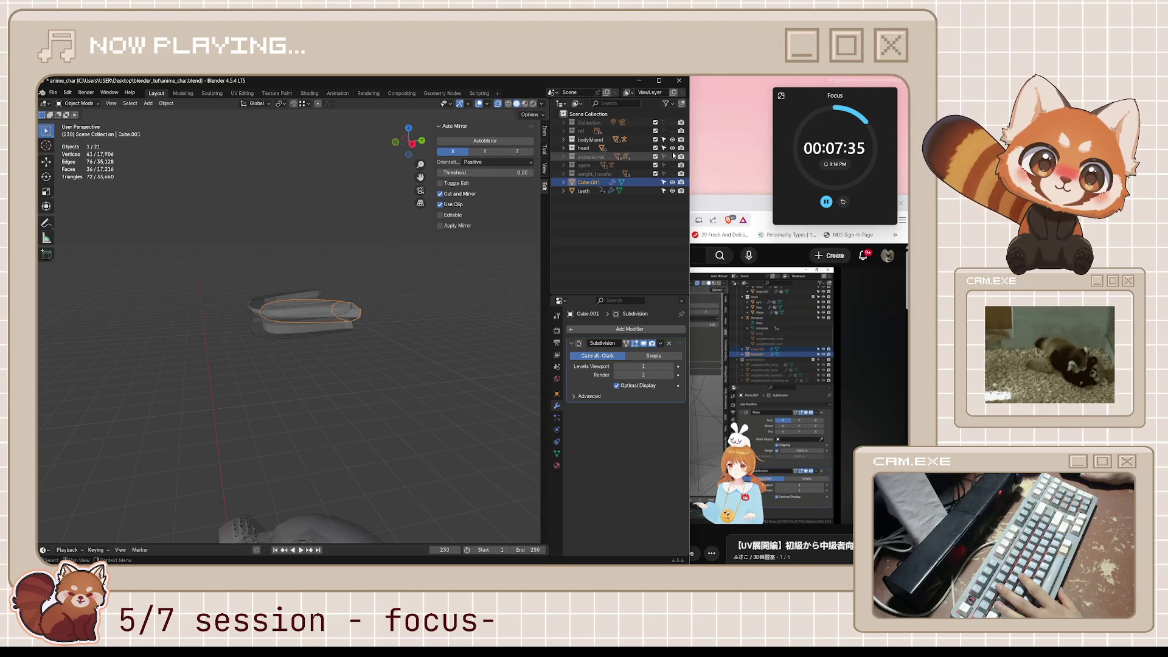
pyautogui.click(672, 157)
pyautogui.moveTo(328, 374)
pyautogui.mouseDown(button='middle')
pyautogui.moveTo(349, 394)
pyautogui.moveTo(334, 381)
pyautogui.mouseUp(button='middle')
# Step: Join Cube.001 into the teeth object, save anime_char.blend, and switch to front view
pyautogui.moveTo(235, 271); pyautogui.dragTo(401, 361)
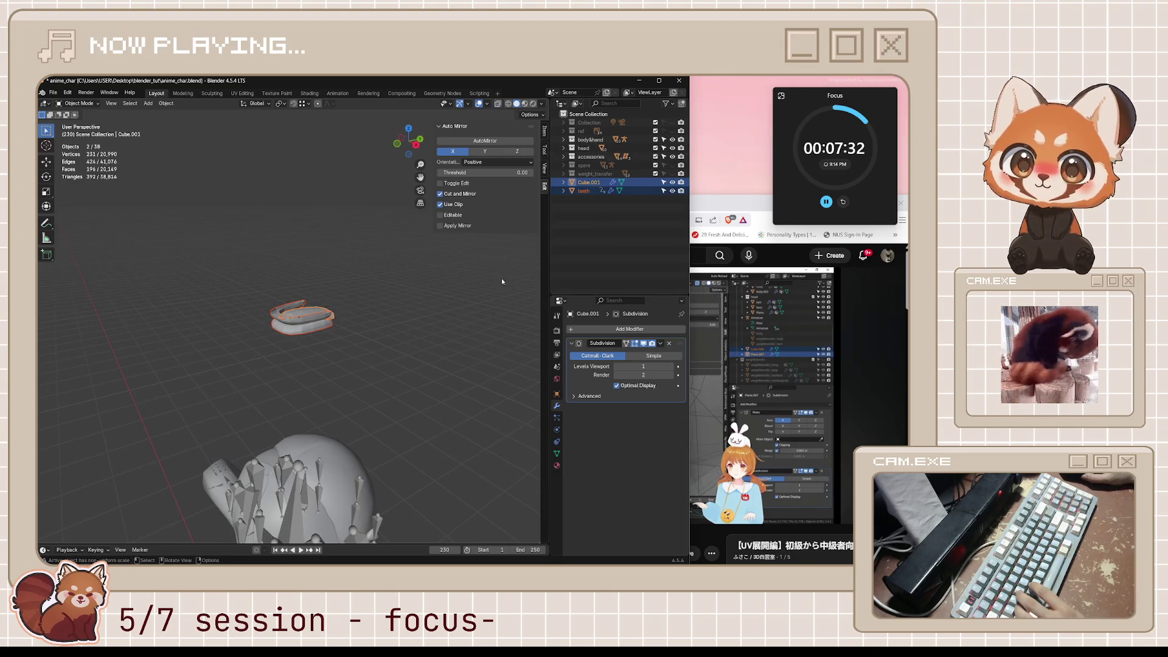
pyautogui.click(590, 191)
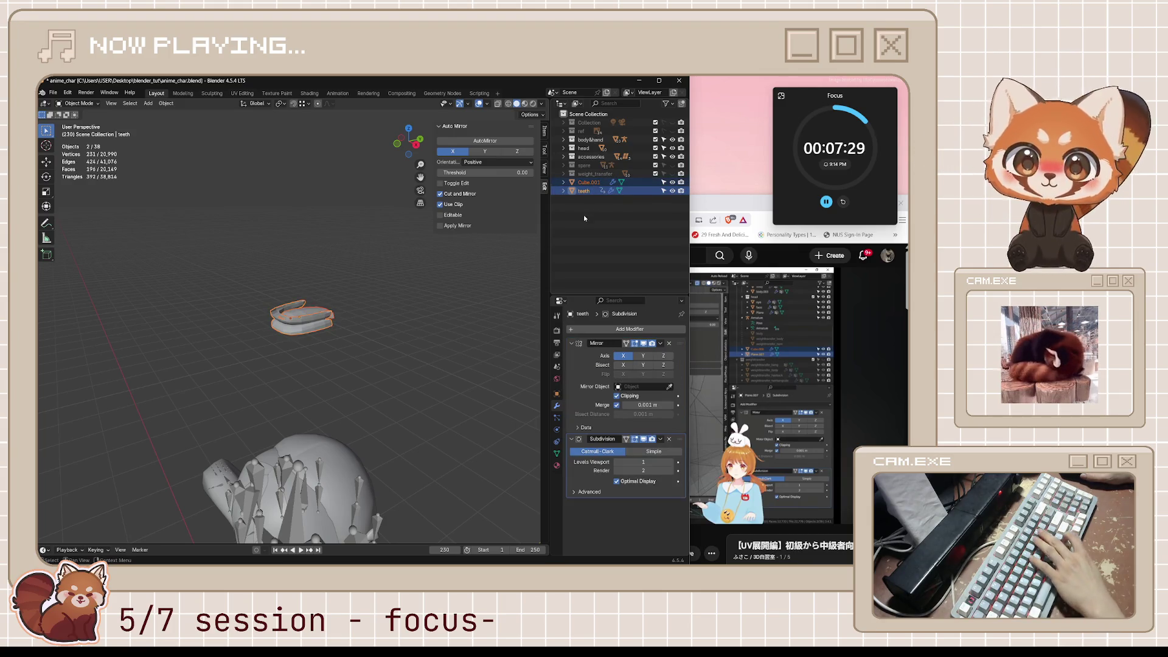
pyautogui.click(581, 182)
pyautogui.keyDown('shift'); pyautogui.click(304, 337); pyautogui.keyUp('shift')
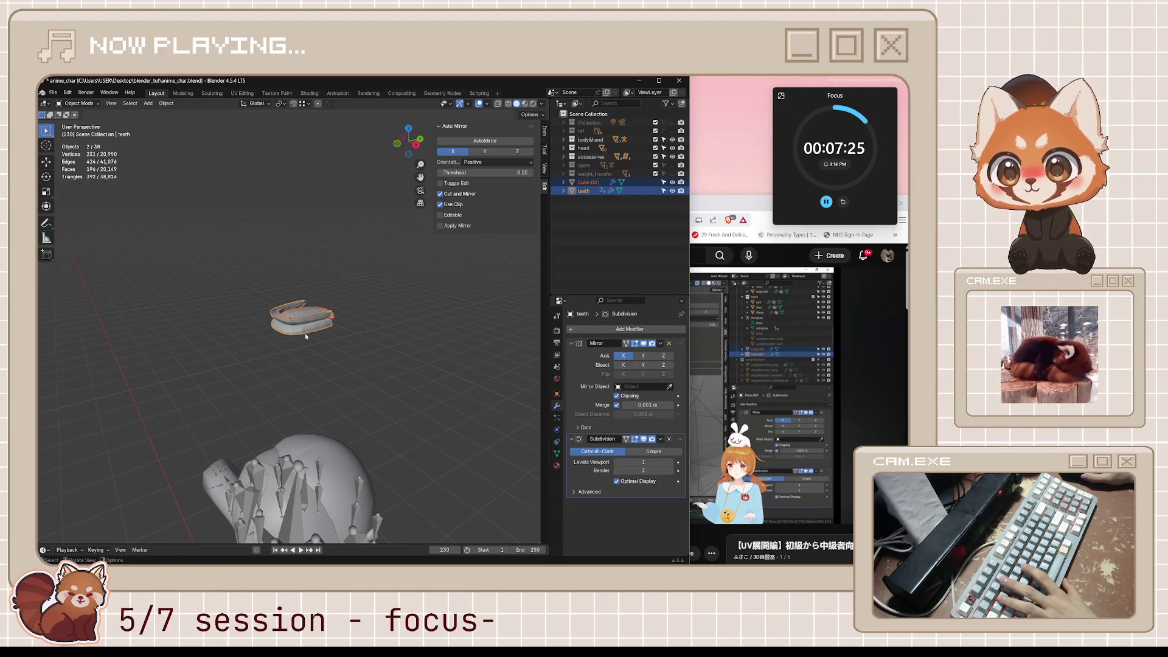
pyautogui.hotkey('ctrl', 'j')
pyautogui.hotkey('ctrl', 's')
pyautogui.moveTo(379, 358); pyautogui.dragTo(416, 374, button='middle')
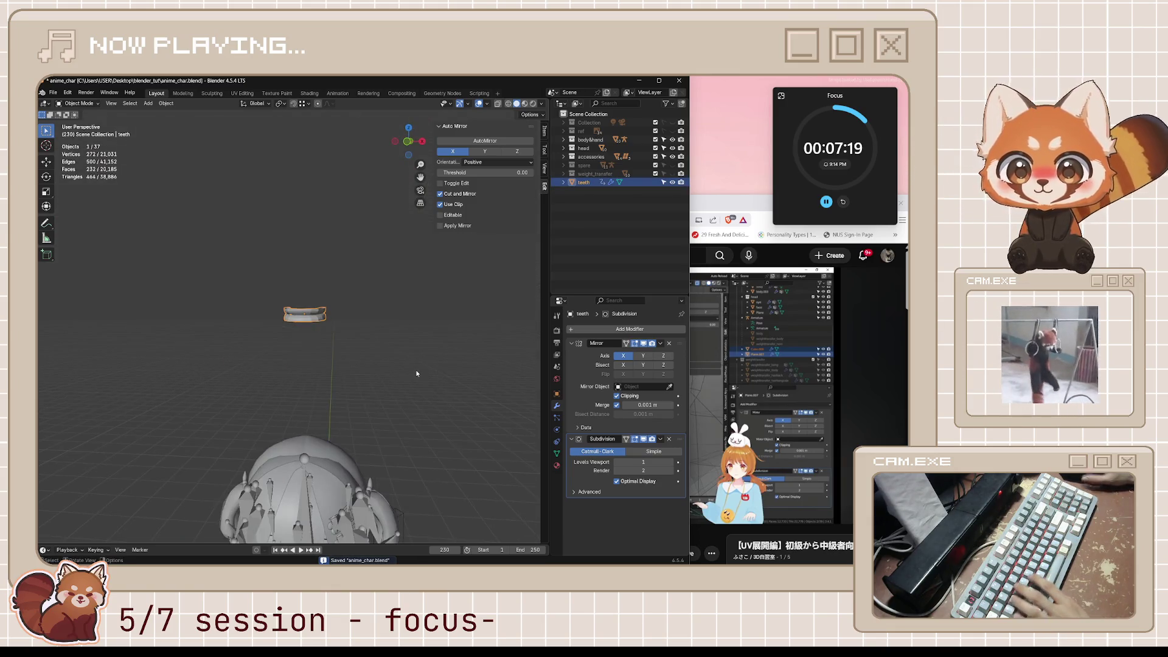
pyautogui.press('KP_1')
# Step: Lower the teeth toward the mouth and shrink them to 0.645, viewed in wireframe
pyautogui.press('g')
pyautogui.press('z')
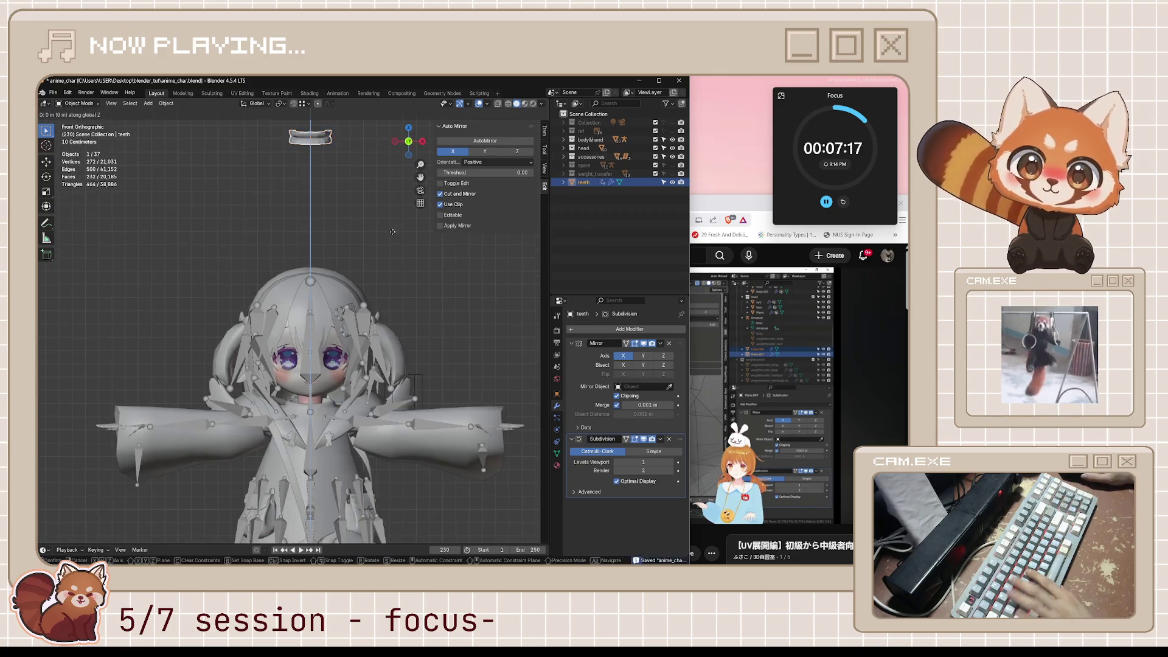
pyautogui.click(379, 478)
pyautogui.press('s')
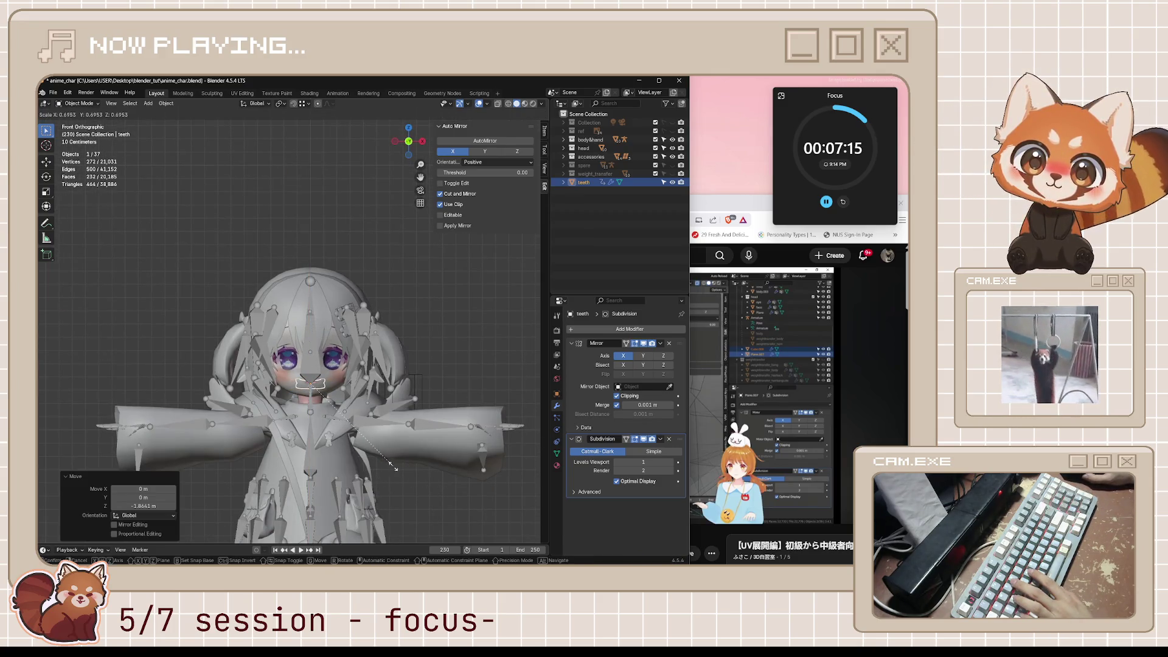
pyautogui.click(392, 462)
pyautogui.click(508, 104)
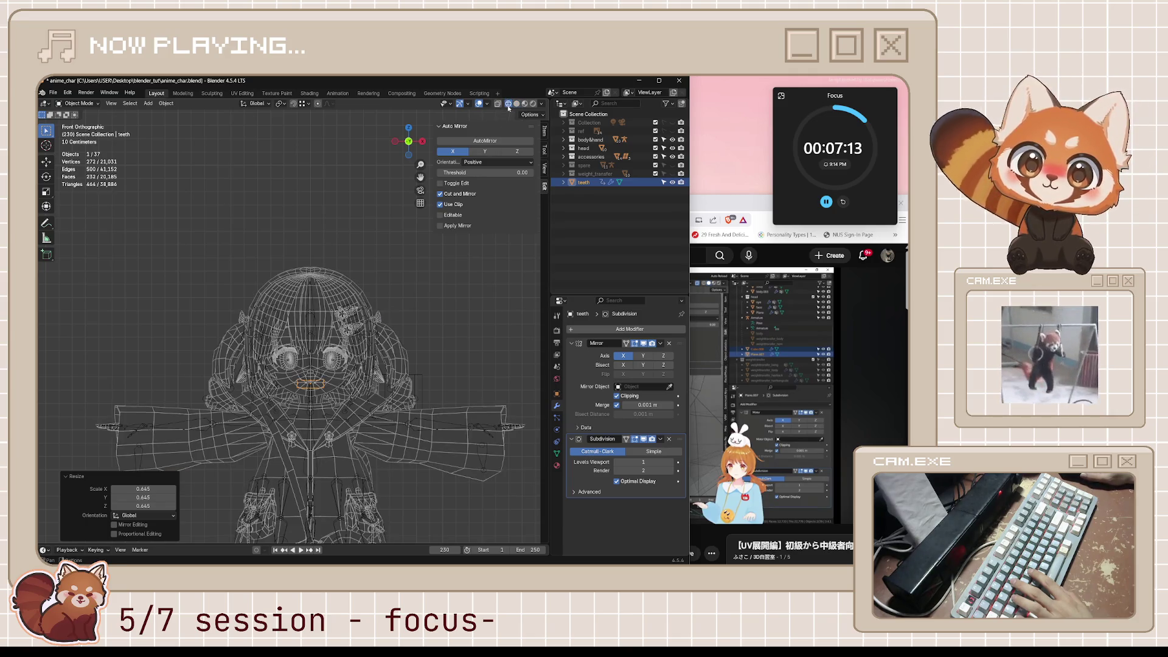
pyautogui.scroll(6, 392, 387)
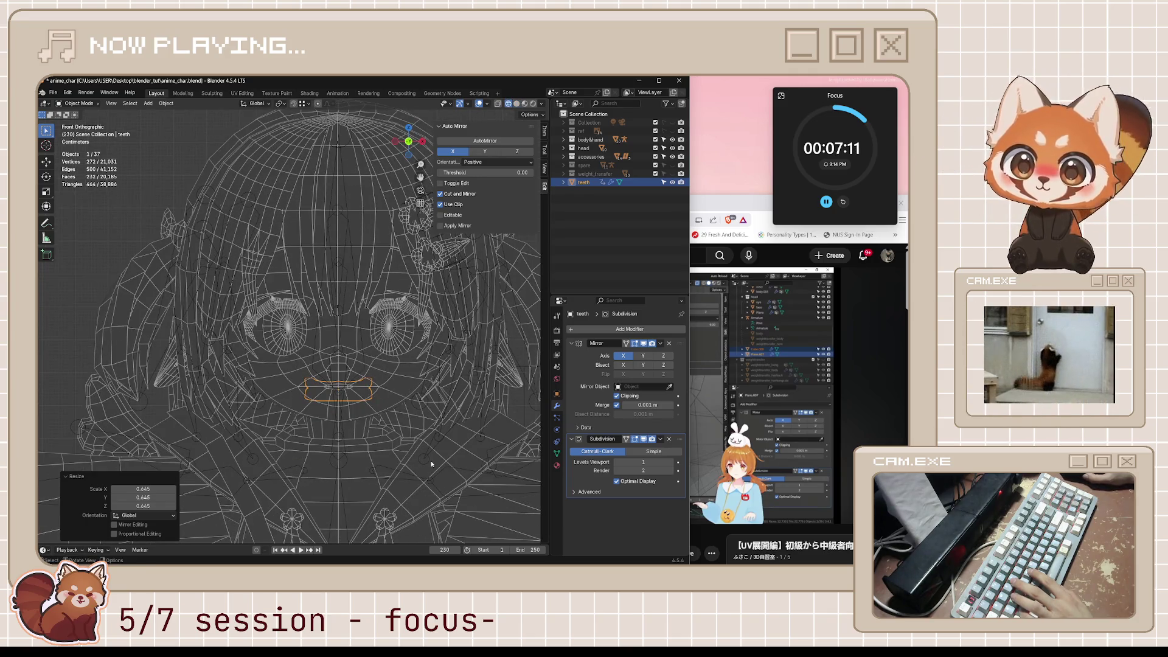
# Step: Resize the teeth to 0.776 scale and check the fit around the head
pyautogui.press('s')
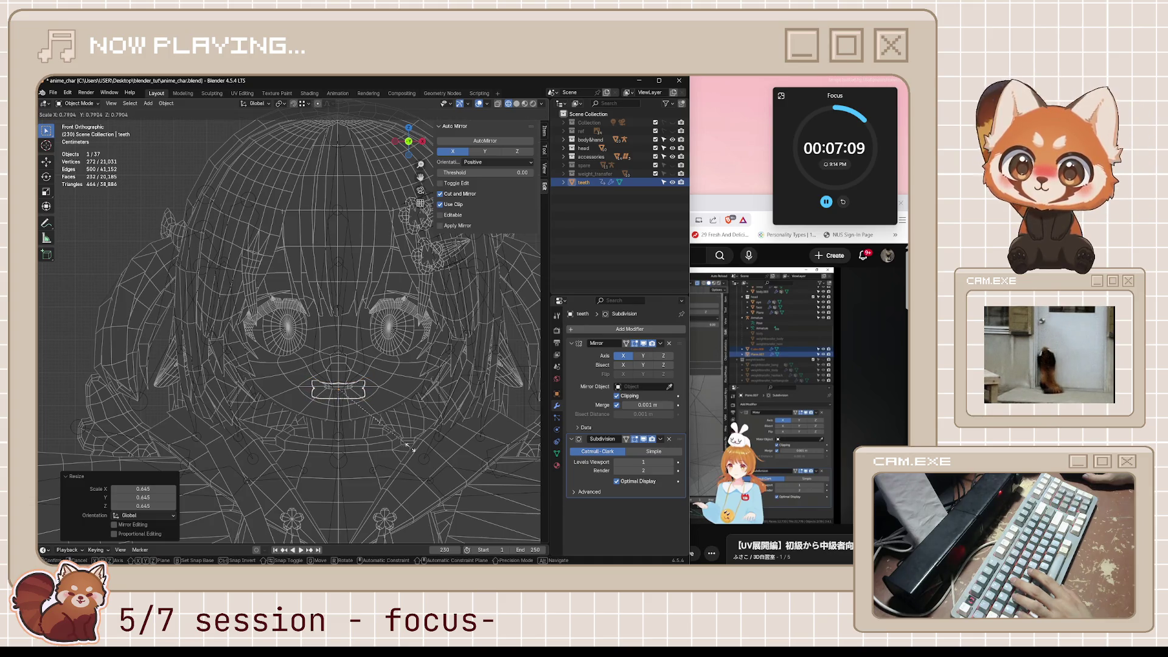
pyautogui.click(383, 433)
pyautogui.press('g')
pyautogui.press('z')
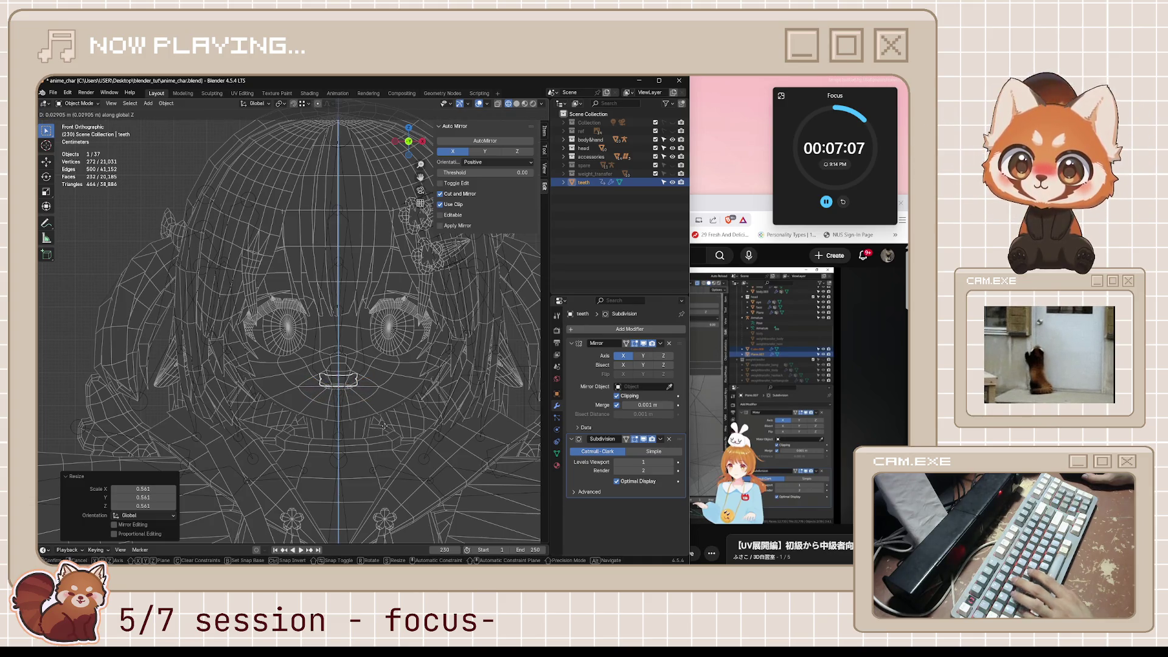
pyautogui.press('Escape')
pyautogui.hotkey('ctrl', 'z')
pyautogui.moveTo(380, 482)
pyautogui.mouseDown(button='middle')
pyautogui.moveTo(428, 455)
pyautogui.moveTo(365, 471)
pyautogui.mouseUp(button='middle')
pyautogui.scroll(6, 352, 474)
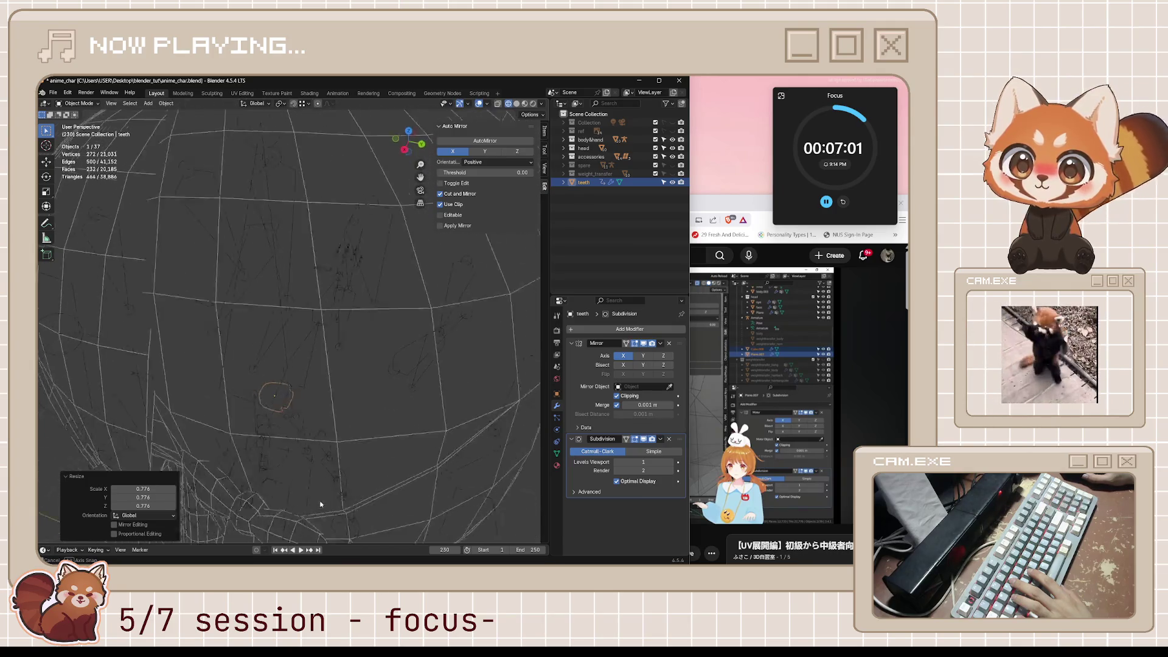
pyautogui.scroll(-6, 341, 476)
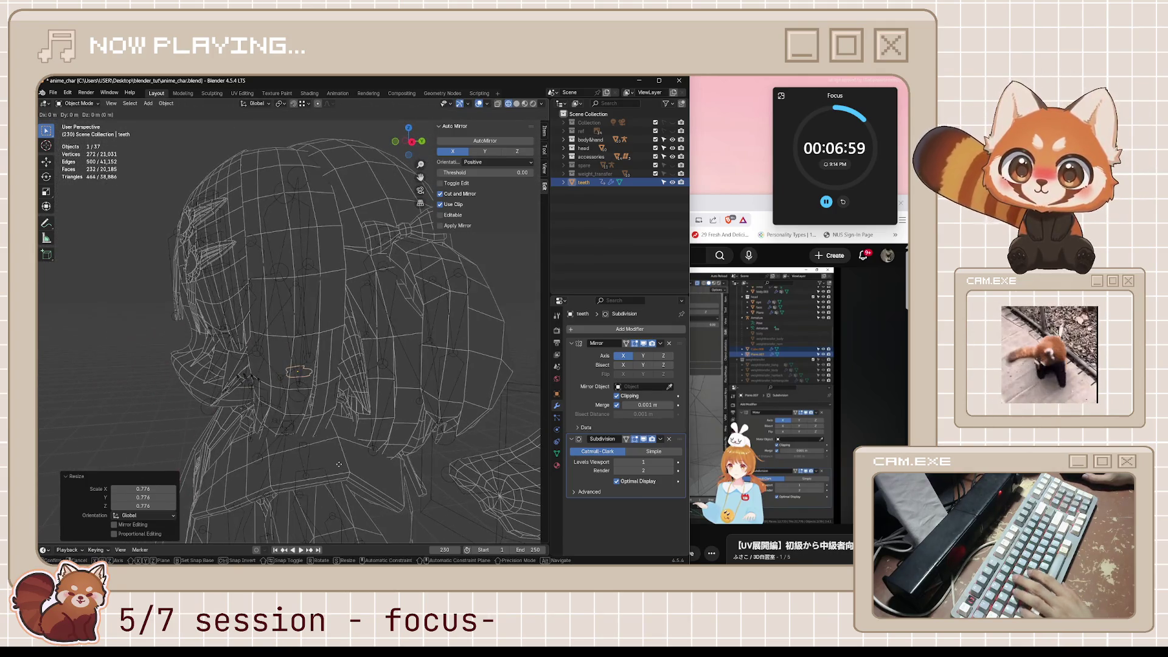
# Step: Push the teeth back along Y and view them from the right in solid shading
pyautogui.press('g')
pyautogui.press('y')
pyautogui.click(248, 466)
pyautogui.press('KP_3')
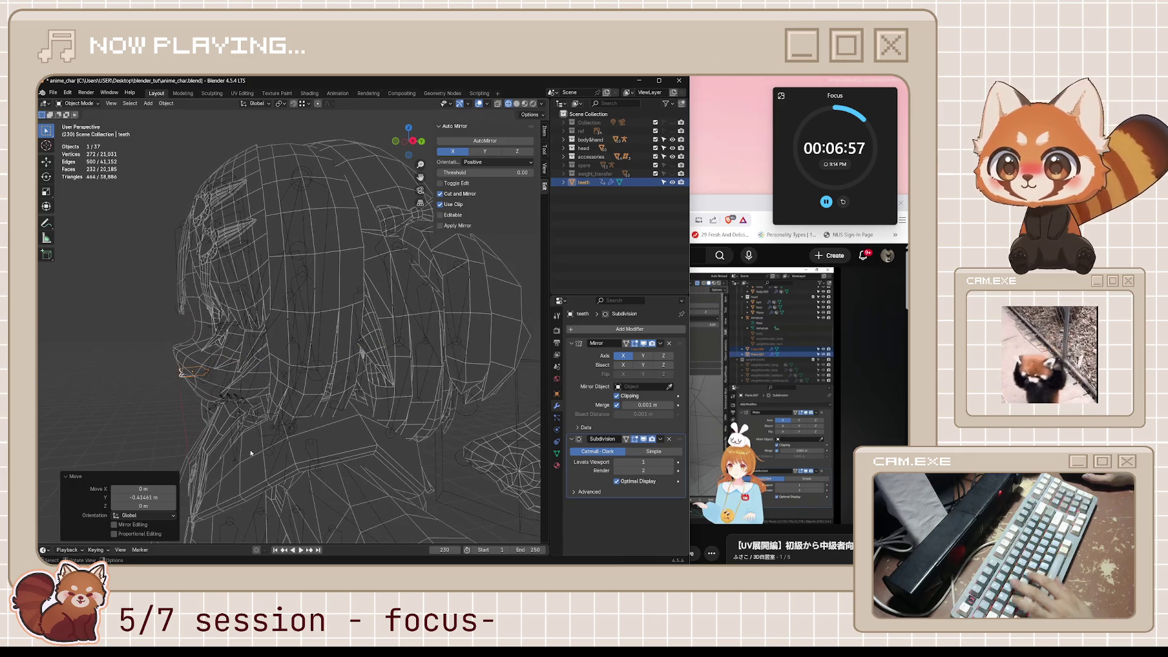
pyautogui.click(516, 104)
pyautogui.scroll(8, 312, 382)
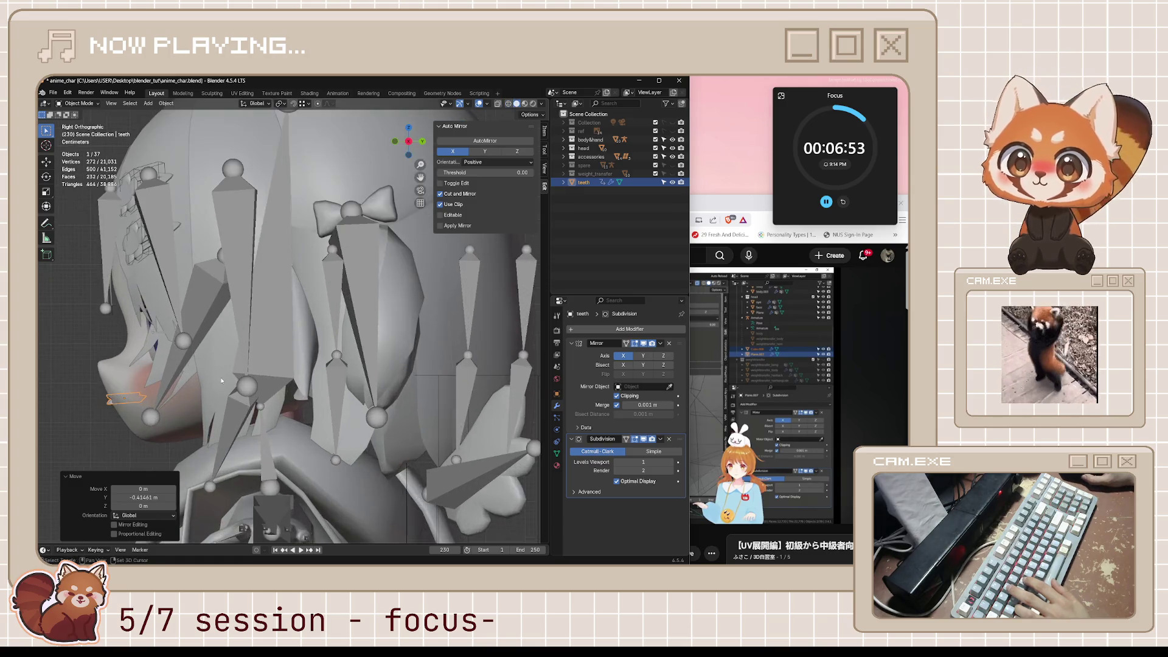
# Step: Enlarge and tilt the teeth, placing them higher and further forward
pyautogui.press('s')
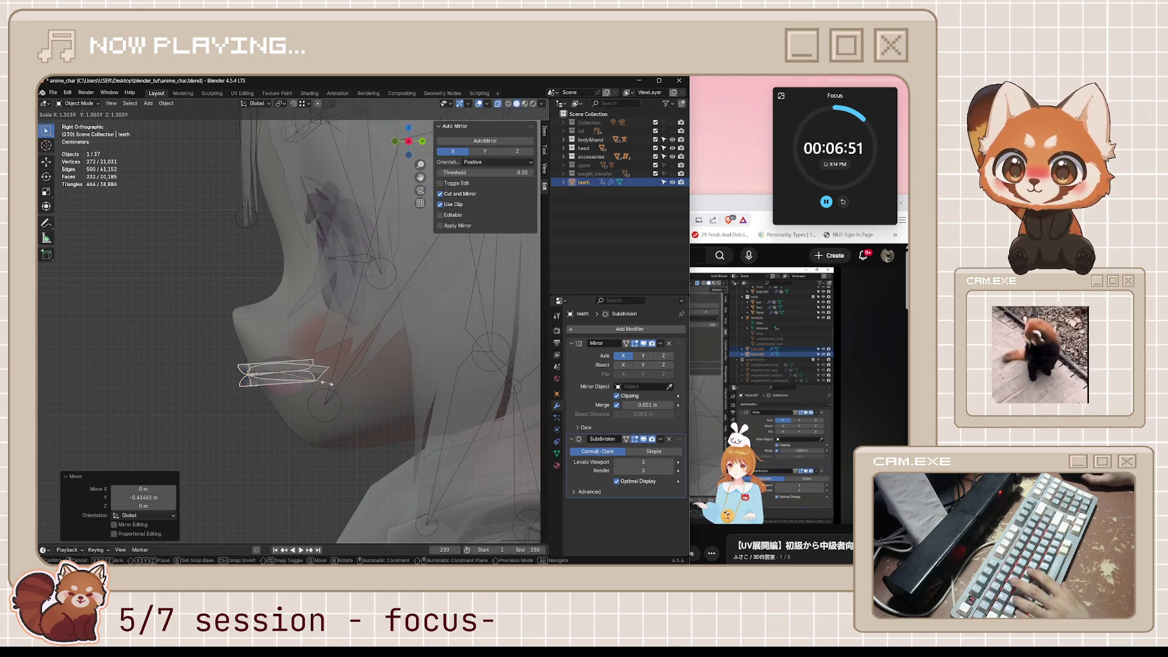
pyautogui.click(329, 383)
pyautogui.press('g')
pyautogui.press('y')
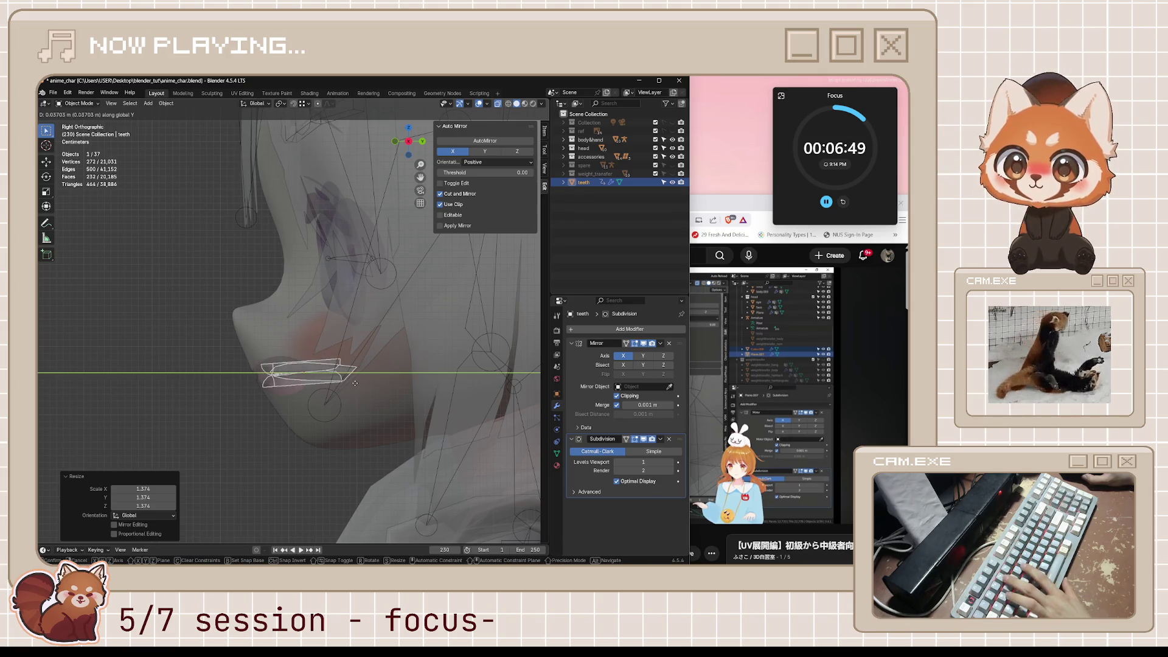
pyautogui.click(354, 383)
pyautogui.press('s')
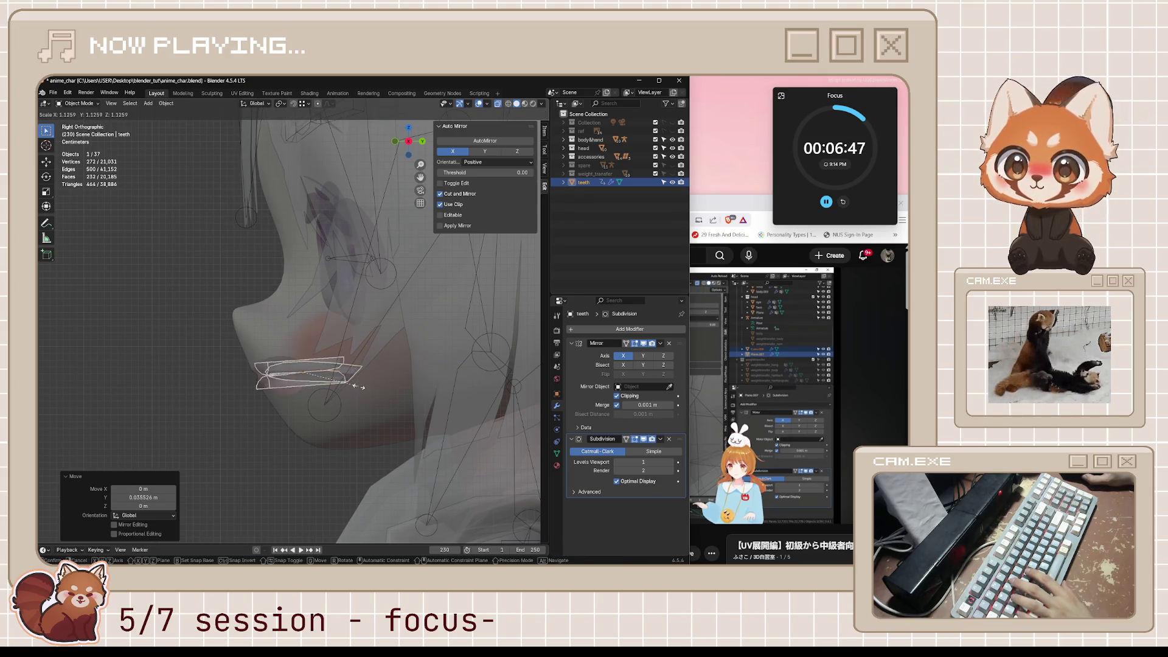
pyautogui.click(351, 382)
pyautogui.press('r')
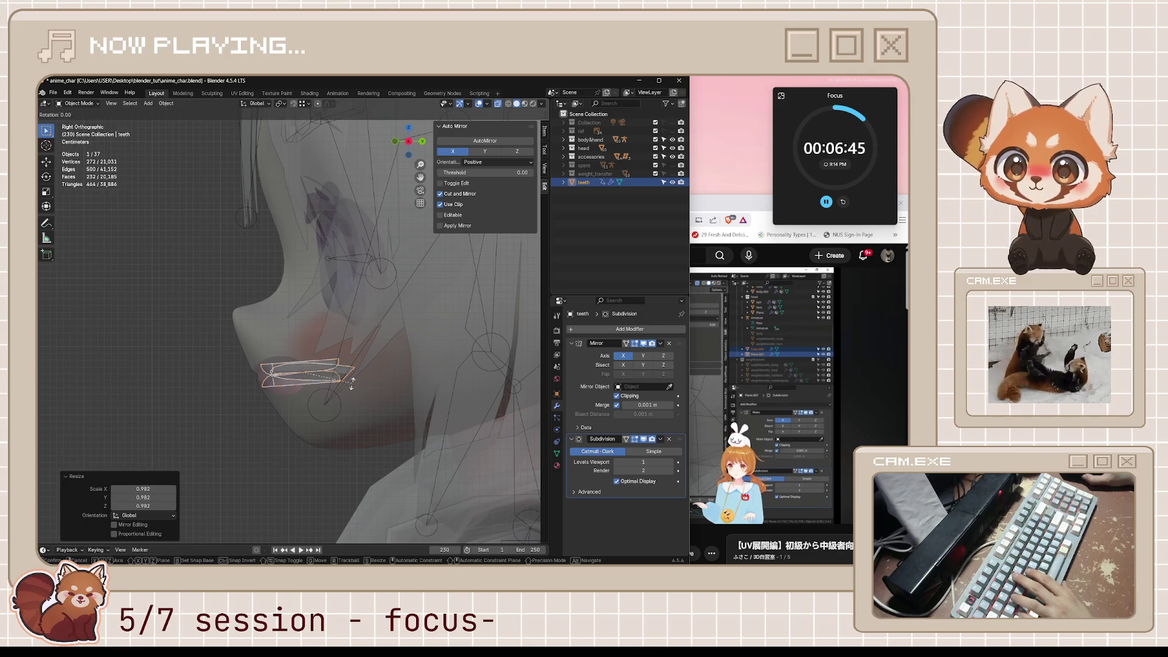
pyautogui.click(351, 377)
pyautogui.press('g')
pyautogui.click(343, 372)
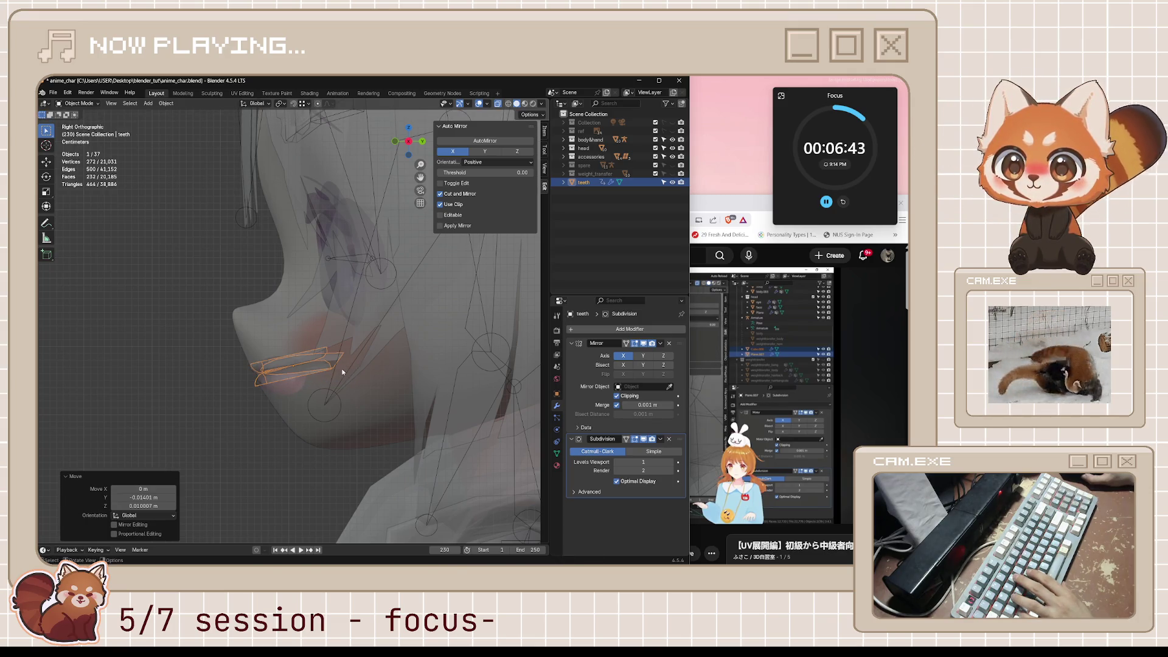
# Step: Fine-tune the teeth's size and position with small resizes and moves
pyautogui.press('s')
pyautogui.click(333, 374)
pyautogui.press('g')
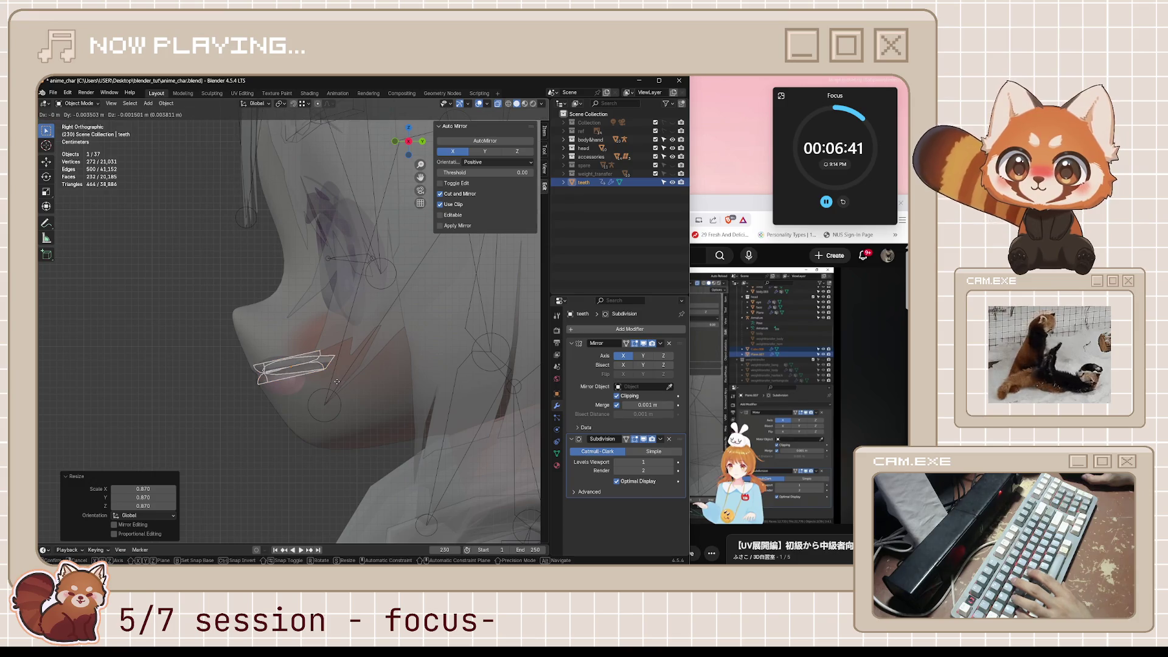
pyautogui.click(336, 382)
pyautogui.press('s')
pyautogui.click(335, 392)
pyautogui.press('g')
pyautogui.click(335, 393)
# Step: Adjust the teeth's tilt both ways, repositioning them after each rotation
pyautogui.press('r')
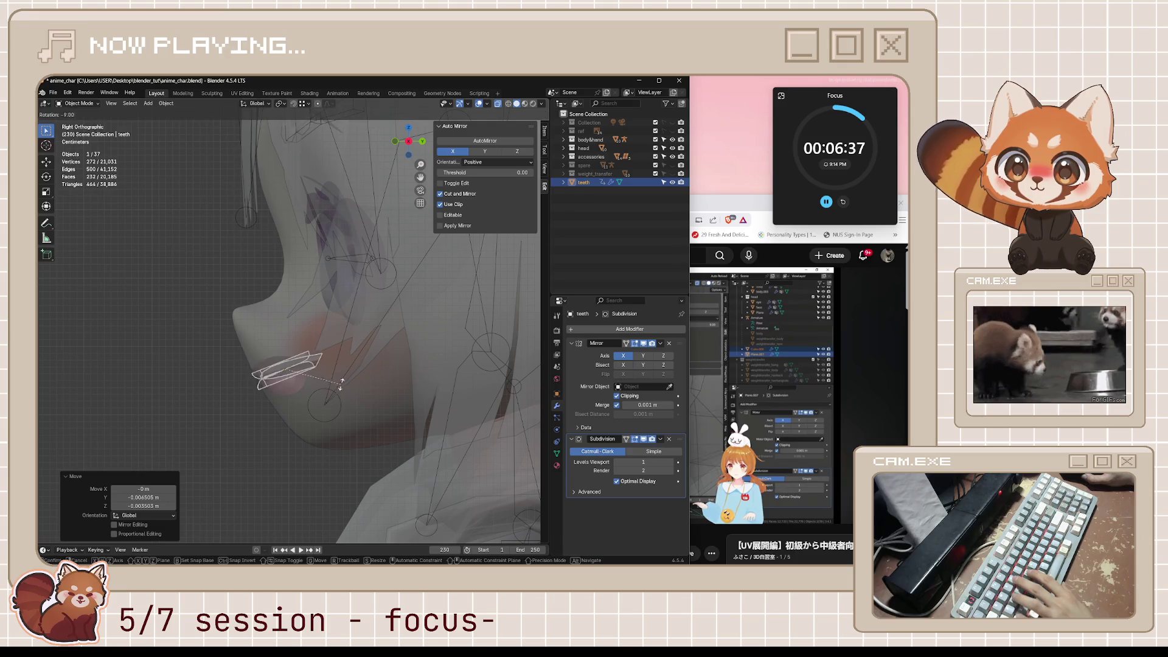
pyautogui.click(338, 379)
pyautogui.press('g')
pyautogui.click(340, 377)
pyautogui.press('r')
pyautogui.click(343, 386)
pyautogui.press('g')
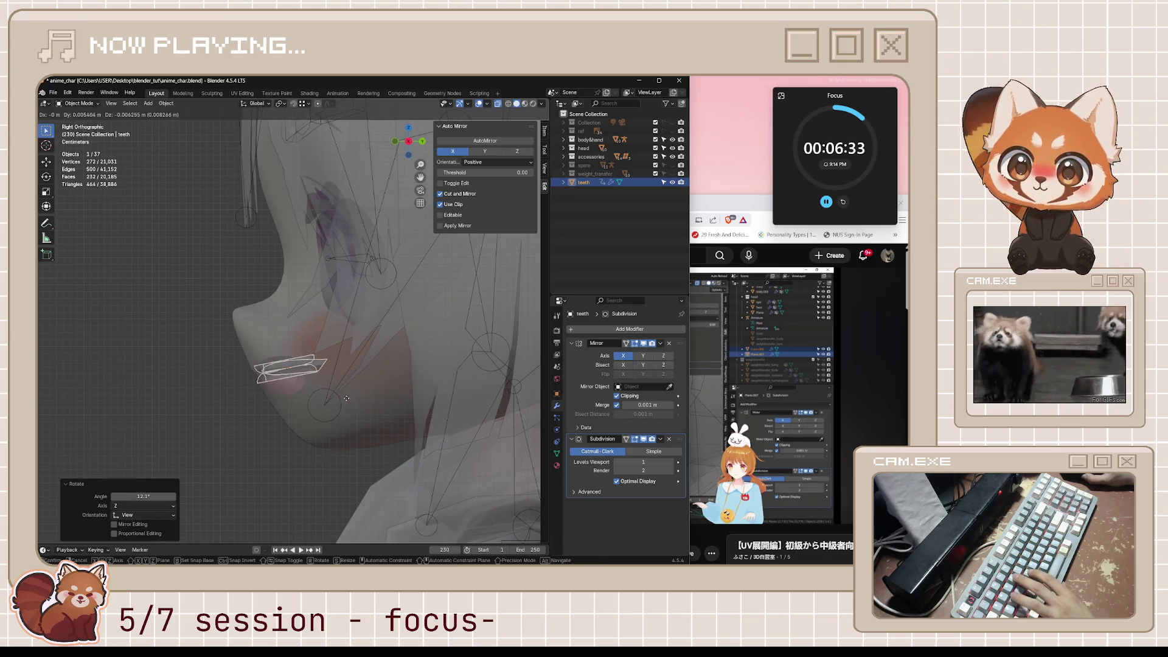
pyautogui.click(341, 409)
# Step: Pause the tutorial, then resize the teeth and place them higher and further back
pyautogui.click(751, 383)
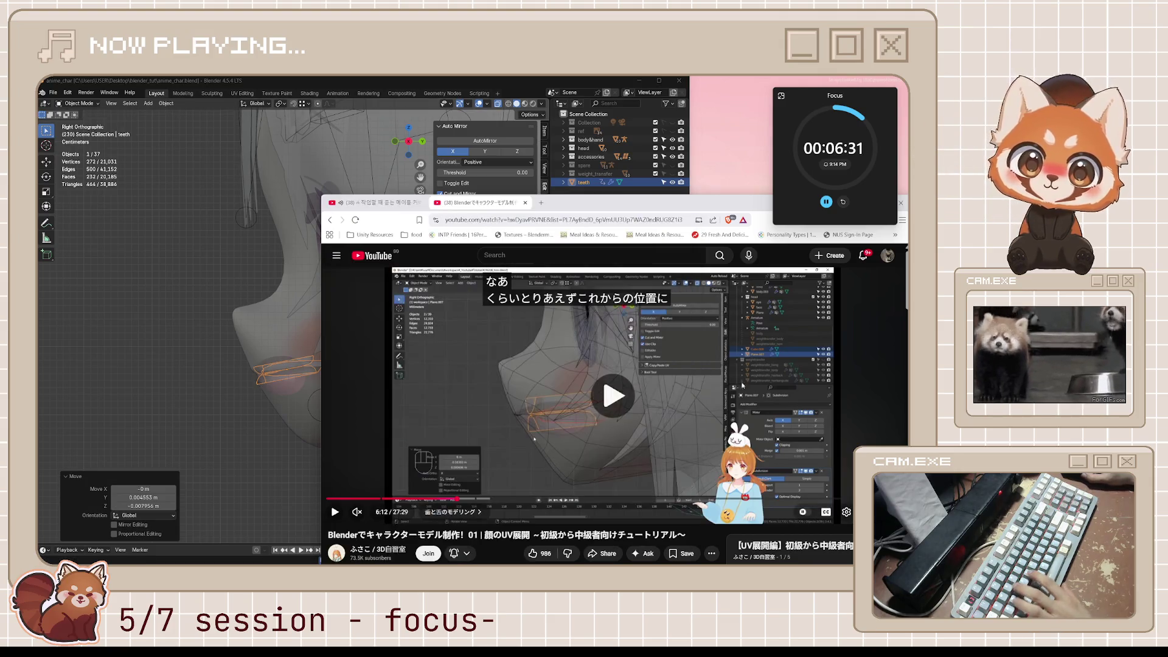
pyautogui.press('space')
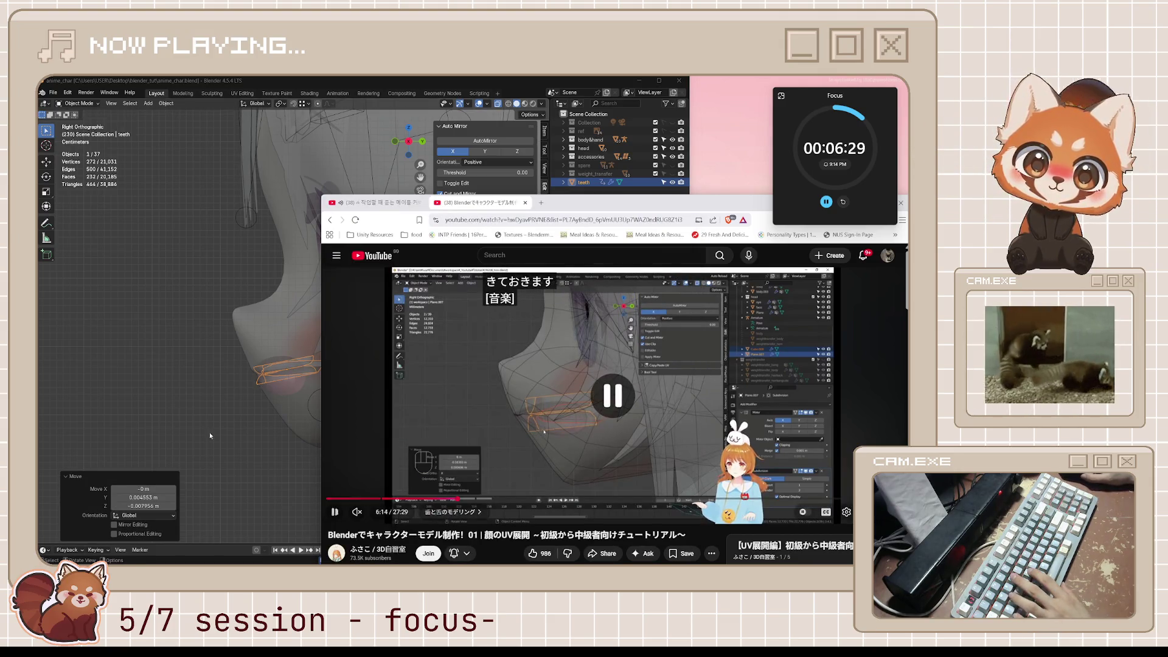
pyautogui.click(375, 139)
pyautogui.press('s')
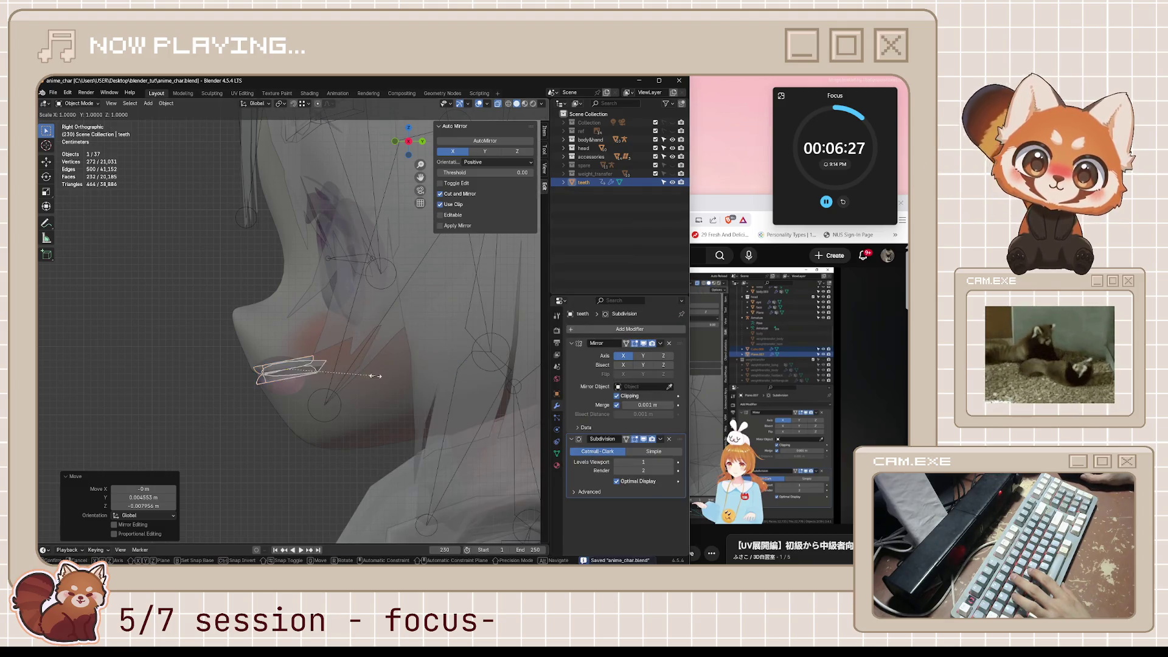
pyautogui.click(403, 398)
pyautogui.press('g')
pyautogui.click(415, 397)
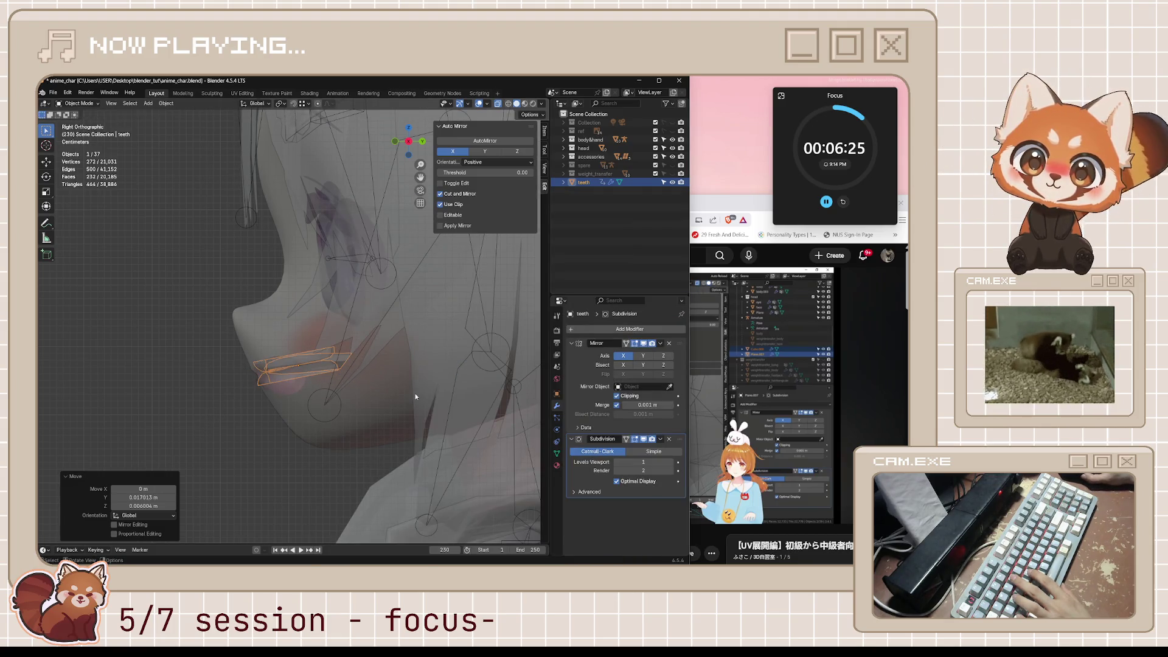
# Step: Check the tutorial again and briefly toggle the teeth into Edit Mode and back
pyautogui.click(700, 206)
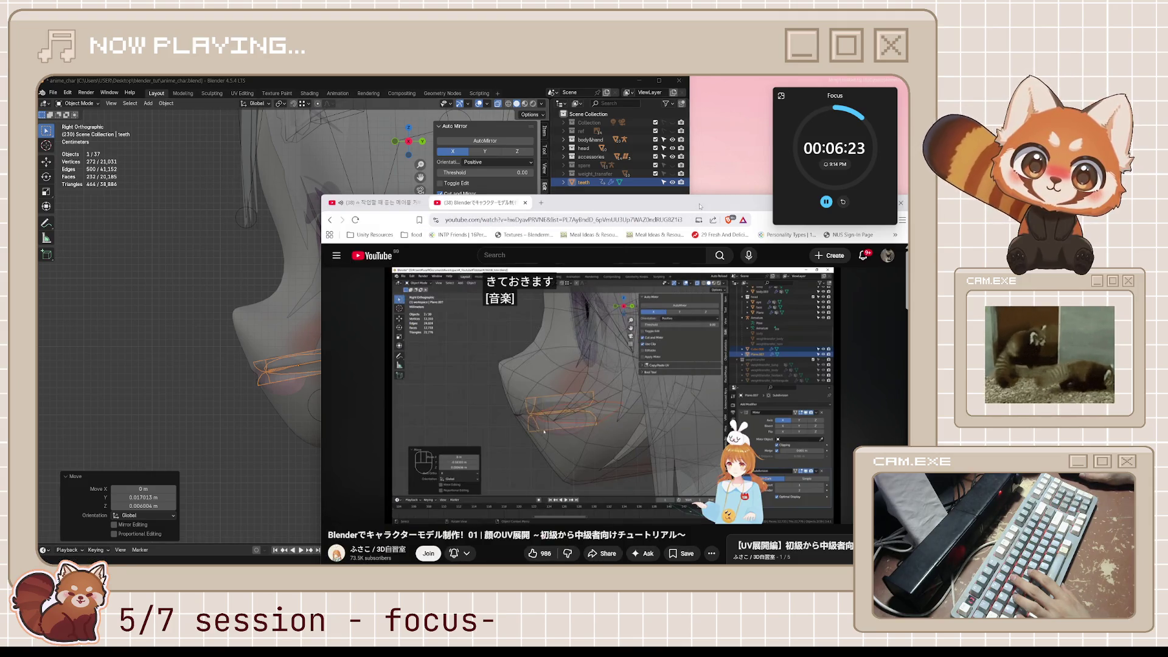
pyautogui.click(401, 88)
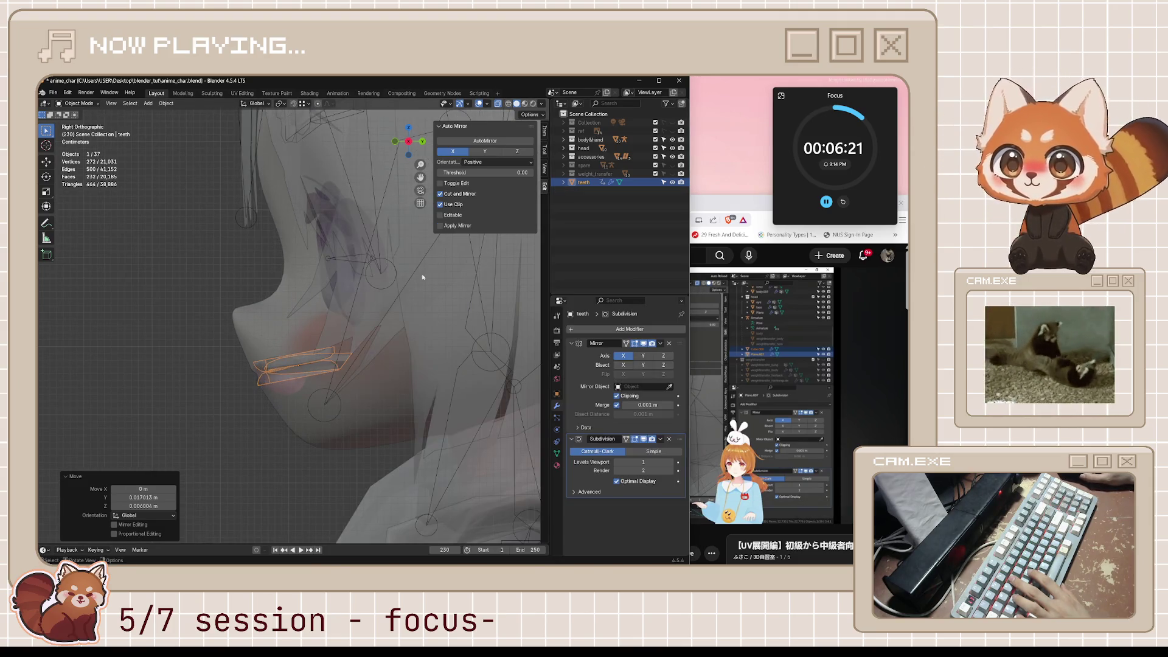
pyautogui.click(312, 357)
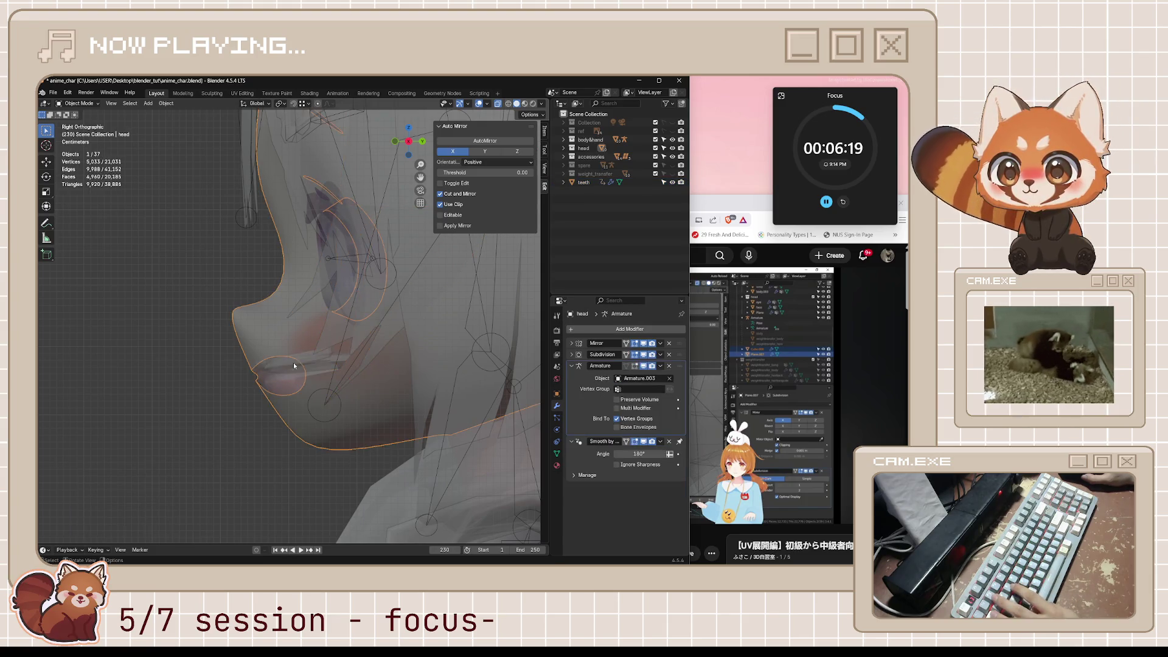
pyautogui.press('Tab')
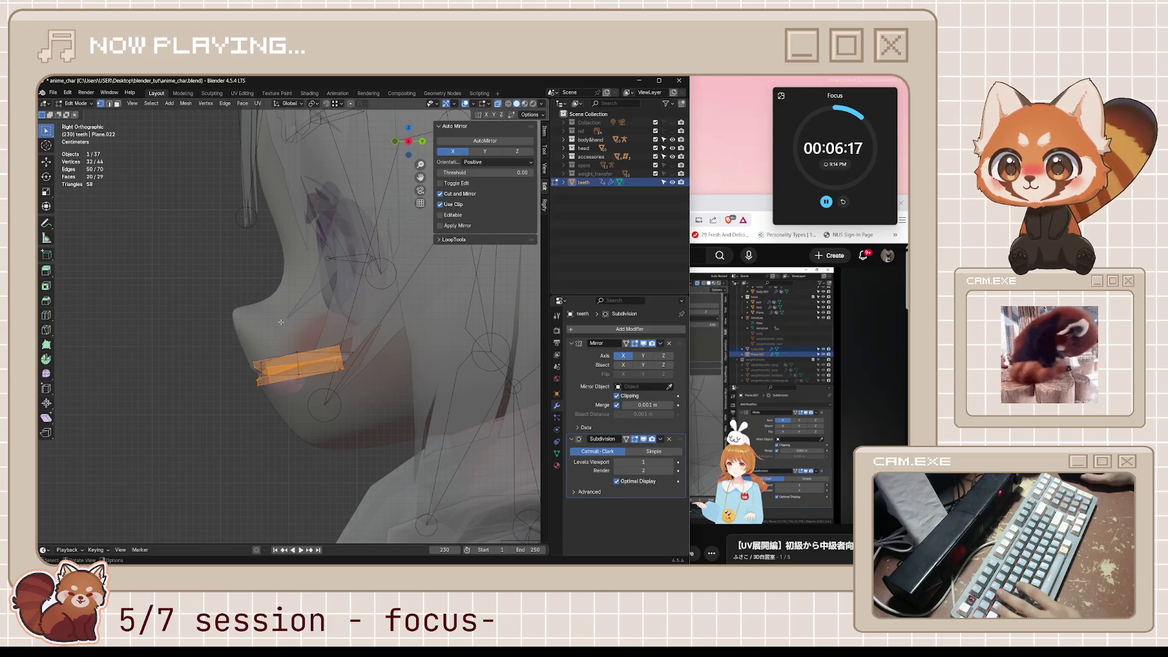
pyautogui.press('Tab')
# Step: Squash the teeth's depth on Y to 0.597 and make them taller on Z
pyautogui.press('s')
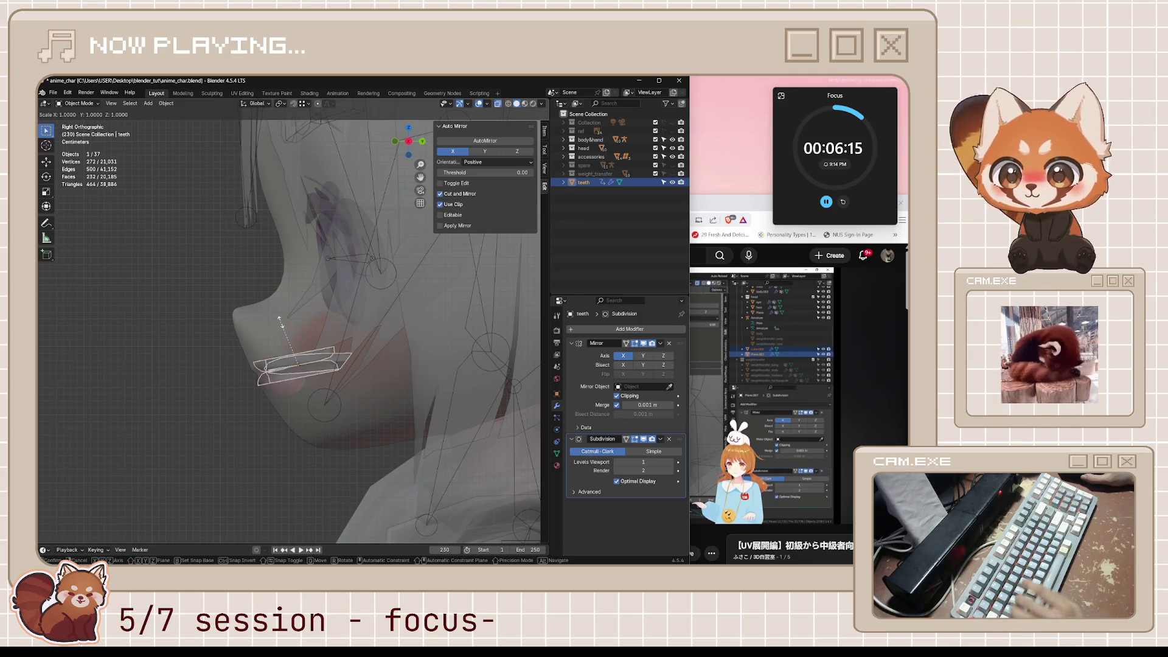
pyautogui.press('y')
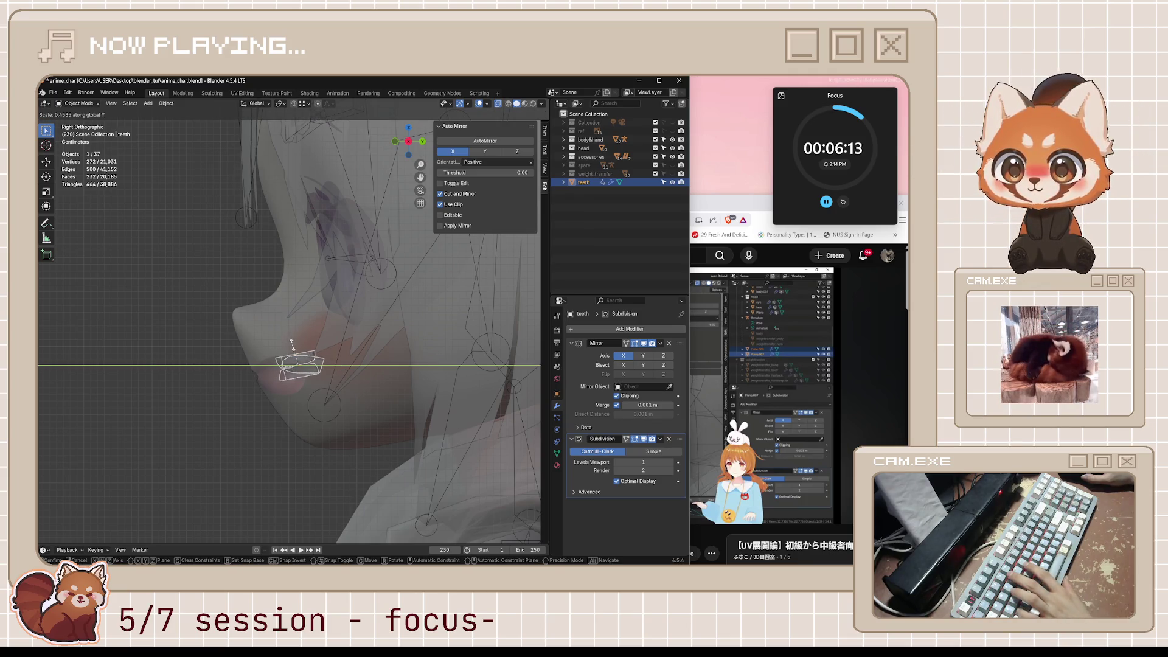
pyautogui.click(280, 338)
pyautogui.press('s')
pyautogui.press('z')
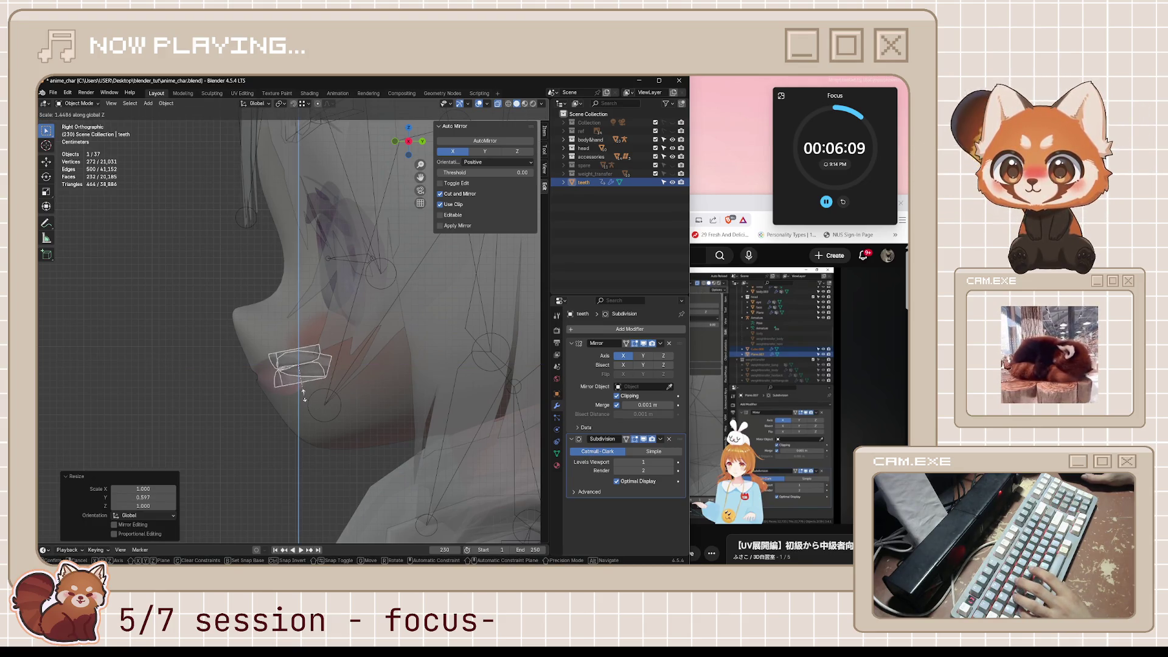
pyautogui.click(307, 396)
pyautogui.press('s')
pyautogui.press('y')
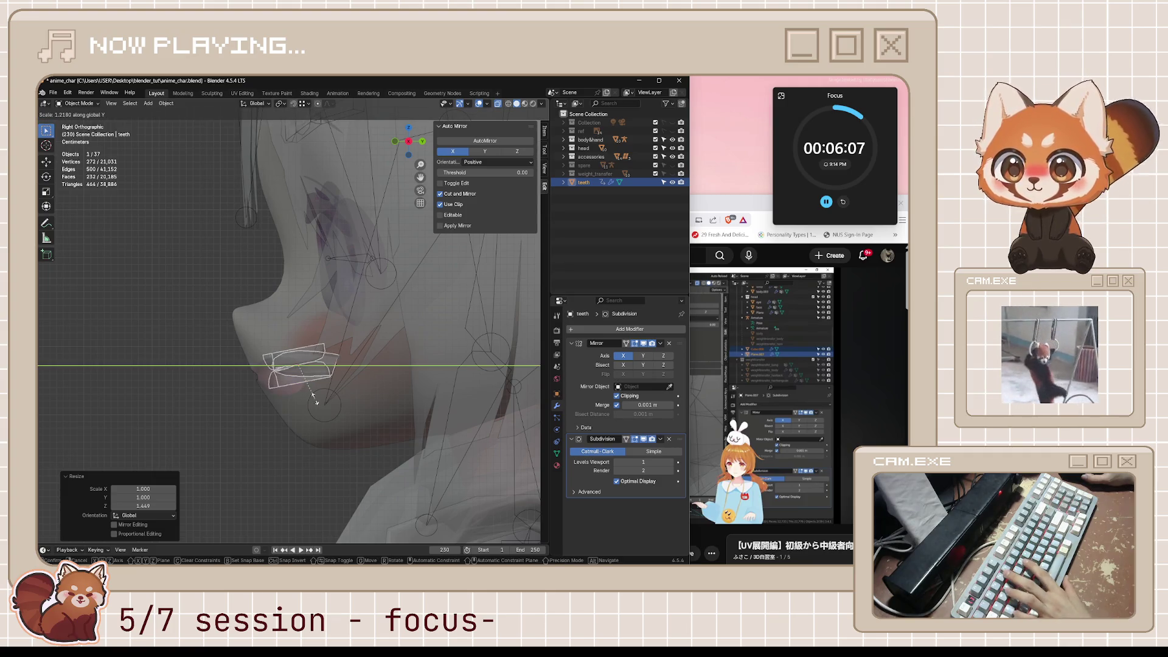
pyautogui.click(312, 397)
# Step: Shift the teeth forward and nudge them into their final spot in the mouth
pyautogui.press('g')
pyautogui.click(302, 396)
pyautogui.press('r')
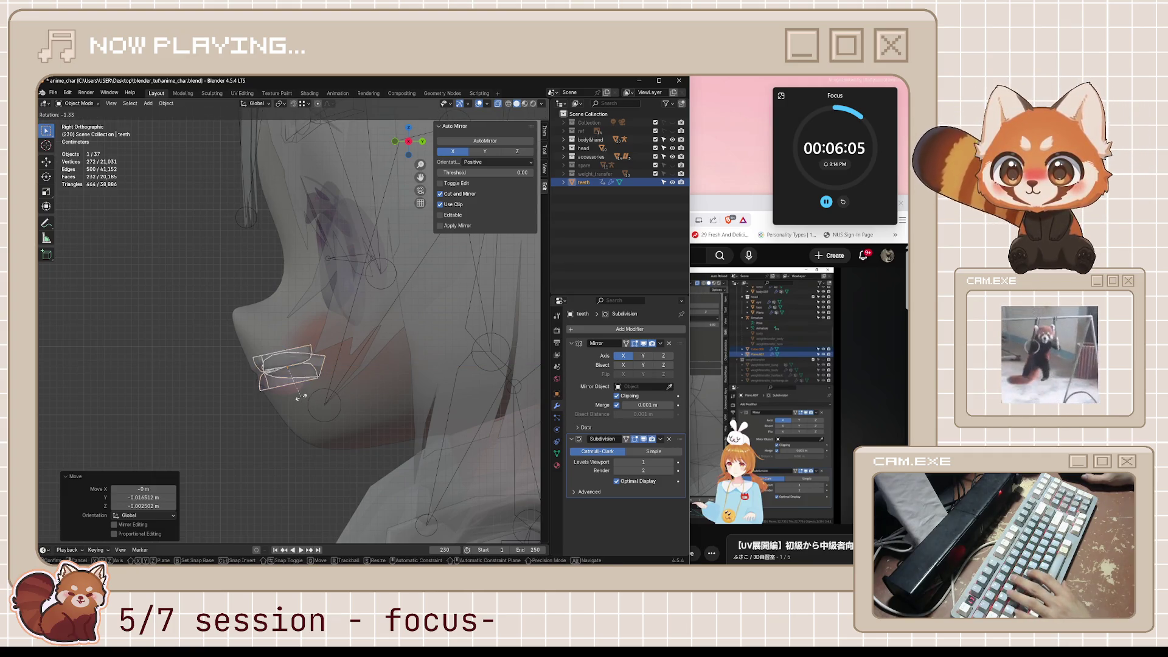
pyautogui.rightClick(300, 392)
pyautogui.press('g')
pyautogui.click(298, 396)
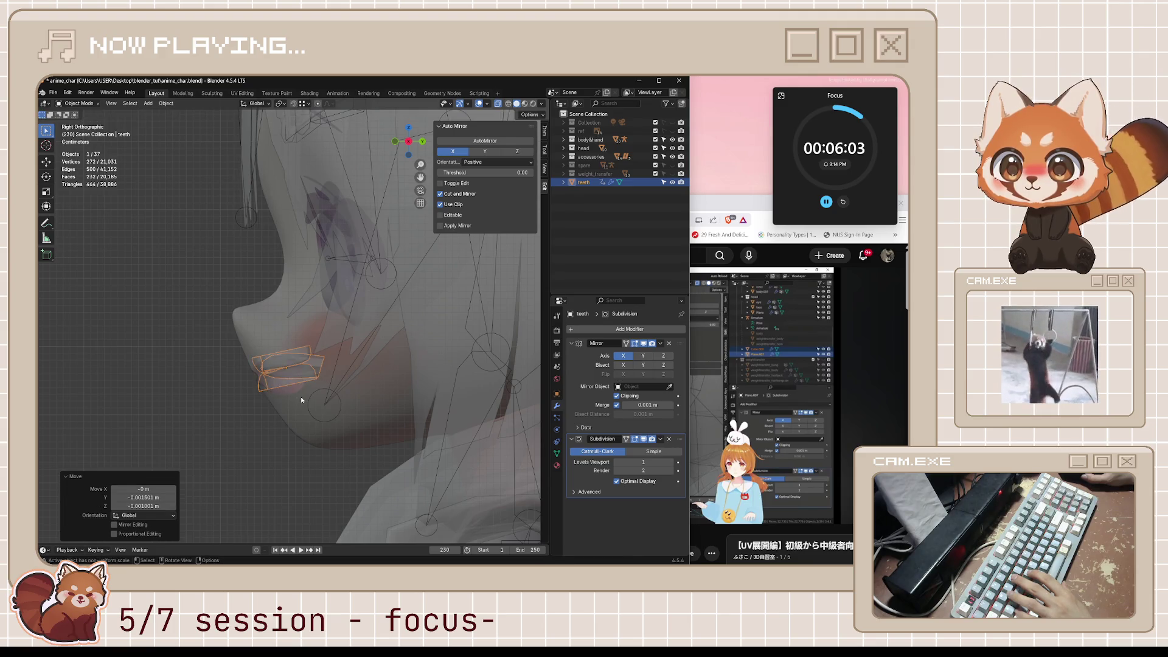
pyautogui.press('g')
pyautogui.click(272, 411)
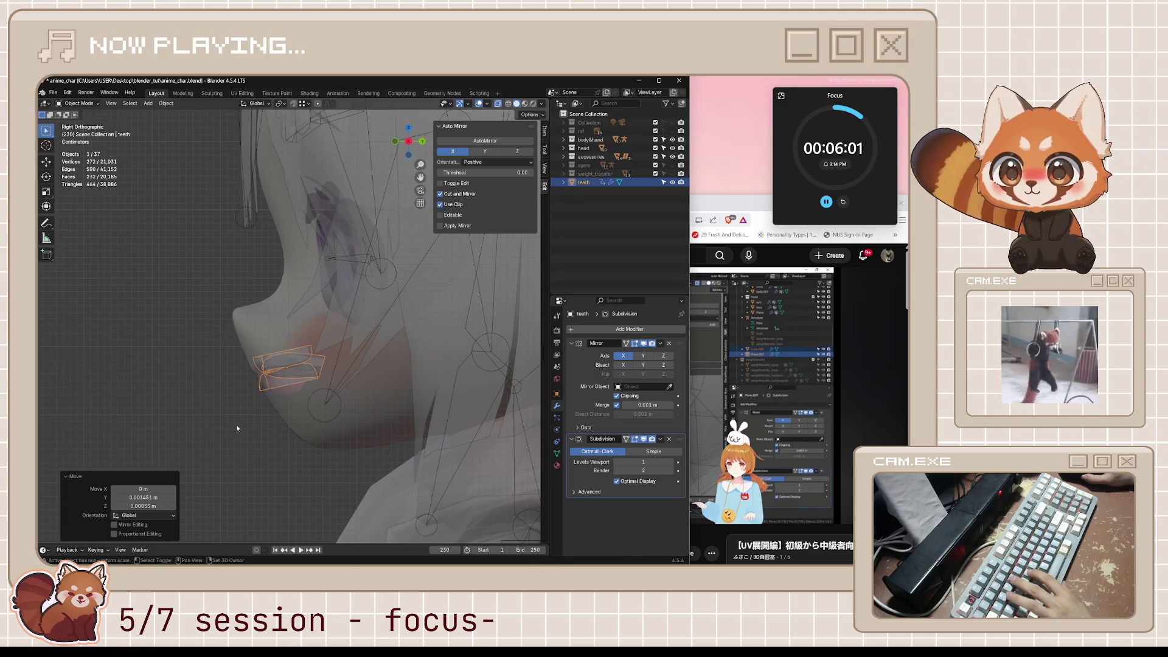
# Step: Check the teeth placement in the YouTube tutorial, pause it, and return to Blender
pyautogui.click(691, 353)
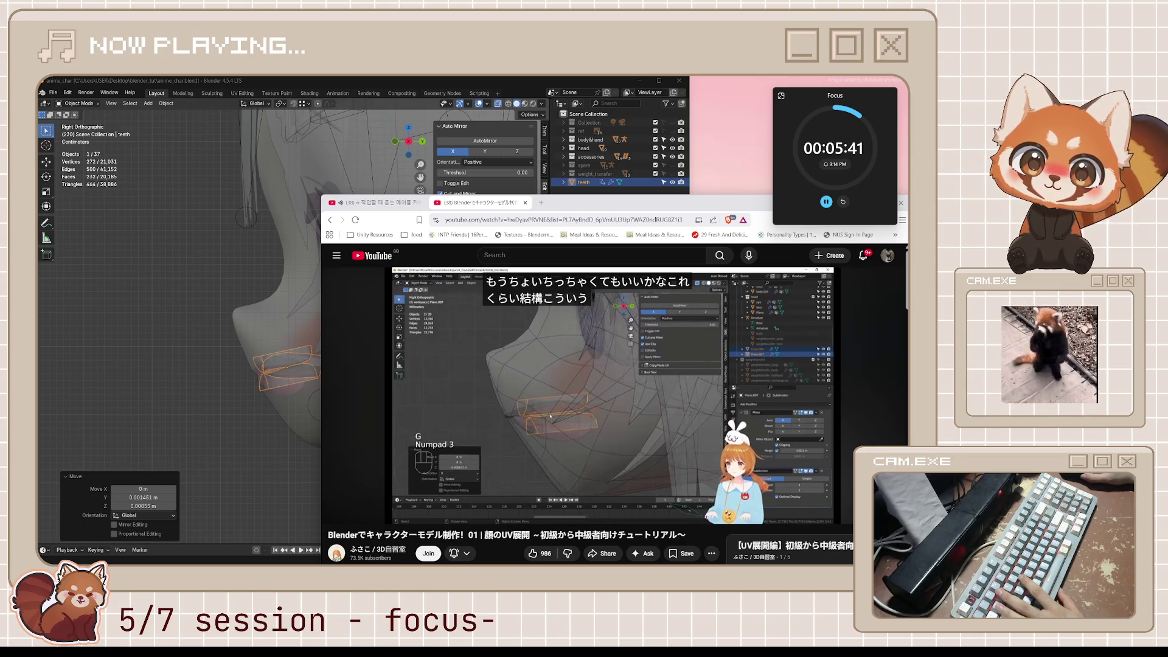
pyautogui.click(515, 396)
pyautogui.scroll(2, 254, 462)
pyautogui.click(323, 431)
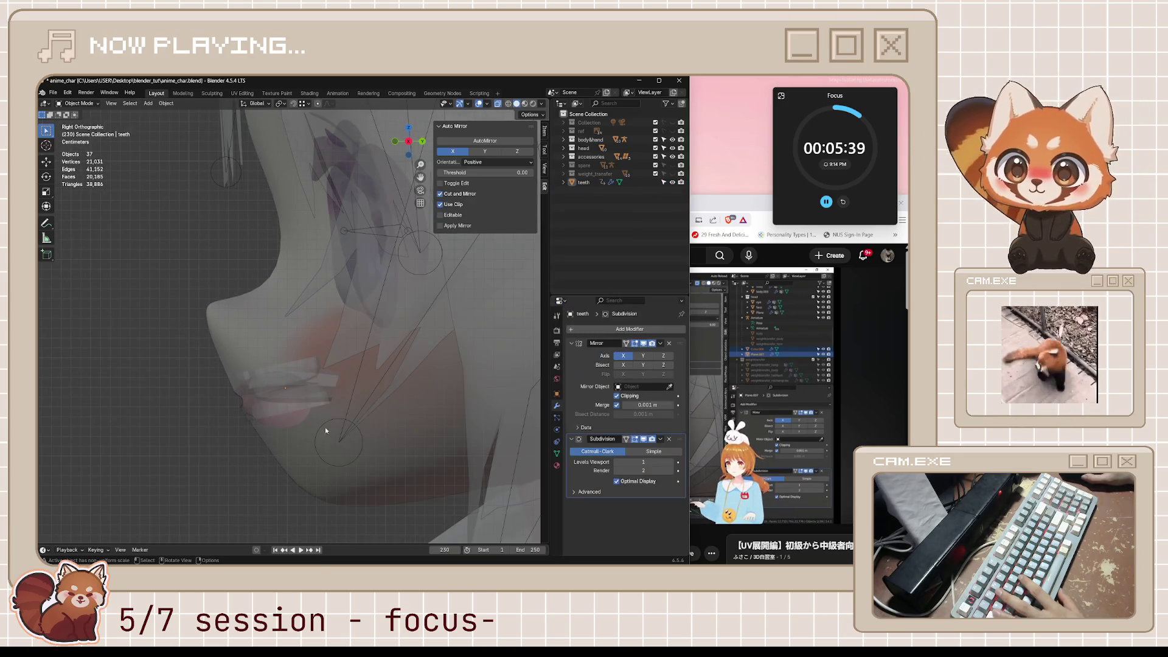
# Step: Lower the teeth inside the mouth in two moves, then reselect them and enter Edit Mode
pyautogui.click(297, 383)
pyautogui.press('g')
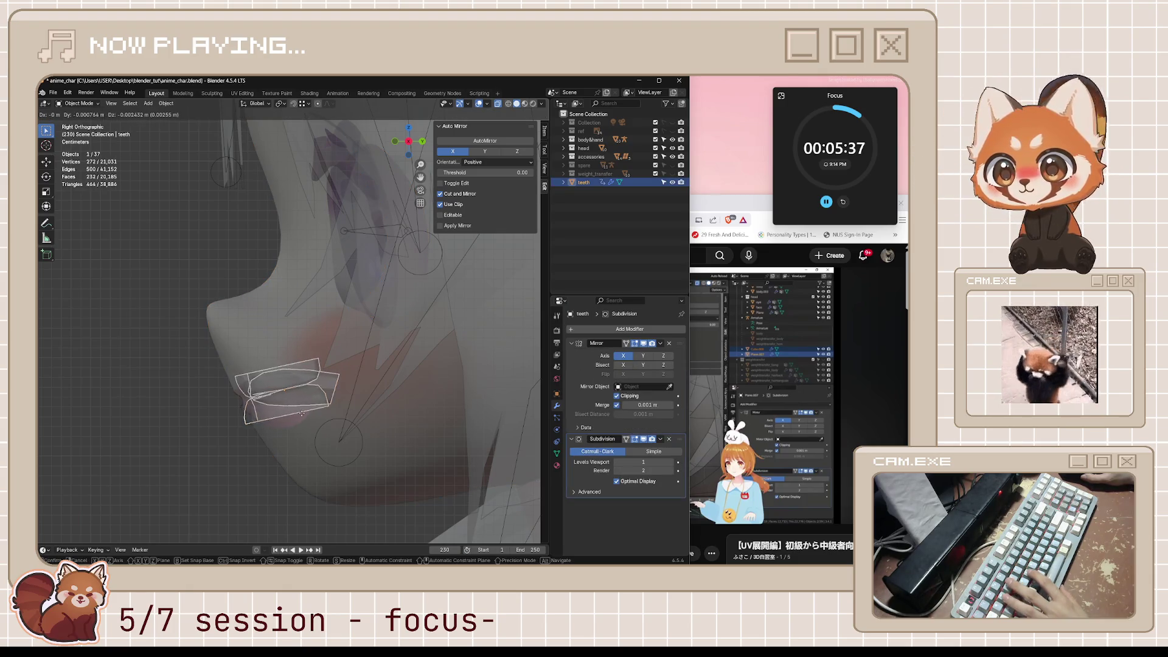
pyautogui.click(306, 452)
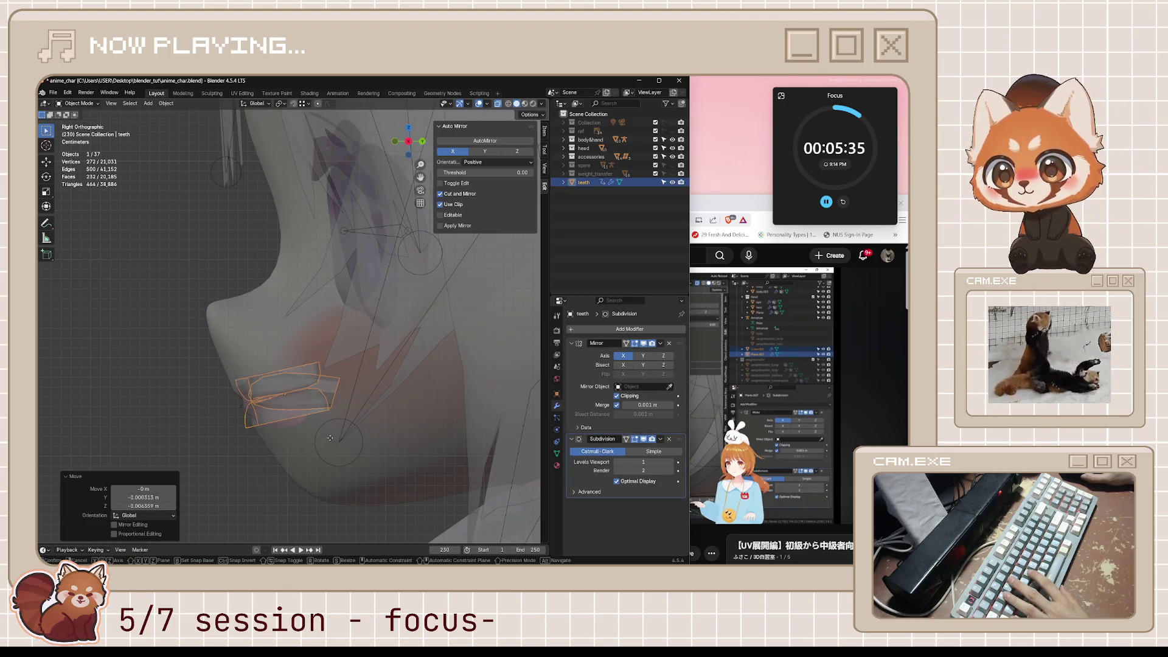
pyautogui.press('g')
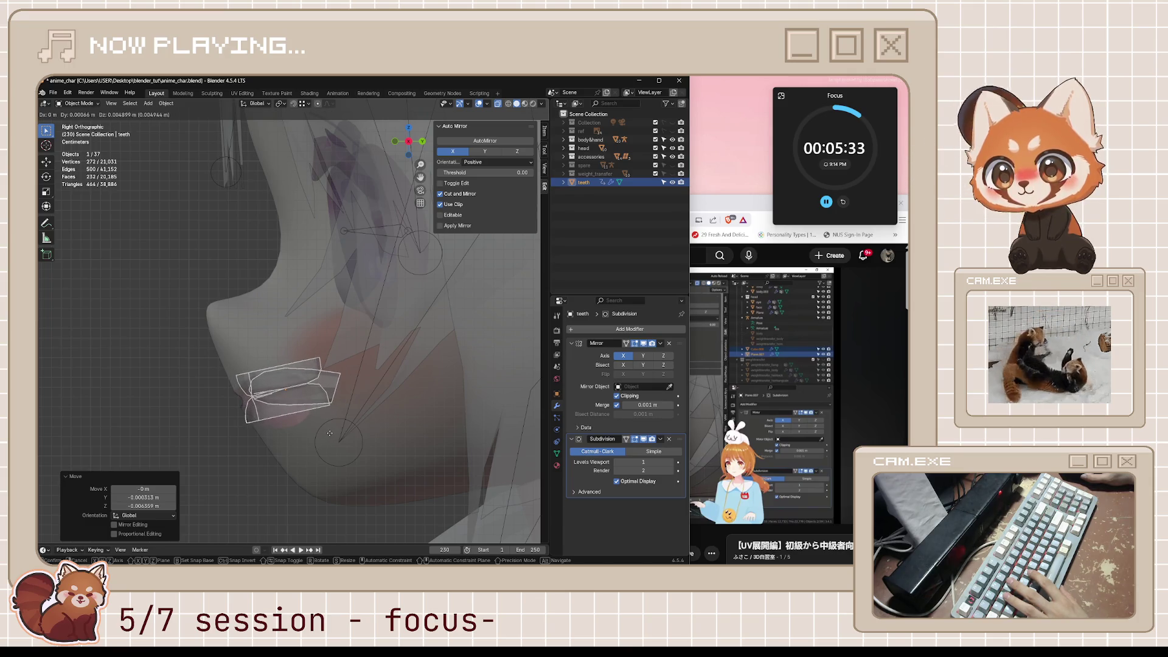
pyautogui.click(324, 456)
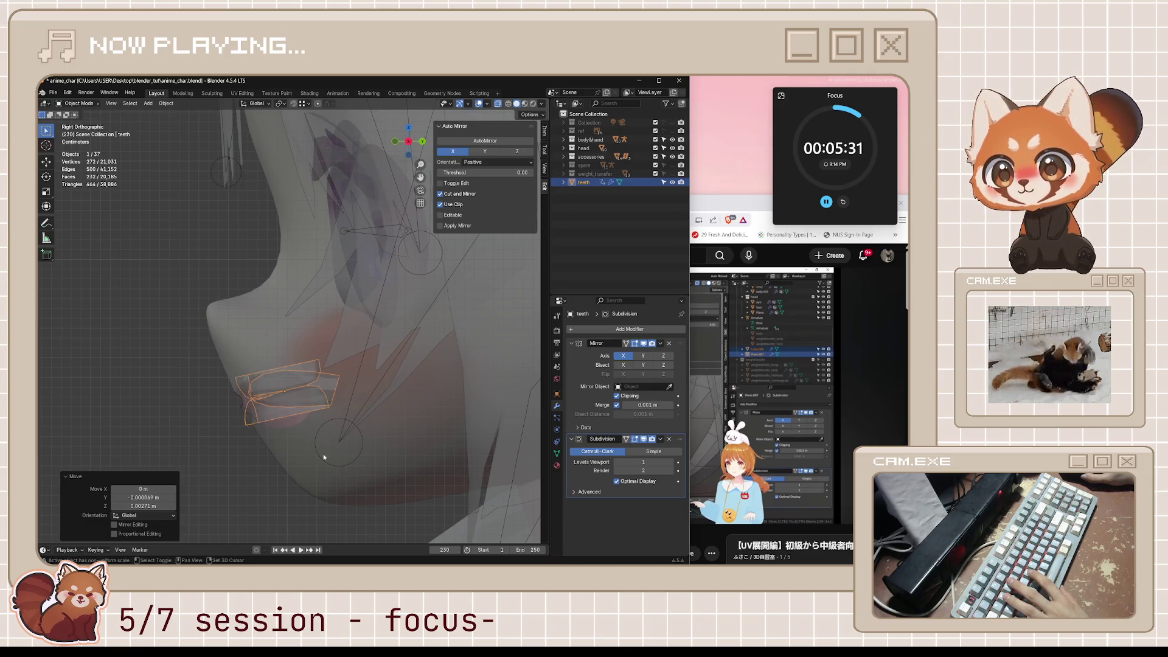
pyautogui.scroll(1, 330, 424)
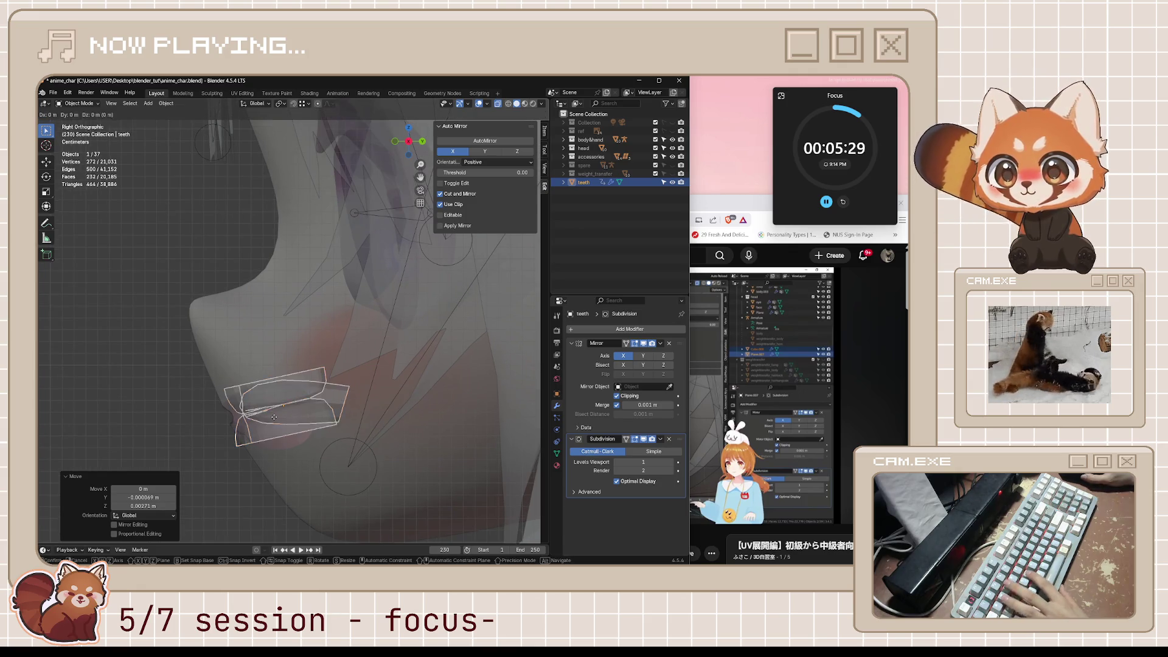
pyautogui.click(262, 436)
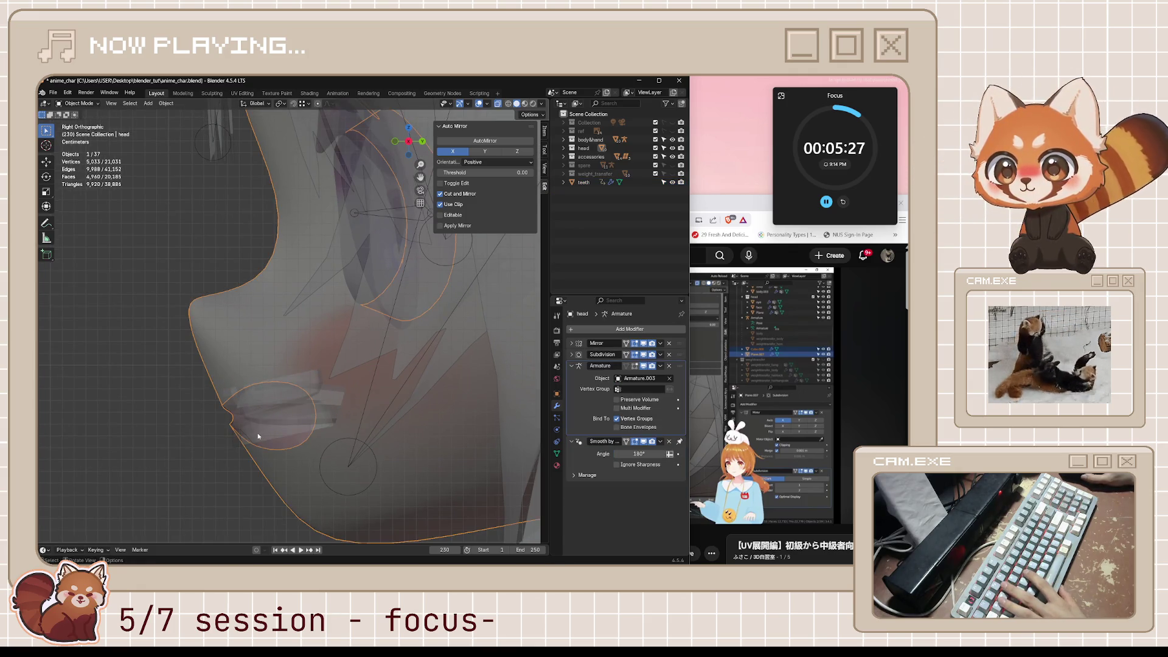
pyautogui.click(259, 436)
pyautogui.press('Tab')
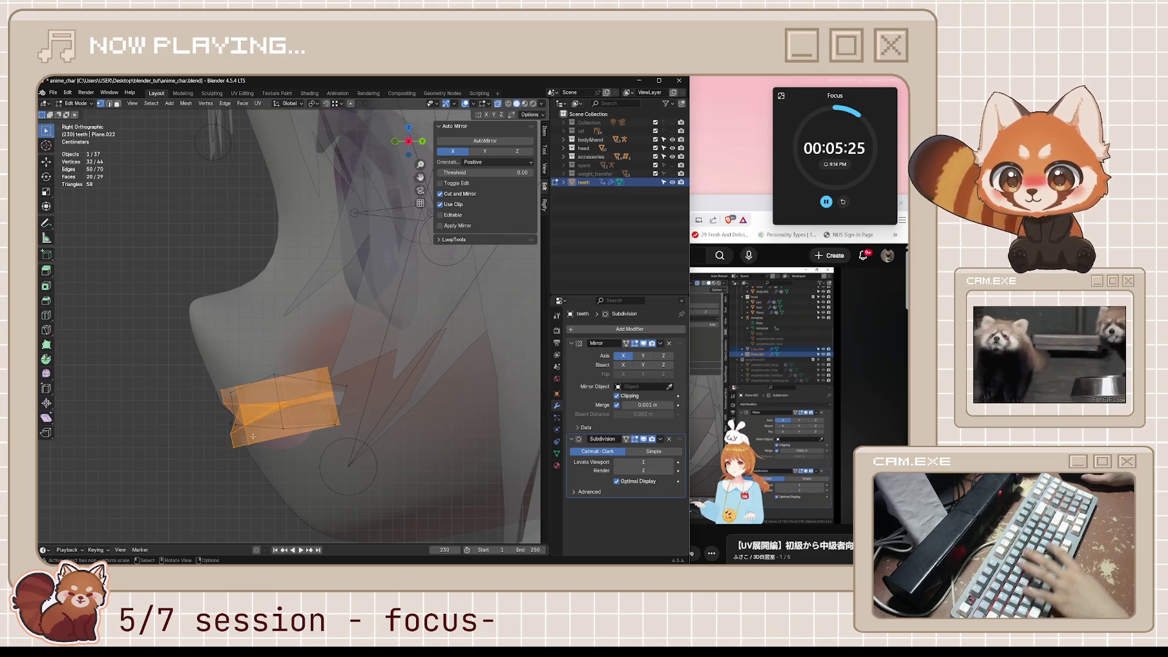
# Step: Select one teeth island with L and move it, then reposition a single vertex
pyautogui.click(186, 475)
pyautogui.press('l')
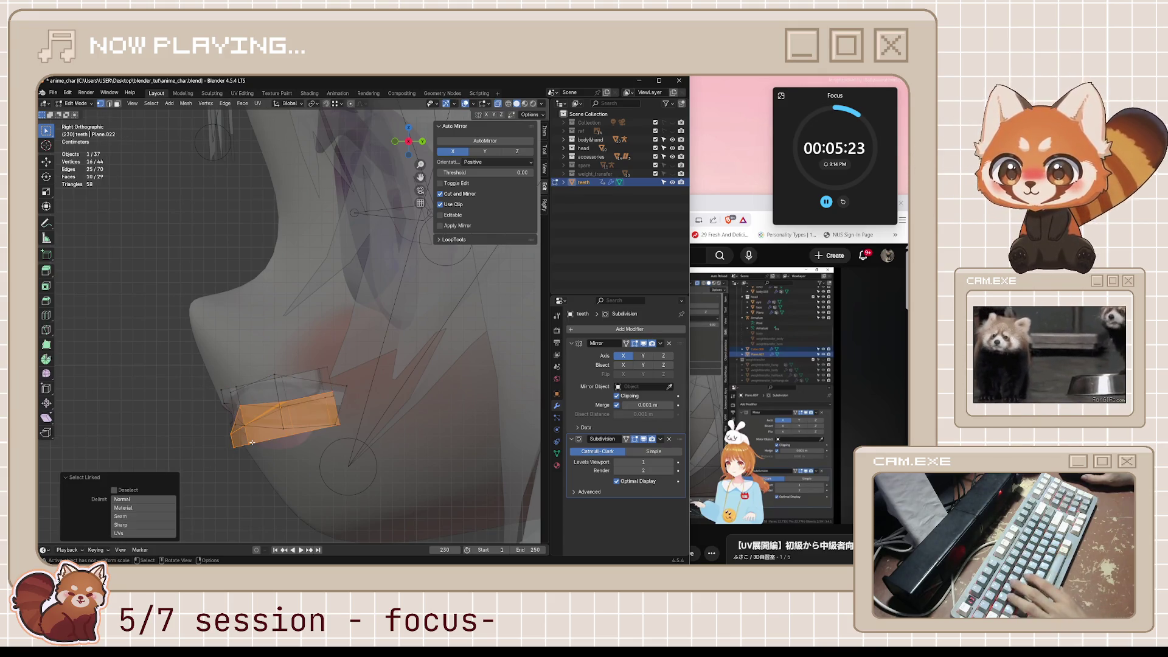
pyautogui.press('g')
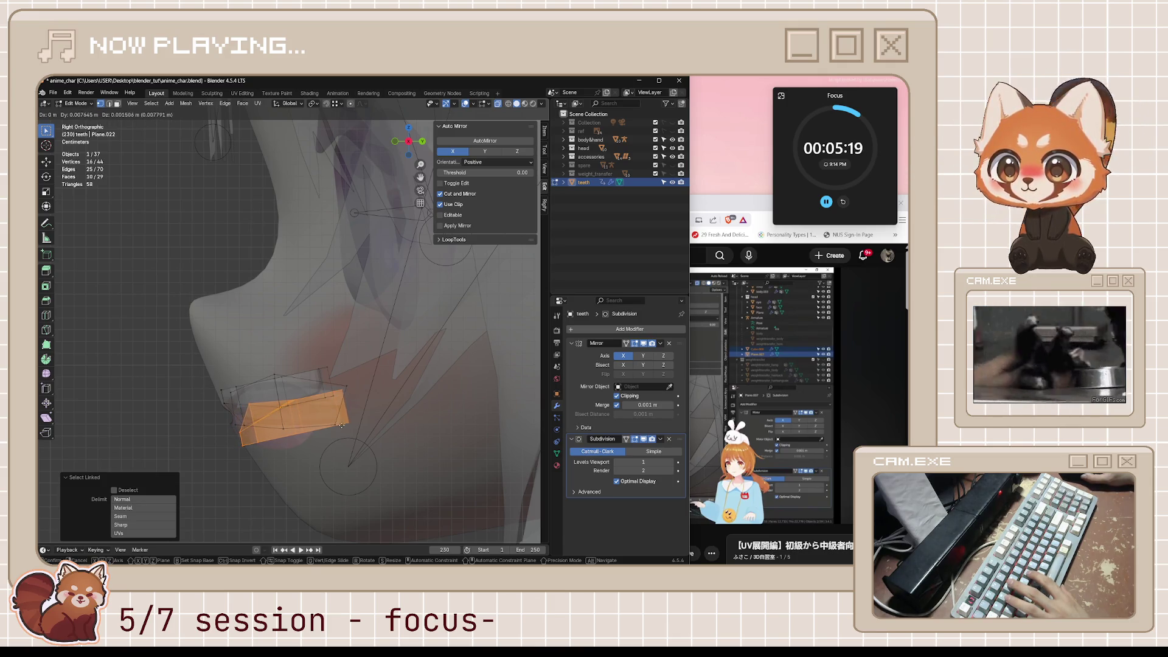
pyautogui.click(337, 429)
pyautogui.click(349, 381)
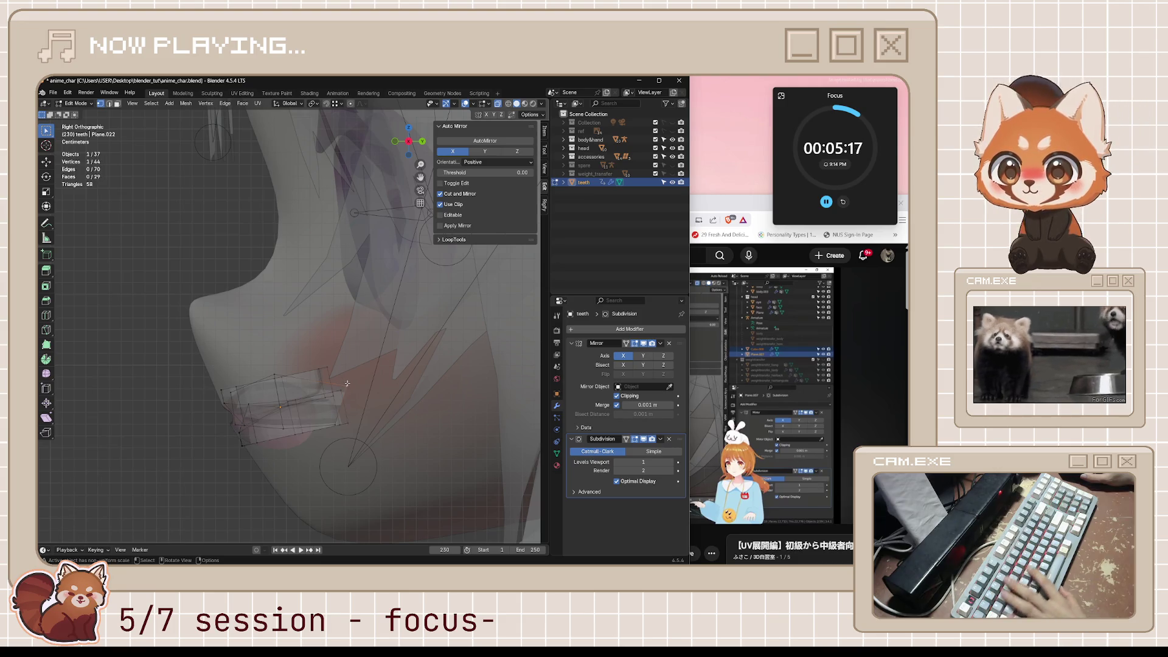
pyautogui.press('g')
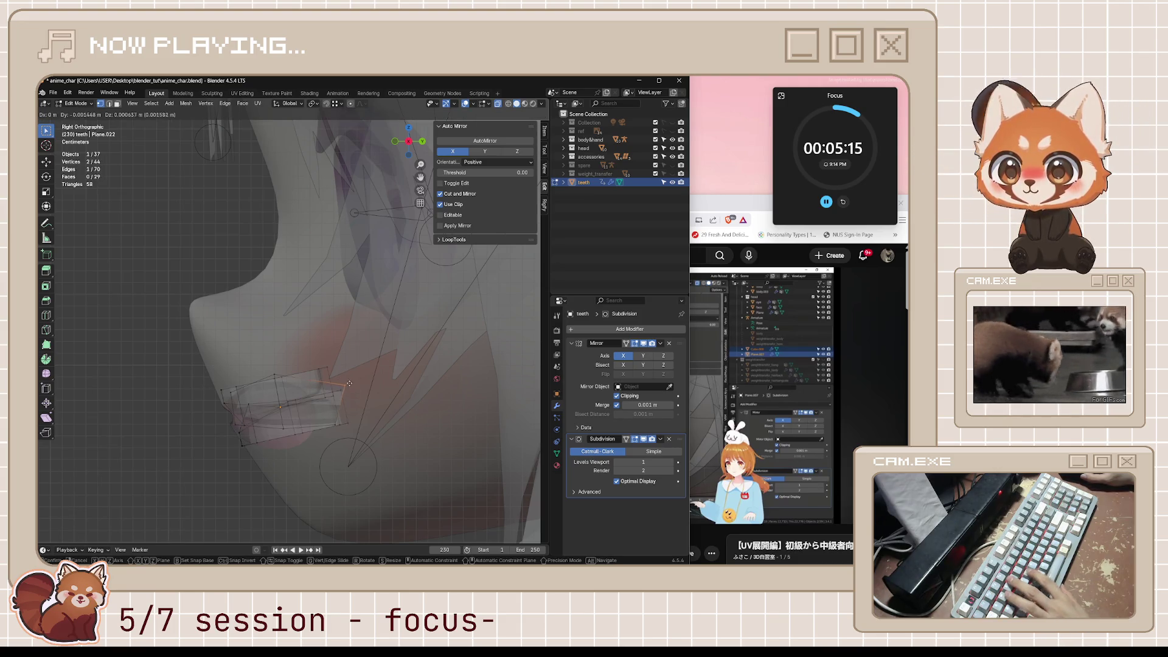
pyautogui.click(322, 424)
# Step: Move another teeth vertex, then shift the whole connected teeth piece again
pyautogui.click(329, 421)
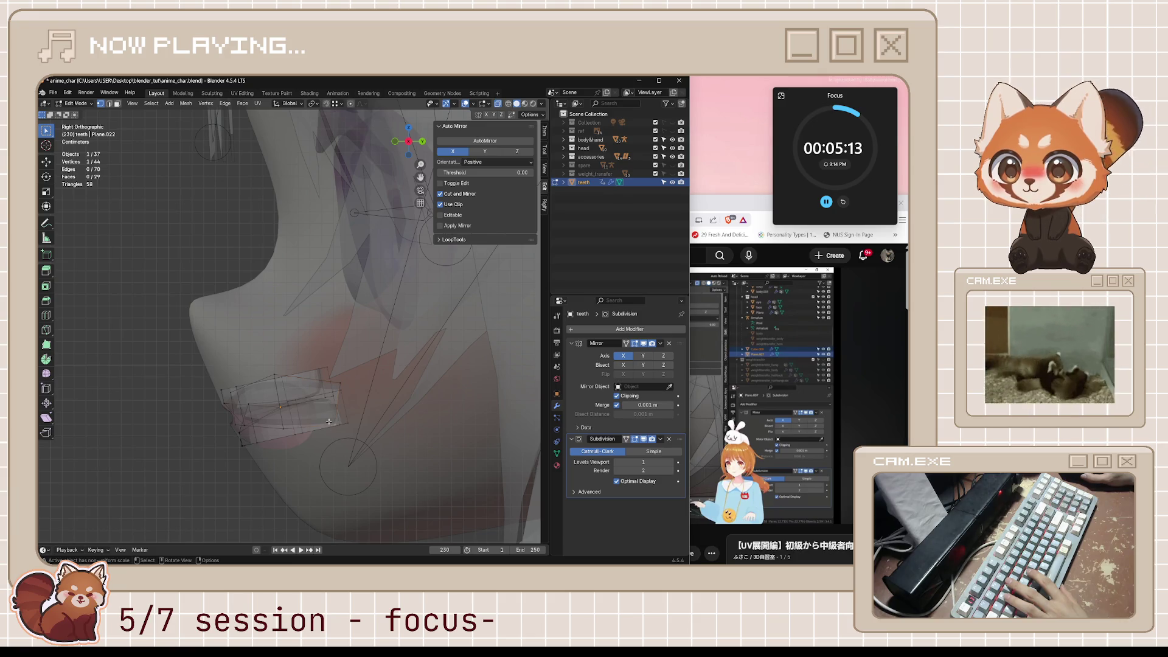
pyautogui.press('g')
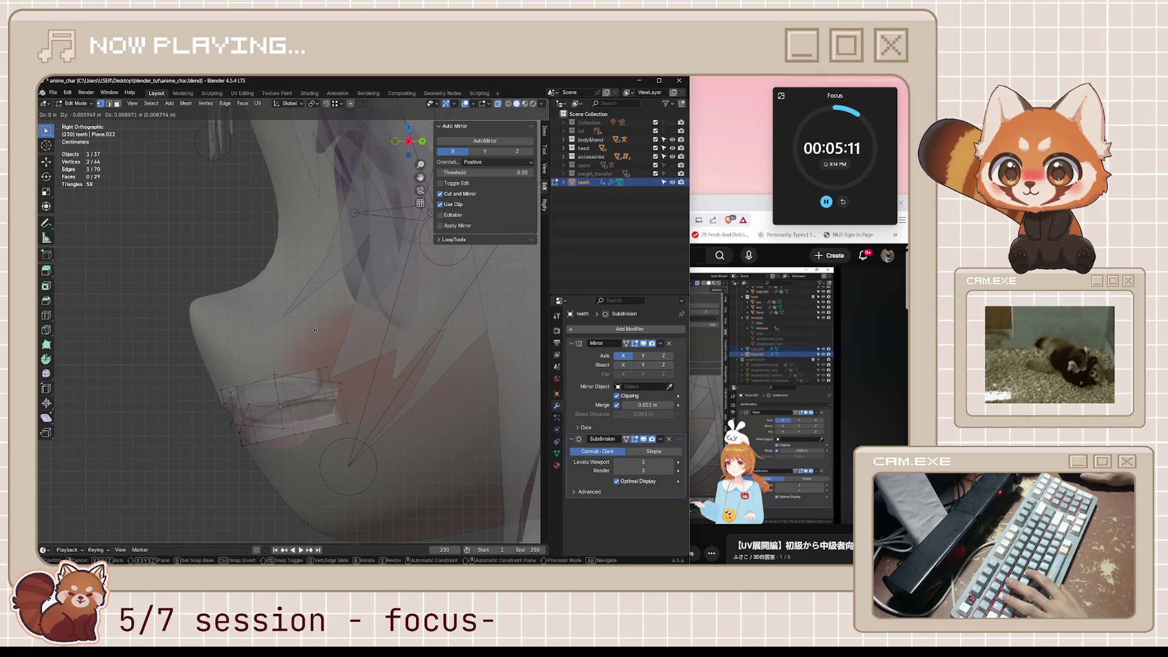
pyautogui.click(311, 311)
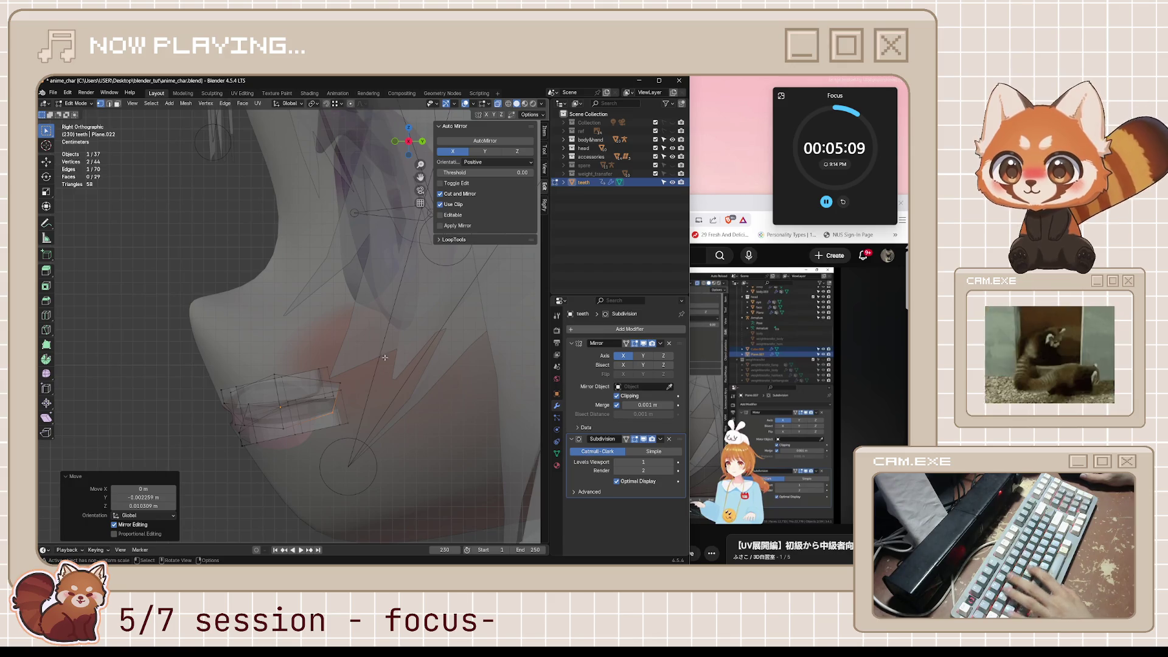
pyautogui.press('l')
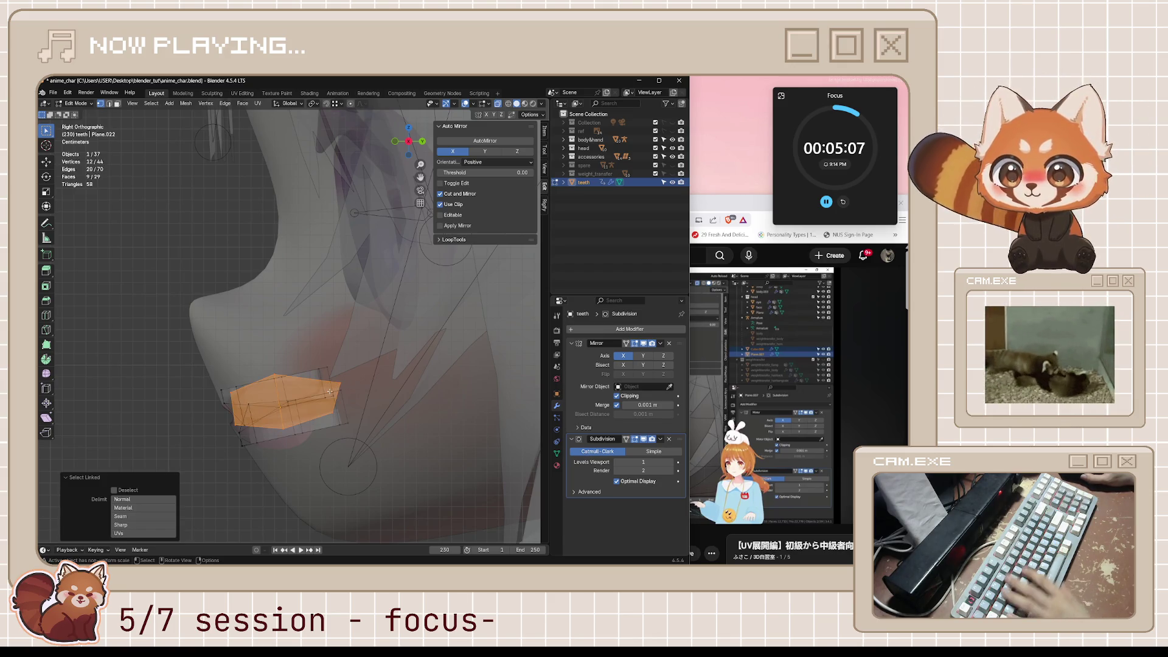
pyautogui.press('g')
pyautogui.click(334, 427)
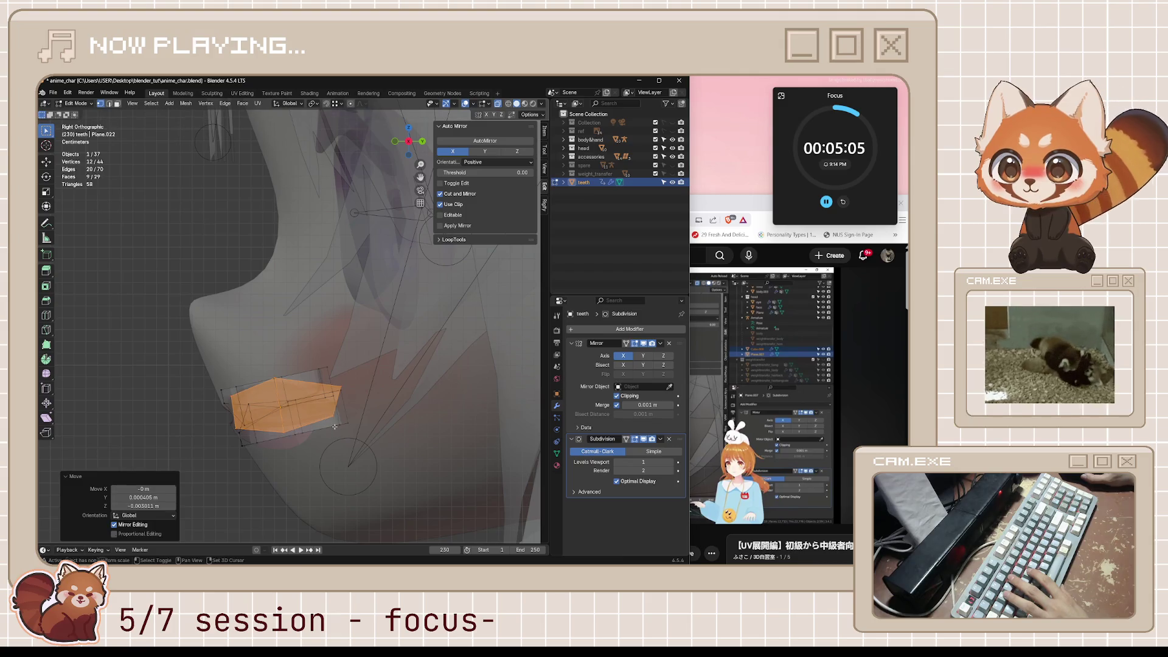
# Step: Reposition a corner edge of the teeth, then slide a two-vertex edge along the mesh
pyautogui.click(338, 418)
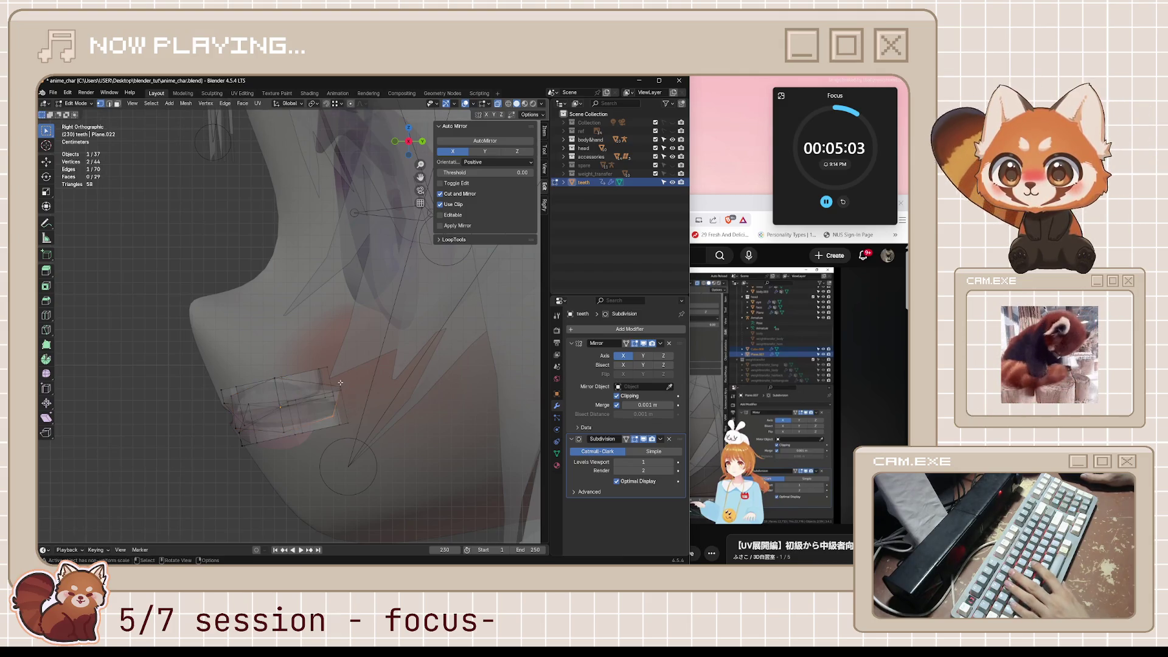
pyautogui.press('h')
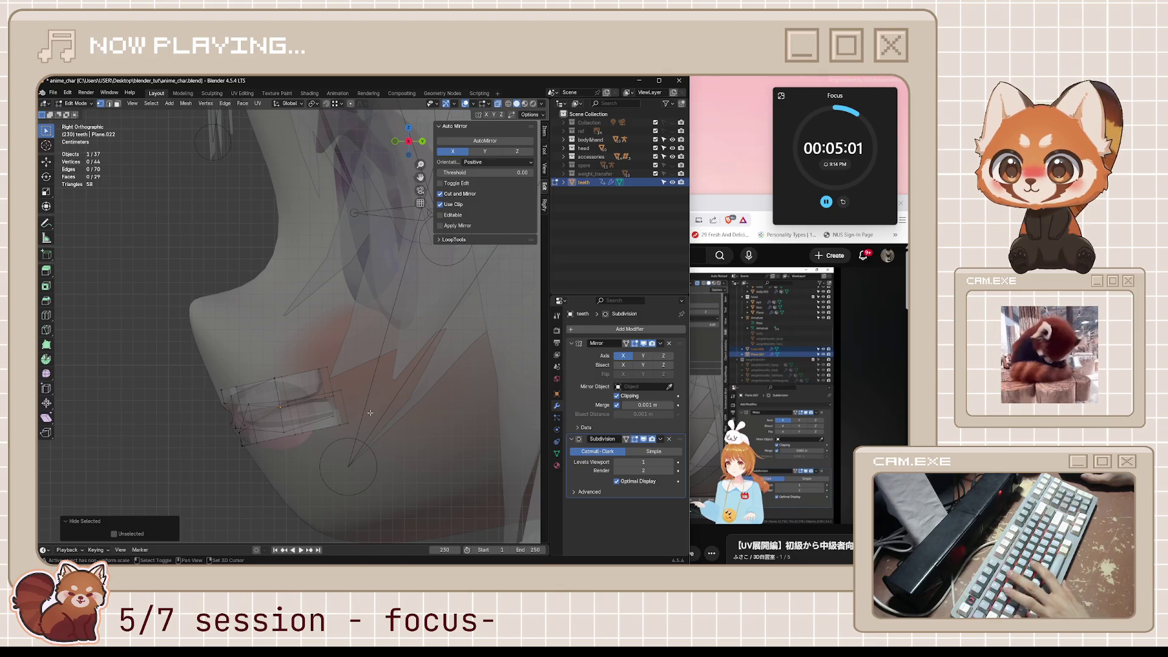
pyautogui.hotkey('ctrl', 'z')
pyautogui.press('g')
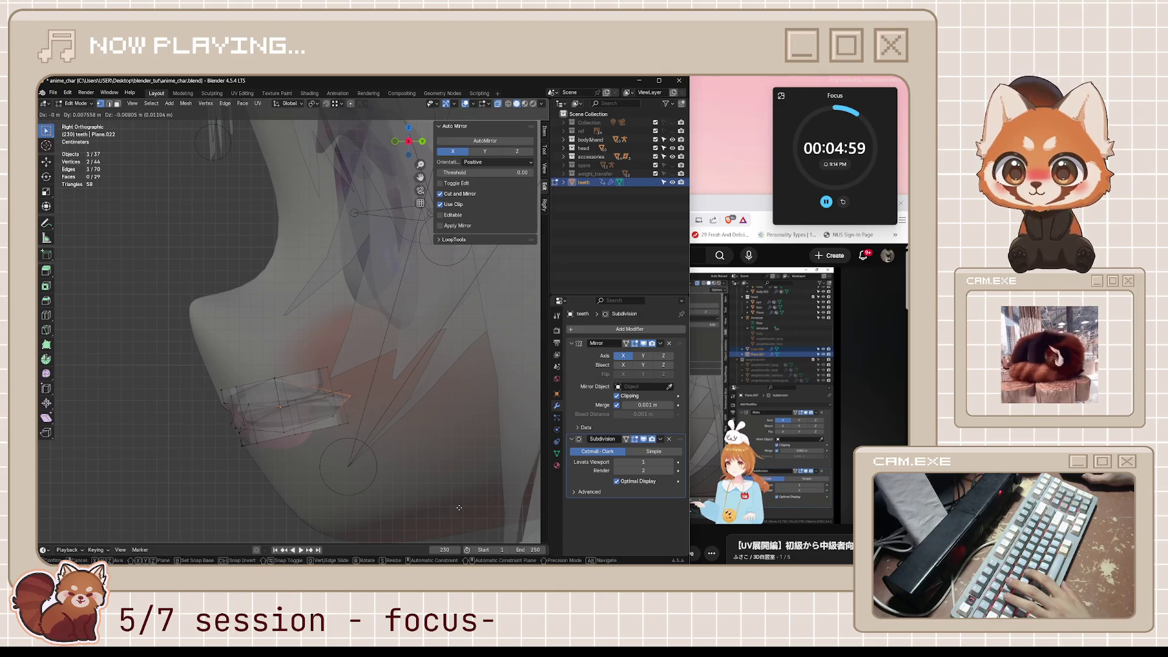
pyautogui.click(459, 487)
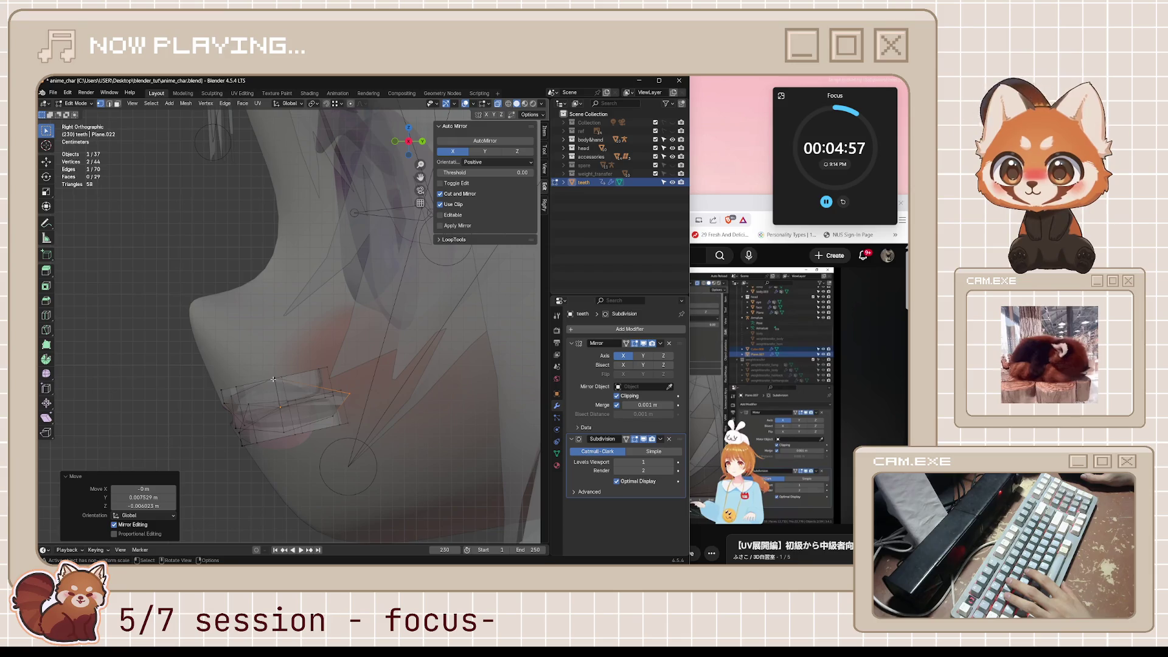
pyautogui.click(238, 424)
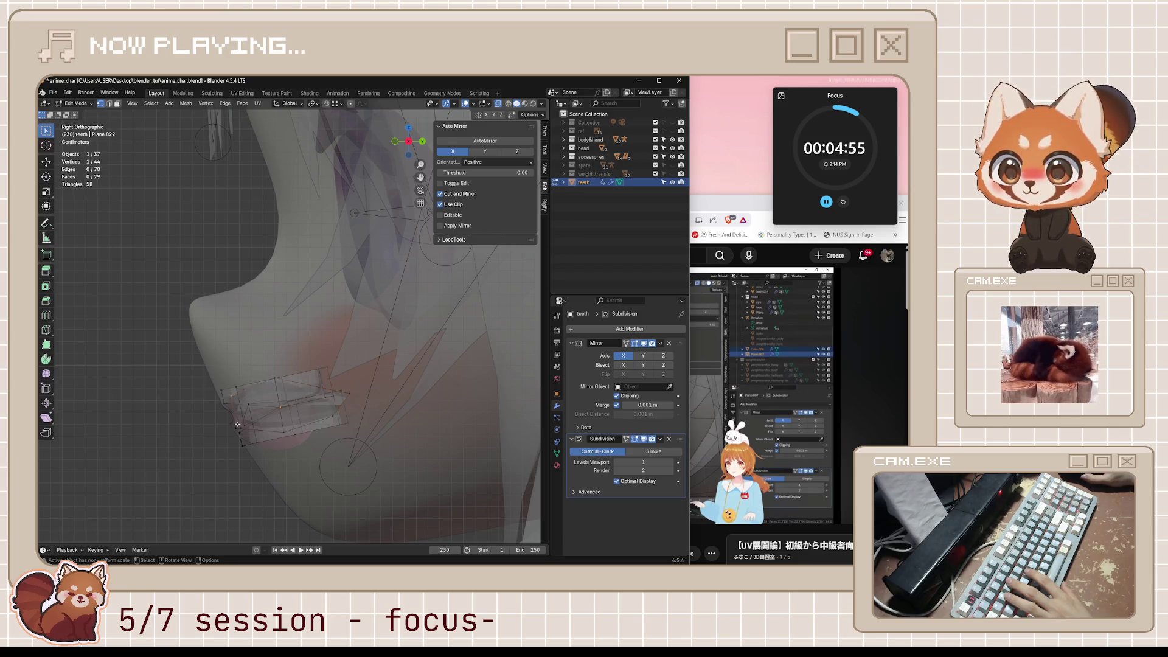
pyautogui.keyDown('shift'); pyautogui.click(230, 398); pyautogui.keyUp('shift')
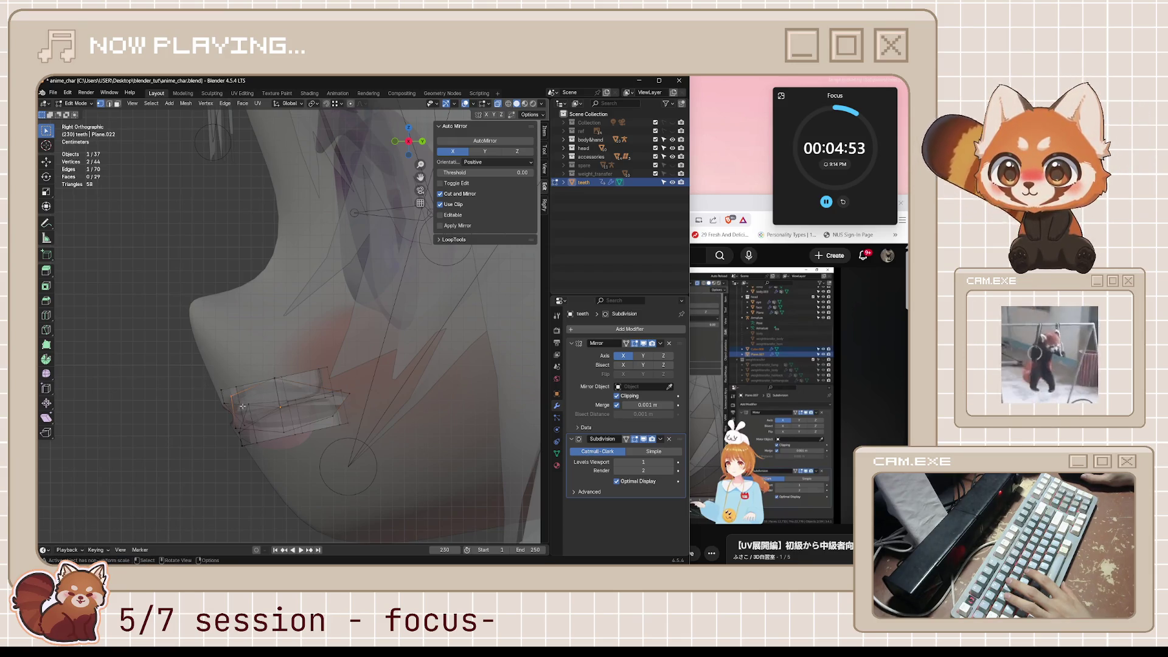
pyautogui.press('g')
pyautogui.press('g')
pyautogui.click(292, 529)
# Step: Extend the vertex selection and vertex-slide it with Shift+V, checking in perspective and right views
pyautogui.moveTo(293, 529); pyautogui.dragTo(277, 435, button='middle')
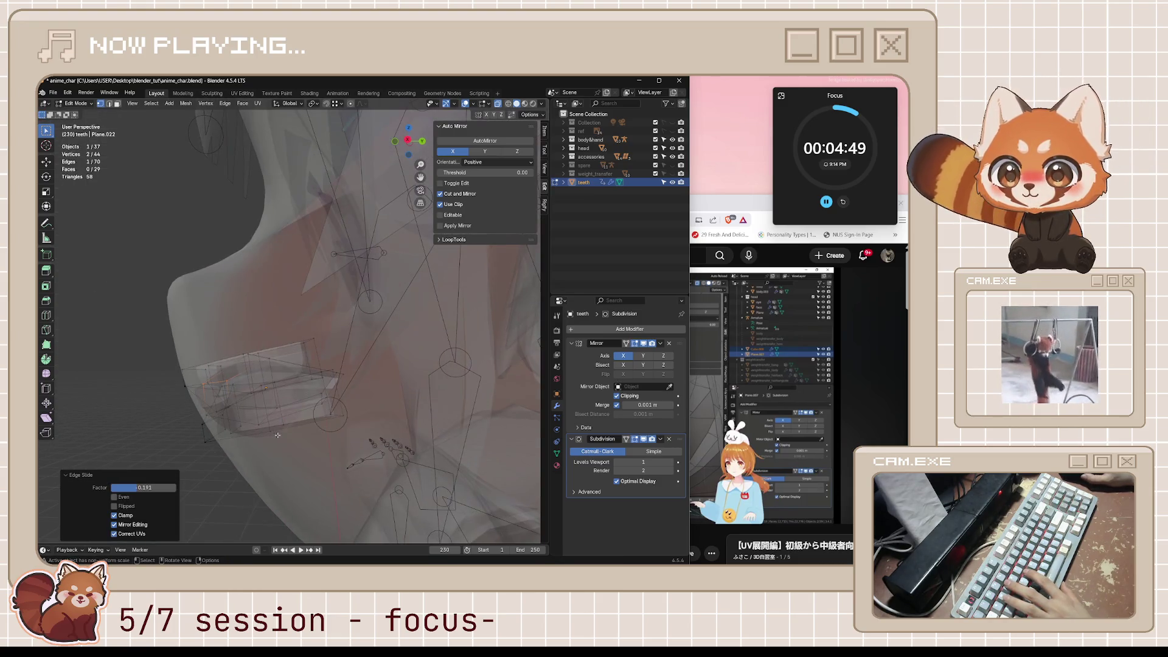
pyautogui.moveTo(264, 366); pyautogui.dragTo(265, 363, button='middle')
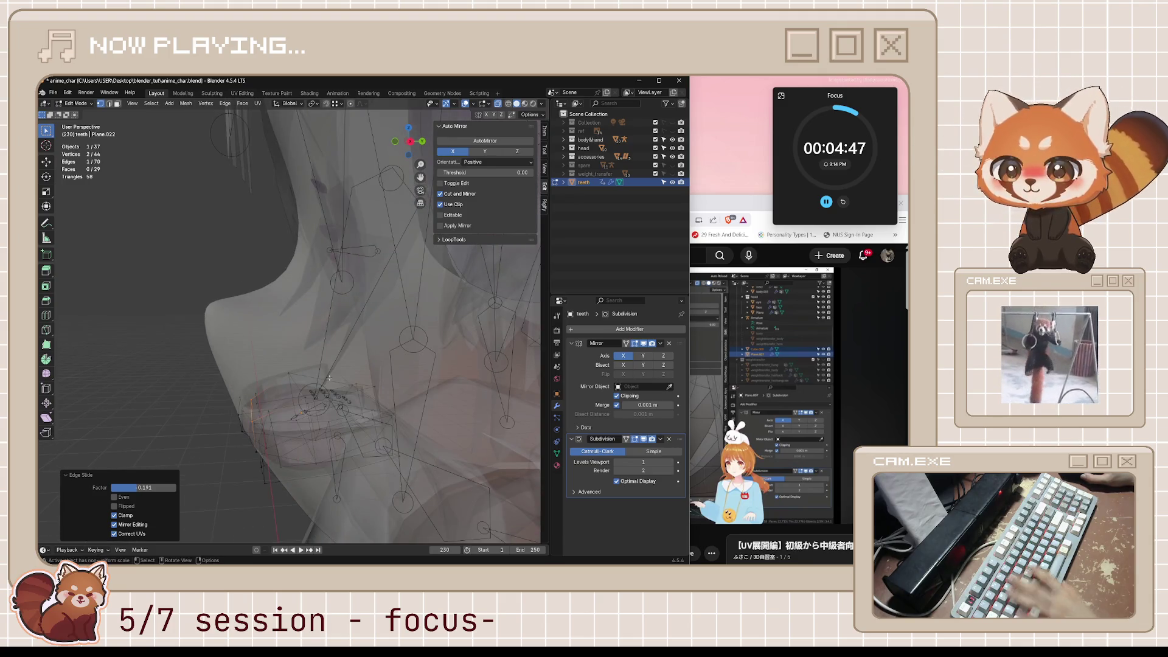
pyautogui.press('KP_3')
pyautogui.keyDown('shift'); pyautogui.click(291, 371); pyautogui.keyUp('shift')
pyautogui.moveTo(290, 371)
pyautogui.mouseDown(button='middle')
pyautogui.moveTo(323, 408)
pyautogui.moveTo(390, 430)
pyautogui.moveTo(364, 439)
pyautogui.mouseUp(button='middle')
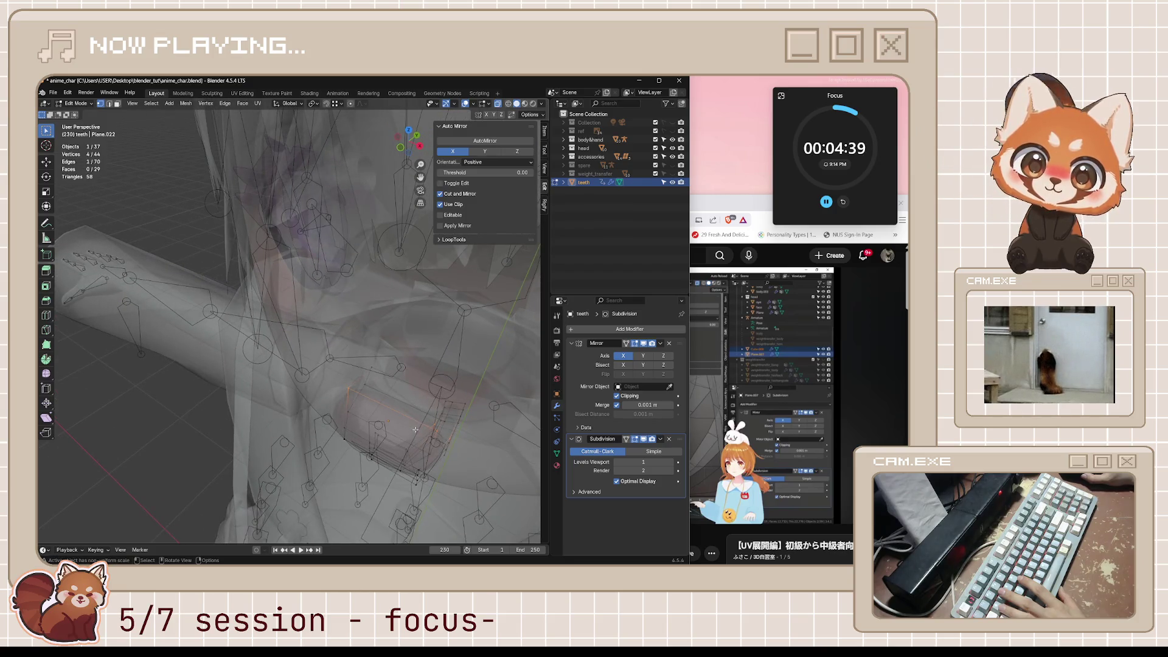
pyautogui.moveTo(463, 462); pyautogui.dragTo(402, 453, button='middle')
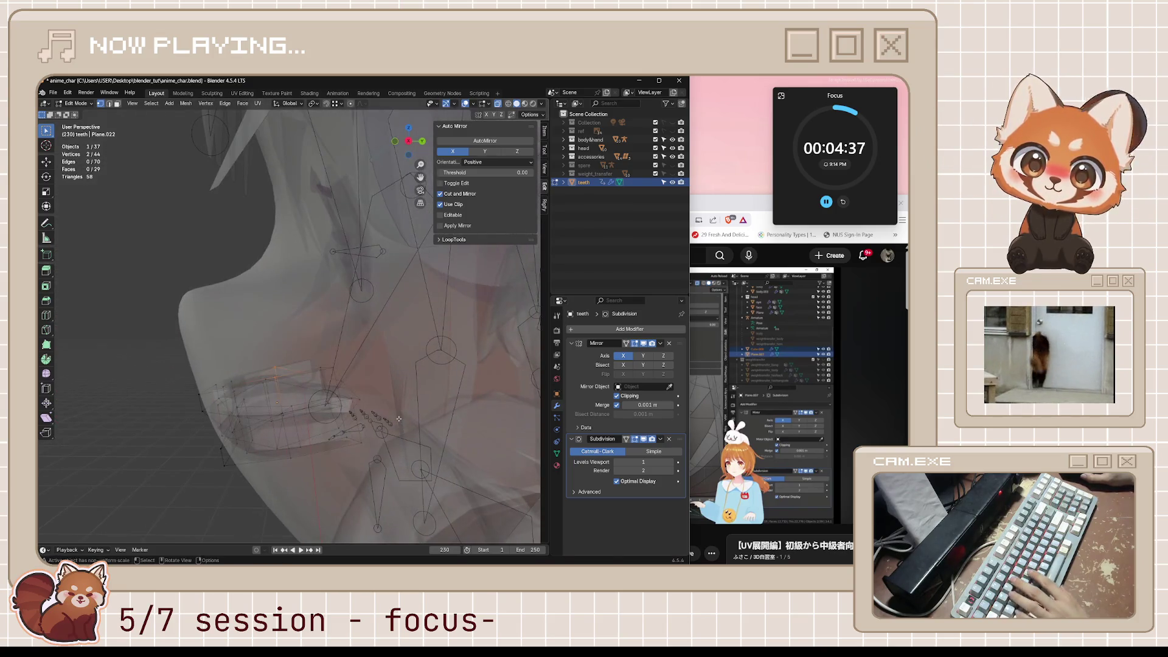
pyautogui.hotkey('shift', 'v')
pyautogui.click(405, 522)
# Step: Vertex-slide the selection again in Right Ortho view, then inspect the neck and teeth
pyautogui.moveTo(404, 521); pyautogui.dragTo(398, 474, button='middle')
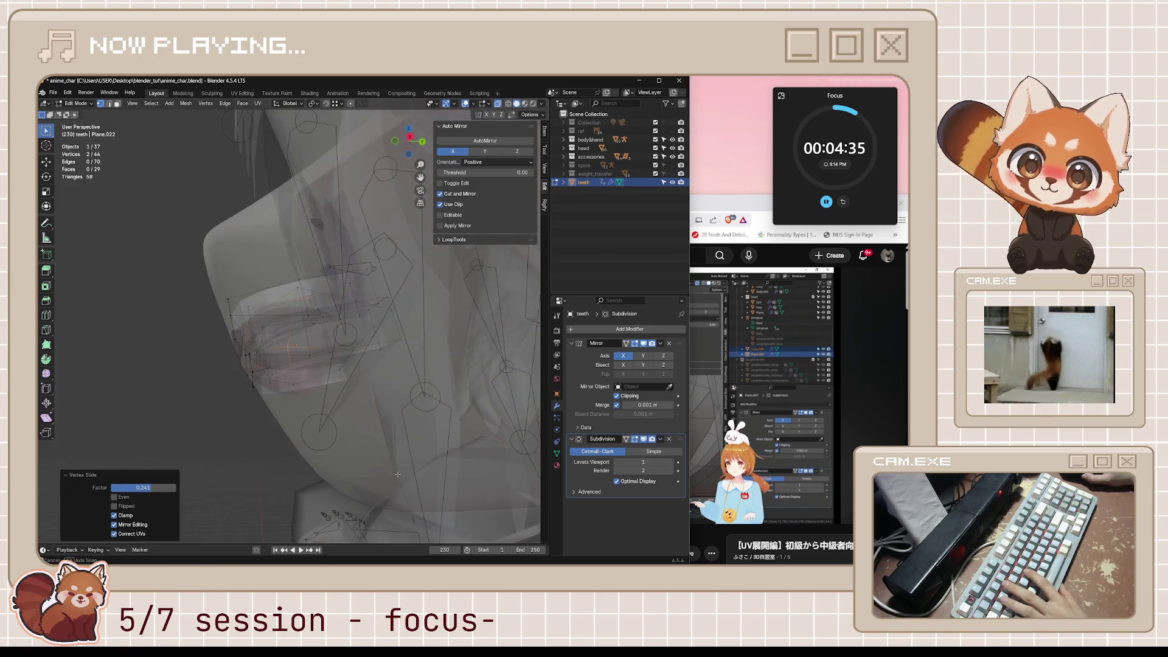
pyautogui.press('KP_3')
pyautogui.hotkey('shift', 'v')
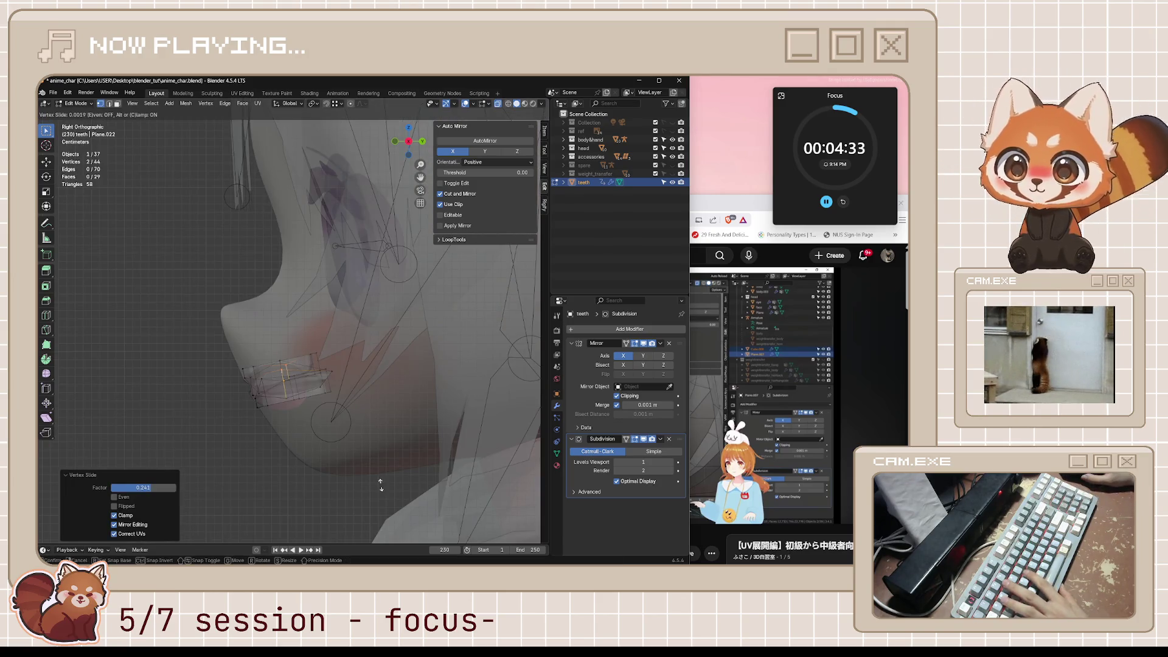
pyautogui.click(387, 497)
pyautogui.moveTo(387, 497)
pyautogui.mouseDown(button='middle')
pyautogui.moveTo(314, 433)
pyautogui.moveTo(329, 436)
pyautogui.mouseUp(button='middle')
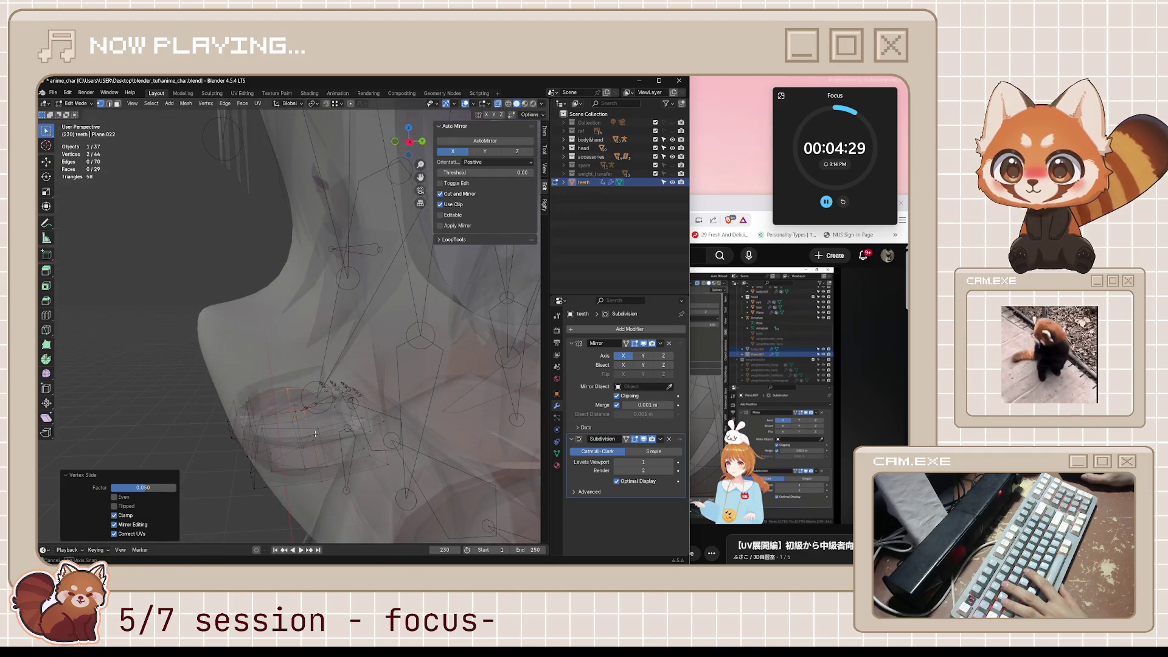
pyautogui.moveTo(282, 419); pyautogui.dragTo(326, 443, button='middle')
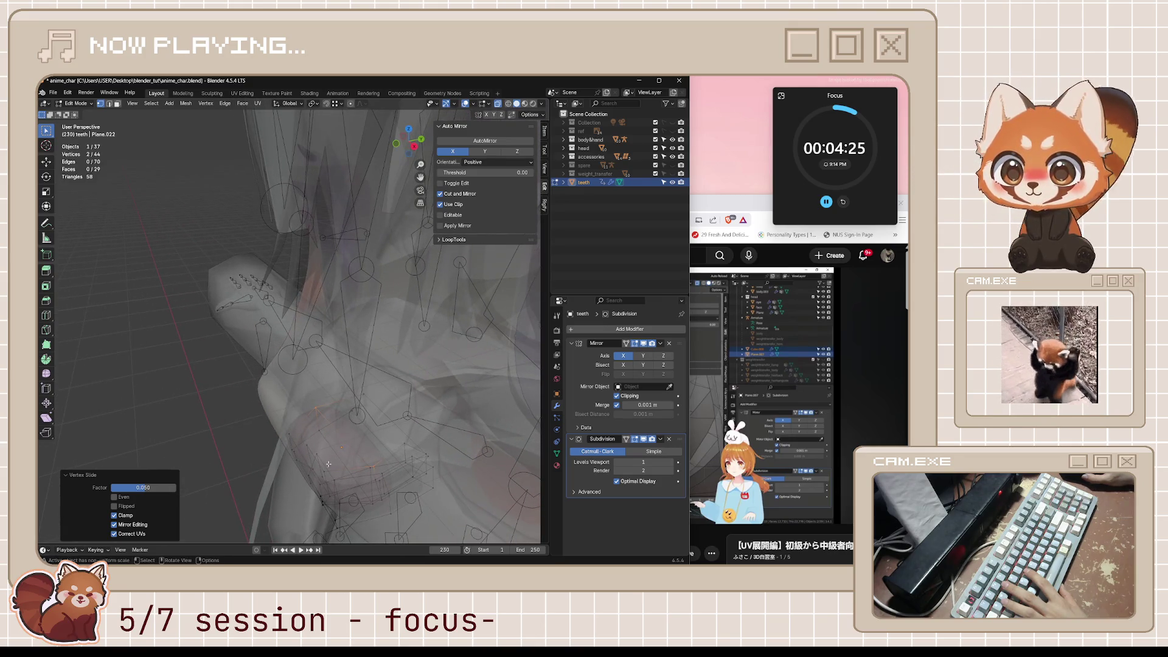
pyautogui.moveTo(288, 432)
pyautogui.mouseDown(button='middle')
pyautogui.moveTo(325, 464)
pyautogui.moveTo(297, 452)
pyautogui.mouseUp(button='middle')
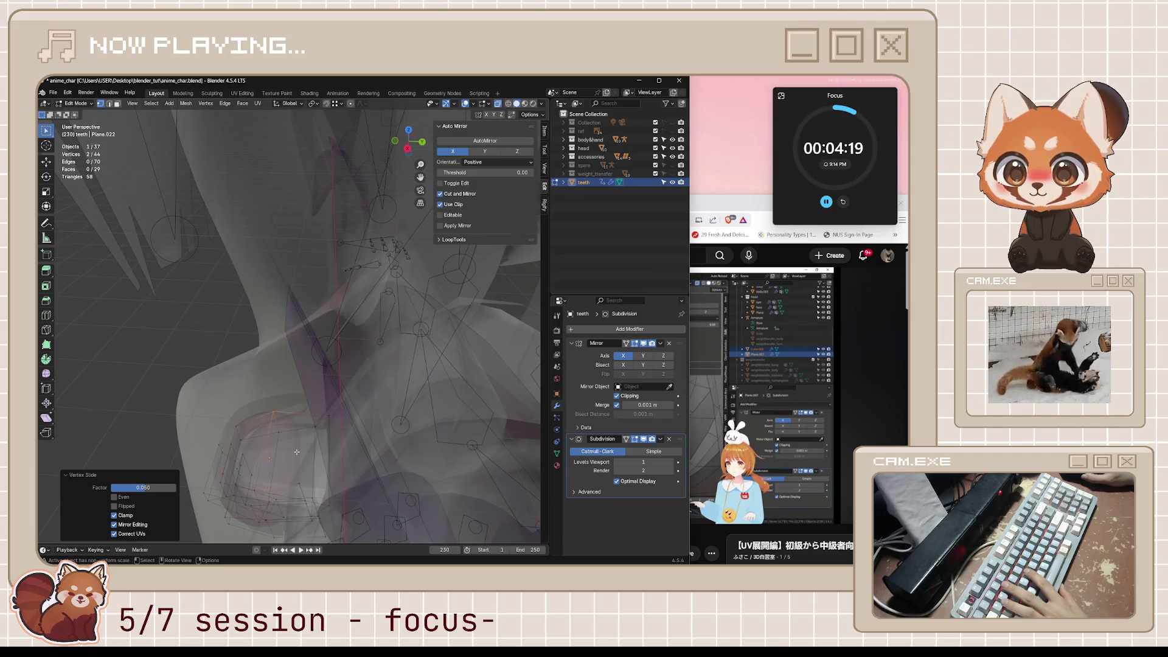
# Step: Turn off see-through display and return the teeth to Object Mode, checking the right side view
pyautogui.click(237, 427)
pyautogui.moveTo(226, 476)
pyautogui.mouseDown(button='middle')
pyautogui.moveTo(248, 489)
pyautogui.moveTo(231, 471)
pyautogui.moveTo(243, 430)
pyautogui.moveTo(218, 451)
pyautogui.mouseUp(button='middle')
pyautogui.hotkey('alt', 'z')
pyautogui.hotkey('alt', 'z')
pyautogui.hotkey('alt', 'z')
pyautogui.press('KP_3')
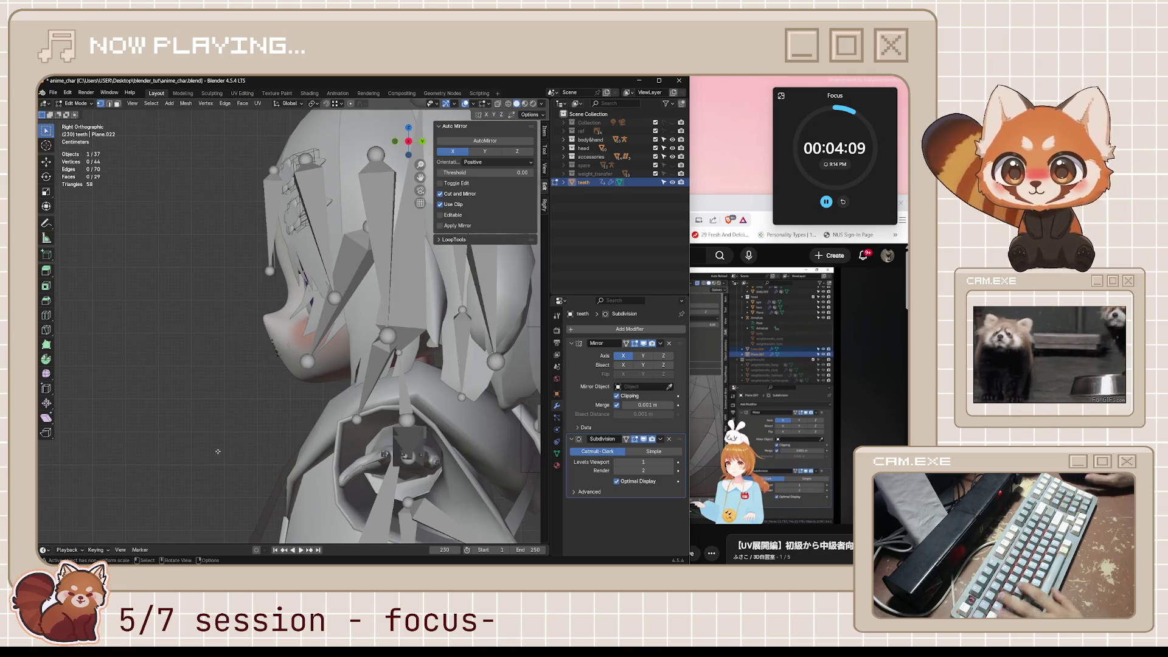
pyautogui.press('Tab')
pyautogui.moveTo(260, 385)
pyautogui.mouseDown(button='middle')
pyautogui.moveTo(273, 385)
pyautogui.moveTo(270, 406)
pyautogui.mouseUp(button='middle')
pyautogui.press('KP_3')
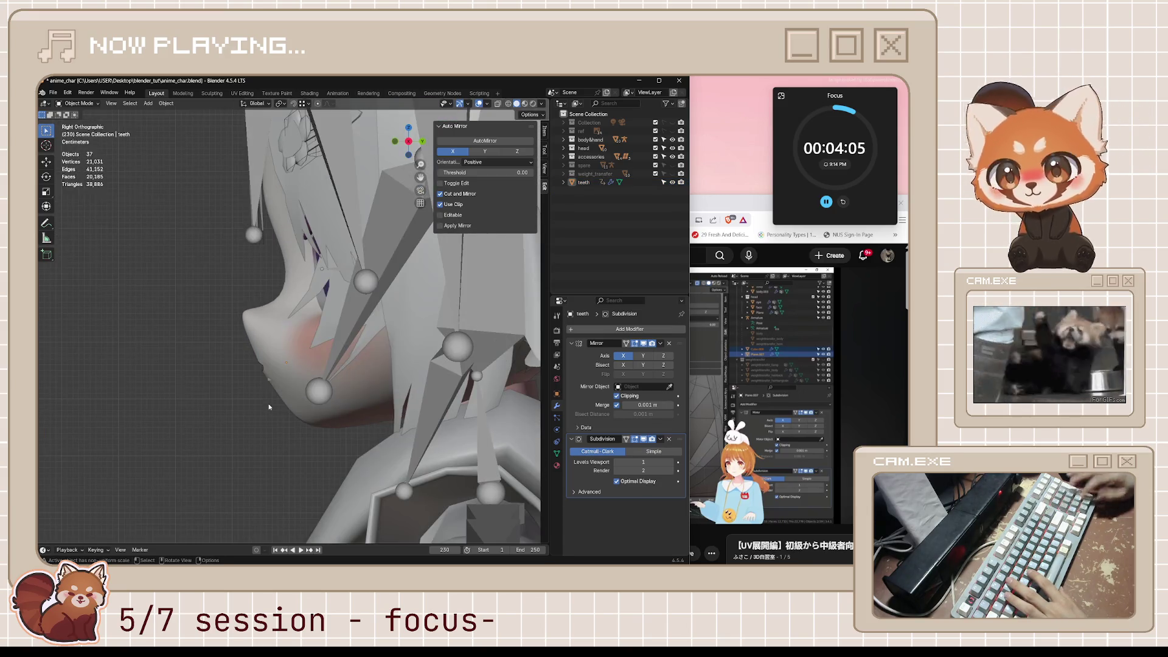
# Step: With X-ray on in Edit Mode, shift one teeth island slightly, then return to Object Mode
pyautogui.press('Tab')
pyautogui.hotkey('alt', 'z')
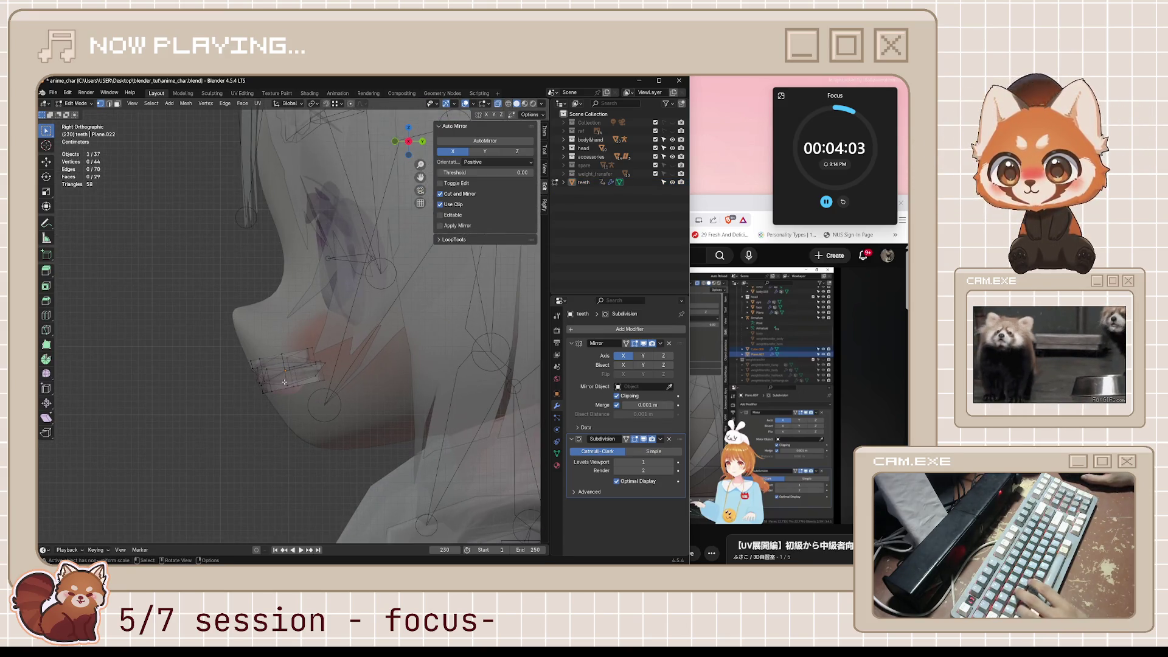
pyautogui.press('l')
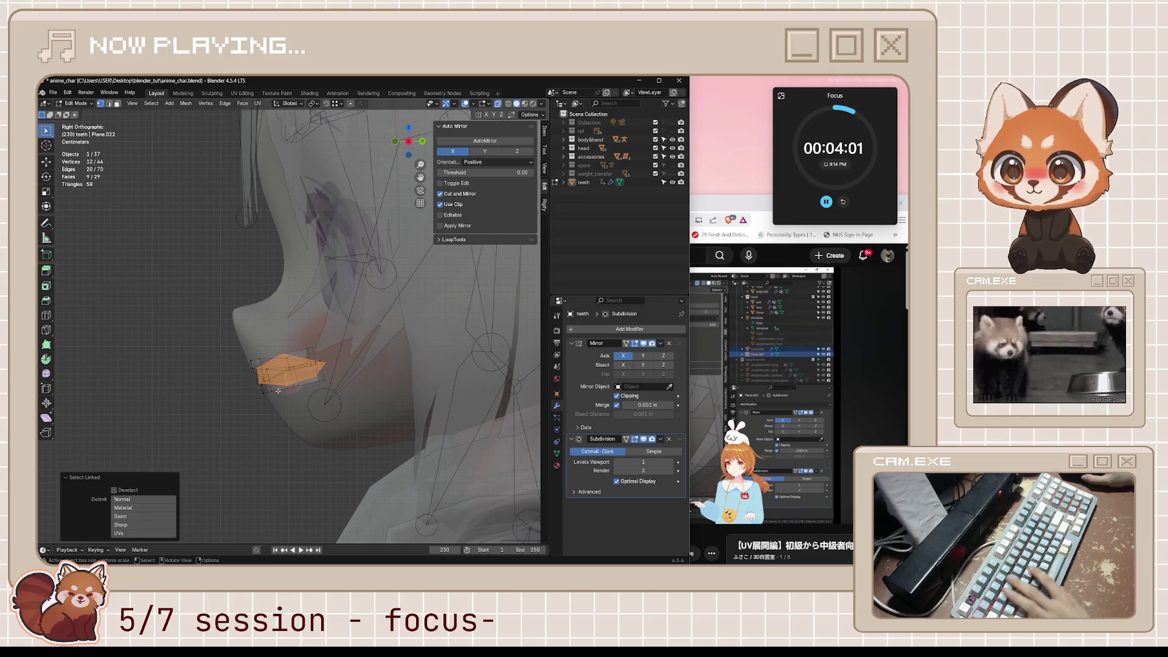
pyautogui.press('l')
pyautogui.hotkey('alt', 'a')
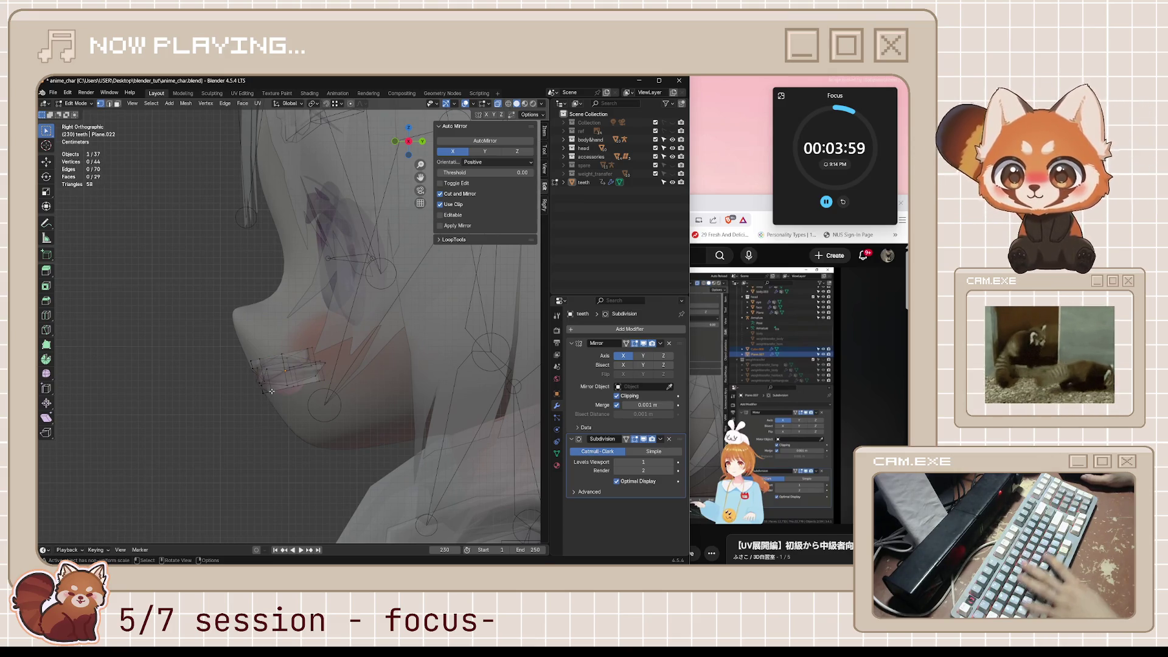
pyautogui.press('l')
pyautogui.press('g')
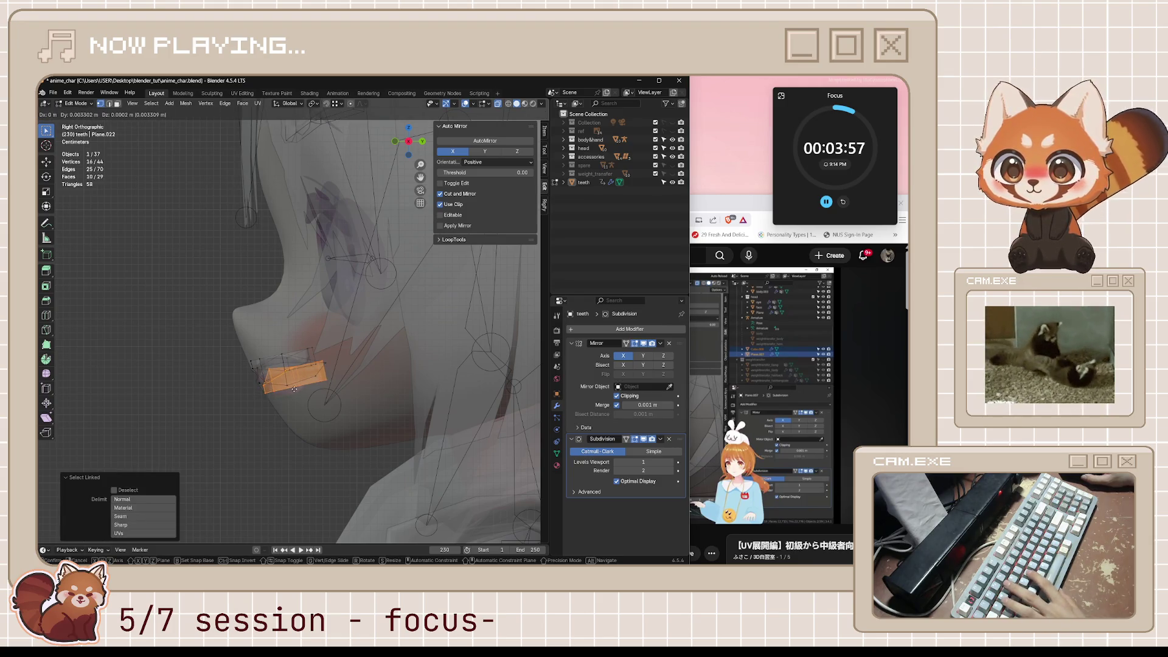
pyautogui.click(294, 389)
pyautogui.hotkey('alt', 'a')
pyautogui.hotkey('alt', 'z')
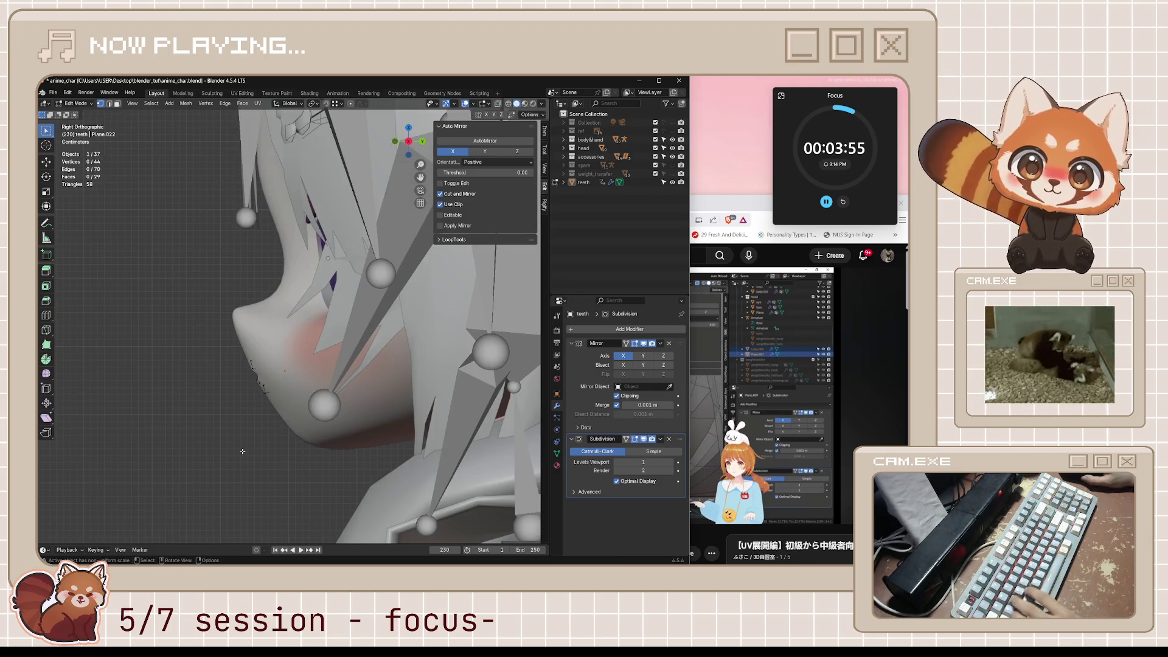
pyautogui.press('Tab')
# Step: Save anime_char.blend, then reselect the teeth and turn on see-through display
pyautogui.moveTo(242, 452)
pyautogui.mouseDown(button='middle')
pyautogui.moveTo(261, 443)
pyautogui.moveTo(244, 439)
pyautogui.moveTo(331, 448)
pyautogui.moveTo(297, 466)
pyautogui.moveTo(411, 396)
pyautogui.moveTo(402, 407)
pyautogui.moveTo(420, 403)
pyautogui.moveTo(366, 411)
pyautogui.moveTo(427, 424)
pyautogui.mouseUp(button='middle')
pyautogui.hotkey('ctrl', 's')
pyautogui.scroll(3, 365, 426)
pyautogui.click(410, 389)
pyautogui.hotkey('alt', 'z')
pyautogui.hotkey('alt', 'z')
# Step: Check the teeth in X-ray solid shading, then turn see-through display off again
pyautogui.press('z')
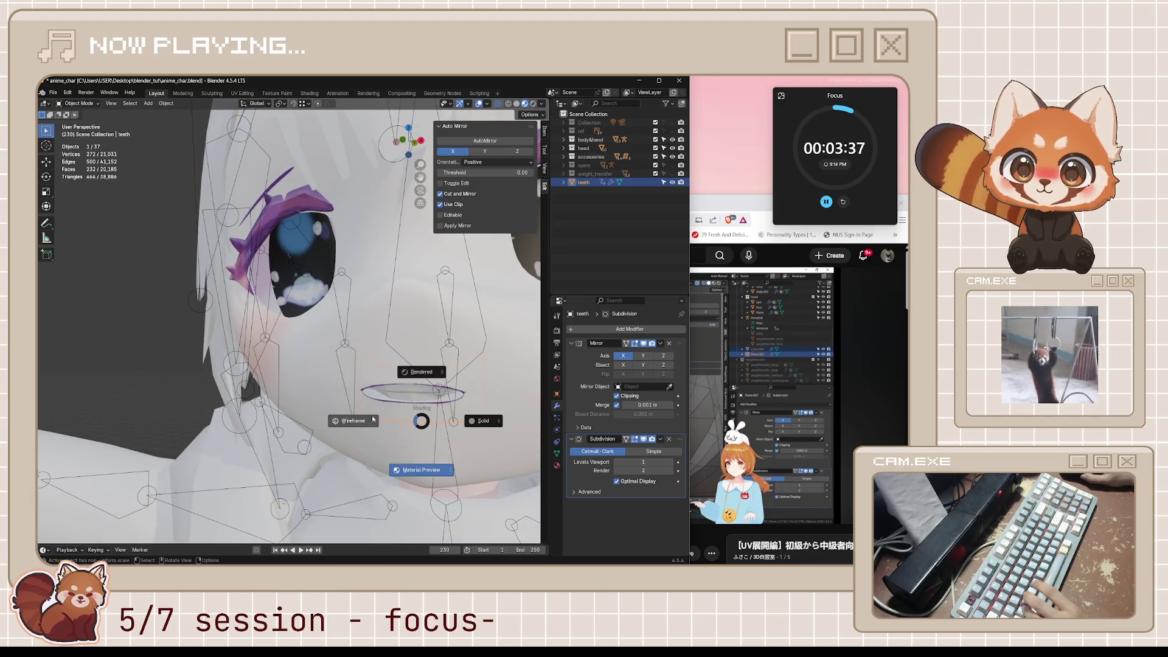
pyautogui.click(483, 420)
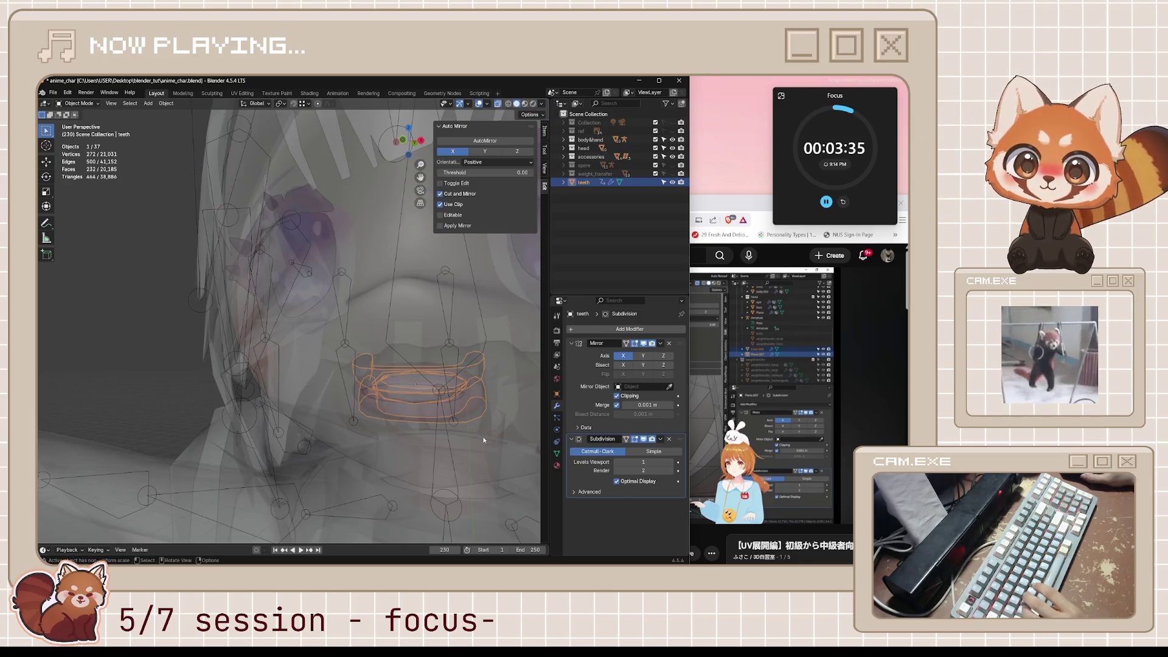
pyautogui.moveTo(477, 445)
pyautogui.mouseDown(button='middle')
pyautogui.moveTo(465, 438)
pyautogui.moveTo(525, 444)
pyautogui.moveTo(395, 363)
pyautogui.moveTo(438, 374)
pyautogui.mouseUp(button='middle')
pyautogui.hotkey('alt', 'z')
pyautogui.scroll(-5, 458, 413)
# Step: Deselect everything, save anime_char.blend, and switch to the YouTube tutorial
pyautogui.hotkey('alt', 'a')
pyautogui.hotkey('ctrl', 's')
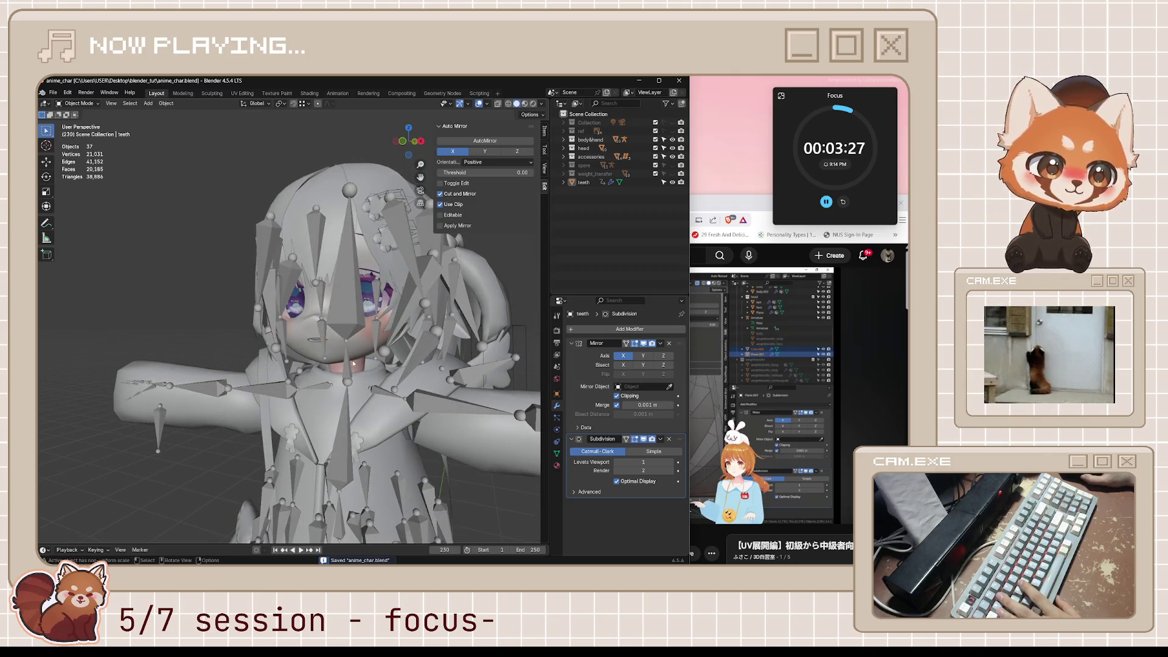
pyautogui.hotkey('alt', 'Tab')
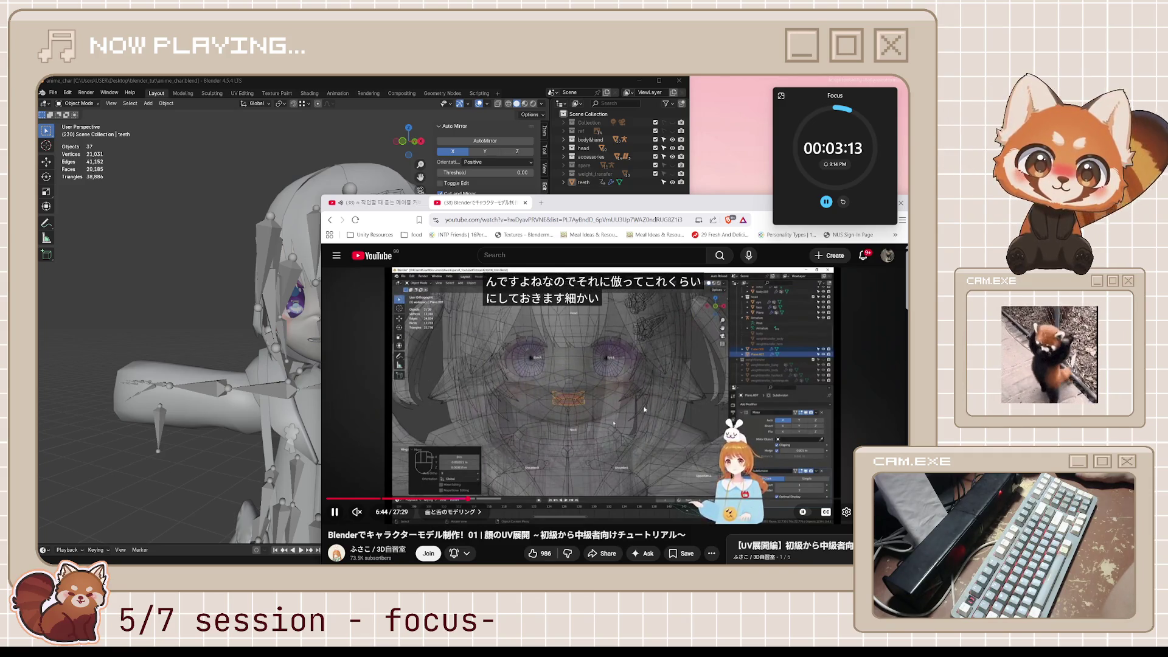
# Step: Watch the tutorial to about 7:06, pause it, and select the teeth in Blender's outliner
pyautogui.scroll(-3, 643, 393)
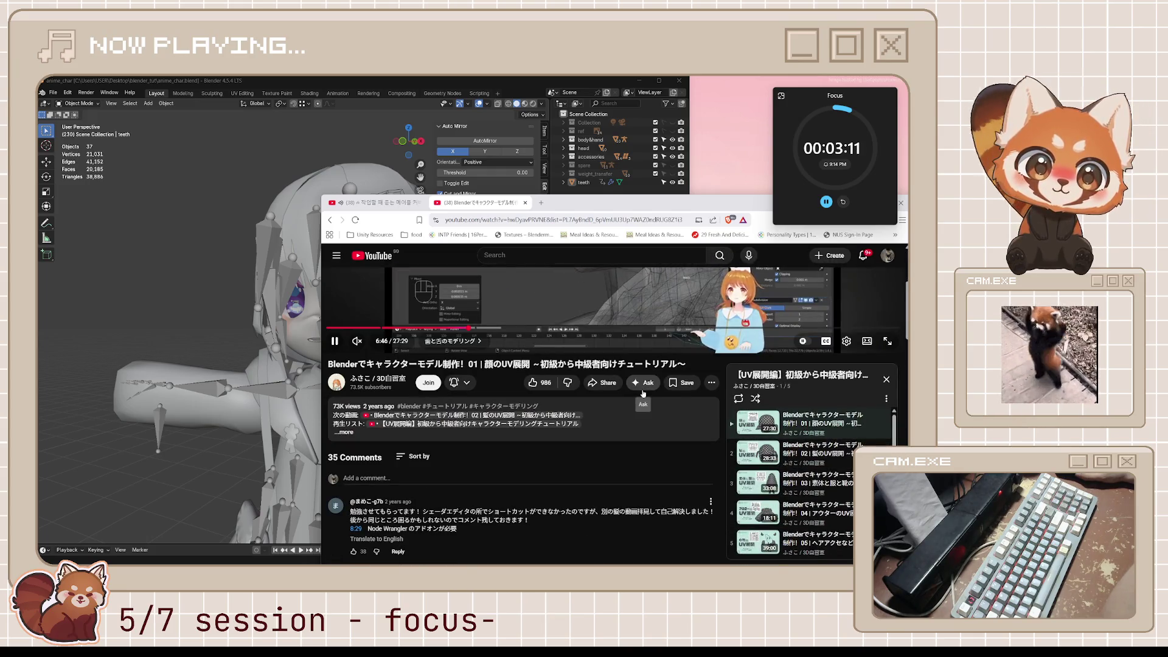
pyautogui.scroll(3, 641, 389)
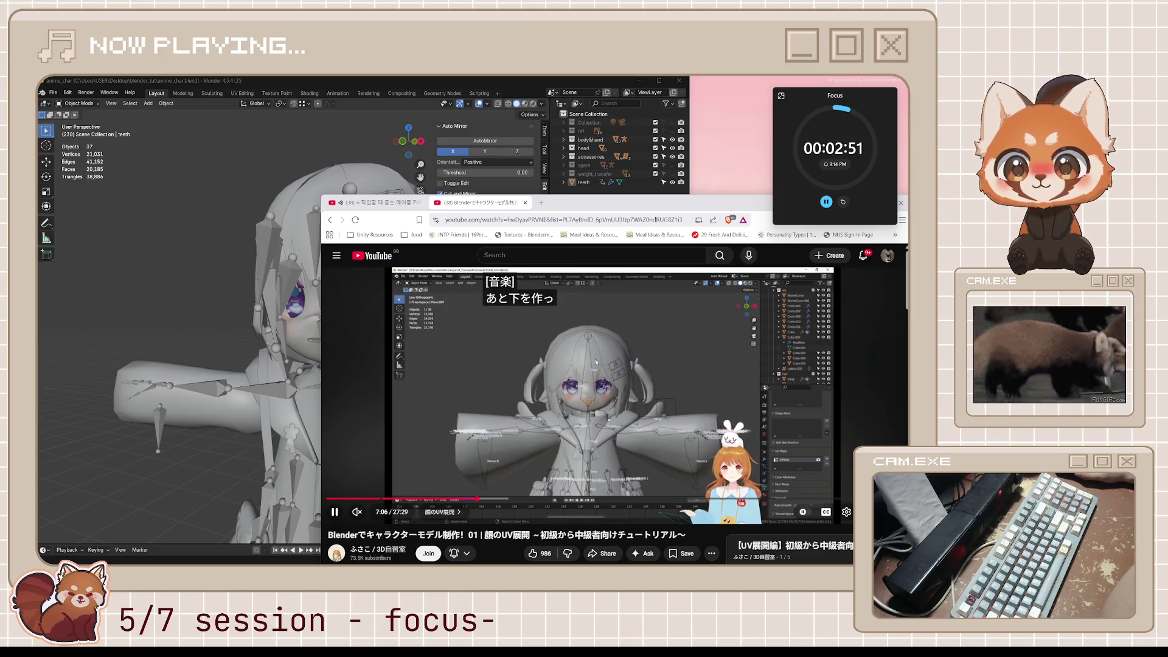
pyautogui.click(599, 371)
pyautogui.click(590, 150)
pyautogui.click(584, 182)
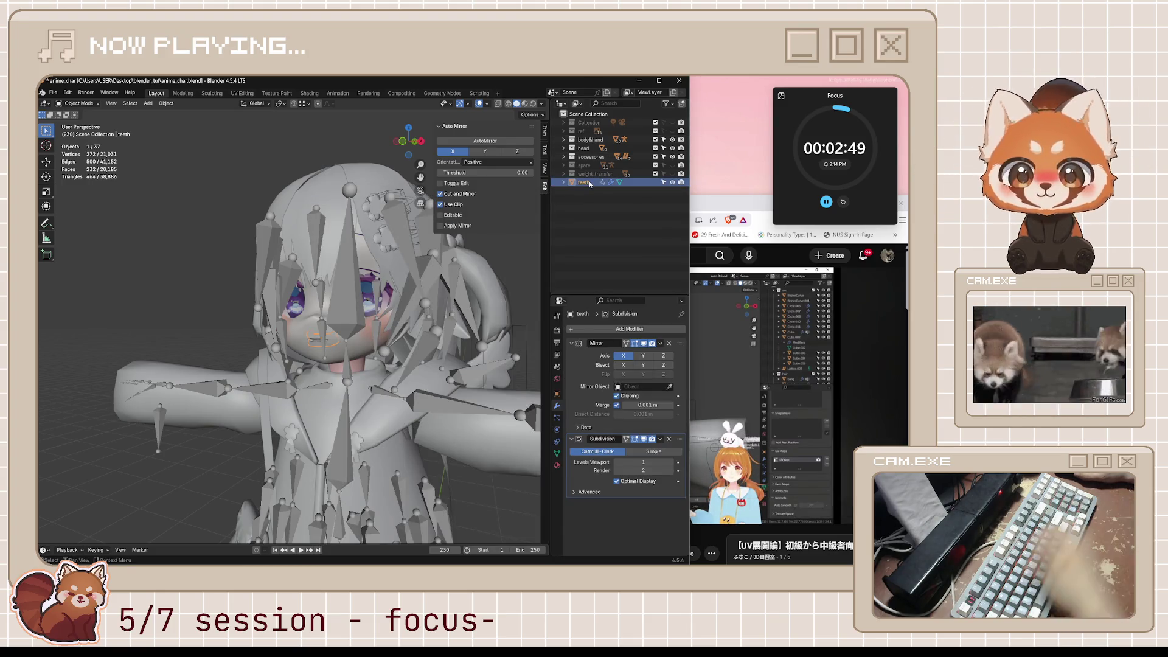
# Step: Move the teeth object into the head collection and save the file
pyautogui.press('m')
pyautogui.click(550, 157)
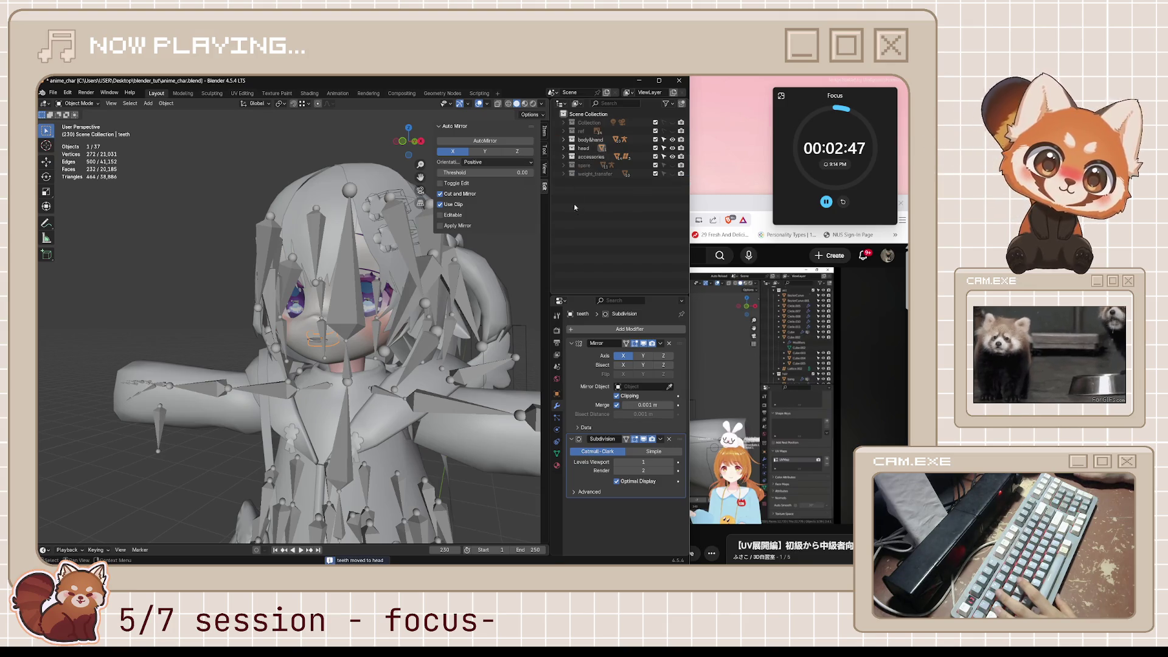
pyautogui.moveTo(308, 299)
pyautogui.mouseDown(button='middle')
pyautogui.moveTo(458, 330)
pyautogui.moveTo(396, 341)
pyautogui.moveTo(426, 215)
pyautogui.mouseUp(button='middle')
pyautogui.hotkey('ctrl', 's')
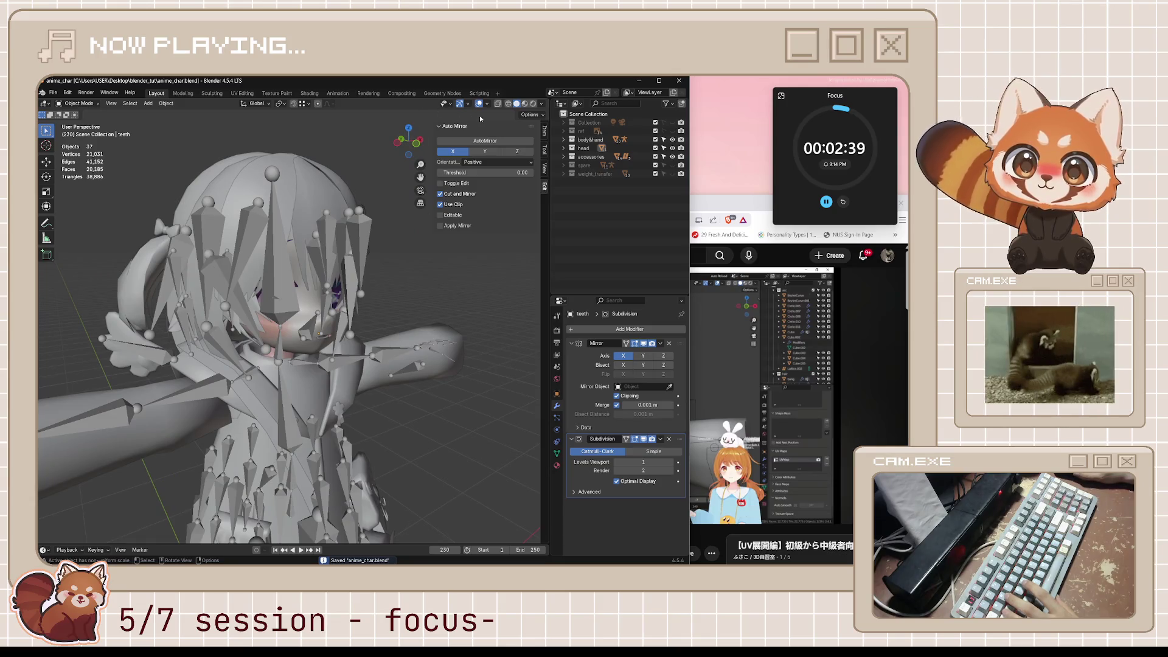
# Step: Hide overlays, expand the head collection in the outliner, and make hoodie_hood active
pyautogui.click(479, 103)
pyautogui.scroll(-5, 374, 314)
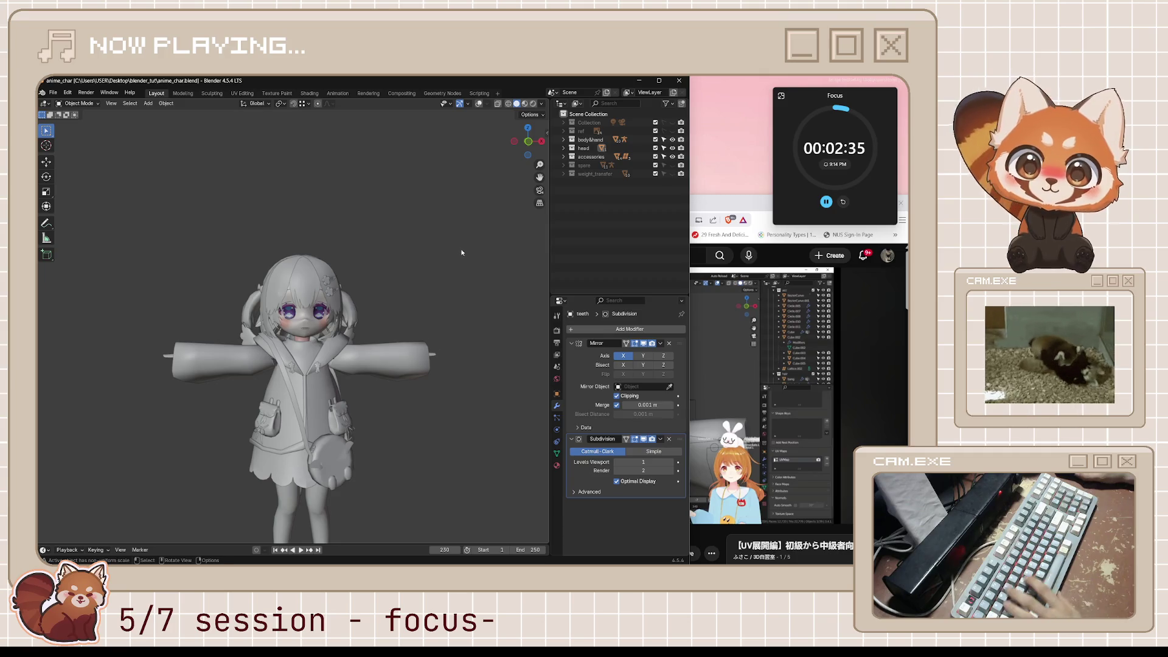
pyautogui.scroll(5, 441, 274)
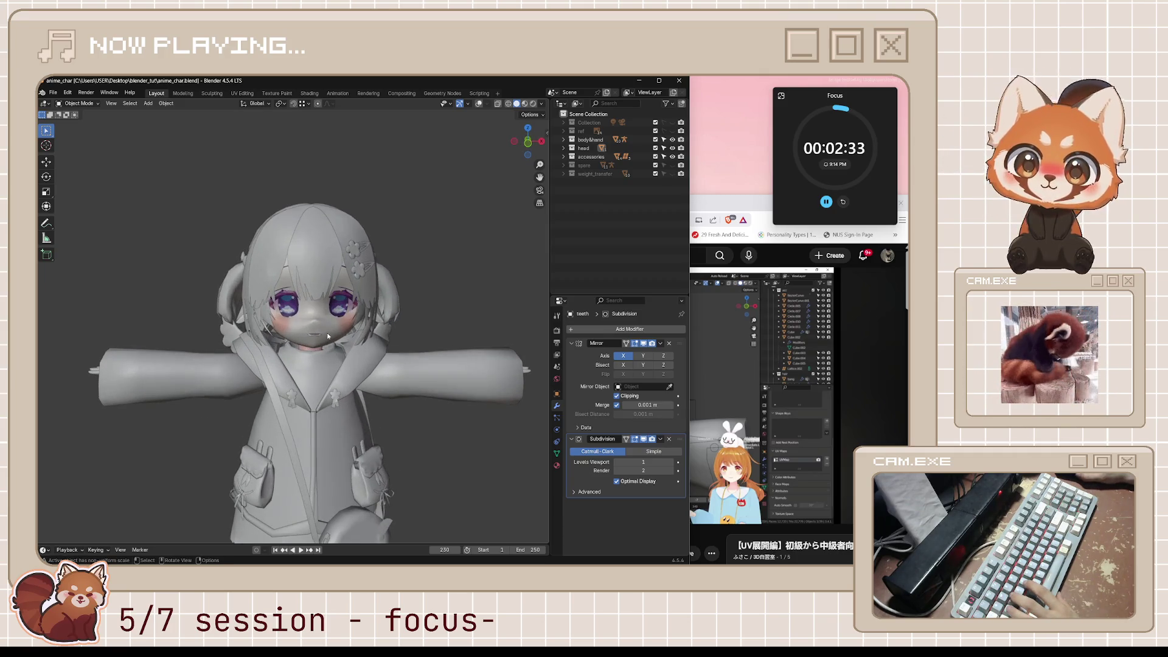
pyautogui.scroll(2, 328, 336)
pyautogui.click(563, 148)
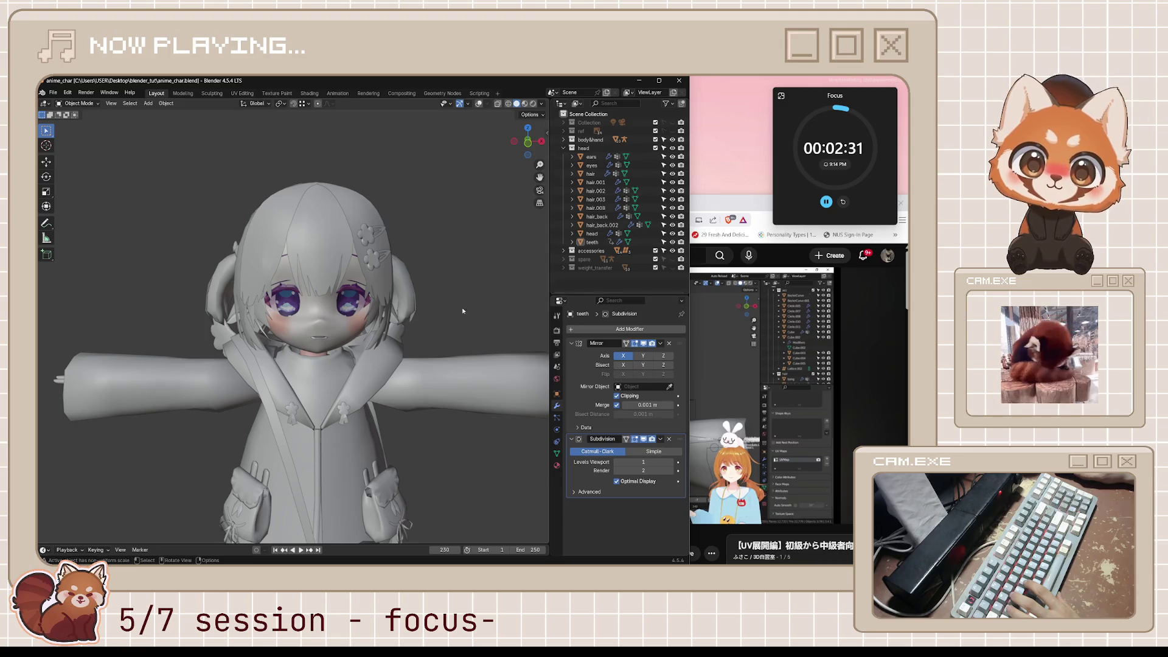
pyautogui.scroll(-4, 477, 298)
pyautogui.click(316, 332)
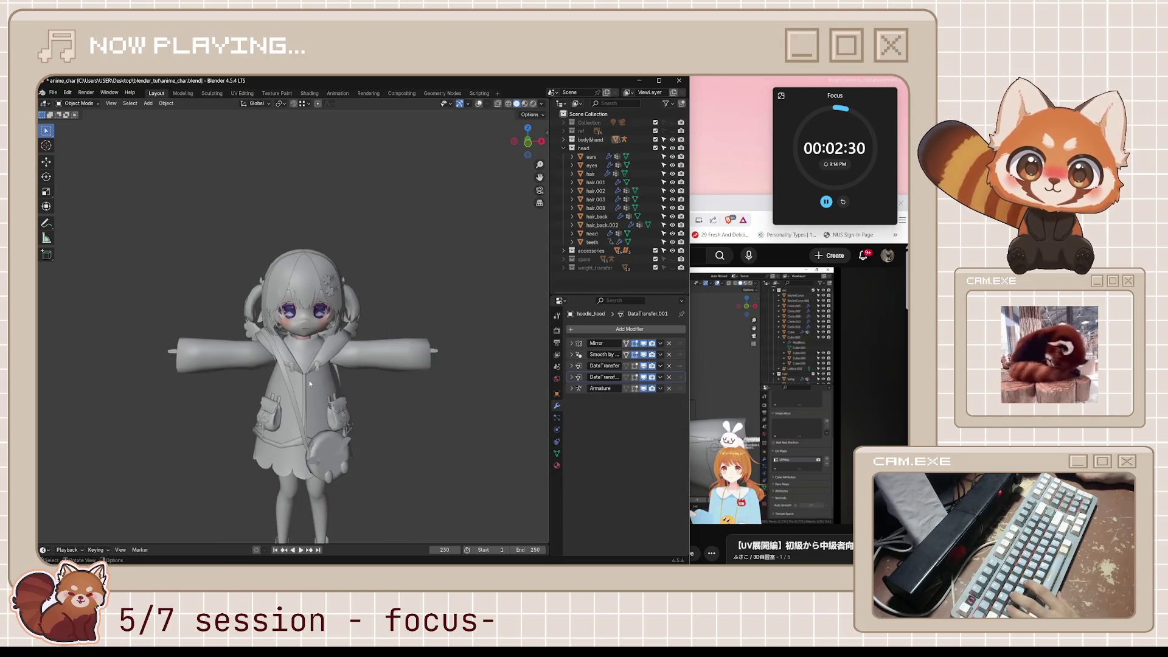
pyautogui.click(477, 105)
# Step: Enter Pose Mode on the armature, grab the hips bone, cancel, and return to Object Mode
pyautogui.click(304, 393)
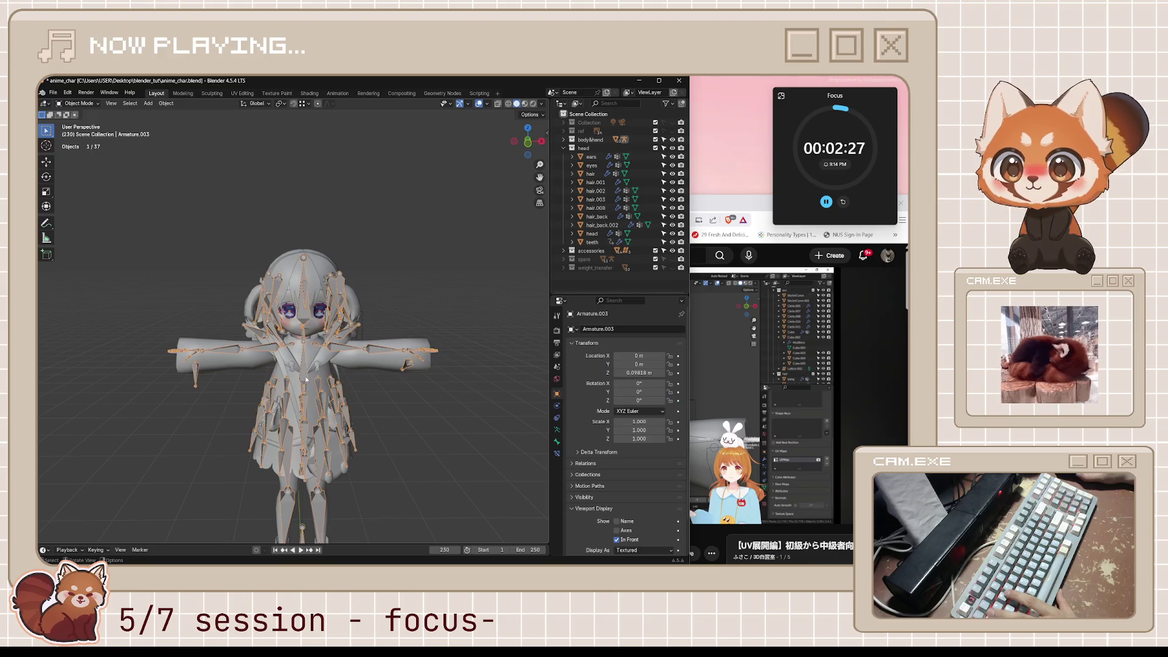
pyautogui.hotkey('ctrl', 'Tab')
pyautogui.moveTo(307, 405)
pyautogui.mouseDown(button='middle')
pyautogui.moveTo(340, 407)
pyautogui.moveTo(332, 411)
pyautogui.mouseUp(button='middle')
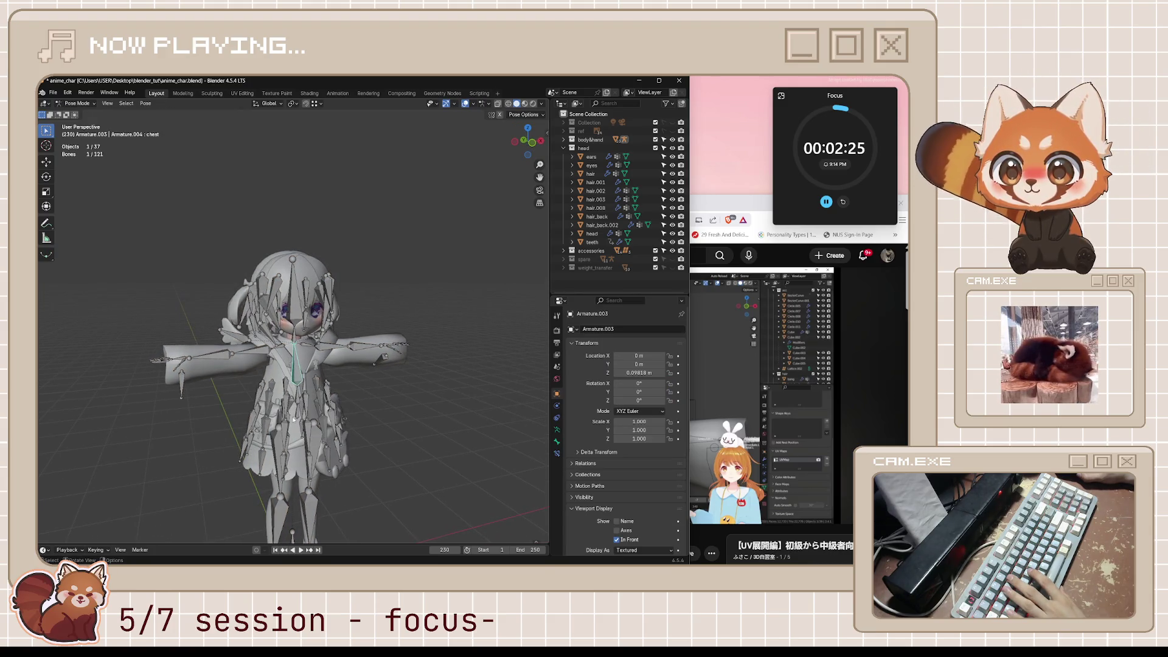
pyautogui.click(295, 414)
pyautogui.press('g')
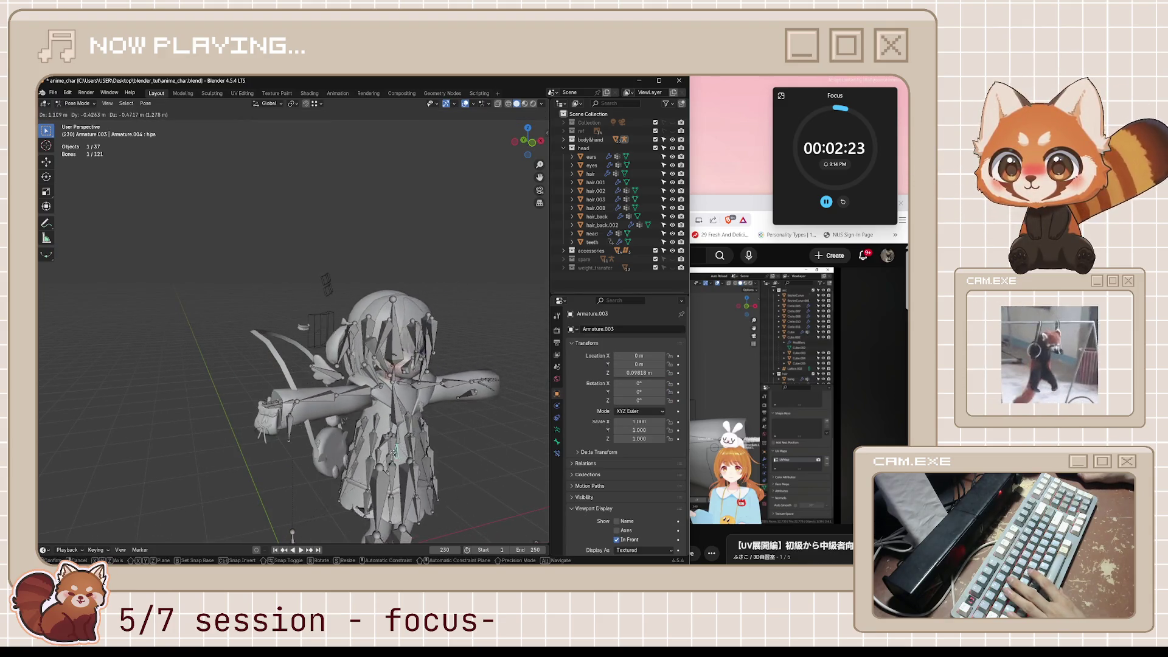
pyautogui.press('Escape')
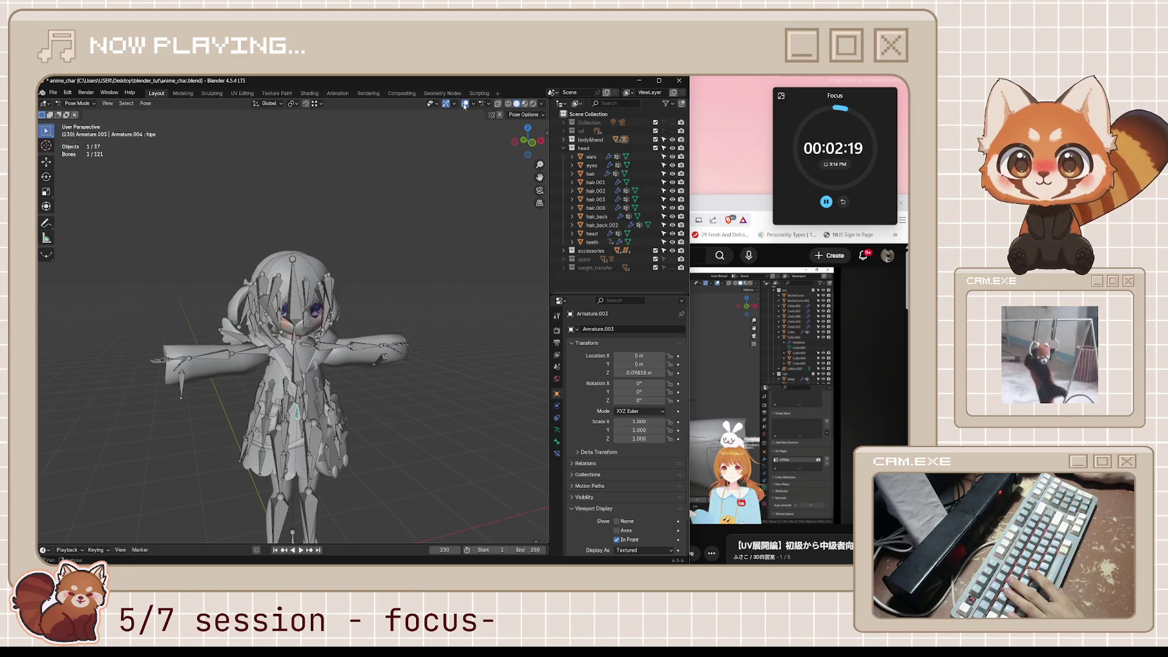
pyautogui.hotkey('ctrl', 'Tab')
# Step: Select the teeth object and show its Mirror and Subdivision modifiers
pyautogui.scroll(7, 404, 265)
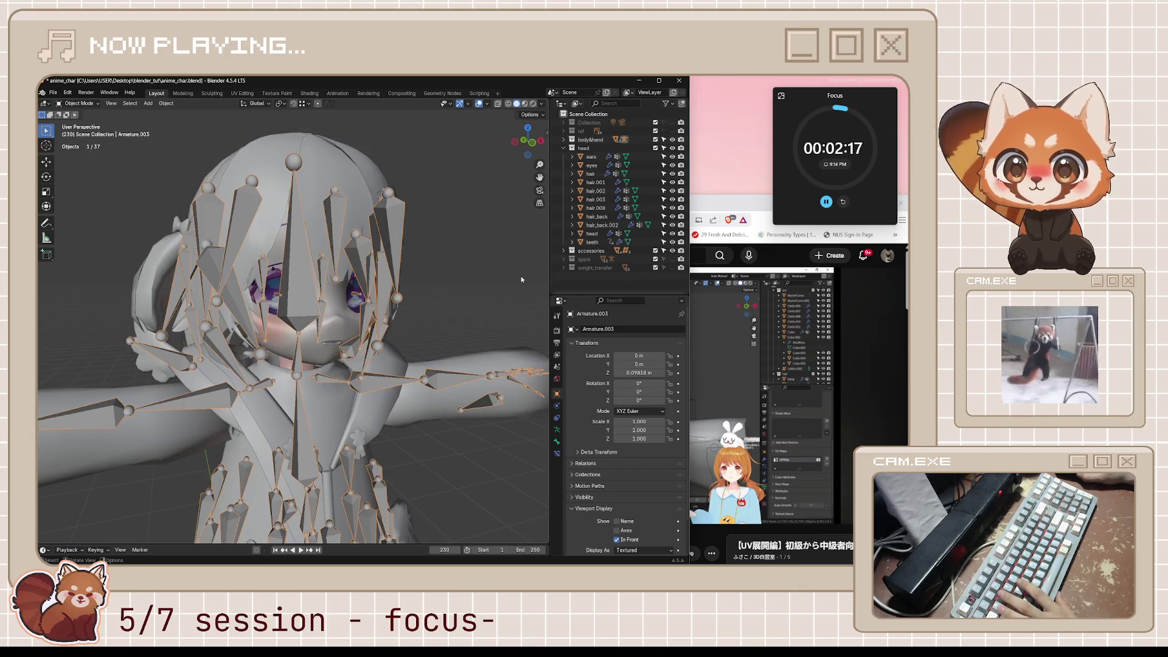
pyautogui.click(592, 242)
pyautogui.click(556, 405)
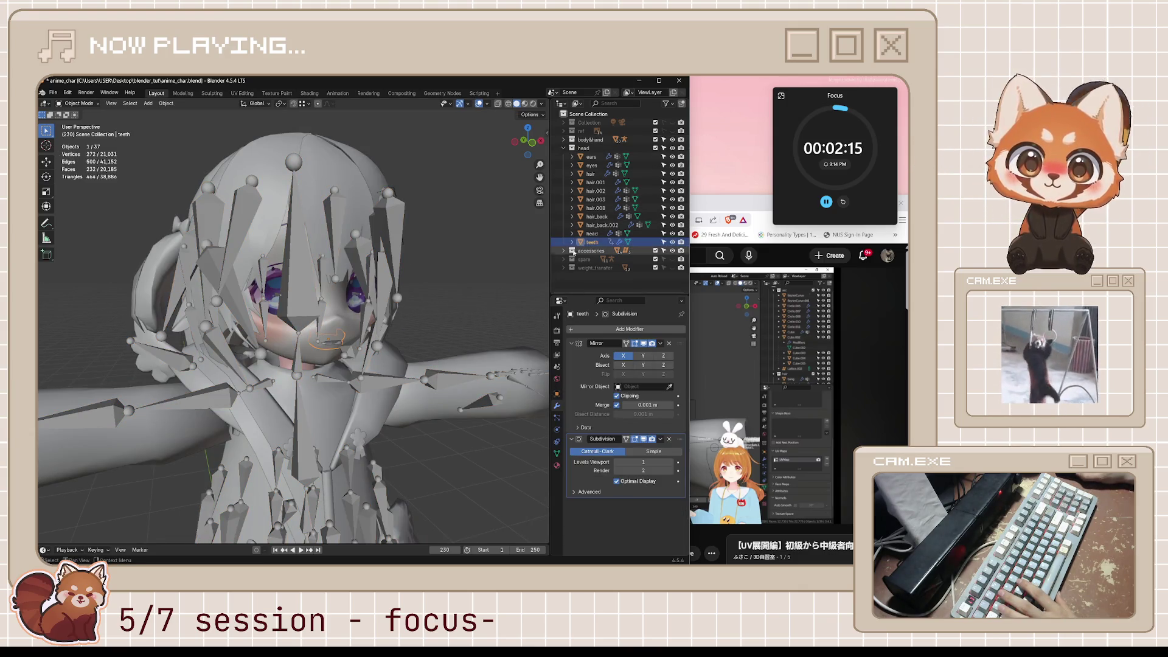
# Step: Parent the teeth to the head with Object (Keep Transform), then deselect and save
pyautogui.moveTo(434, 275)
pyautogui.mouseDown(button='middle')
pyautogui.moveTo(416, 273)
pyautogui.moveTo(462, 271)
pyautogui.moveTo(360, 274)
pyautogui.moveTo(403, 290)
pyautogui.moveTo(348, 295)
pyautogui.moveTo(364, 295)
pyautogui.mouseUp(button='middle')
pyautogui.keyDown('shift'); pyautogui.click(334, 296); pyautogui.keyUp('shift')
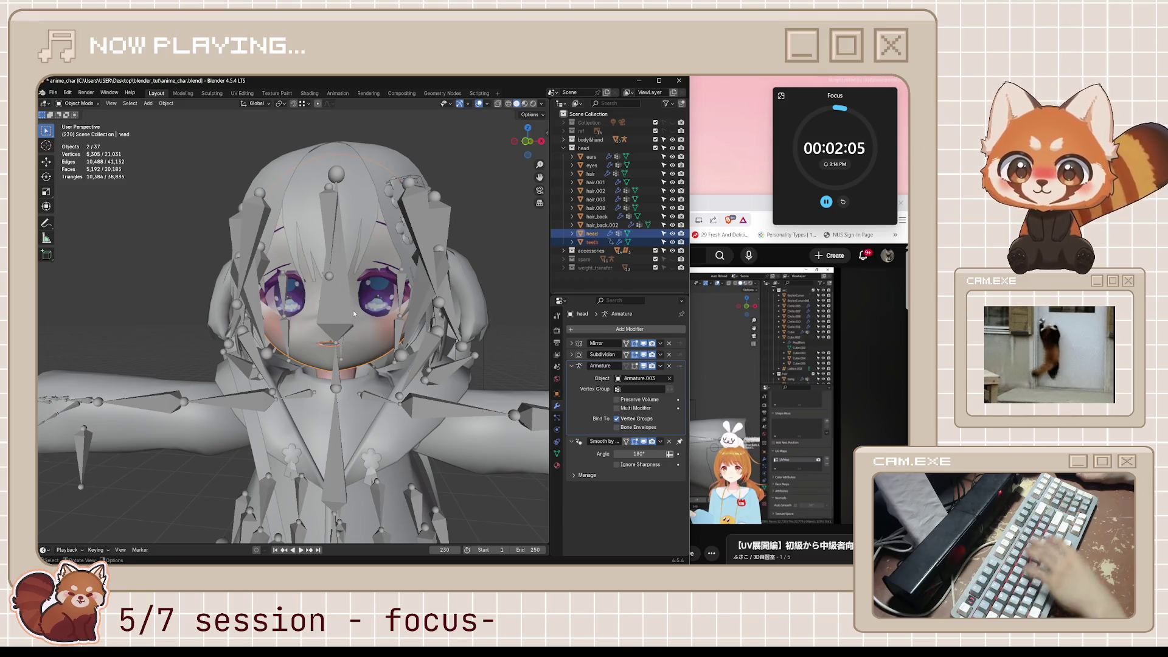
pyautogui.hotkey('ctrl', 'p')
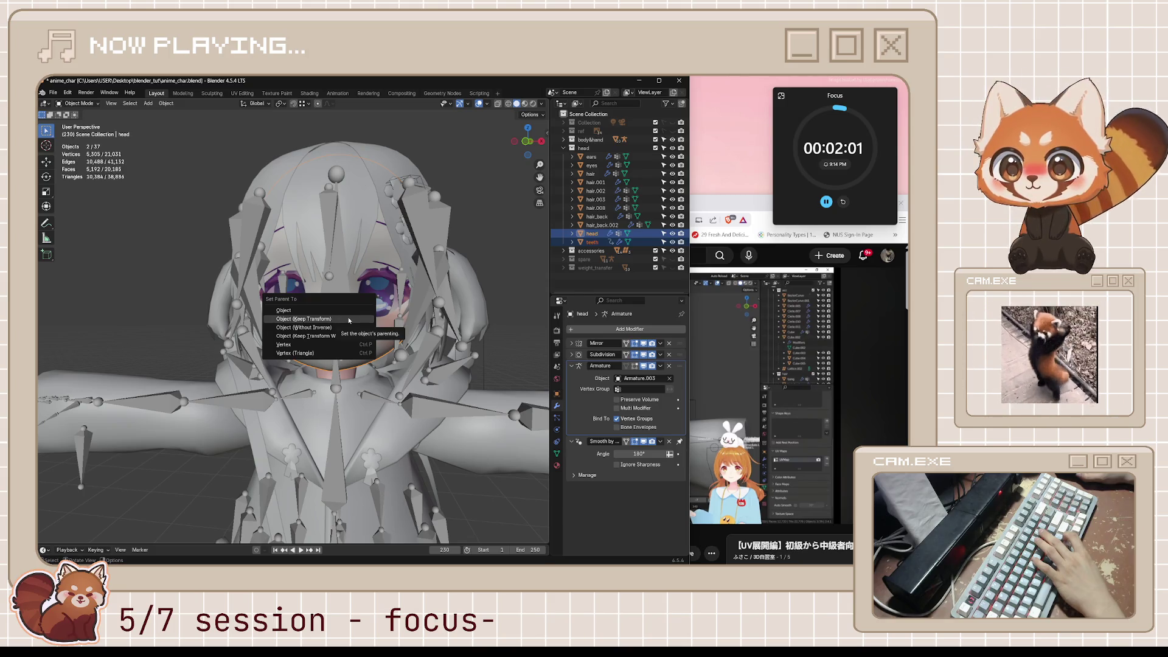
pyautogui.click(348, 319)
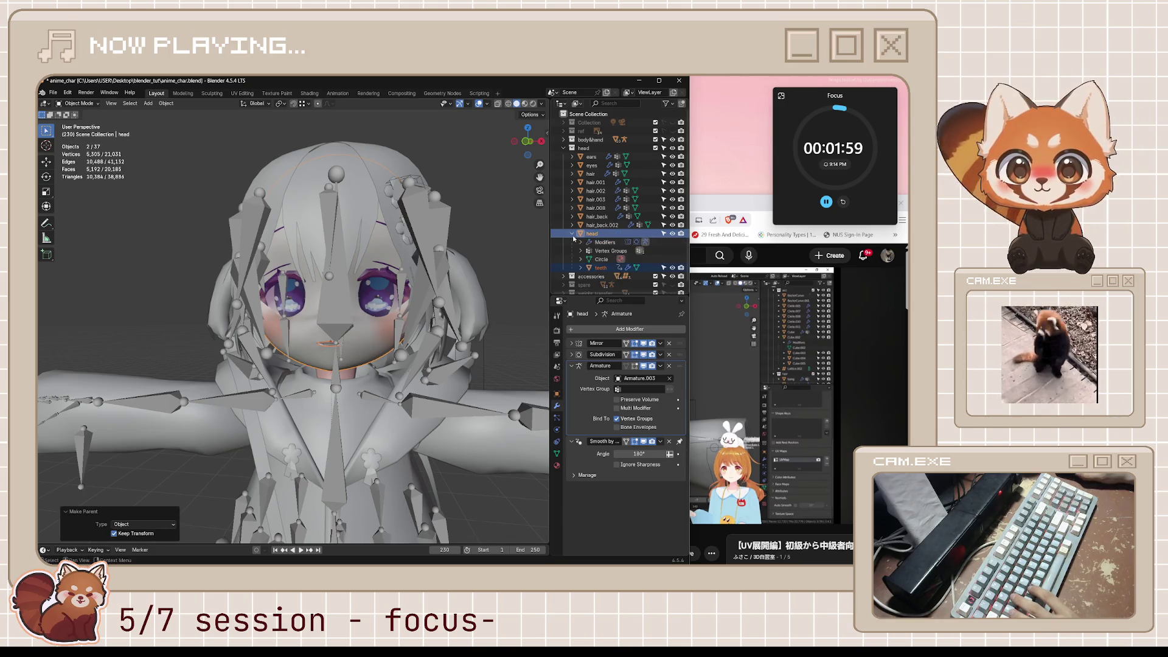
pyautogui.click(531, 284)
pyautogui.scroll(-4, 530, 284)
pyautogui.hotkey('ctrl', 's')
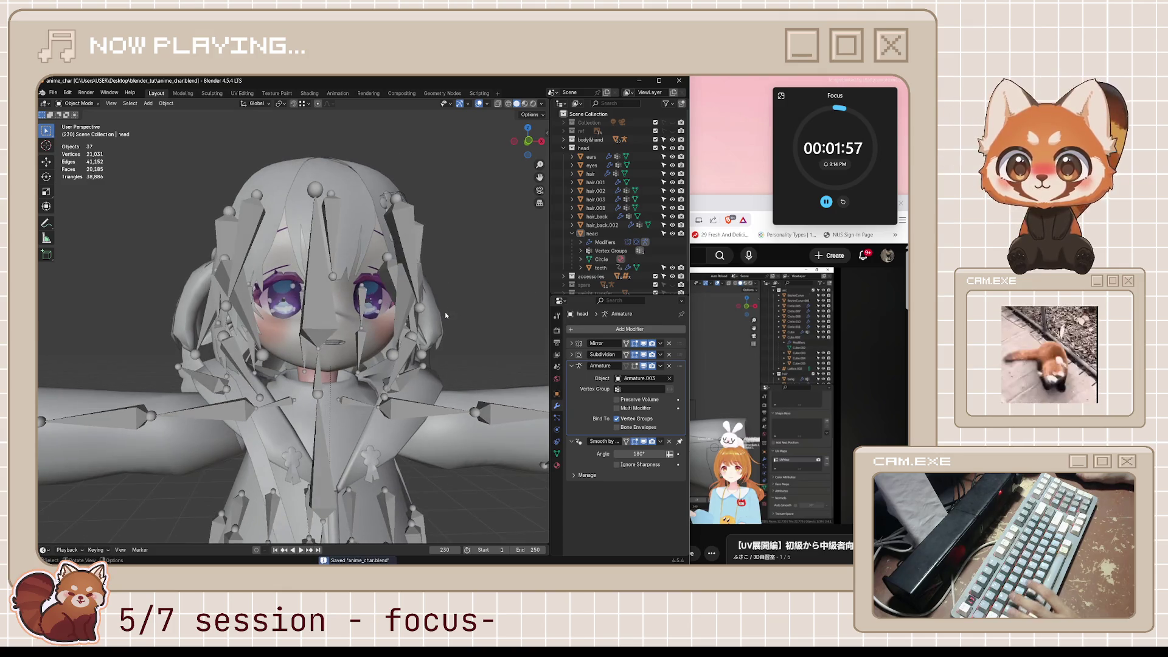
# Step: Move the rig's hips bone in Pose Mode, then select the teeth and return to Object Mode
pyautogui.scroll(-2, 444, 312)
pyautogui.moveTo(311, 484); pyautogui.dragTo(292, 485, button='middle')
pyautogui.click(292, 485)
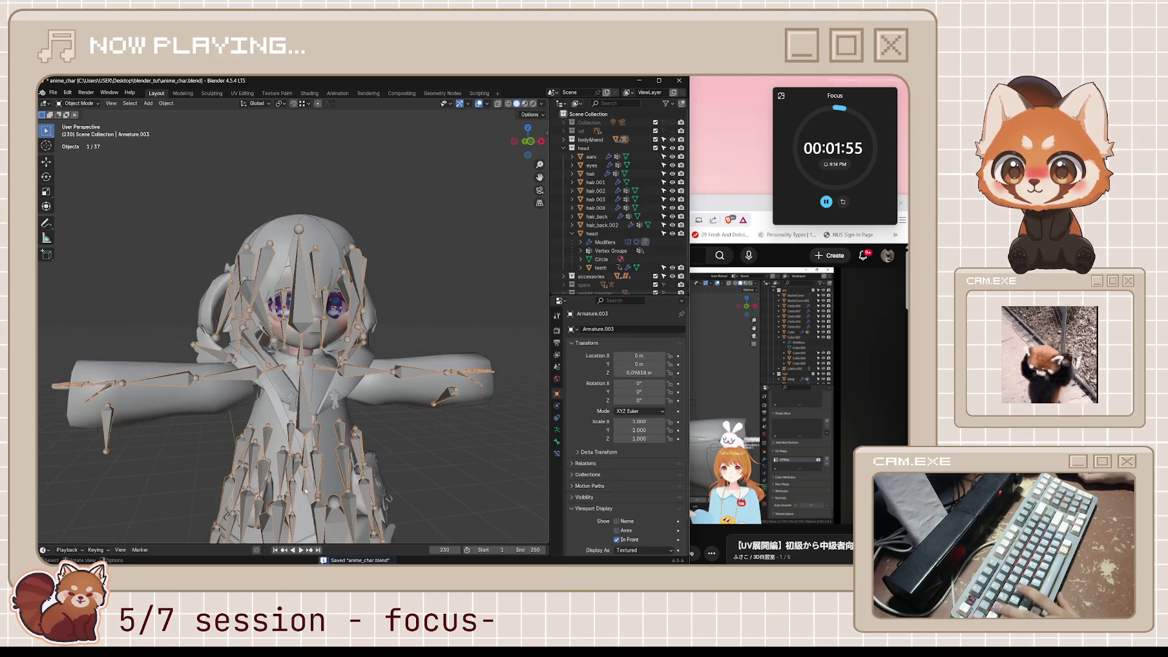
pyautogui.hotkey('ctrl', 'Tab')
pyautogui.press('g')
pyautogui.click(298, 464)
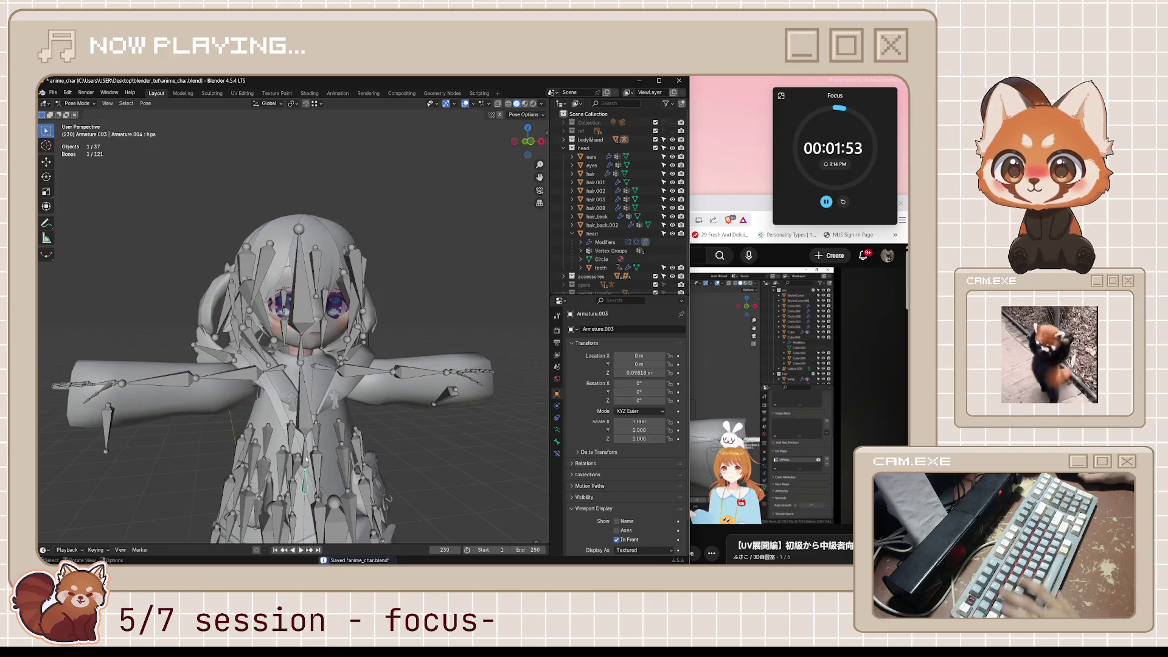
pyautogui.click(600, 267)
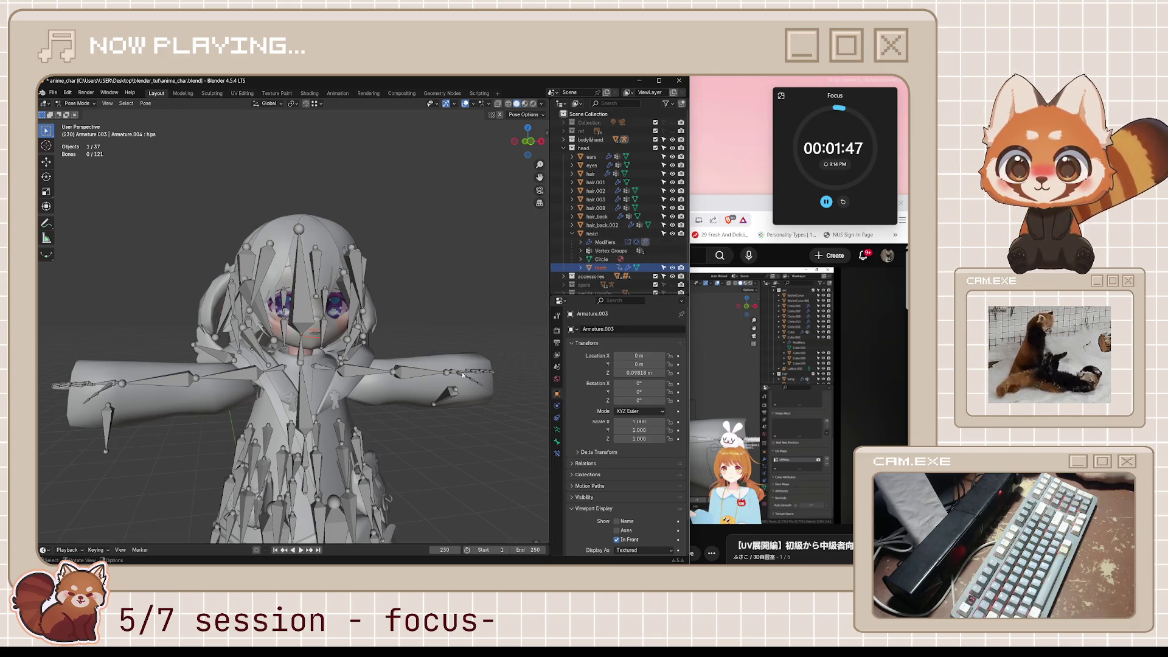
pyautogui.hotkey('ctrl', 'Tab')
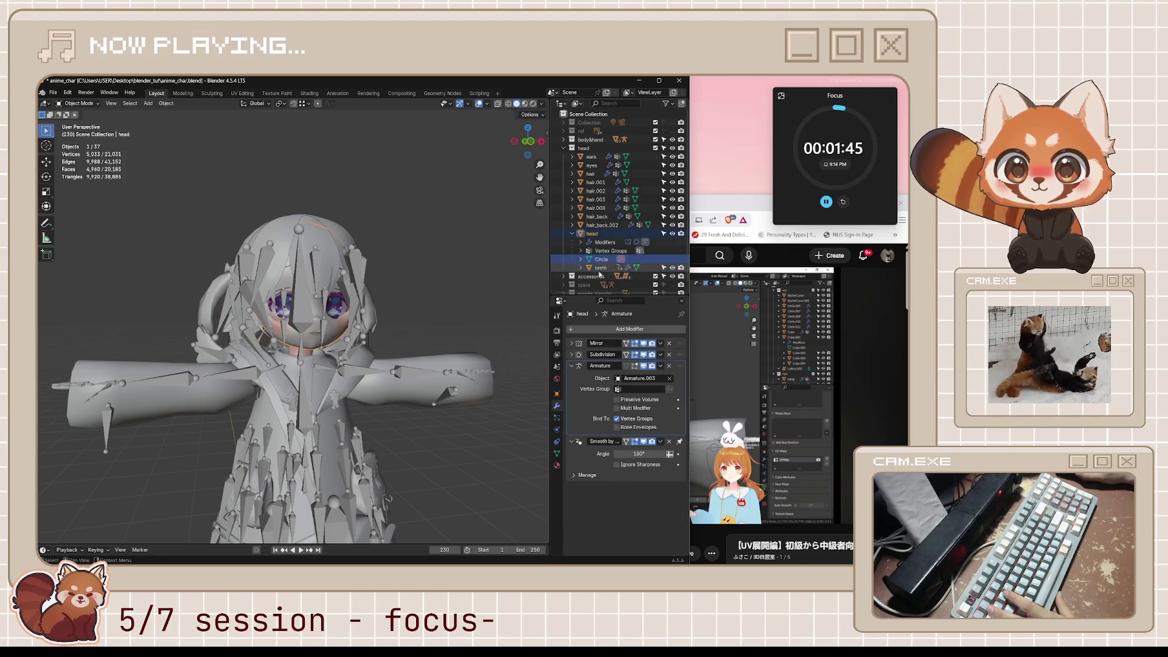
# Step: Reselect the head and teeth and inspect a close-up of the head from the front
pyautogui.click(599, 275)
pyautogui.click(600, 268)
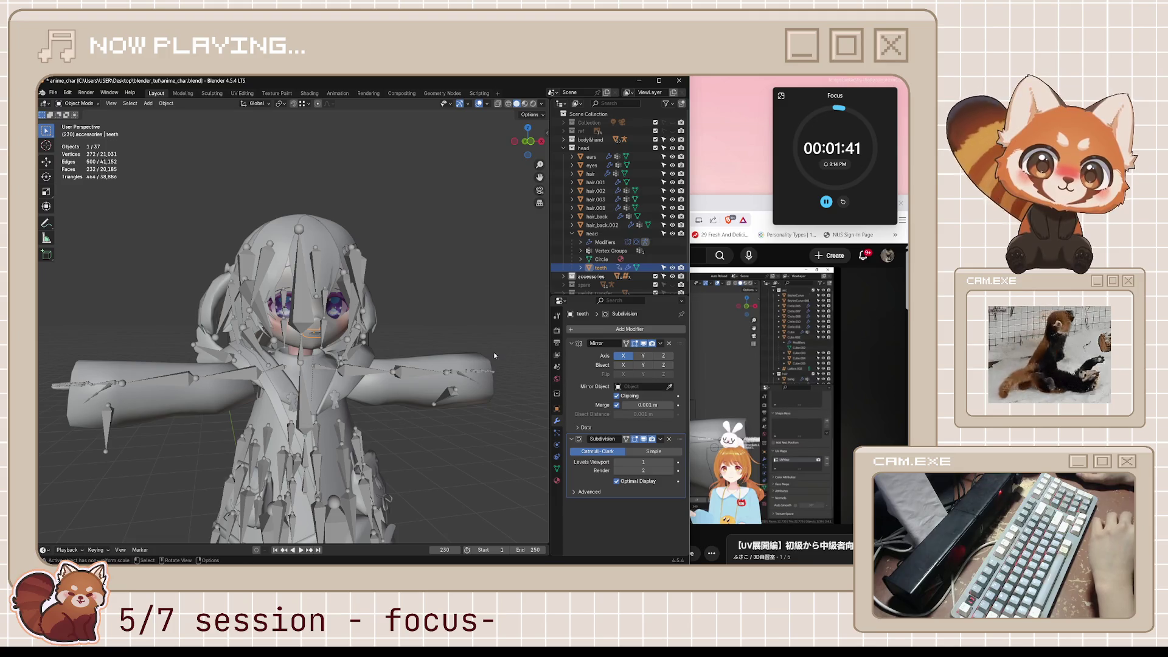
pyautogui.moveTo(494, 355)
pyautogui.mouseDown(button='middle')
pyautogui.moveTo(327, 342)
pyautogui.moveTo(382, 348)
pyautogui.mouseUp(button='middle')
pyautogui.scroll(2, 336, 341)
pyautogui.scroll(6, 369, 351)
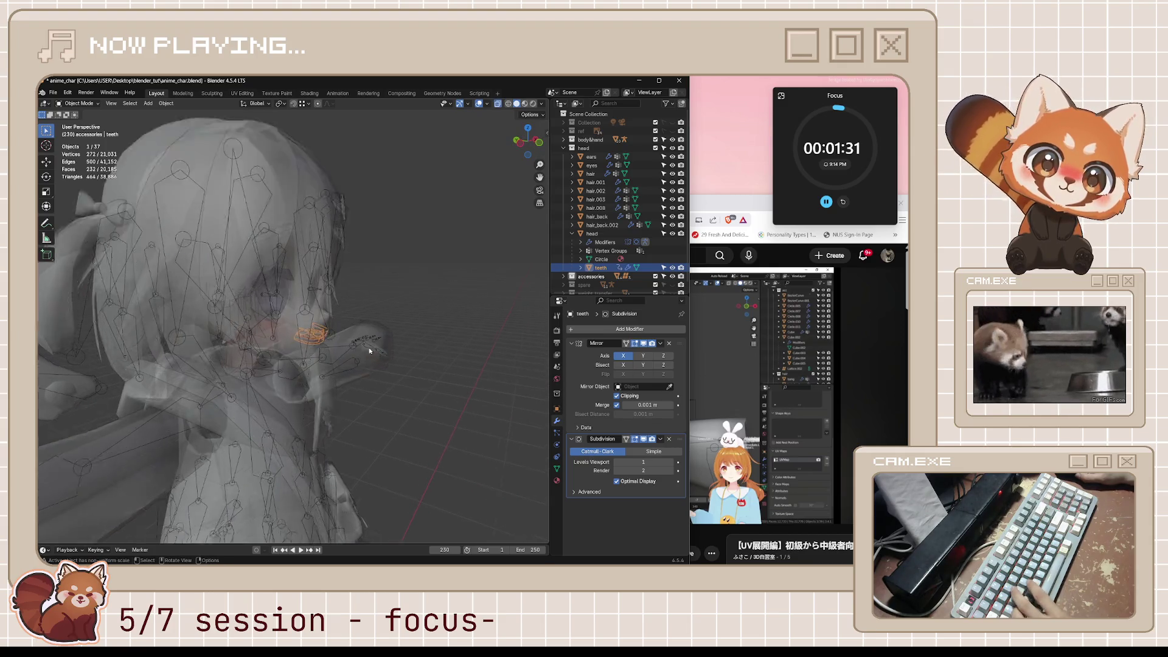
pyautogui.moveTo(383, 358); pyautogui.dragTo(374, 368, button='middle')
pyautogui.scroll(-5, 380, 365)
# Step: Deselect the teeth, save anime_char.blend again, and switch back to the YouTube tutorial
pyautogui.click(483, 438)
pyautogui.hotkey('ctrl', 's')
pyautogui.moveTo(484, 438); pyautogui.dragTo(478, 423, button='middle')
pyautogui.scroll(2, 478, 423)
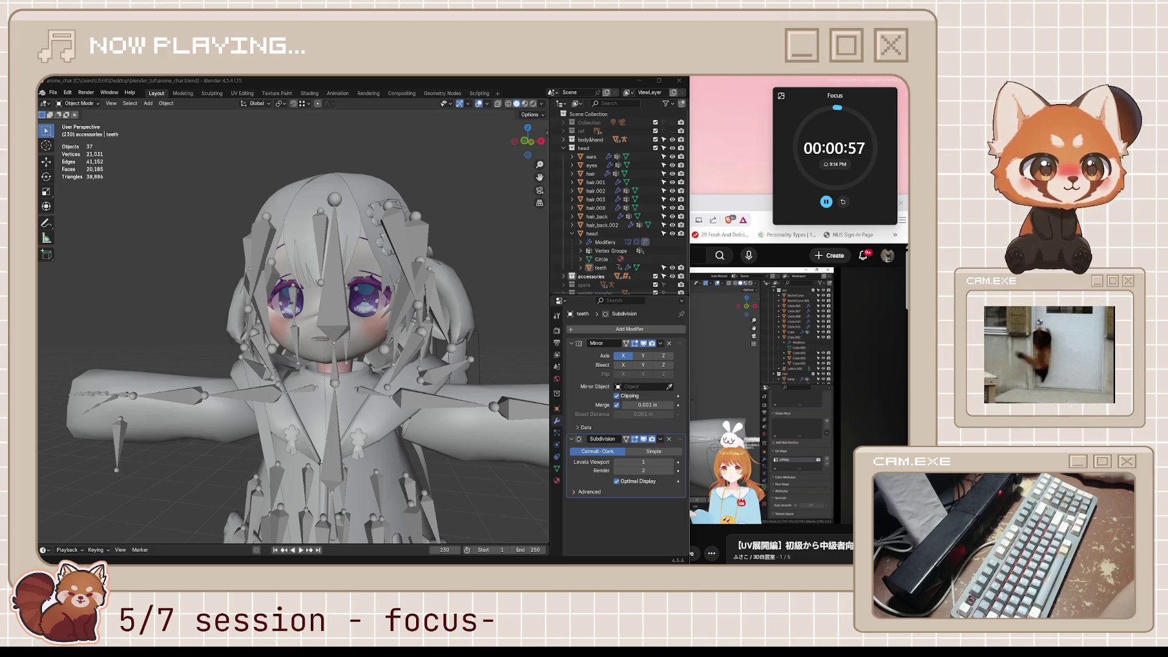
pyautogui.moveTo(485, 311); pyautogui.dragTo(377, 315, button='middle')
pyautogui.hotkey('alt', 'Tab')
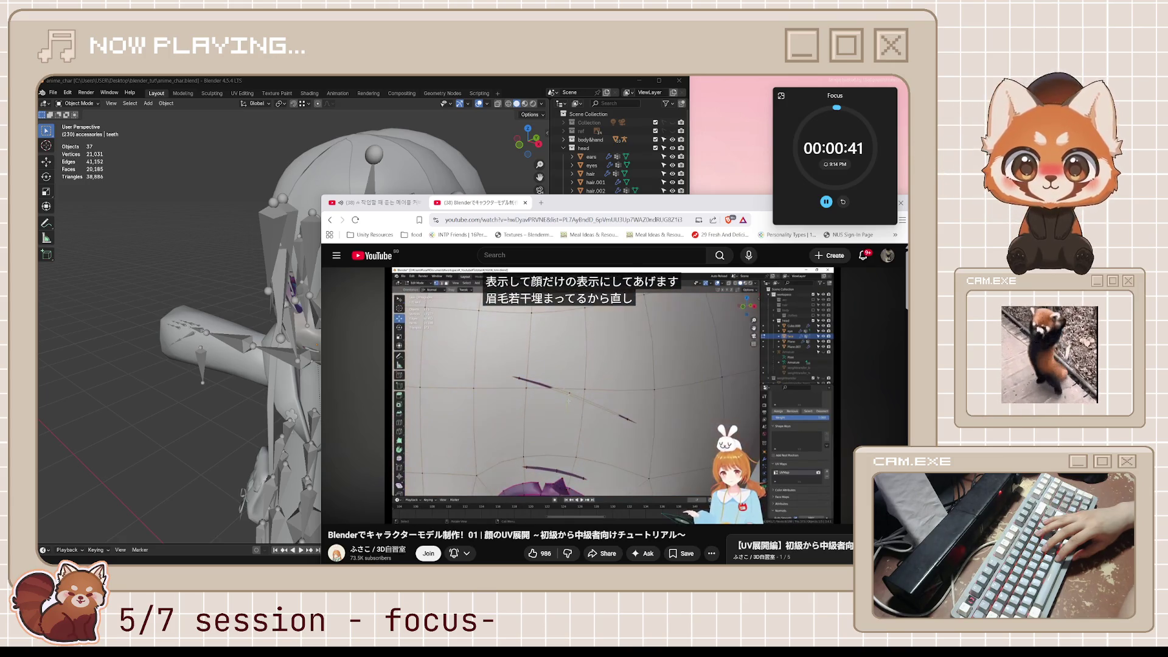
# Step: Play the tutorial to about 7:21 where a UV Editor is set up, pause, and return to Blender
pyautogui.press('space')
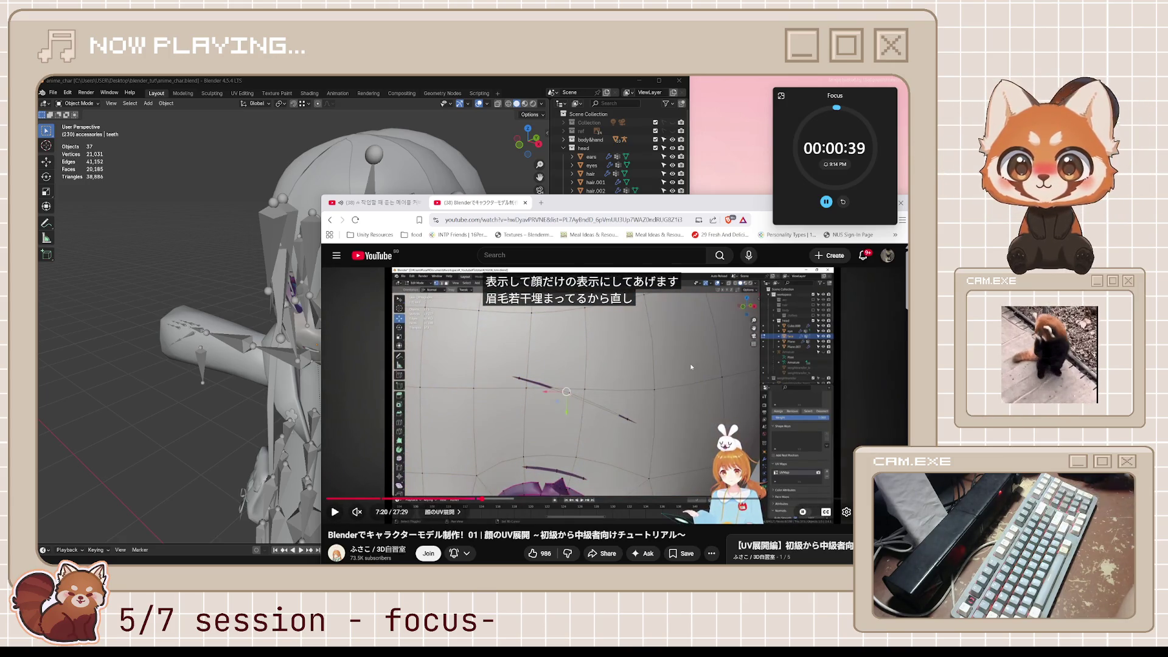
pyautogui.press('space')
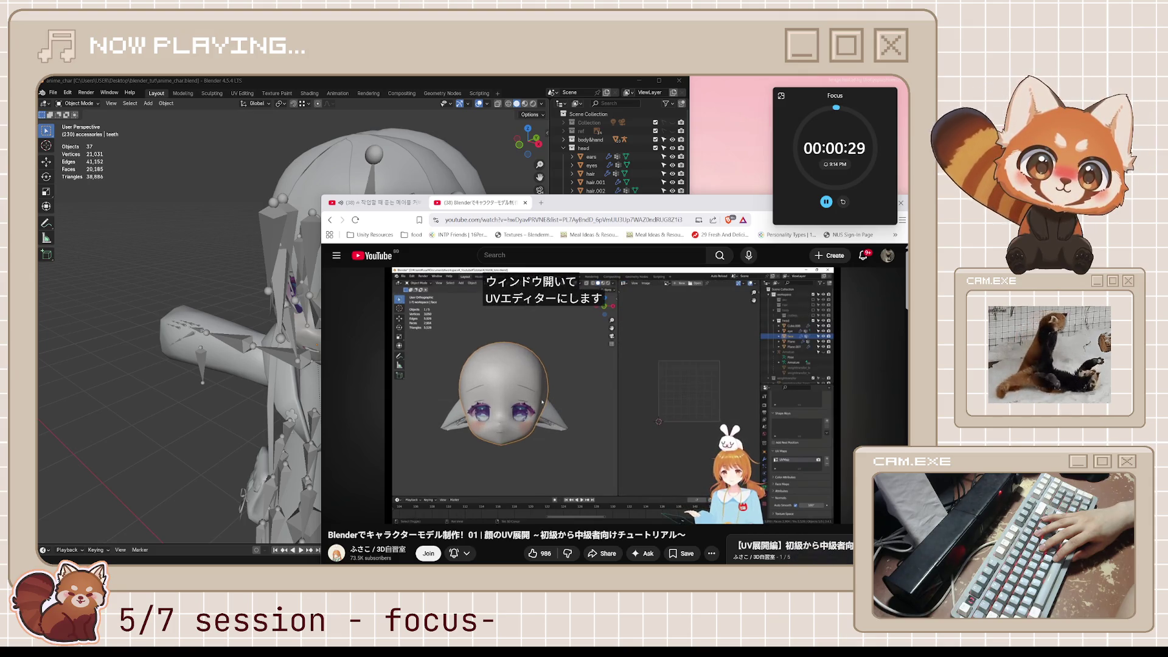
pyautogui.press('space')
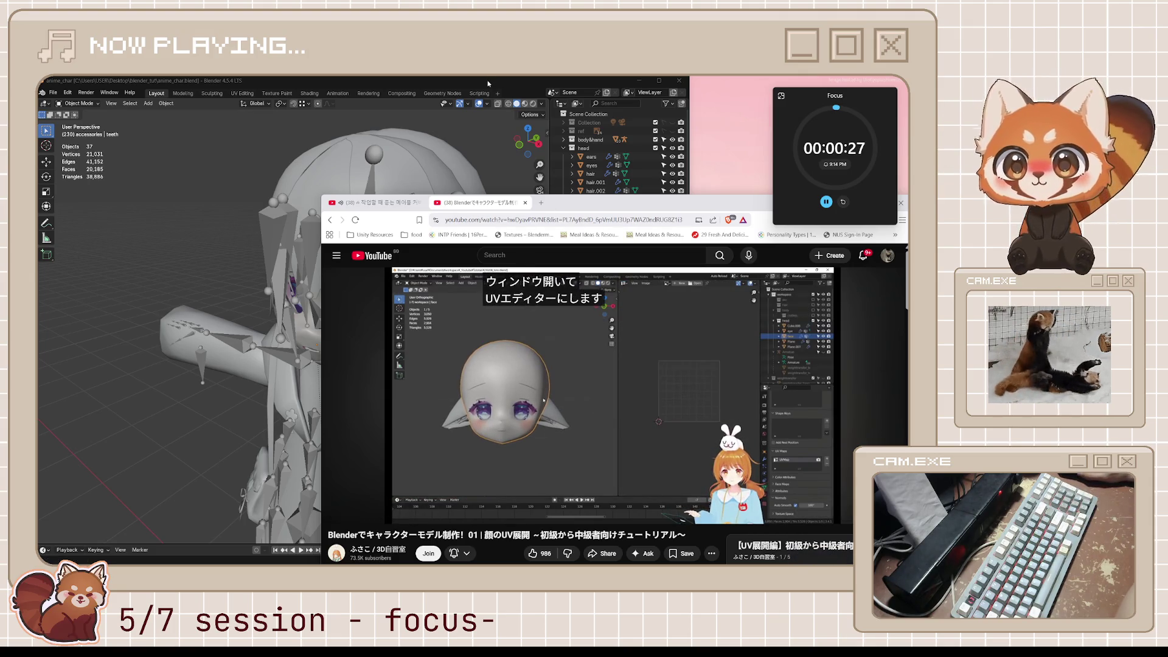
pyautogui.click(487, 83)
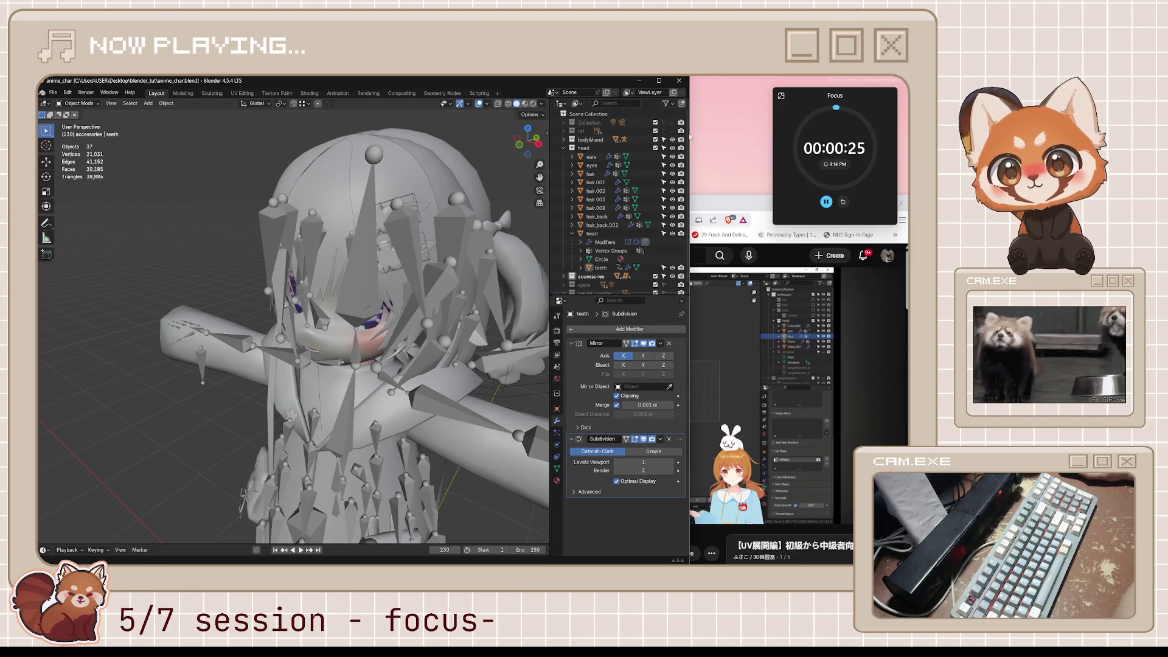
# Step: Widen the window, split the 3D Viewport, and turn the right area into a UV Editor
pyautogui.moveTo(690, 137); pyautogui.dragTo(753, 137)
pyautogui.moveTo(600, 100); pyautogui.dragTo(336, 108)
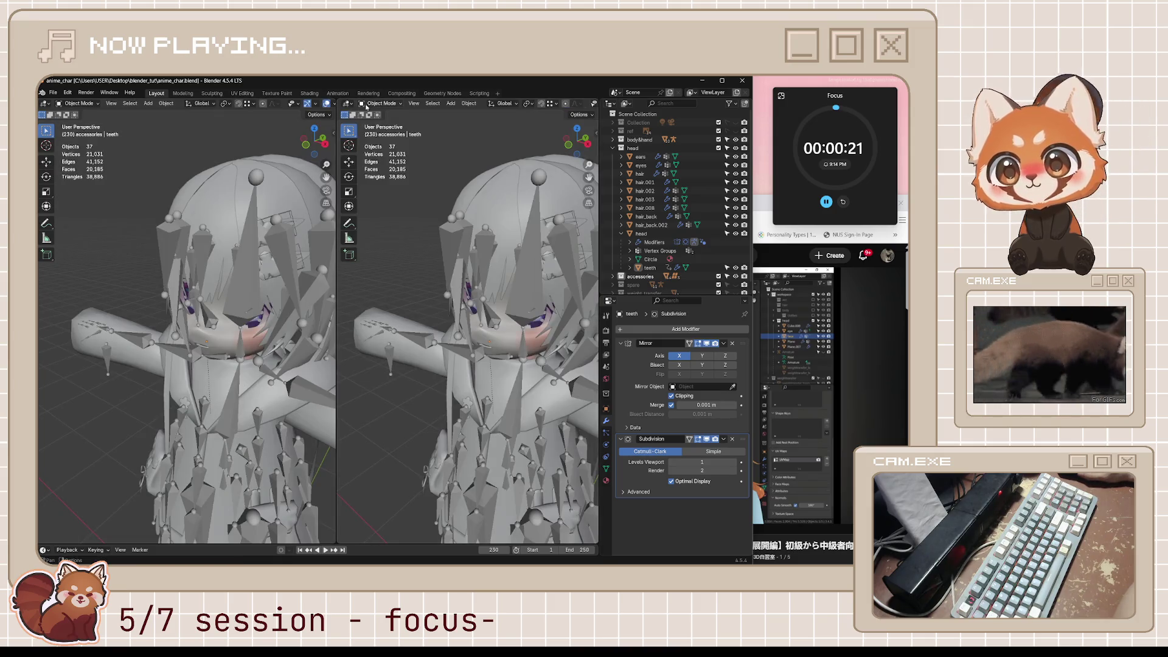
pyautogui.click(372, 104)
pyautogui.click(349, 103)
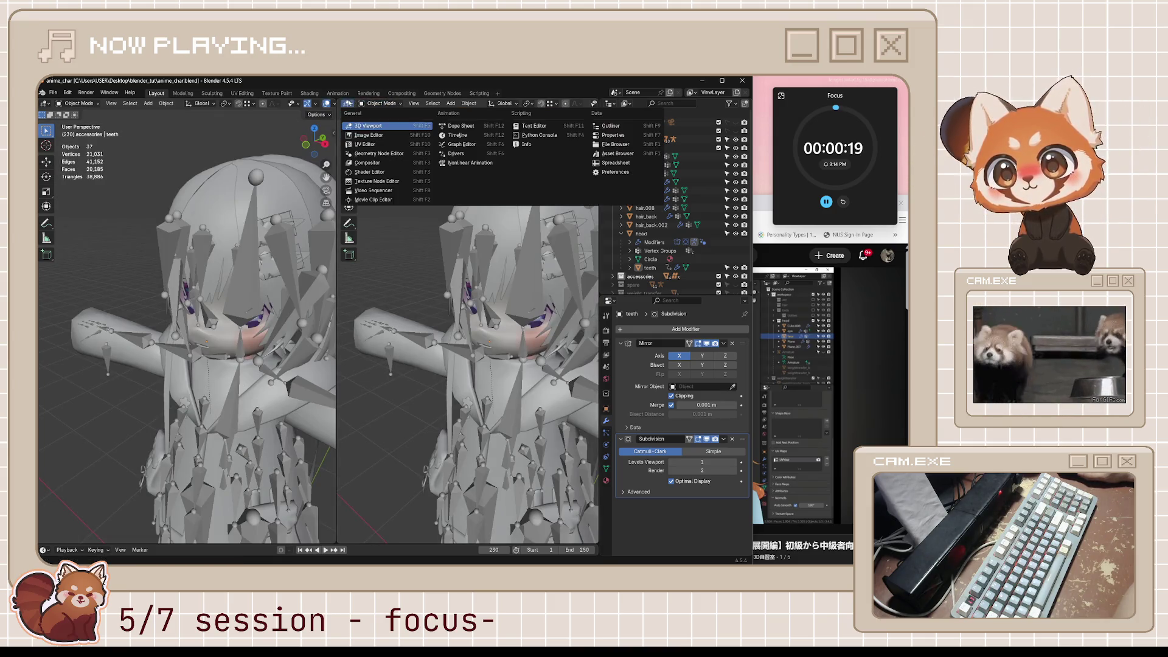
pyautogui.click(385, 144)
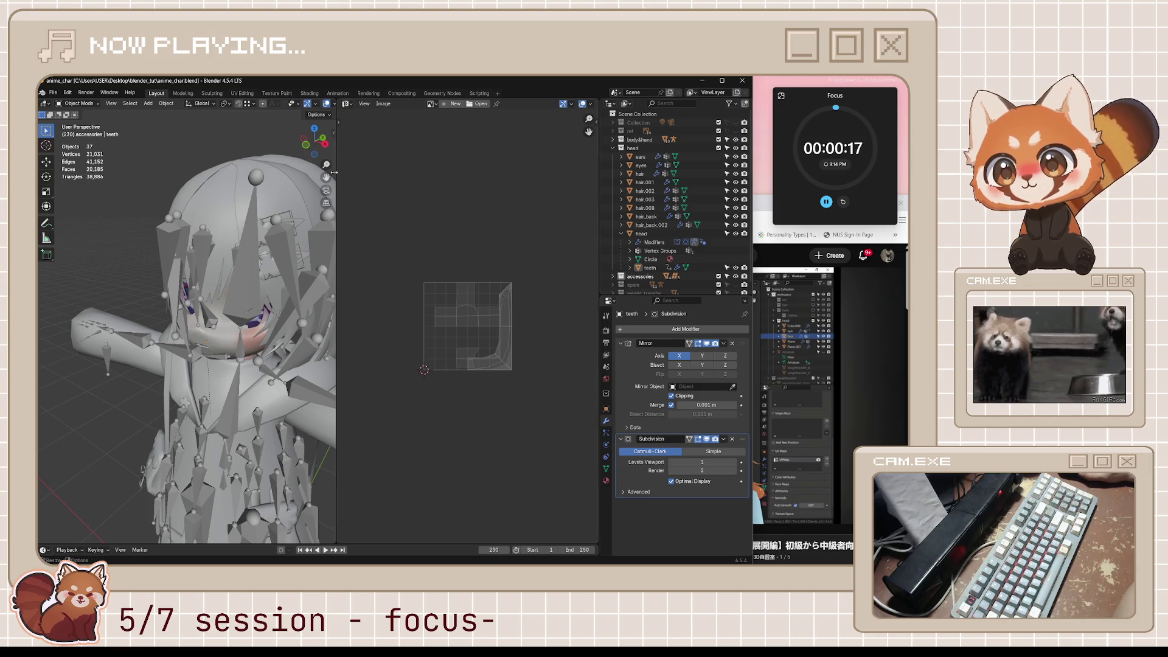
# Step: Orbit the head to a front view and hide the spiky objects and the accessories collection
pyautogui.moveTo(180, 216)
pyautogui.mouseDown(button='middle')
pyautogui.moveTo(104, 224)
pyautogui.moveTo(118, 214)
pyautogui.mouseUp(button='middle')
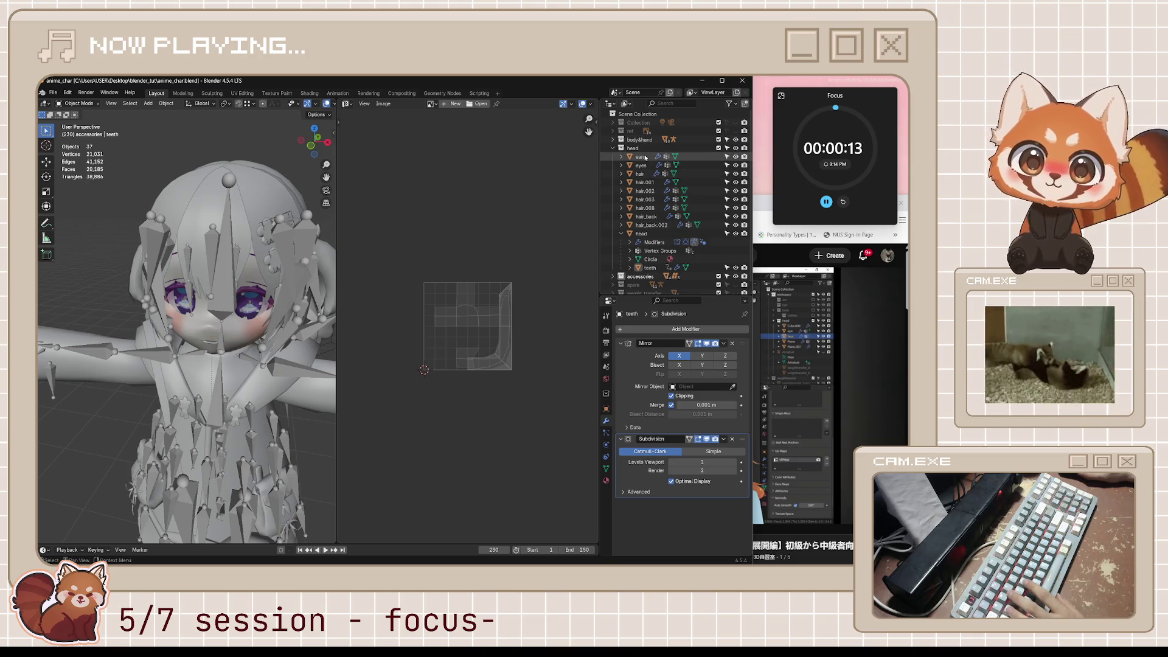
pyautogui.press('h')
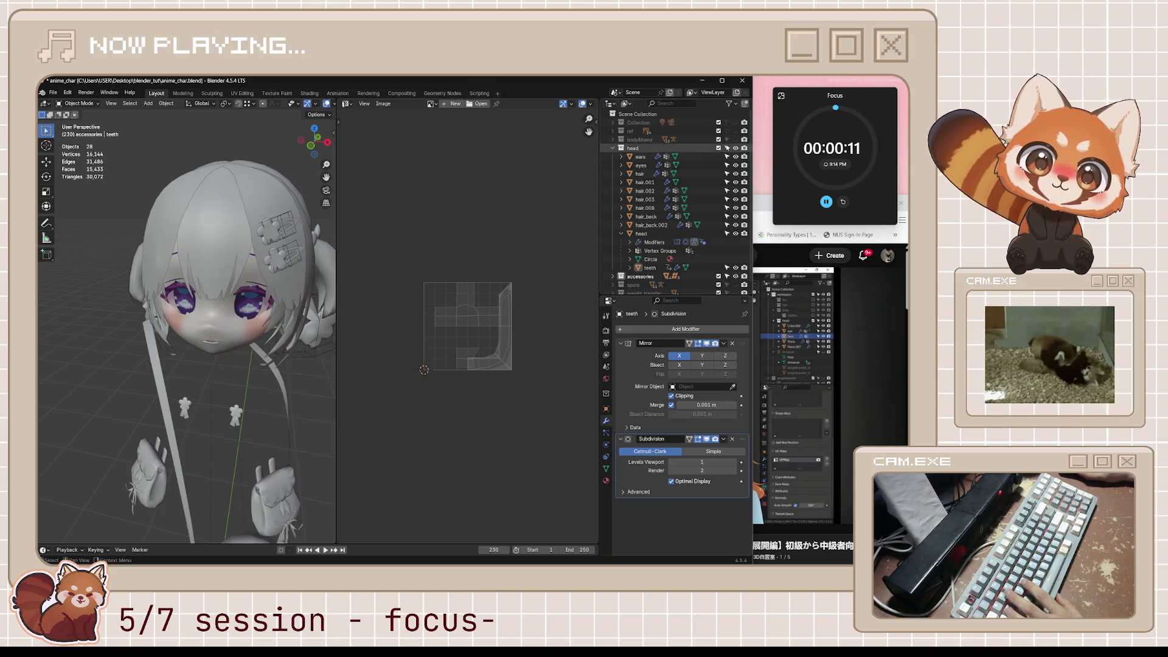
pyautogui.click(719, 277)
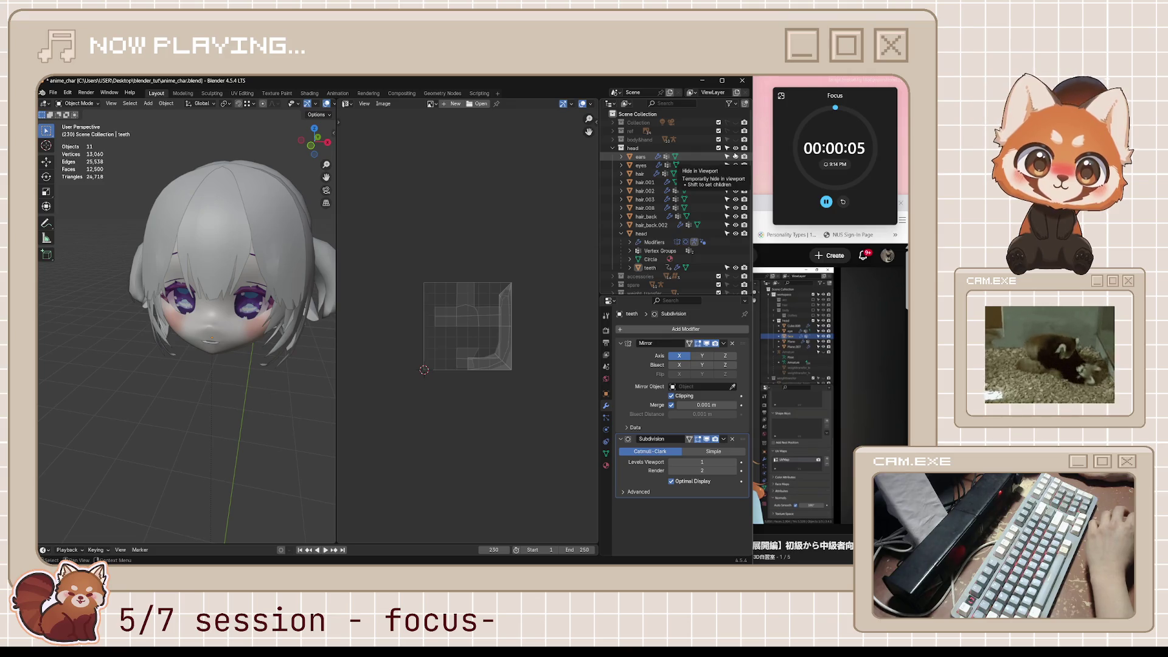
# Step: Hide the ears, eyes, hair_back and hair_back.002 objects in the Outliner
pyautogui.moveTo(735, 156); pyautogui.dragTo(735, 208)
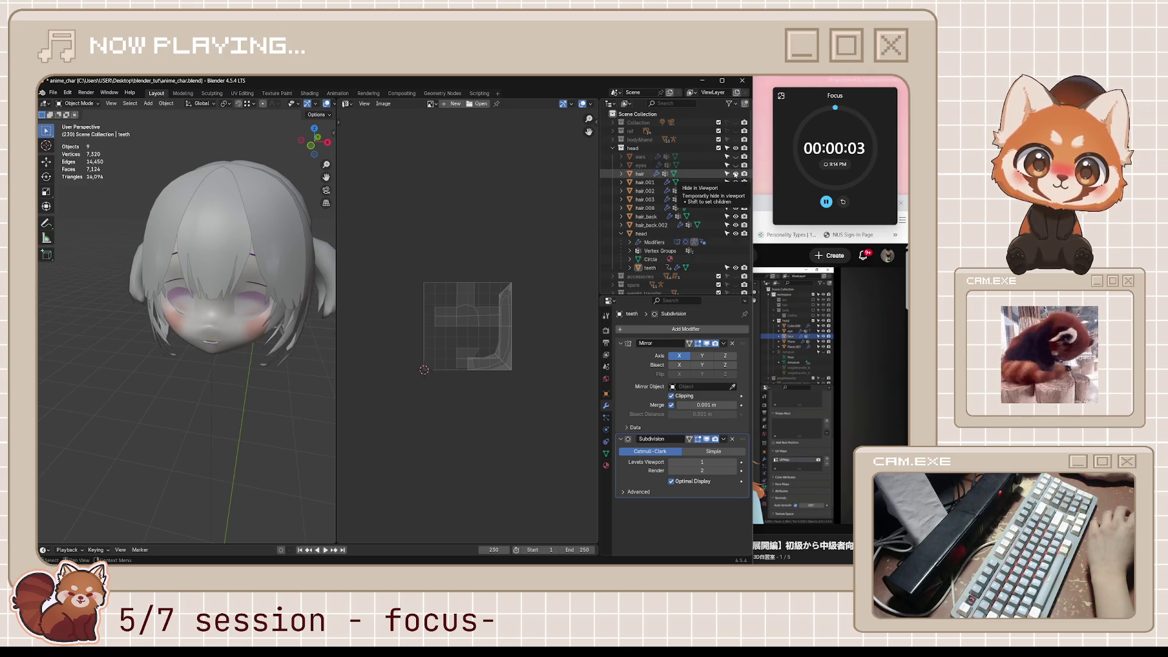
pyautogui.click(735, 216)
pyautogui.click(734, 224)
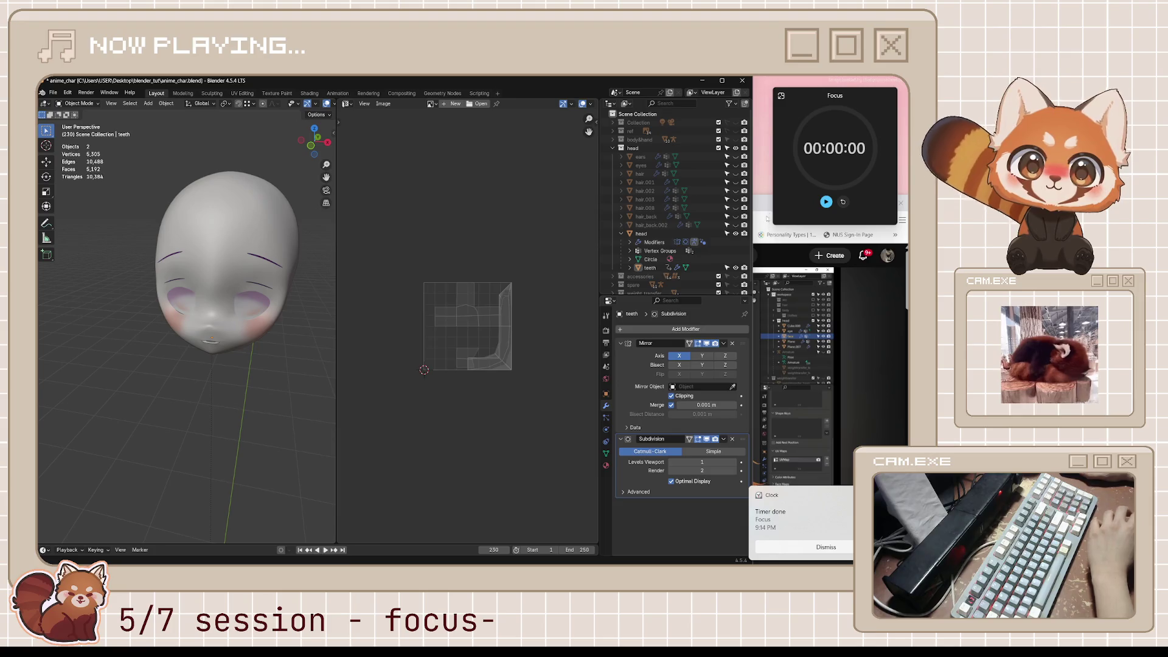
pyautogui.hotkey('alt', 'Tab')
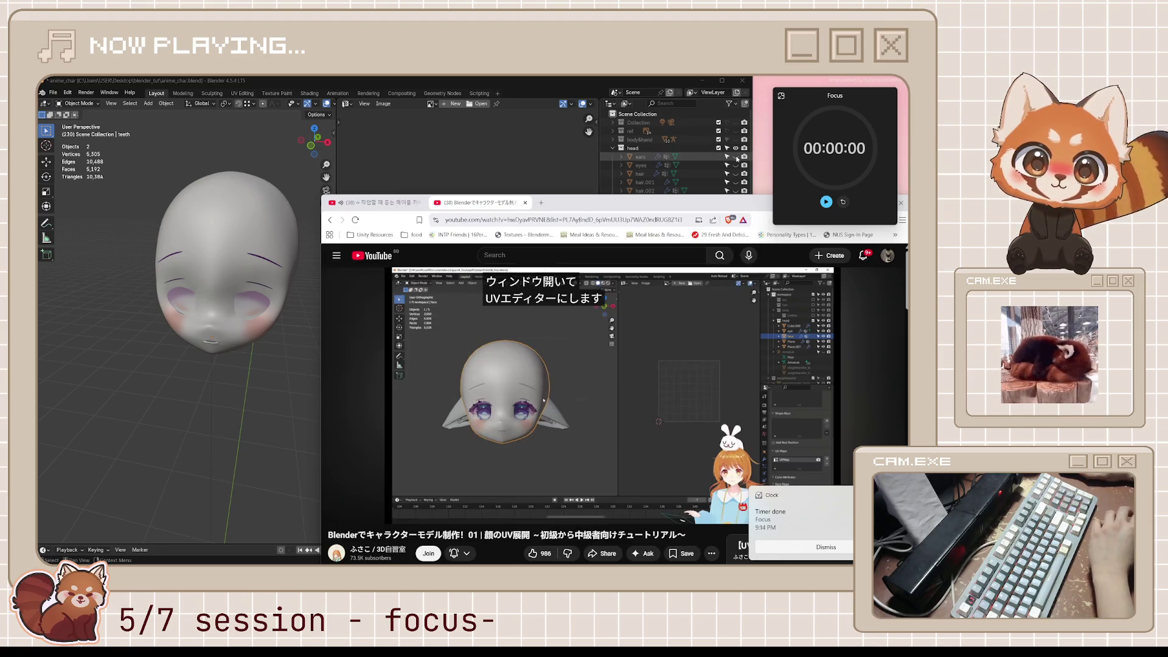
# Step: Make the ears and eyes visible again, then bring the tutorial forward and reset the Focus timer to 55 minutes
pyautogui.click(736, 156)
pyautogui.click(735, 165)
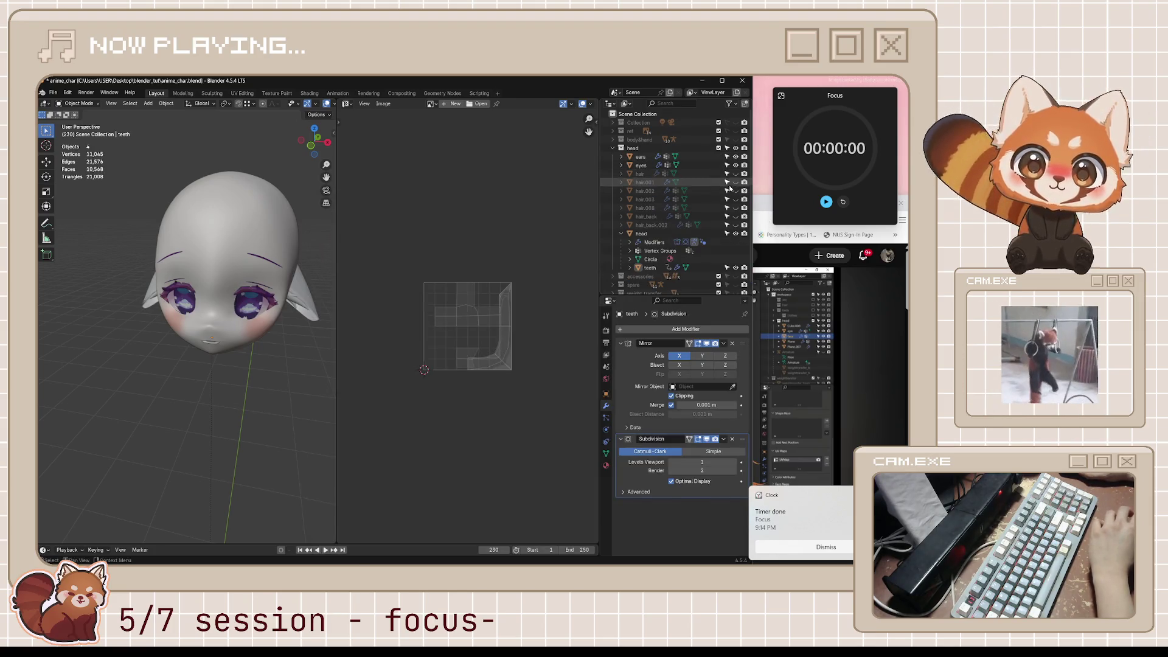
pyautogui.moveTo(256, 341); pyautogui.dragTo(304, 323, button='middle')
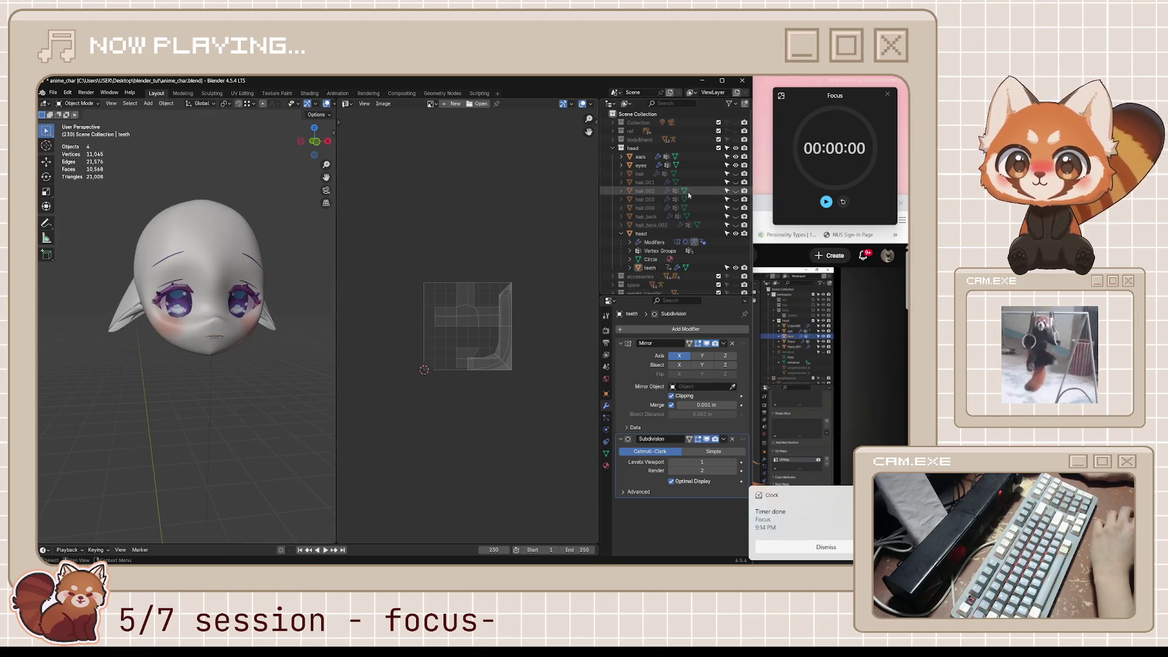
pyautogui.click(762, 214)
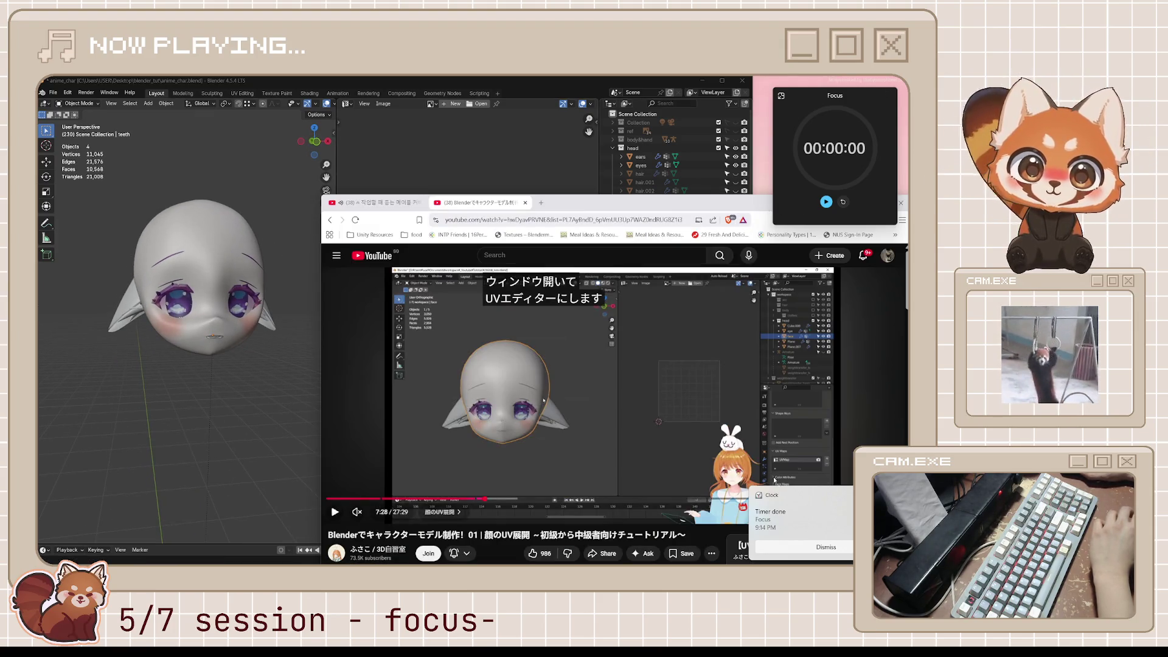
pyautogui.click(843, 203)
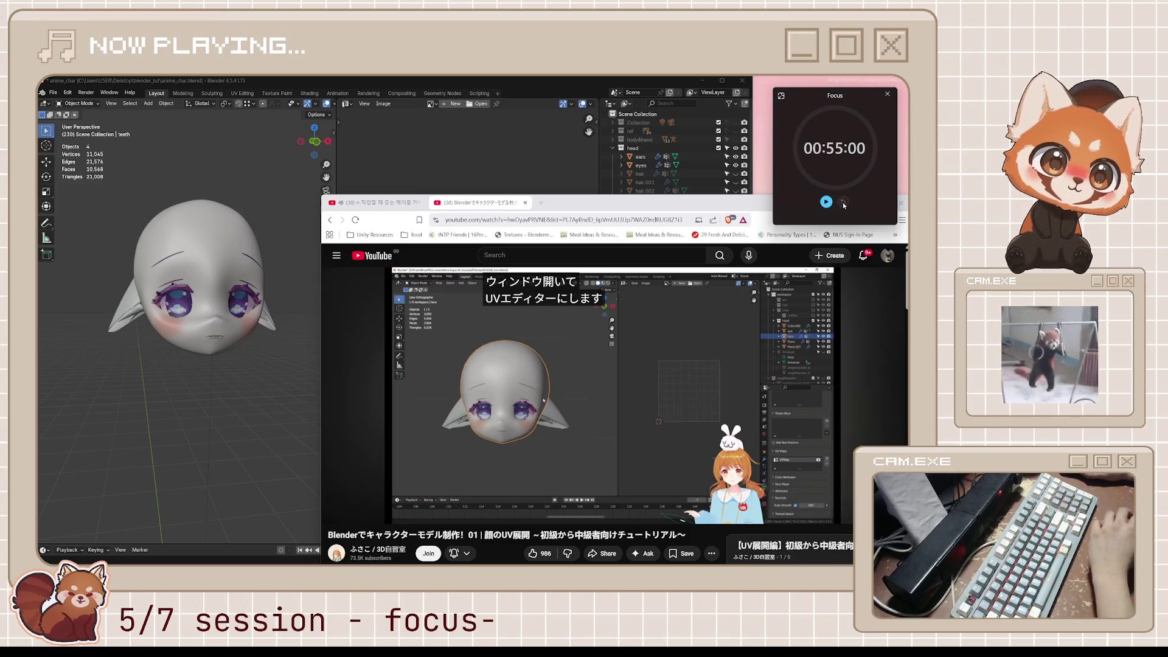
# Step: Start the 5-minute break timer in the full Clock window and shrink it to a compact overlay
pyautogui.click(781, 95)
pyautogui.click(574, 426)
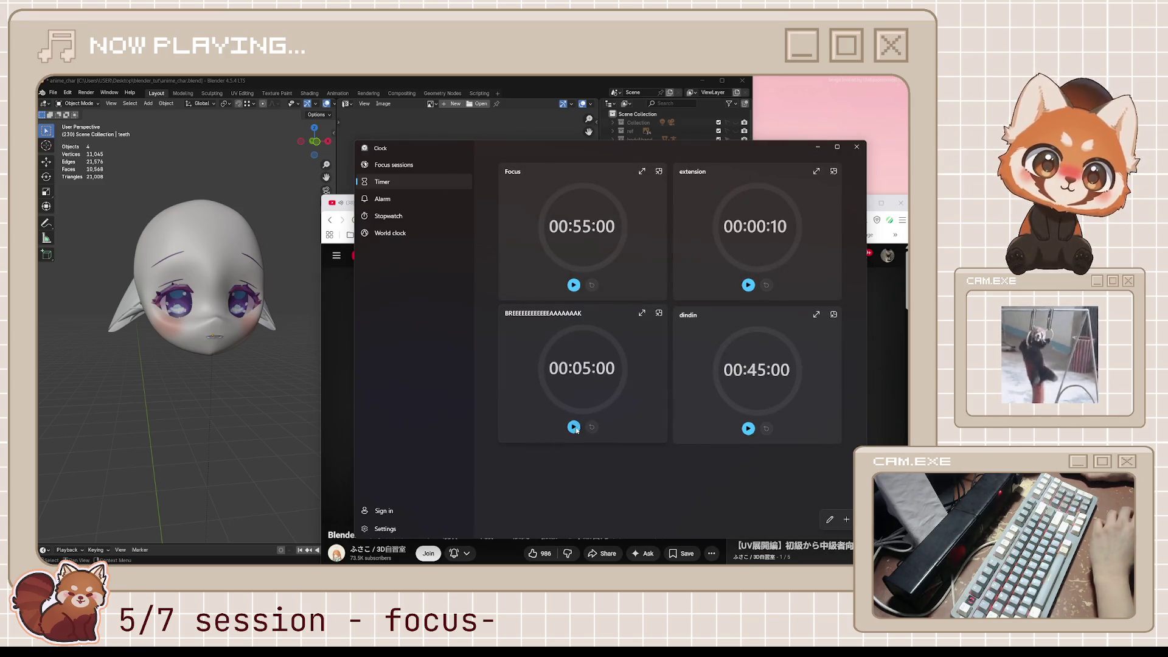
pyautogui.click(659, 313)
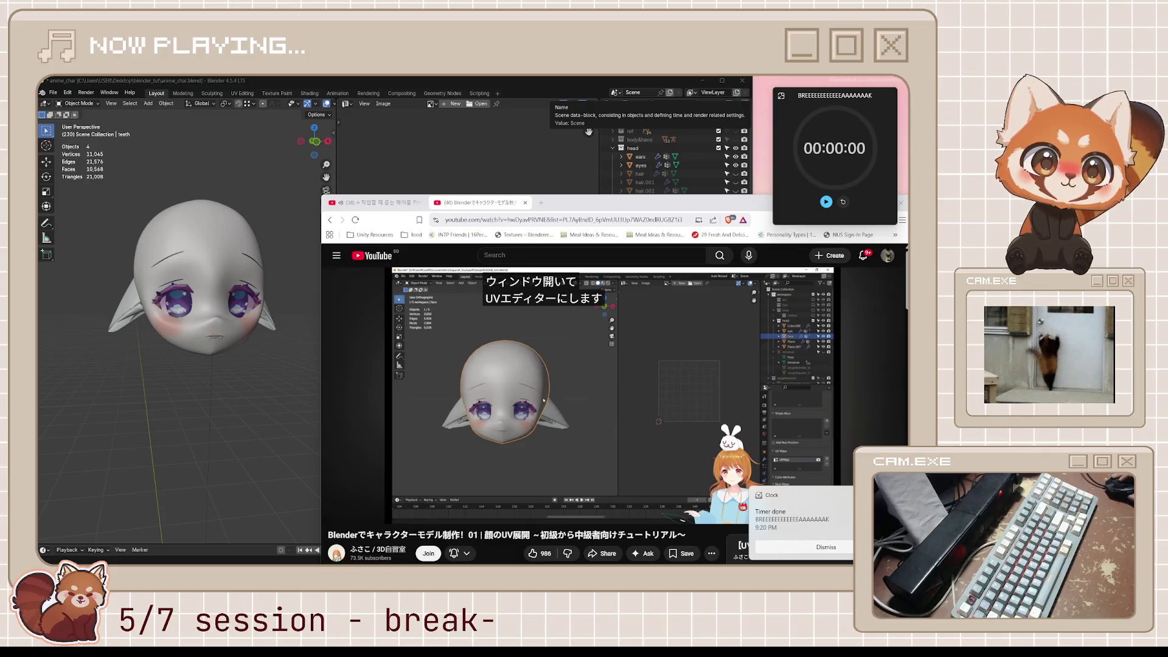
# Step: Dismiss the Timer done alert and start the 55-minute Focus timer as a small on-top overlay
pyautogui.click(826, 547)
pyautogui.click(782, 95)
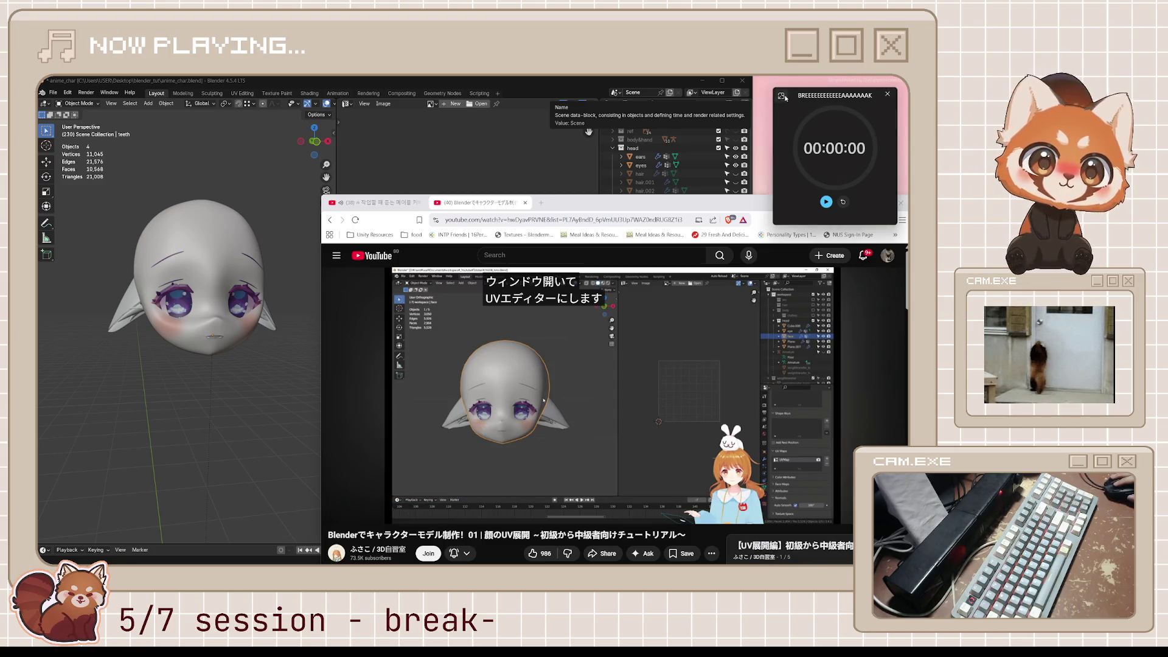
pyautogui.click(573, 284)
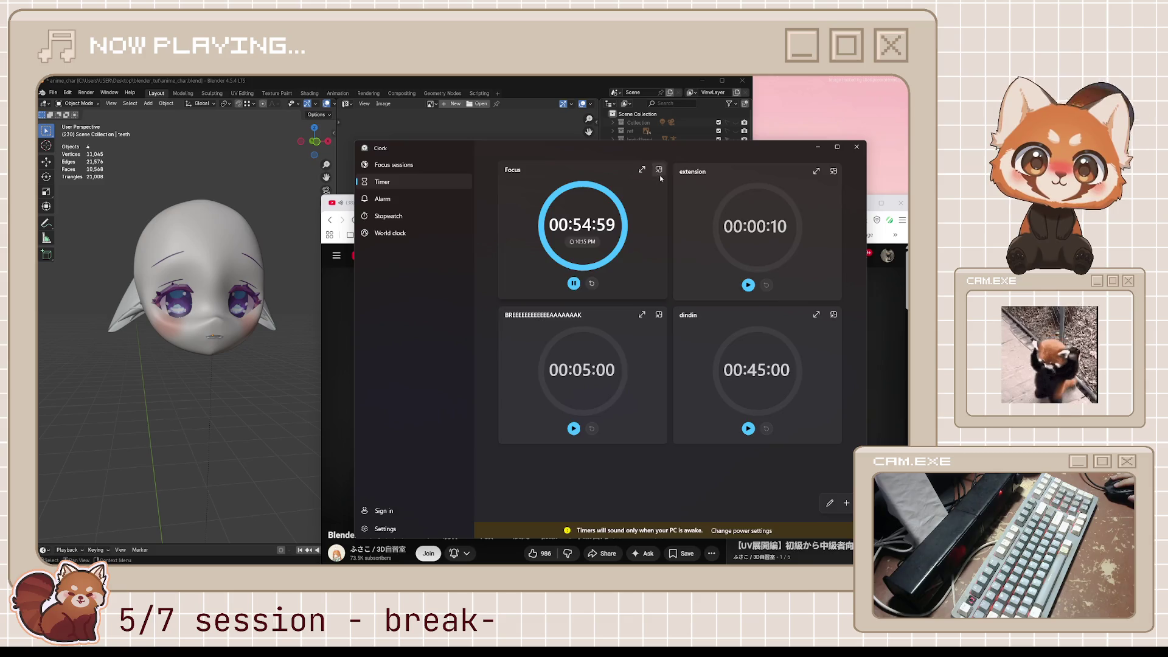
pyautogui.click(659, 171)
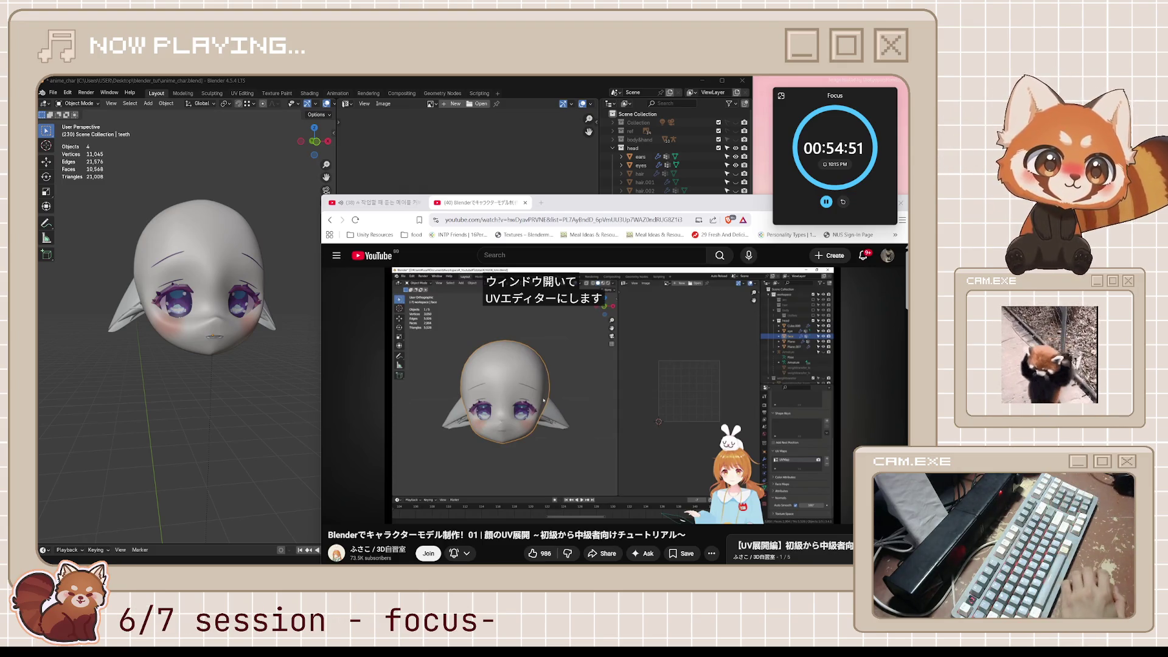
# Step: Resume the tutorial and pause it at 7:31 on the unwrapped face UV layout
pyautogui.moveTo(544, 400)
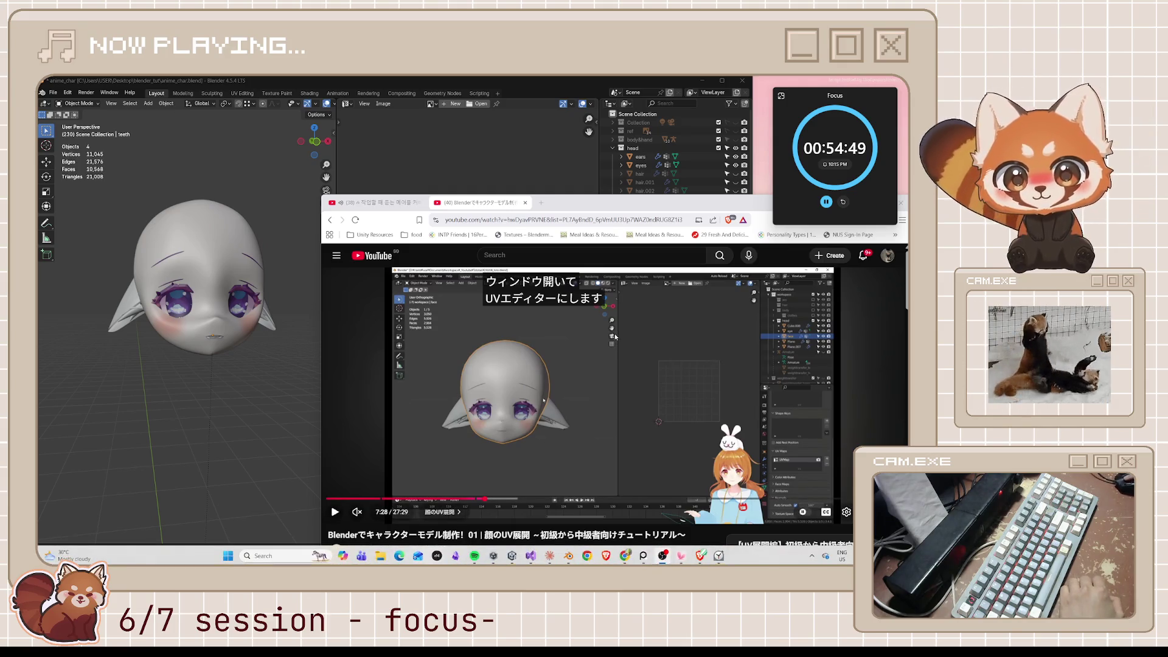
pyautogui.click(543, 399)
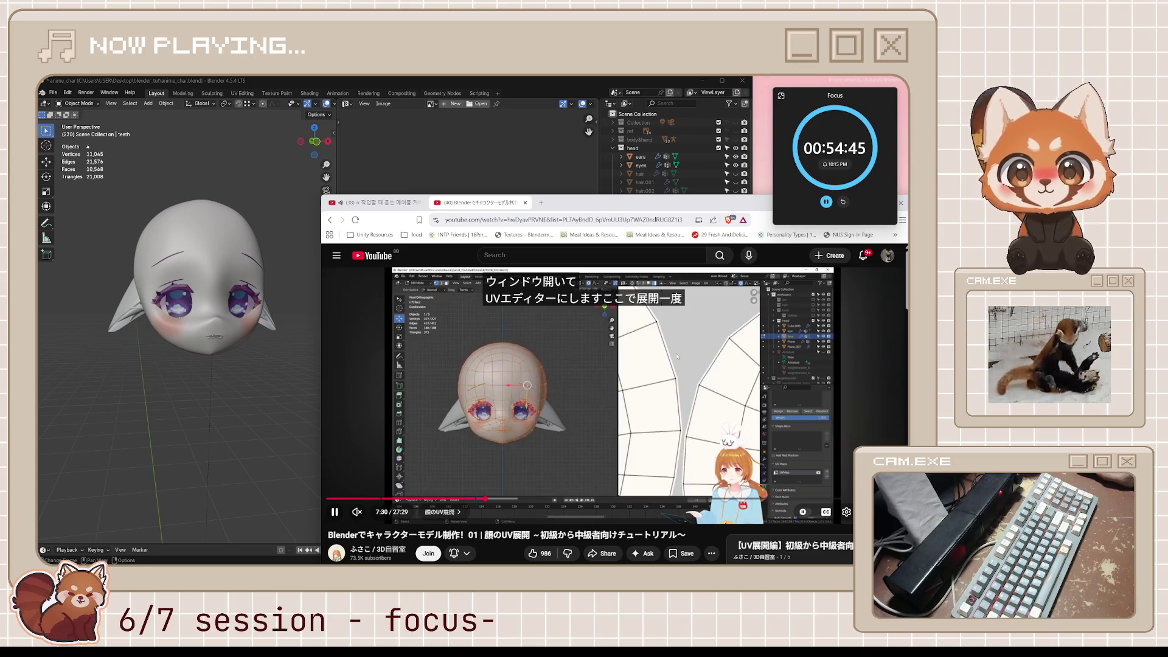
pyautogui.click(544, 400)
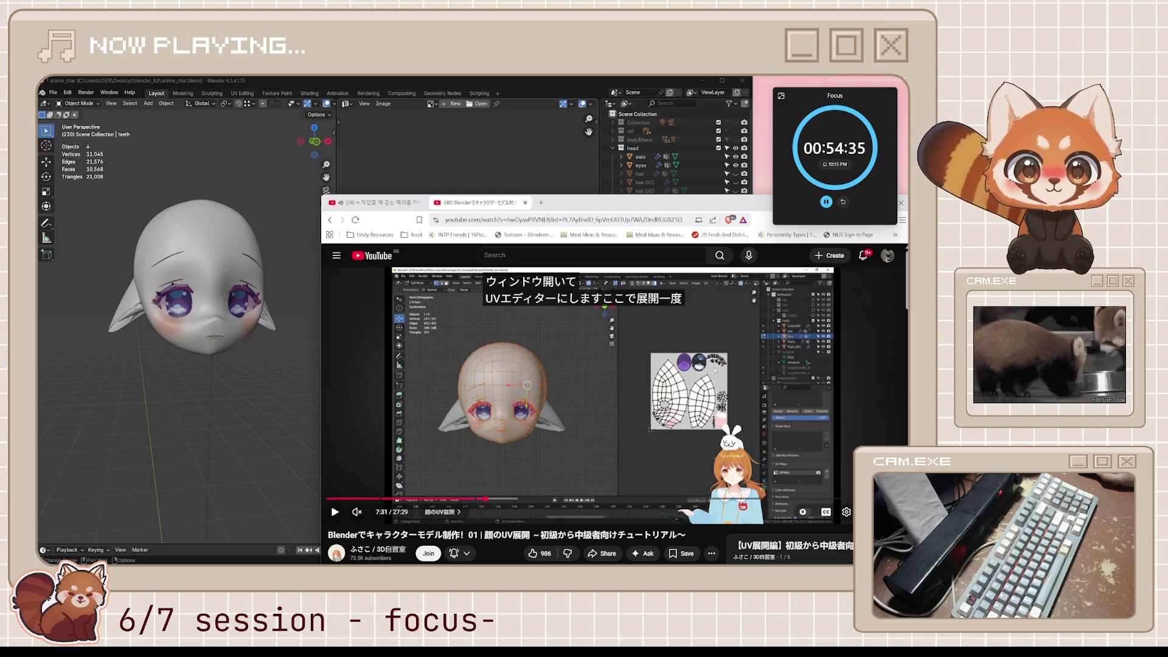
# Step: Return to Blender, face the head front-on, and save anime_char.blend
pyautogui.click(581, 86)
pyautogui.moveTo(258, 341); pyautogui.dragTo(271, 328, button='middle')
pyautogui.hotkey('ctrl', 's')
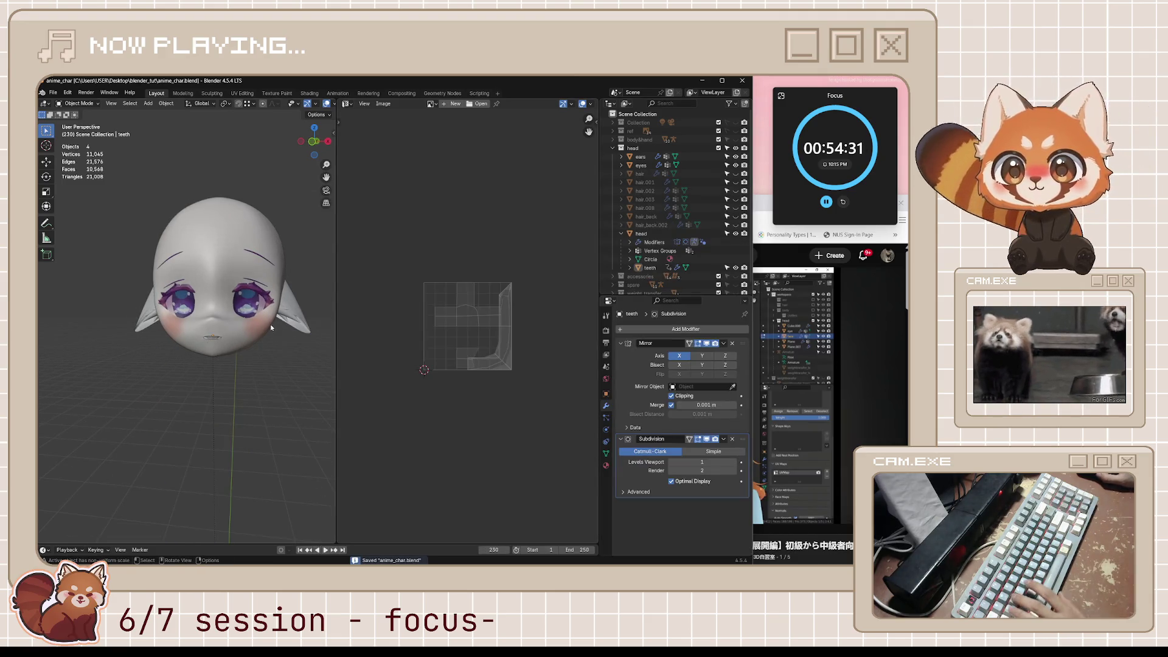
# Step: Select all visible objects and view their UVs in Edit Mode, then return to Object Mode and the tutorial
pyautogui.press('a')
pyautogui.press('Tab')
pyautogui.press('a')
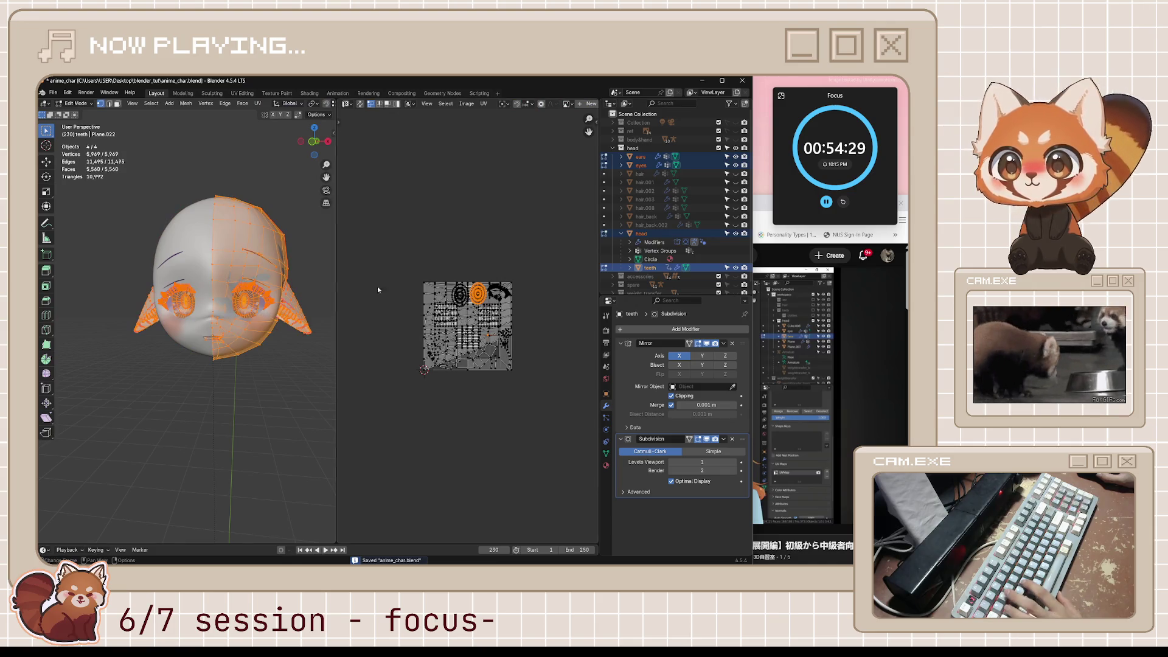
pyautogui.press('Tab')
pyautogui.scroll(2, 287, 339)
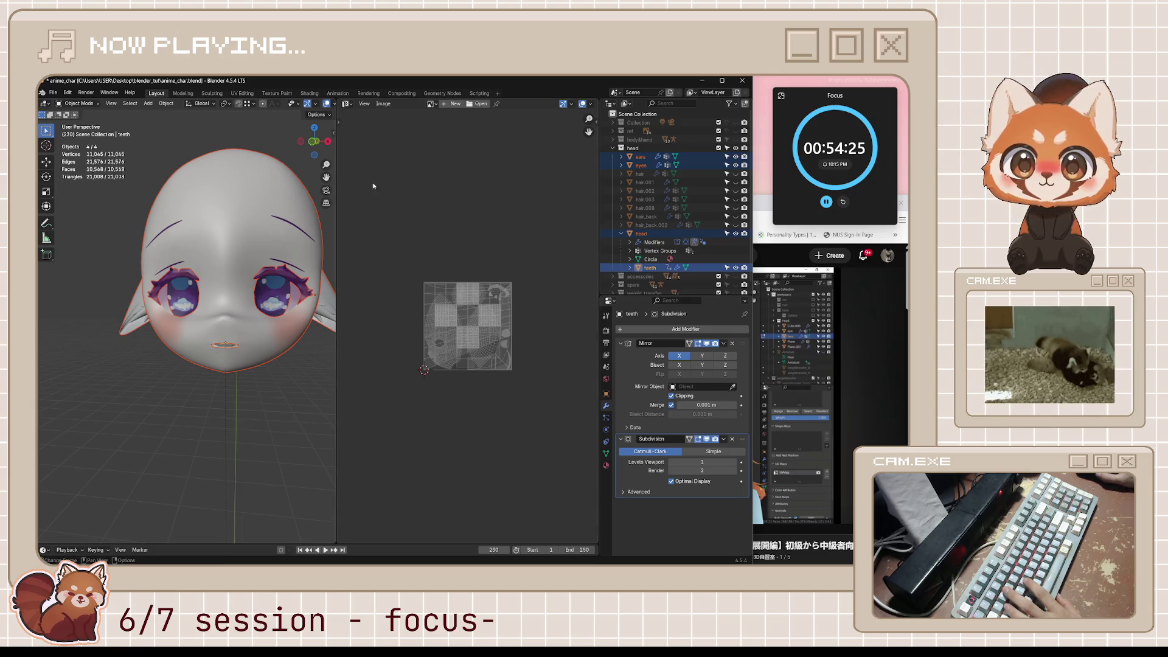
pyautogui.hotkey('alt', 'Tab')
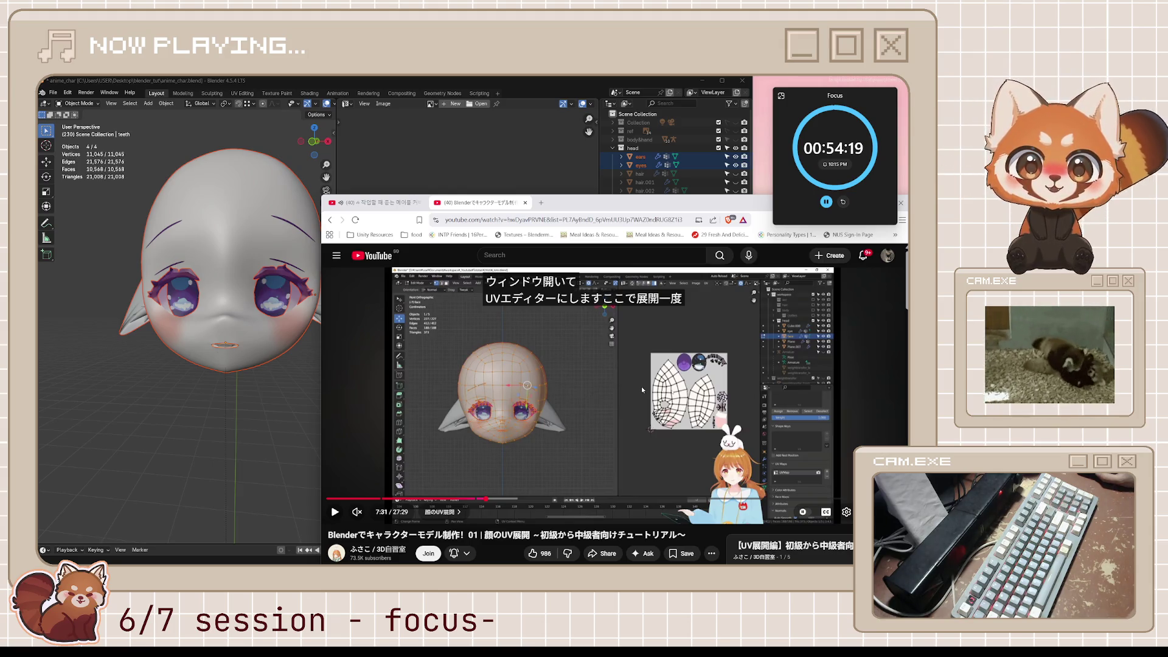
# Step: Rewind and pause the tutorial on the unwrapped face layout, then select the head mesh in Blender
pyautogui.press('j')
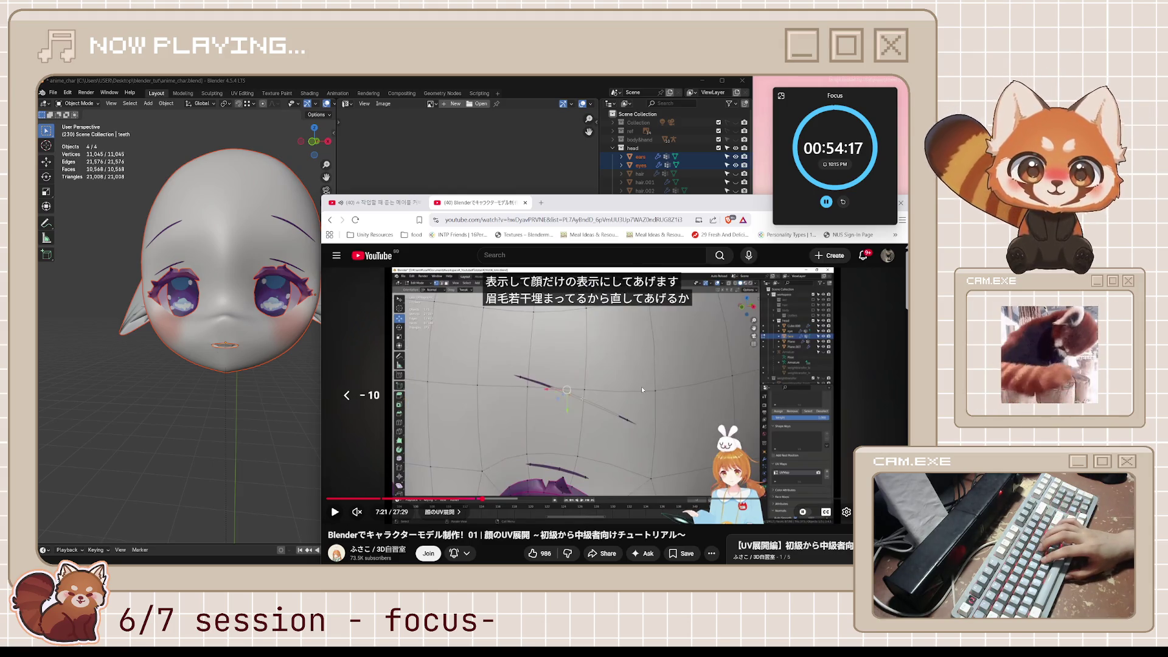
pyautogui.press('k')
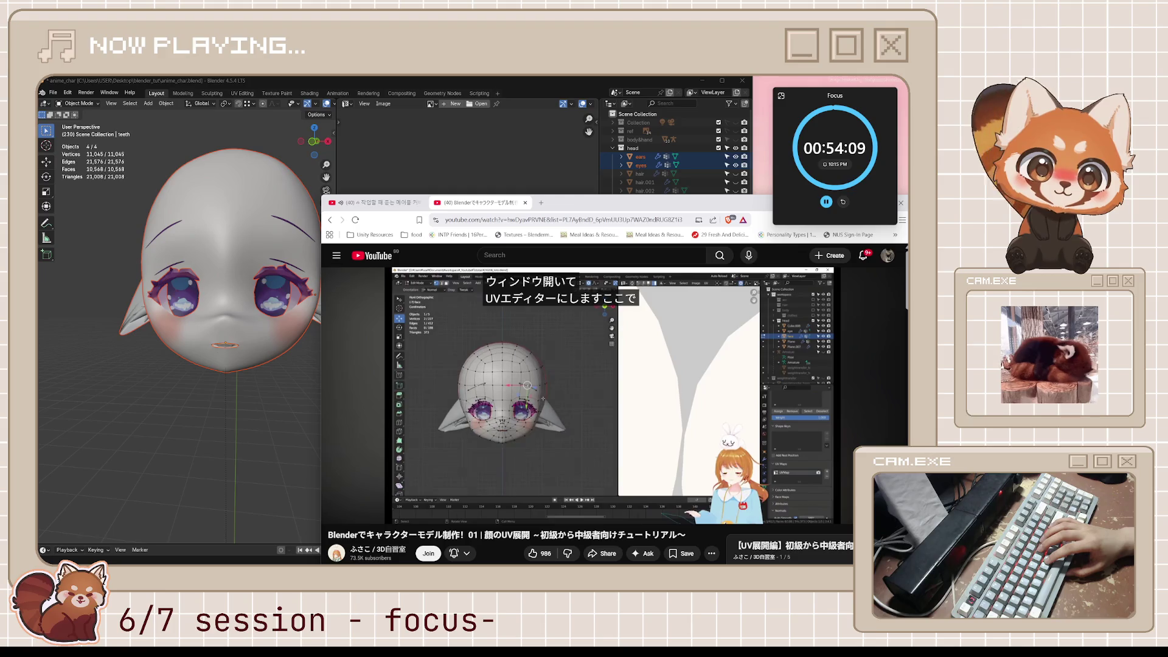
pyautogui.click(641, 386)
pyautogui.click(642, 386)
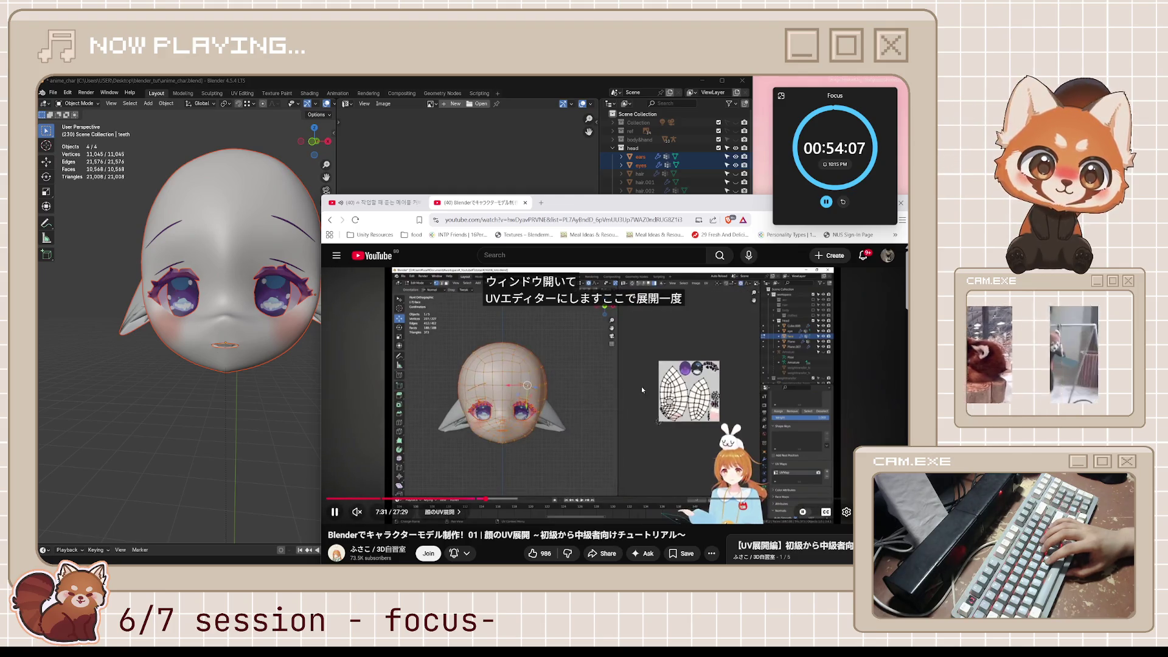
pyautogui.click(641, 386)
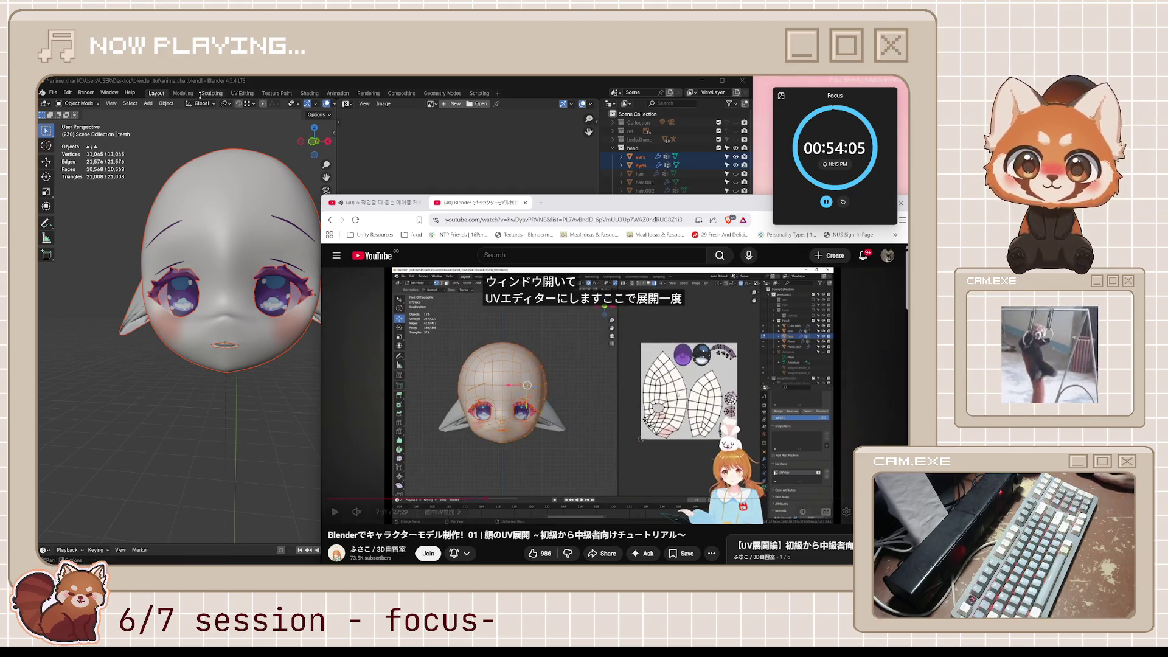
pyautogui.click(243, 133)
pyautogui.click(242, 194)
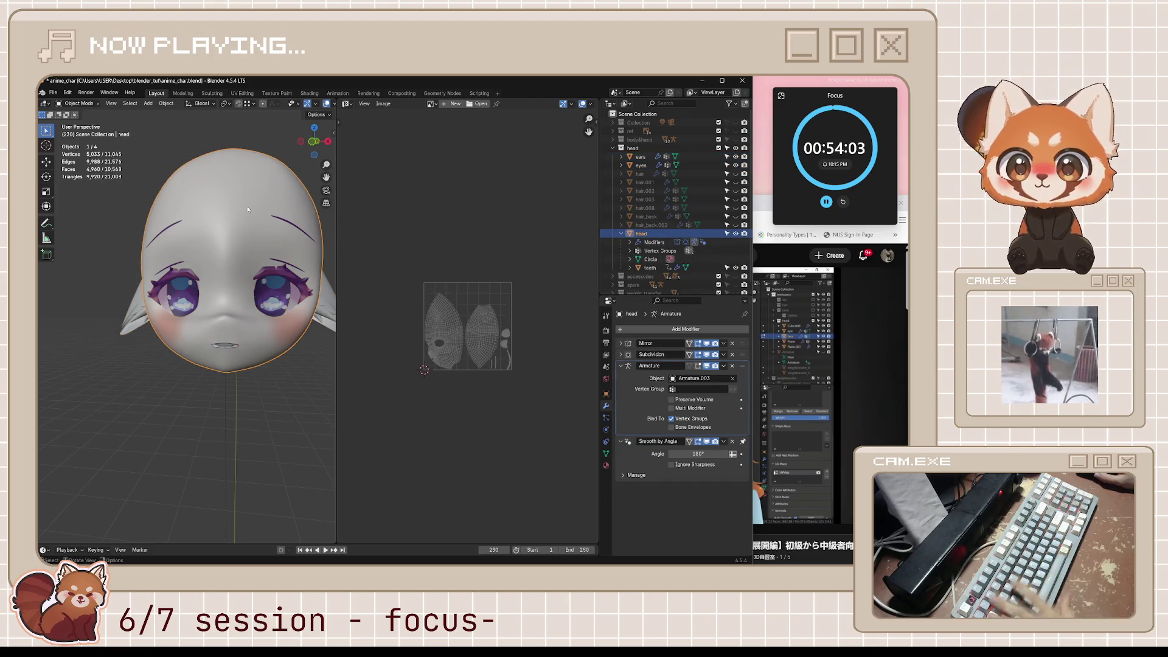
# Step: Enter Edit Mode on the head and zoom the UV Editor into its face islands
pyautogui.press('Tab')
pyautogui.scroll(-3, 504, 295)
pyautogui.scroll(1, 504, 295)
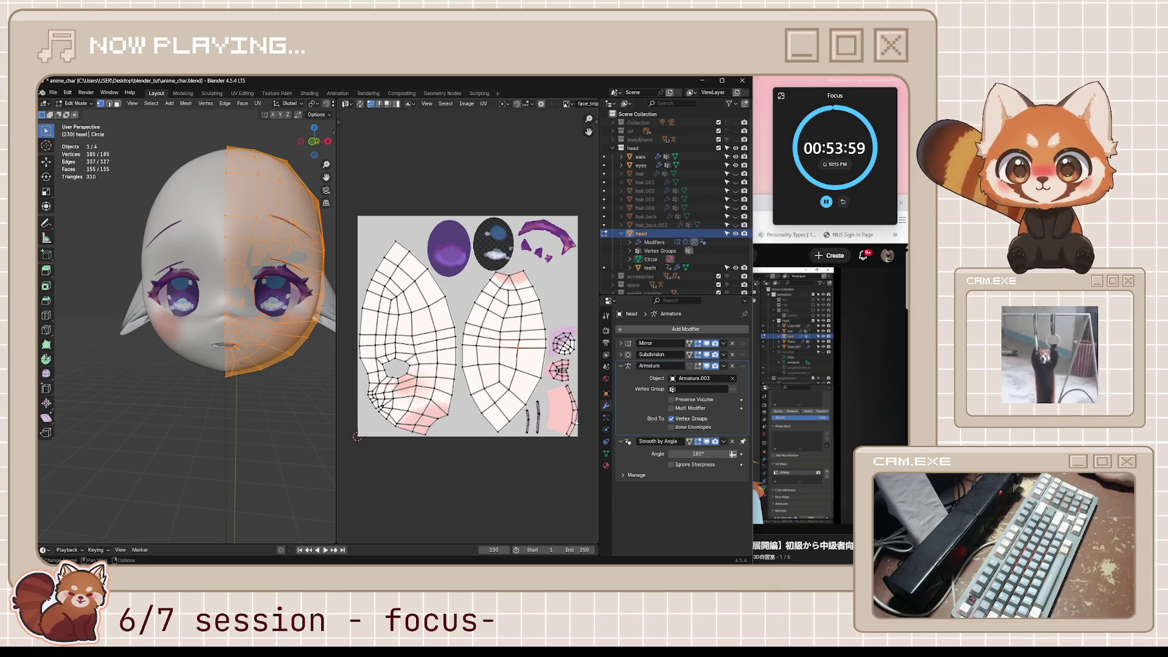
pyautogui.scroll(1, 575, 420)
pyautogui.scroll(3, 519, 368)
pyautogui.scroll(2, 519, 368)
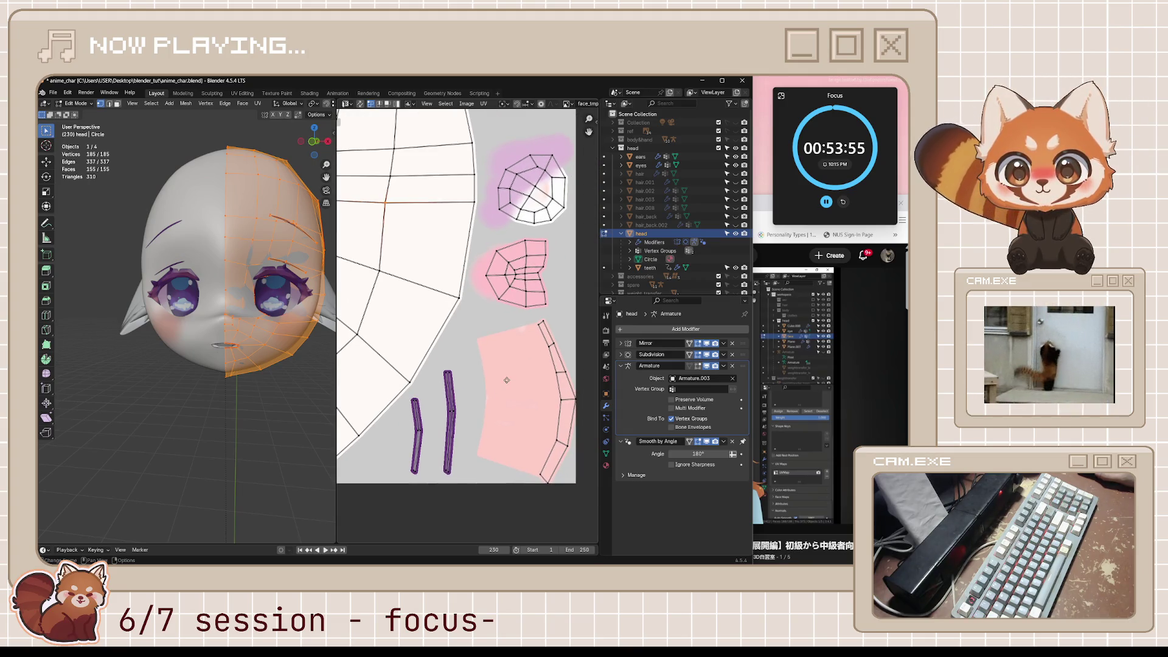
pyautogui.scroll(-4, 460, 364)
# Step: Pan the UV Editor to bring in the purple and eye islands and centre the whole layout
pyautogui.moveTo(412, 338)
pyautogui.mouseDown(button='middle')
pyautogui.moveTo(521, 371)
pyautogui.moveTo(497, 418)
pyautogui.mouseUp(button='middle')
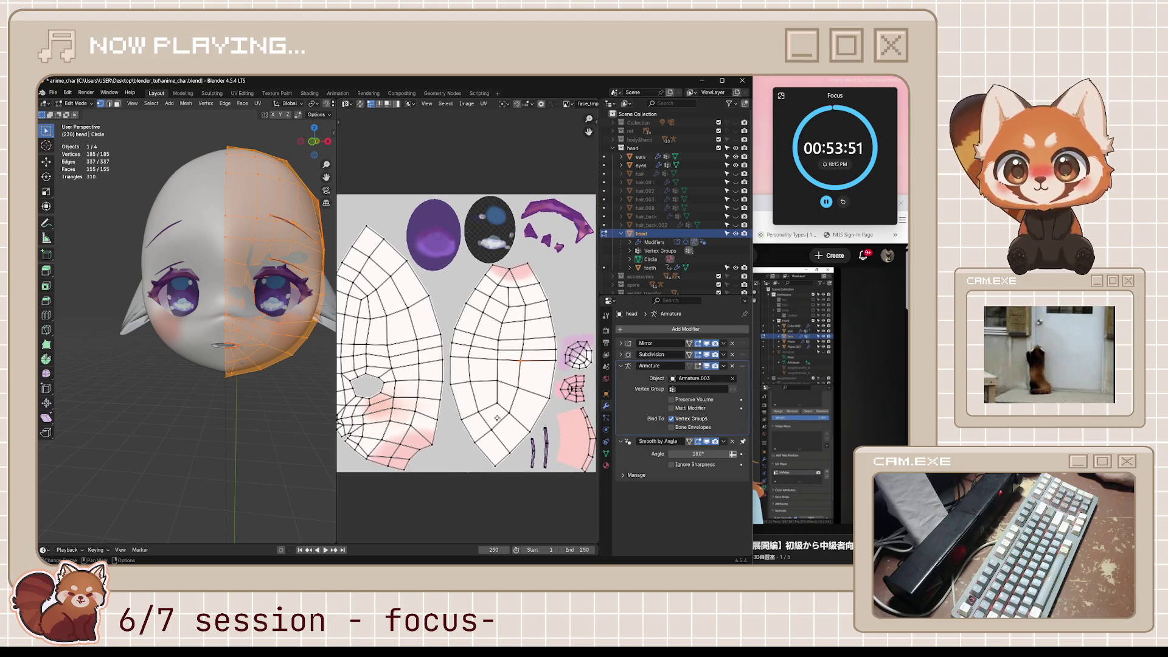
pyautogui.scroll(3, 547, 319)
pyautogui.moveTo(502, 258); pyautogui.dragTo(423, 436, button='middle')
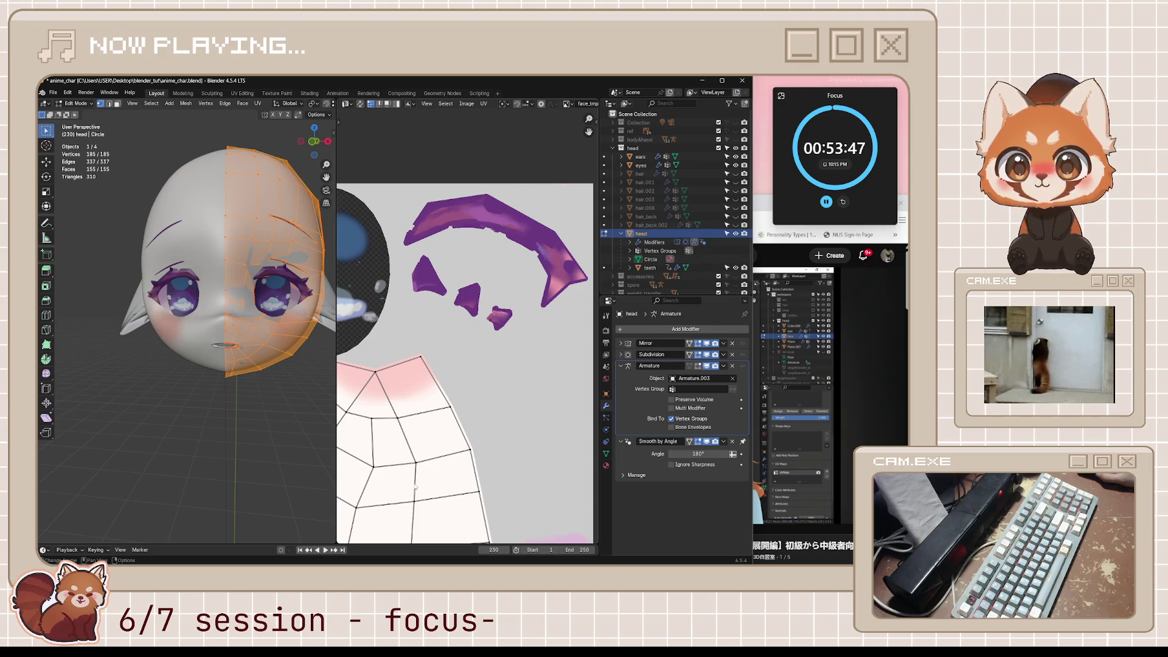
pyautogui.scroll(-8, 415, 487)
pyautogui.moveTo(432, 429)
pyautogui.mouseDown(button='middle')
pyautogui.moveTo(463, 333)
pyautogui.moveTo(471, 368)
pyautogui.mouseUp(button='middle')
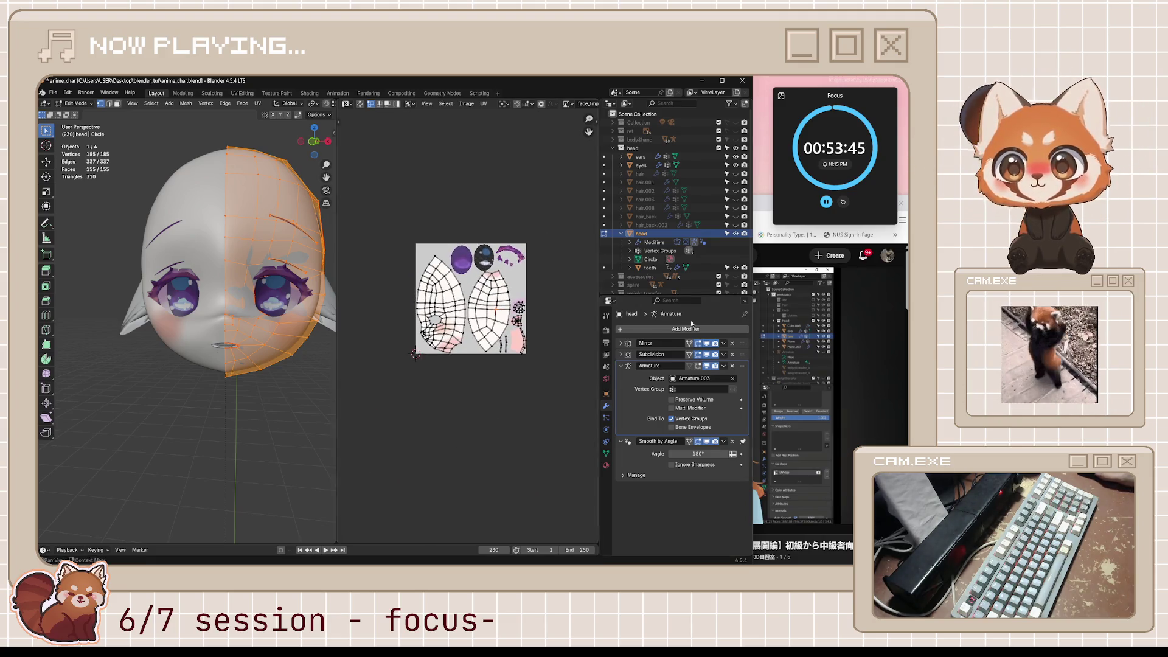
pyautogui.click(794, 365)
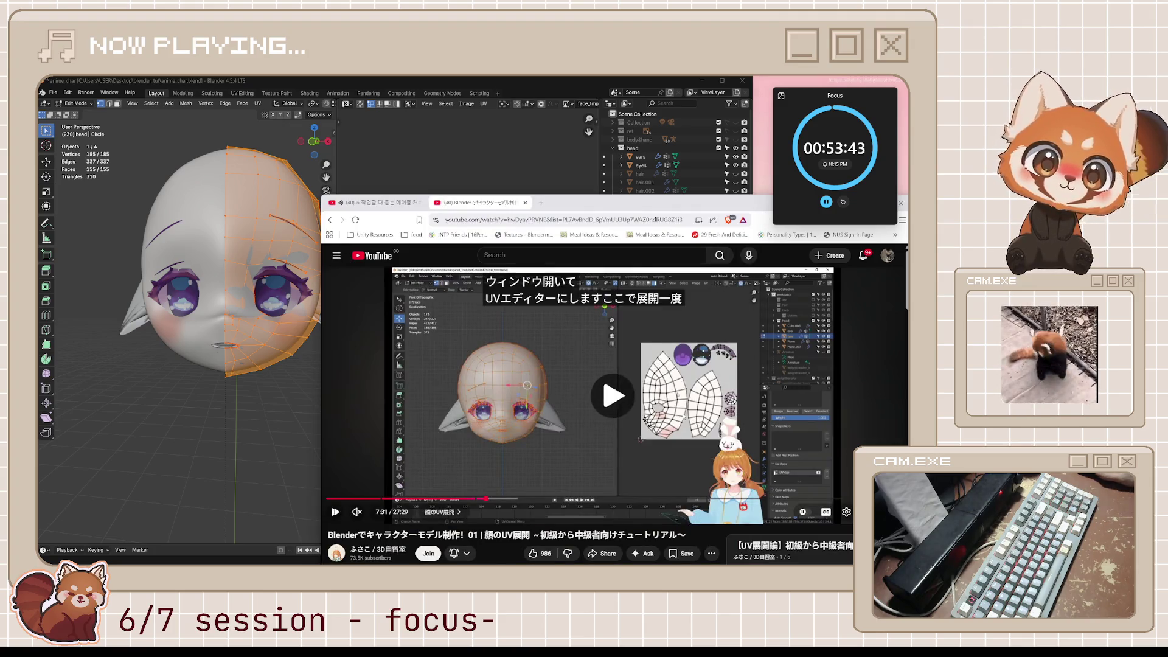
# Step: Replay the tutorial's re-unwrap explanation, rewinding 10 seconds and pausing along the way
pyautogui.press('space')
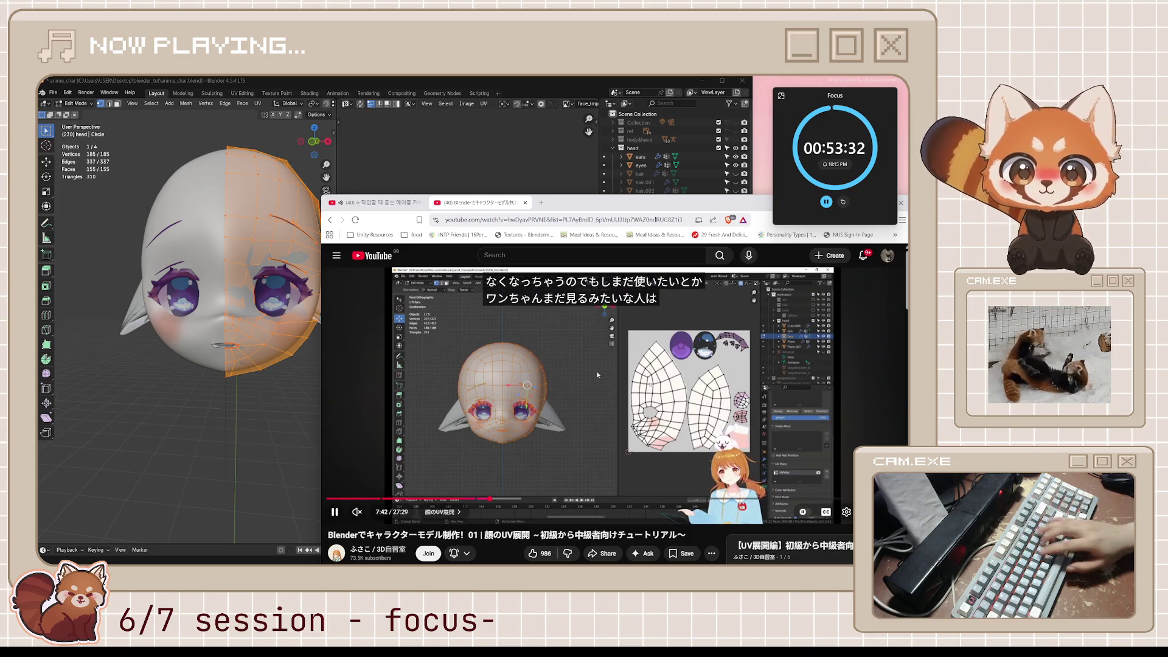
pyautogui.press('j')
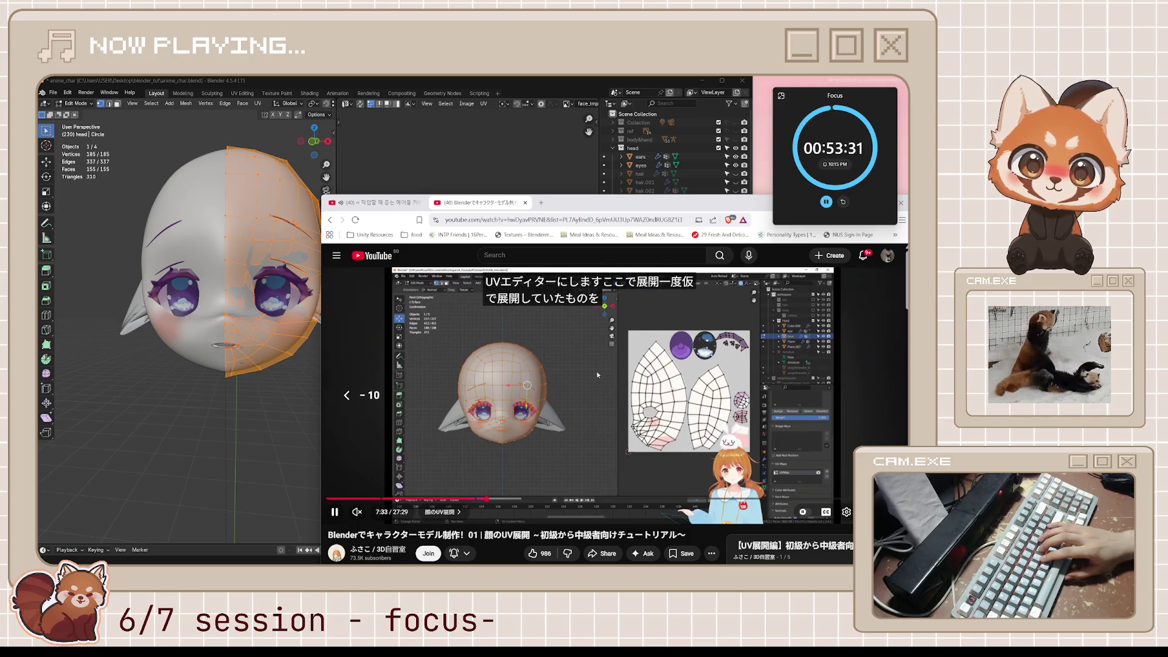
pyautogui.press('k')
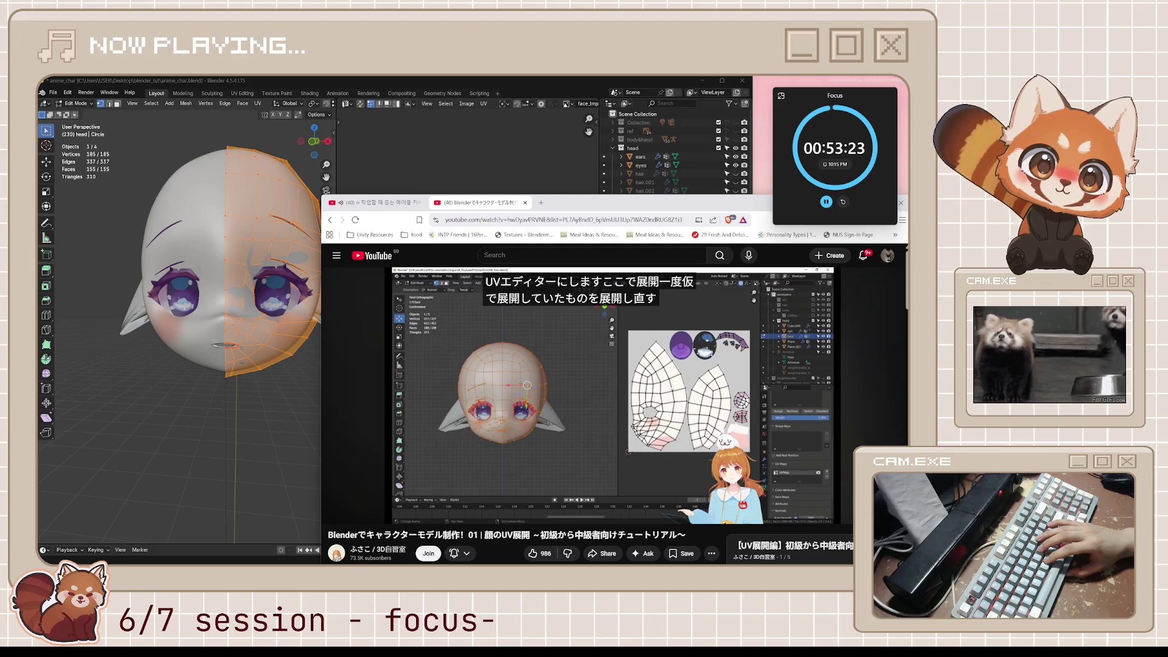
pyautogui.press('k')
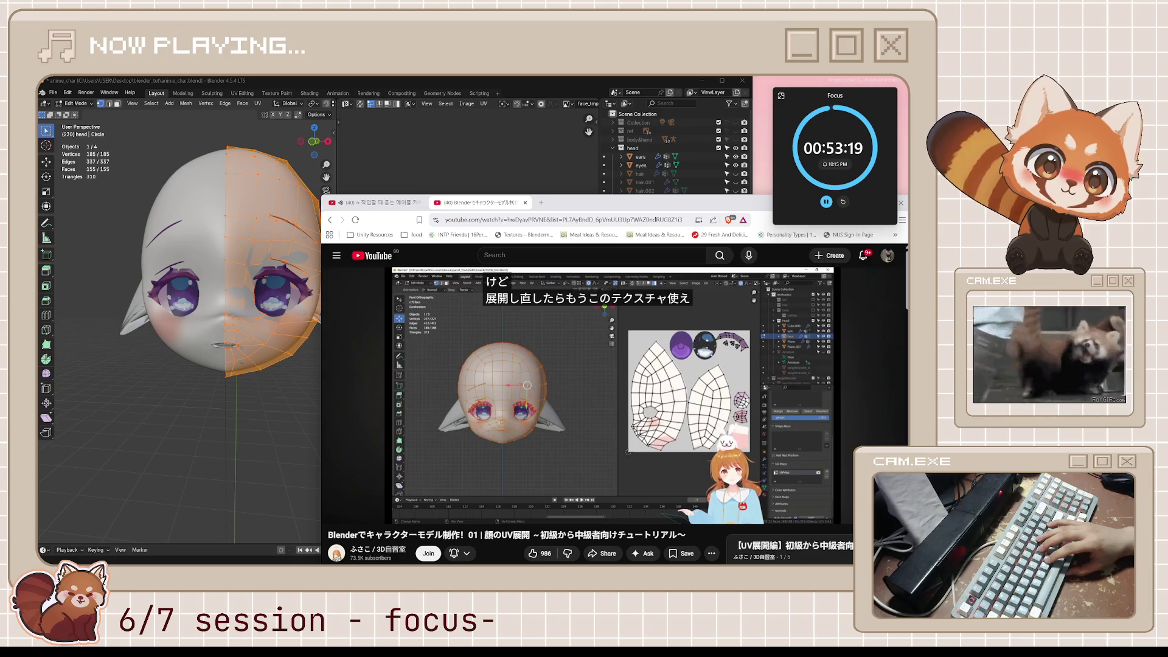
pyautogui.click(598, 375)
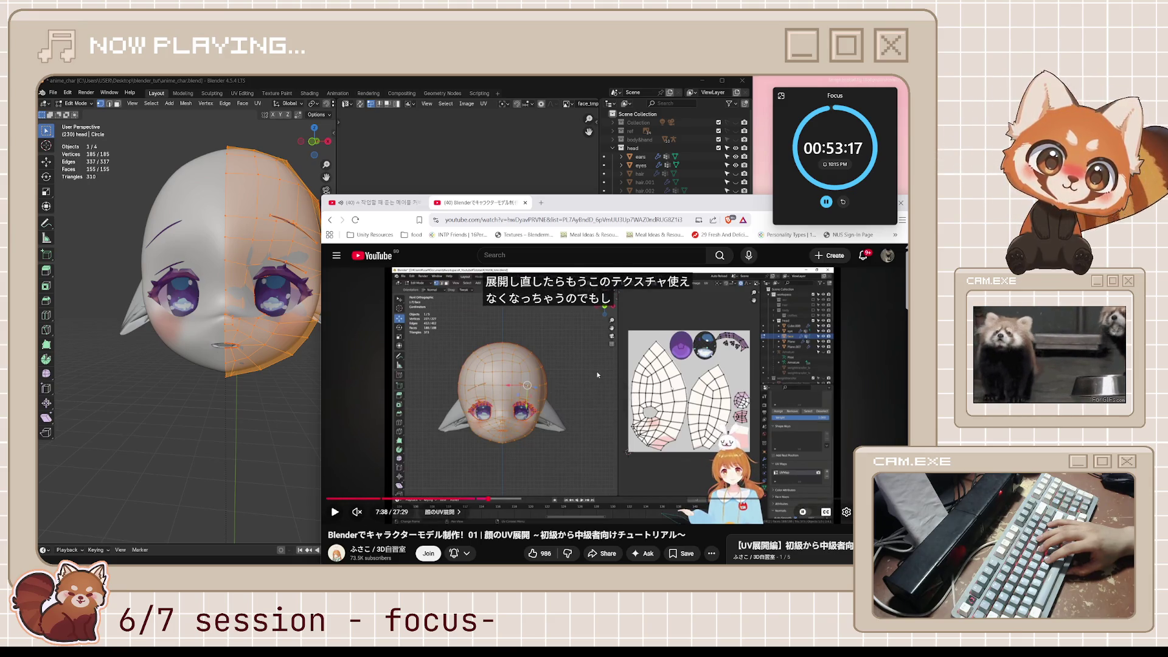
pyautogui.click(597, 375)
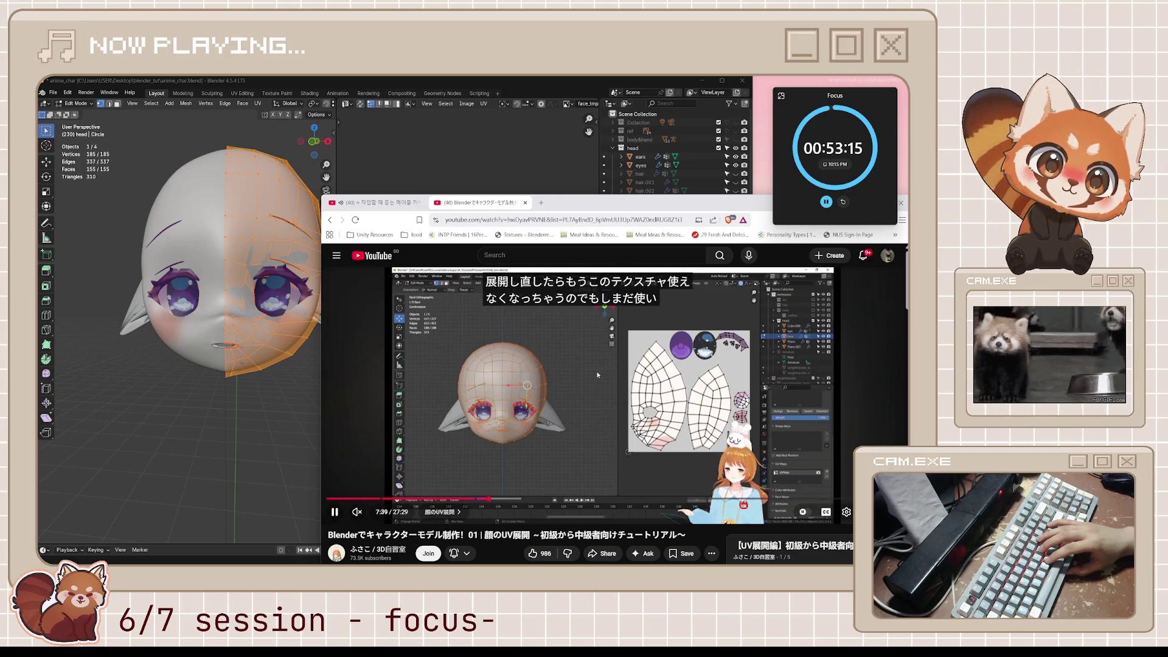
pyautogui.click(598, 375)
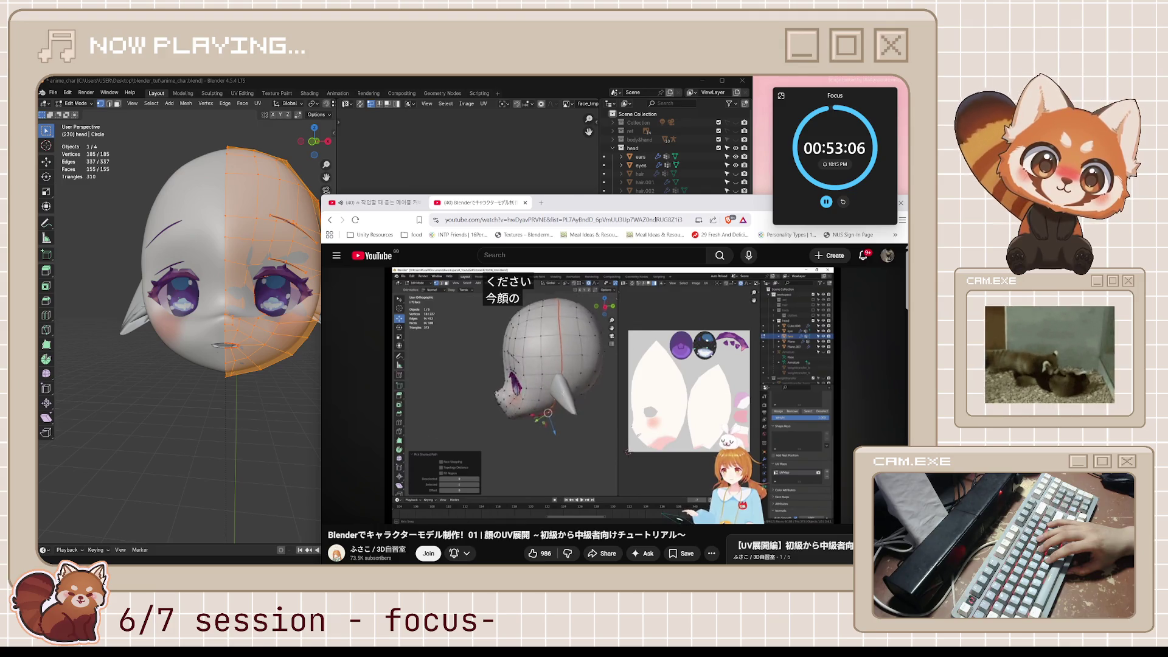
# Step: Rewind again and step through subtitles up to the face front/back split at 7:54
pyautogui.press('j')
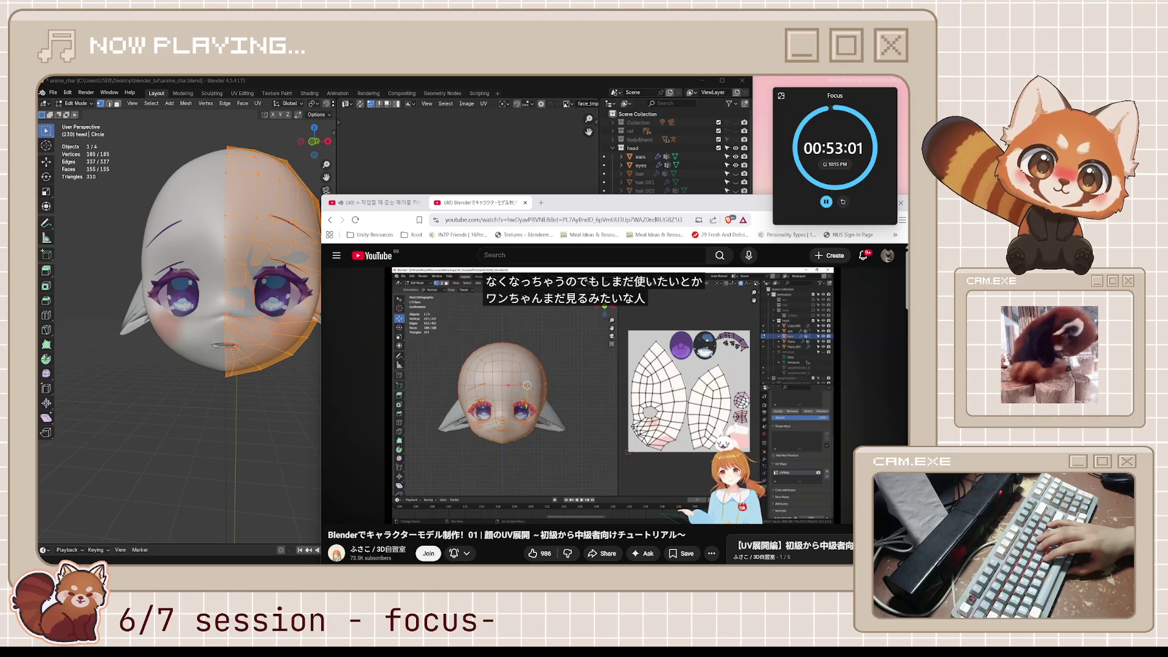
pyautogui.press('k')
pyautogui.press('k')
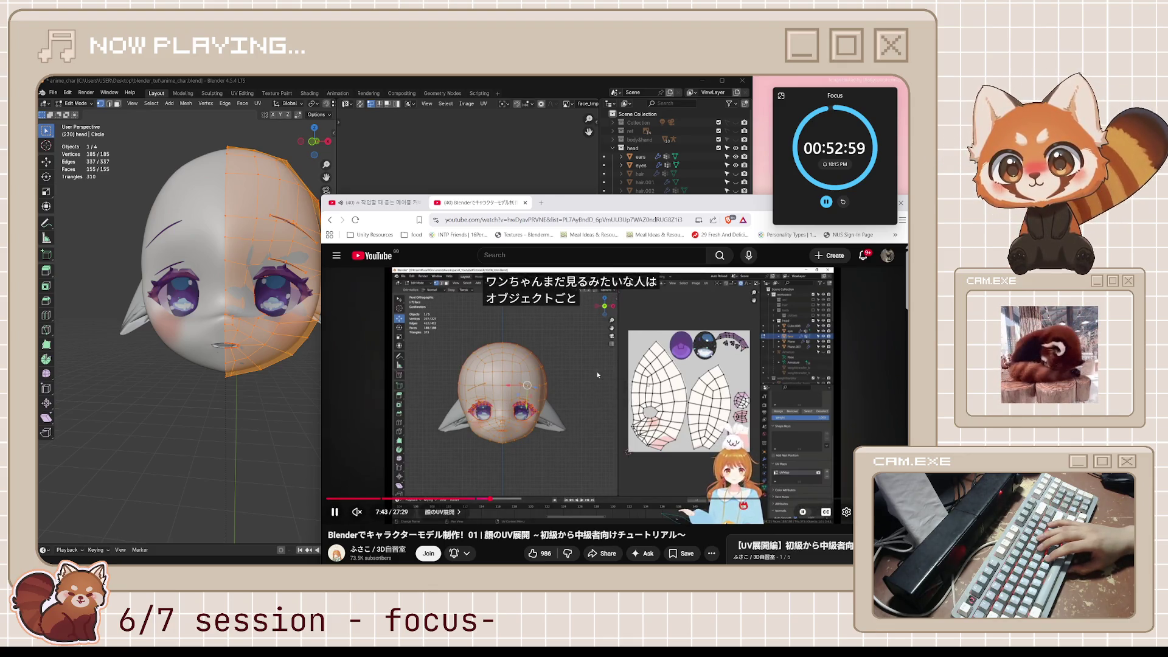
pyautogui.press('k')
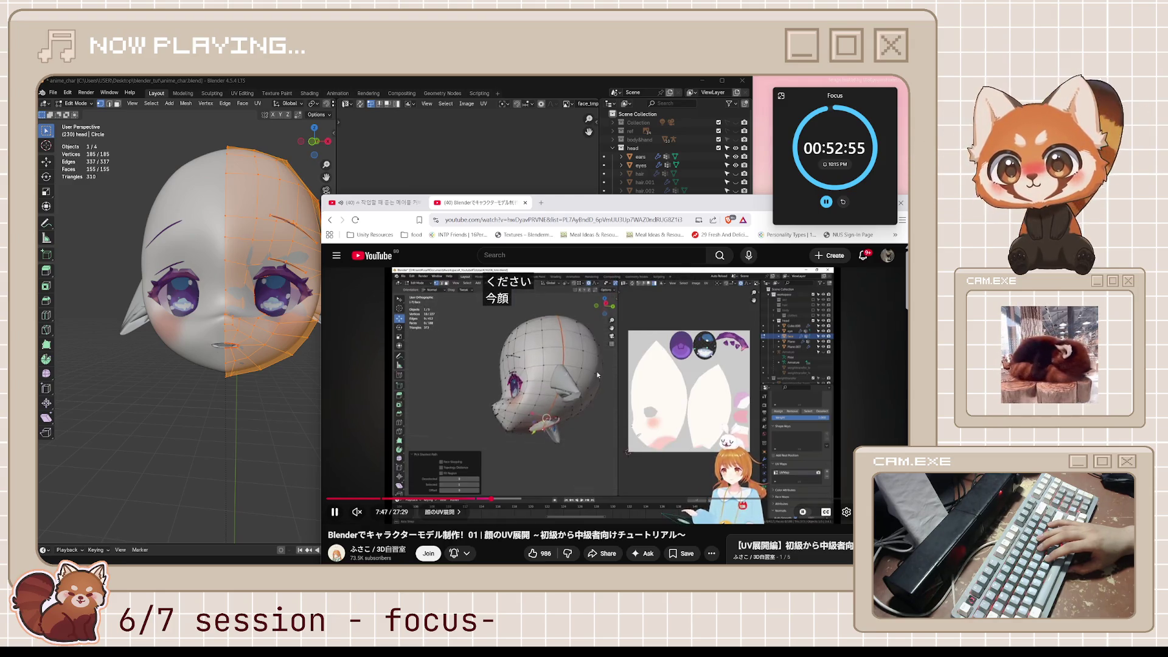
pyautogui.click(598, 375)
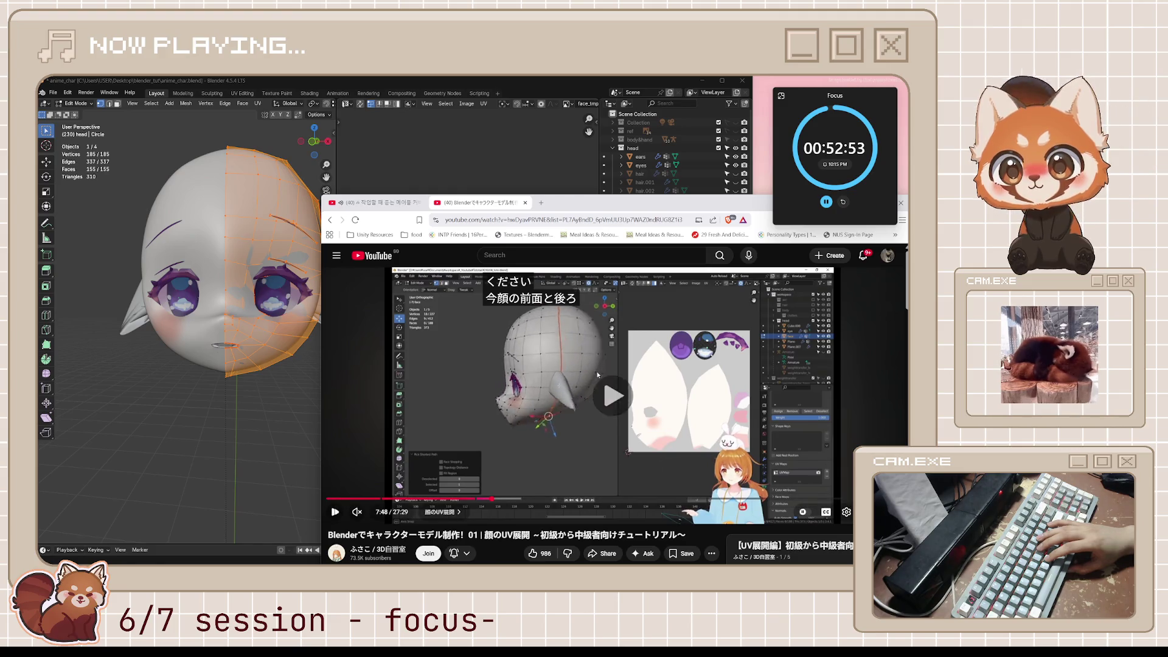
pyautogui.click(597, 375)
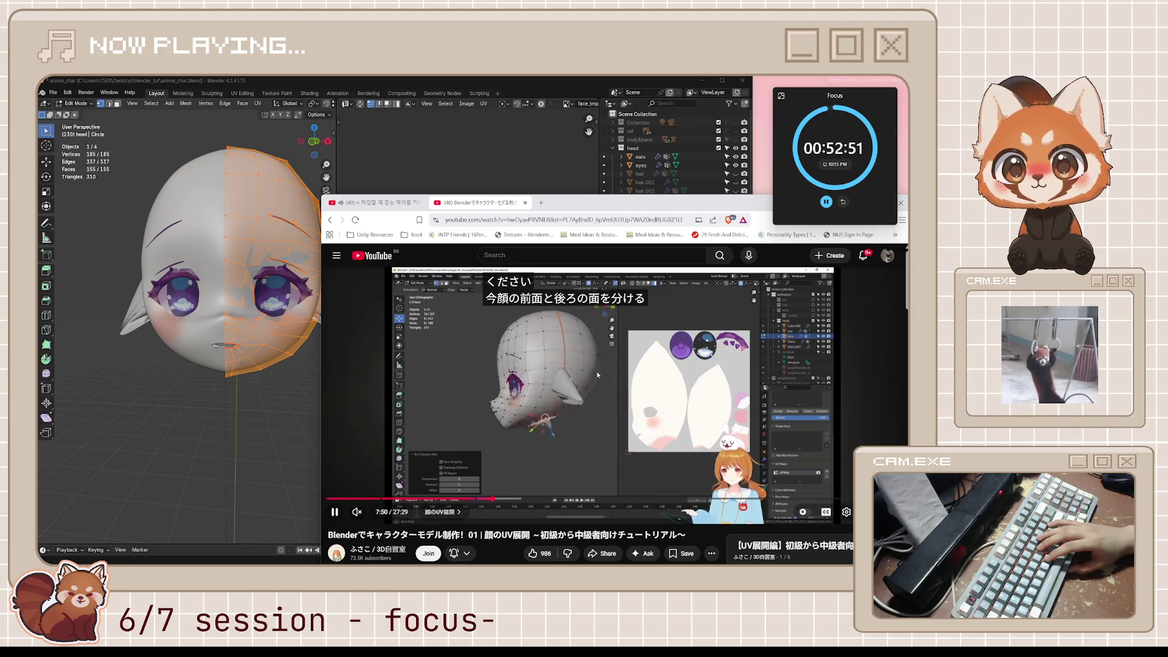
pyautogui.click(598, 375)
pyautogui.click(597, 375)
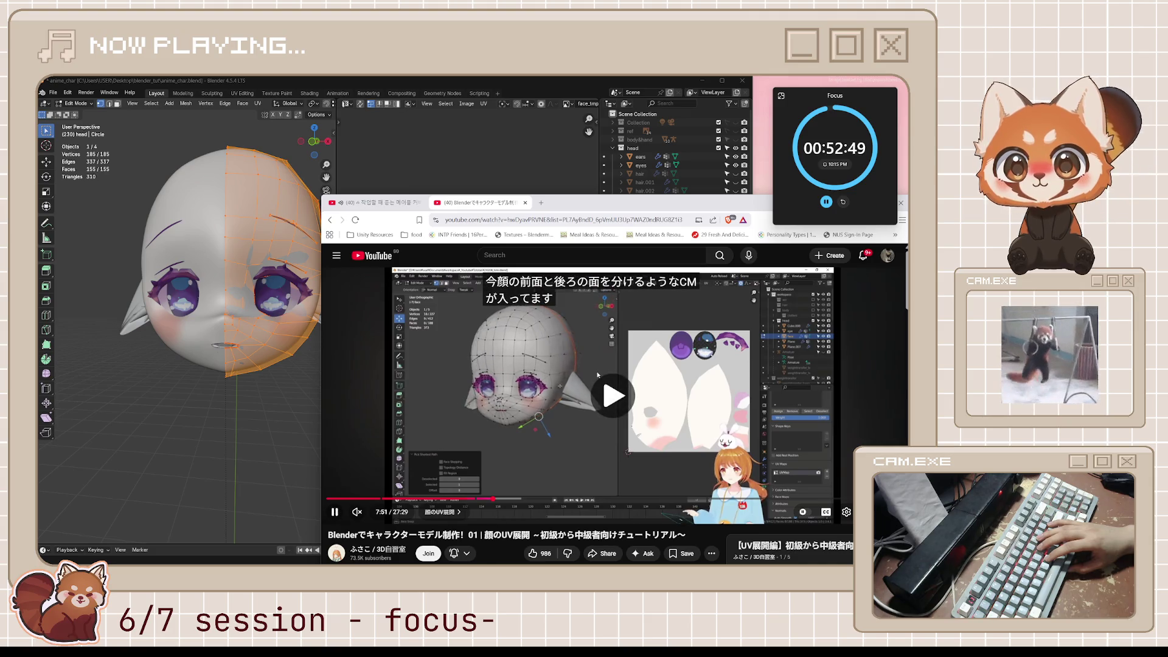
pyautogui.click(597, 376)
pyautogui.click(598, 376)
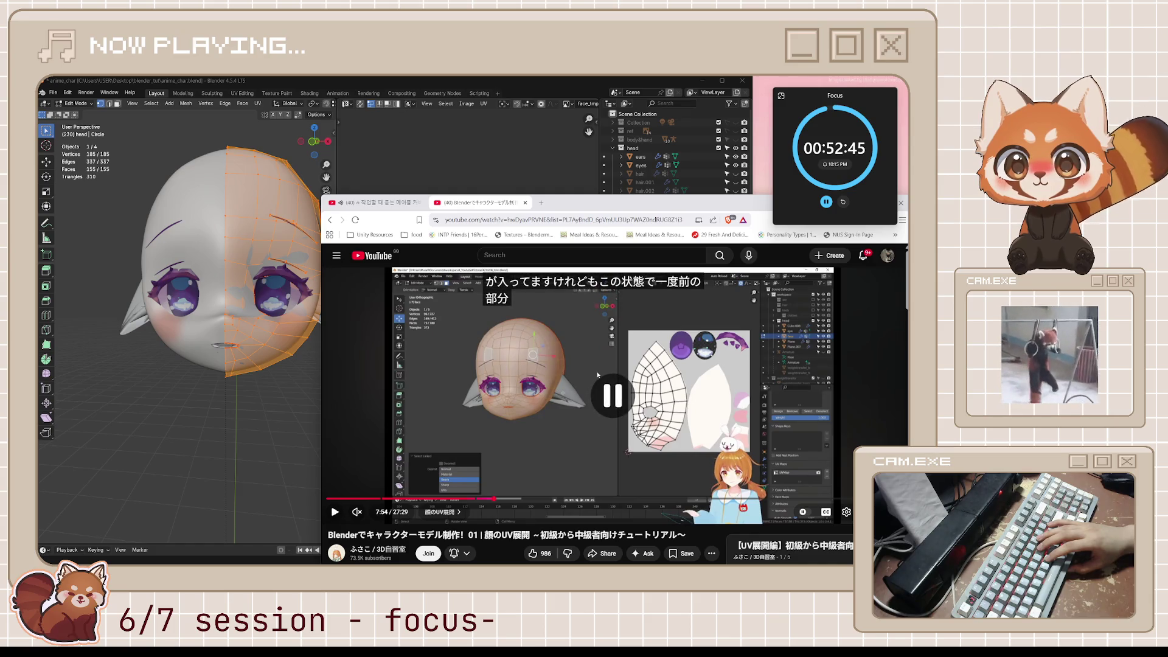
# Step: Step through the tutorial to its front-view Project from View step around 7:58
pyautogui.click(597, 375)
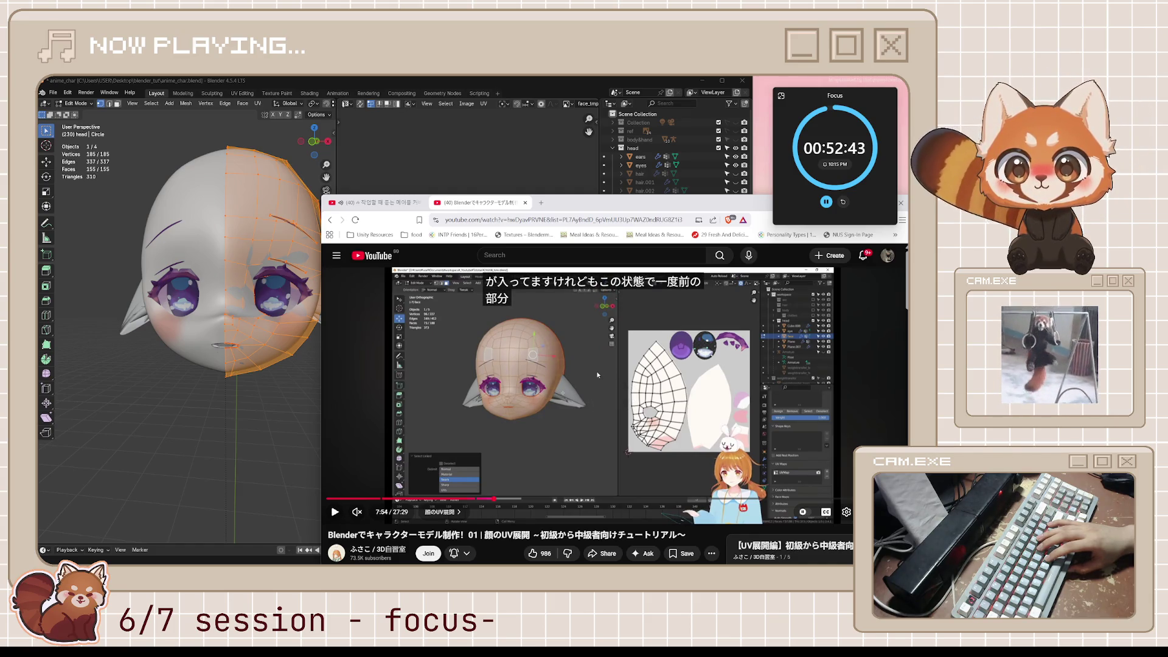
pyautogui.click(598, 375)
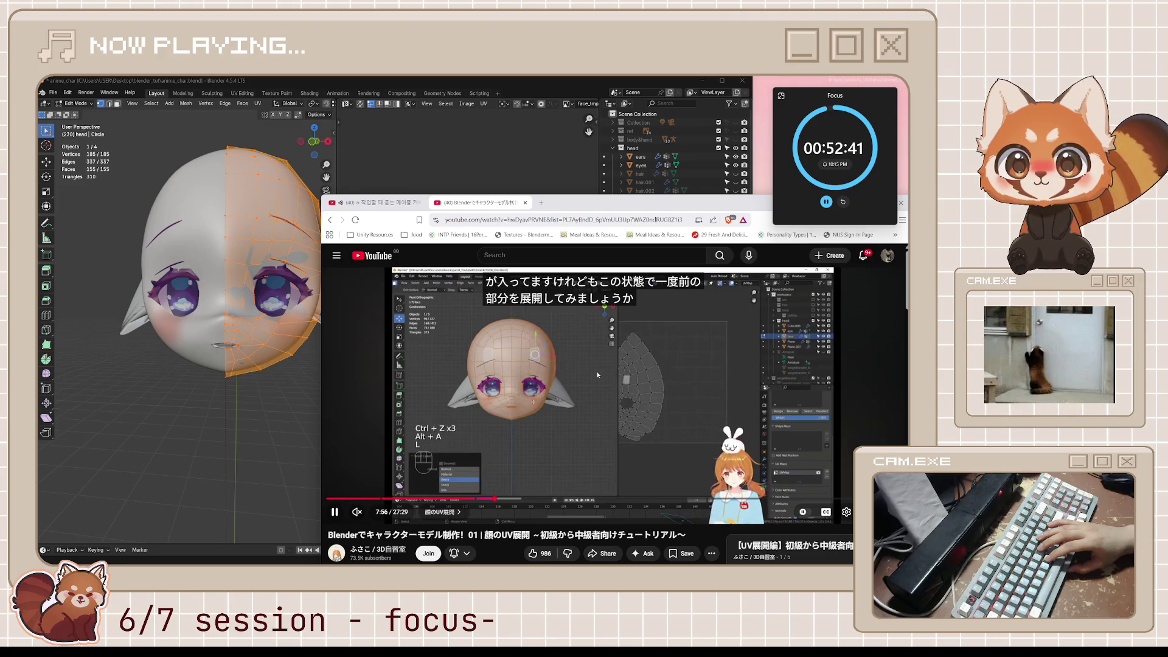
pyautogui.click(598, 375)
pyautogui.click(598, 375)
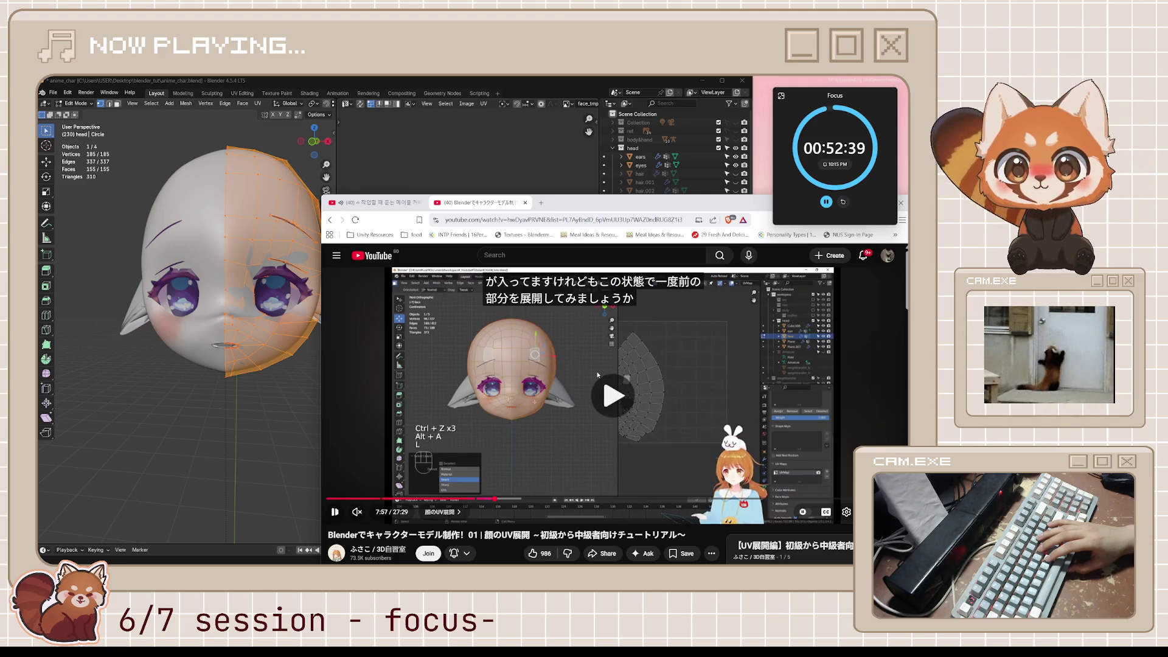
pyautogui.click(598, 376)
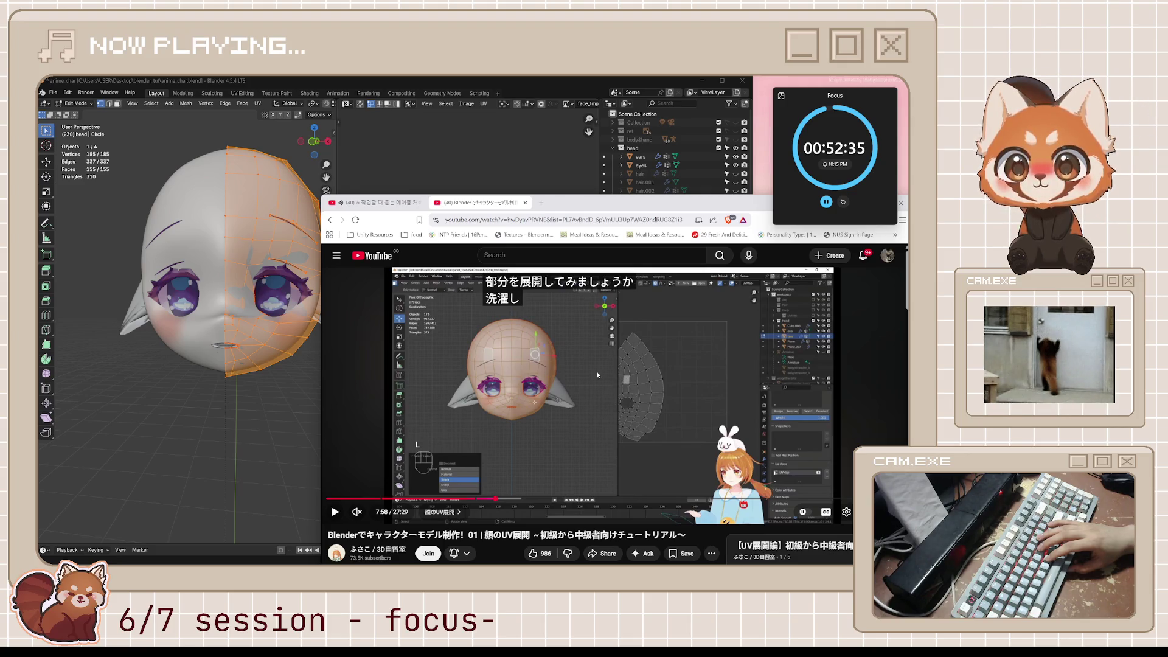
pyautogui.click(598, 375)
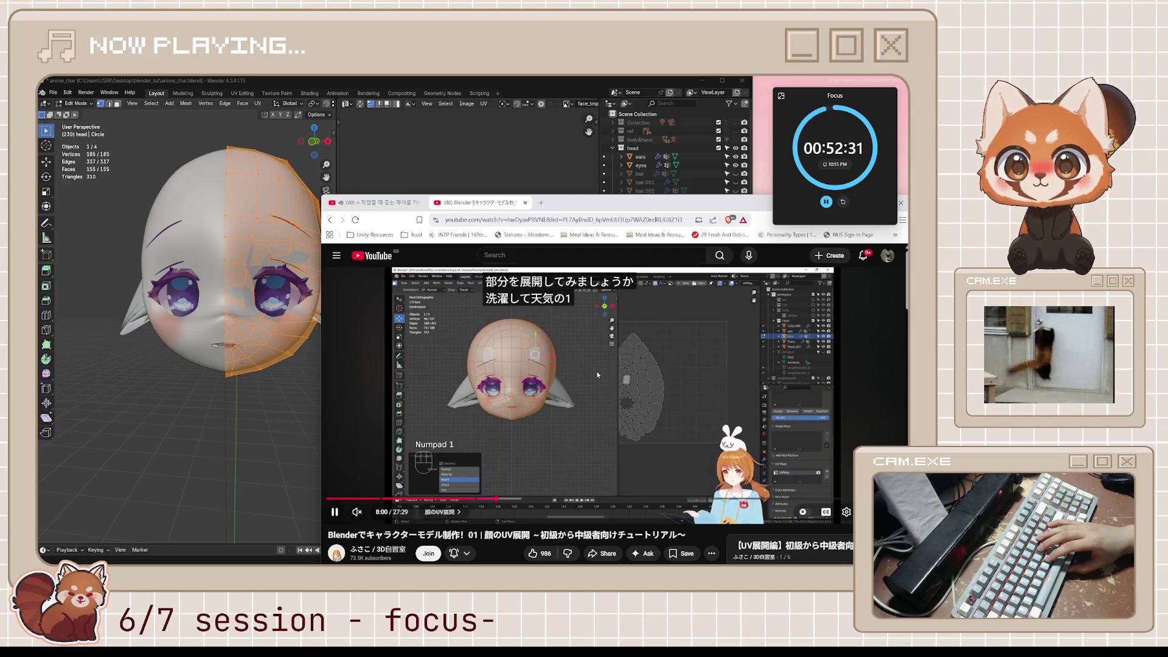
pyautogui.click(597, 375)
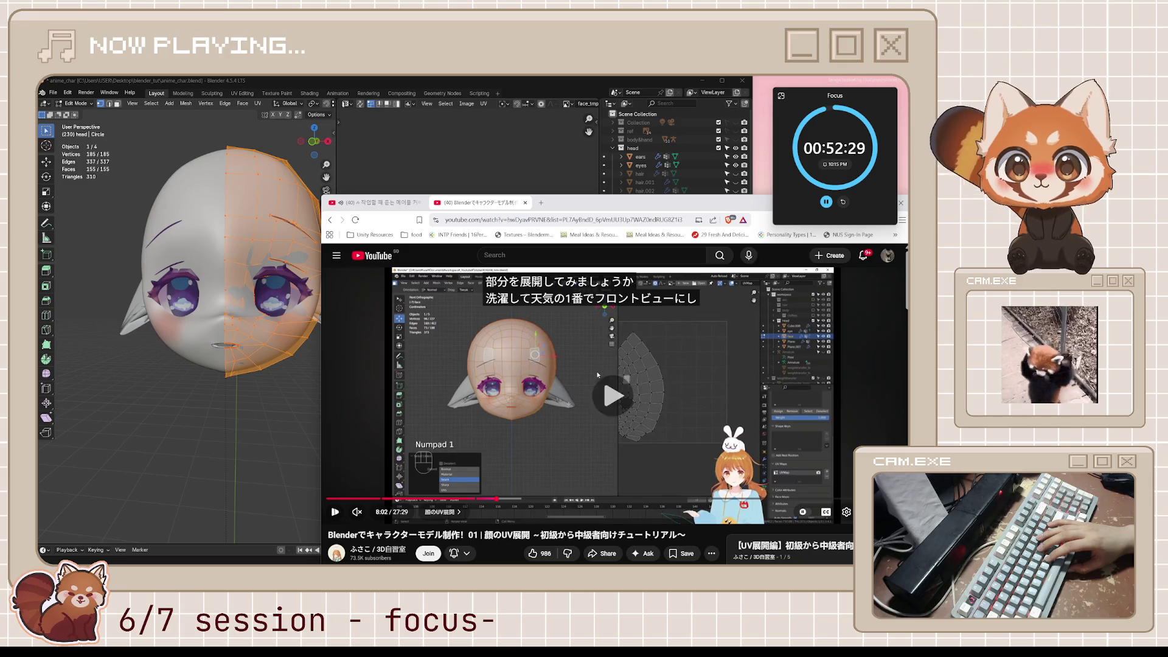
# Step: Watch the unwrap options appear, rewind and pause at 7:58, then bring Blender to the front
pyautogui.click(597, 376)
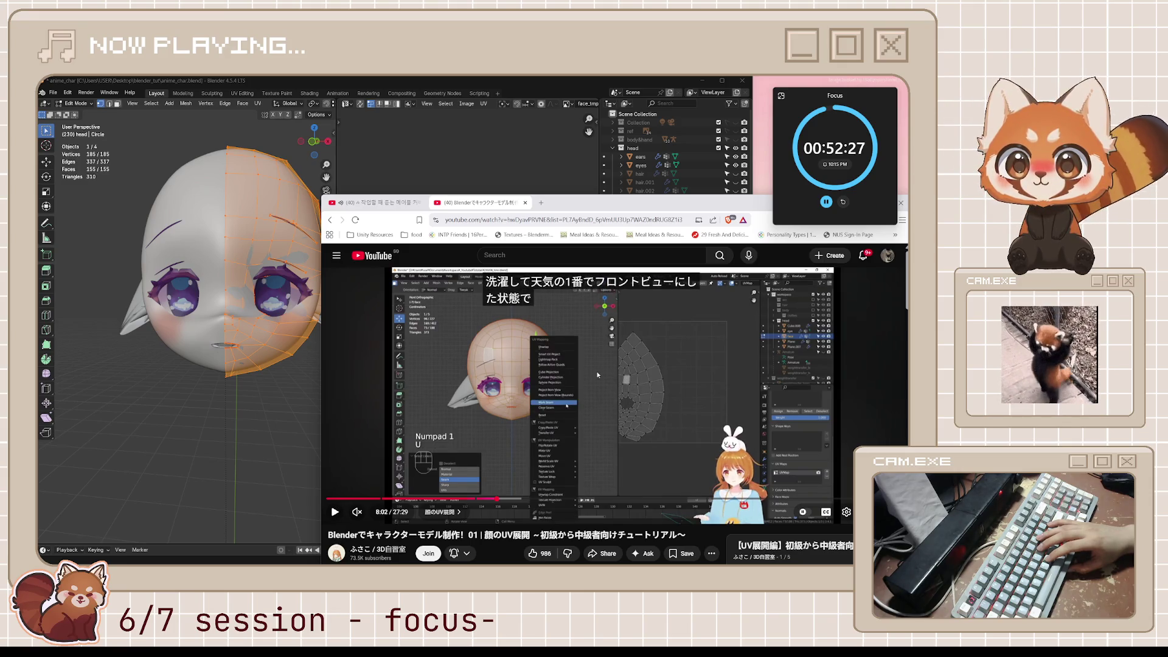
pyautogui.click(597, 376)
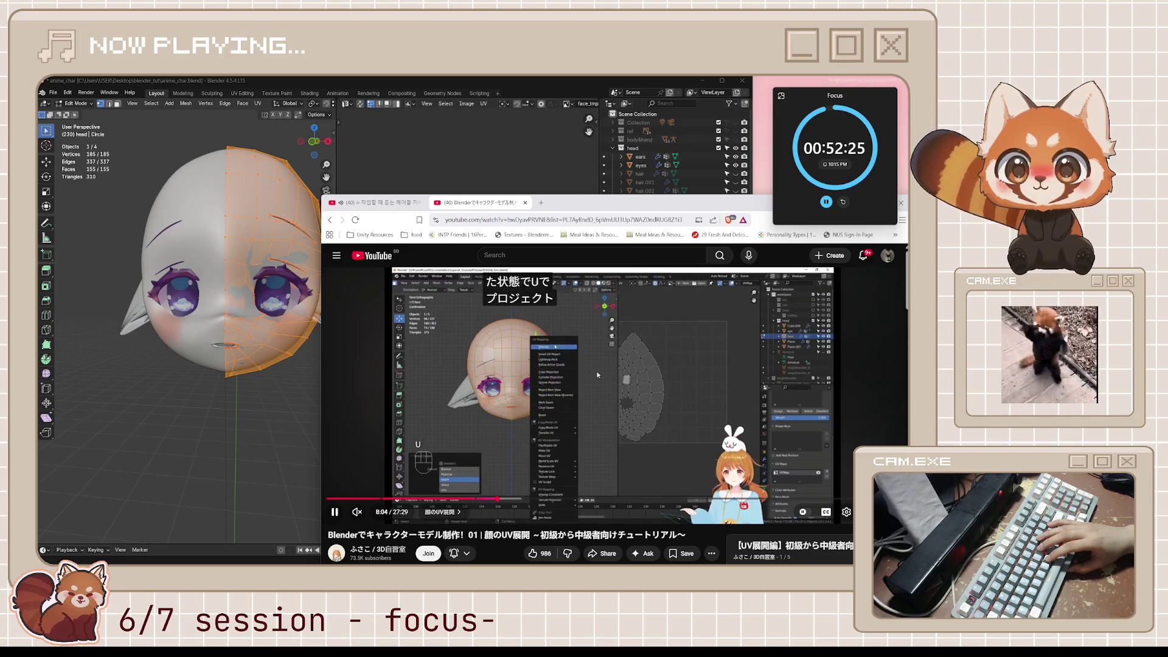
pyautogui.click(597, 376)
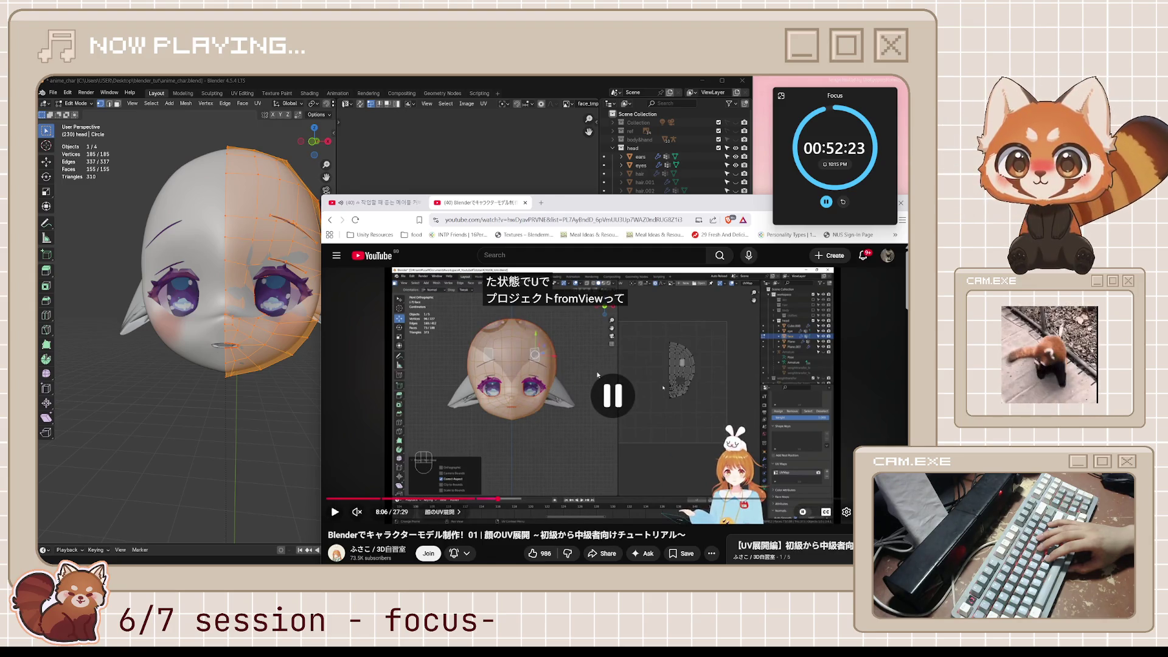
pyautogui.press('j')
pyautogui.click(598, 376)
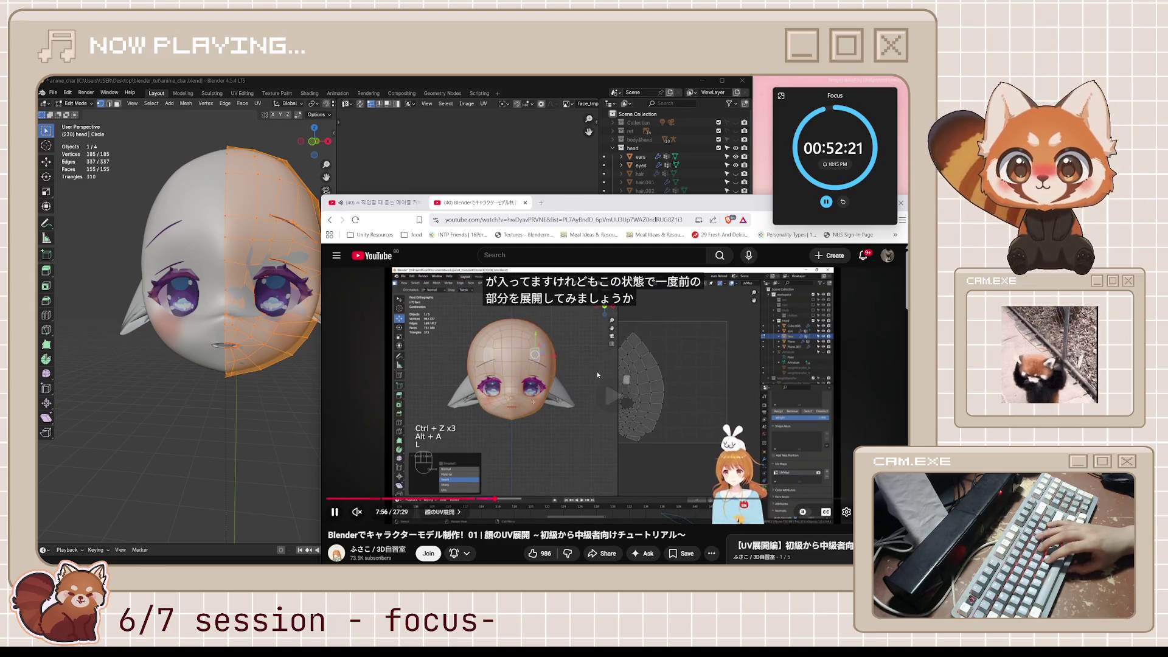
pyautogui.click(598, 376)
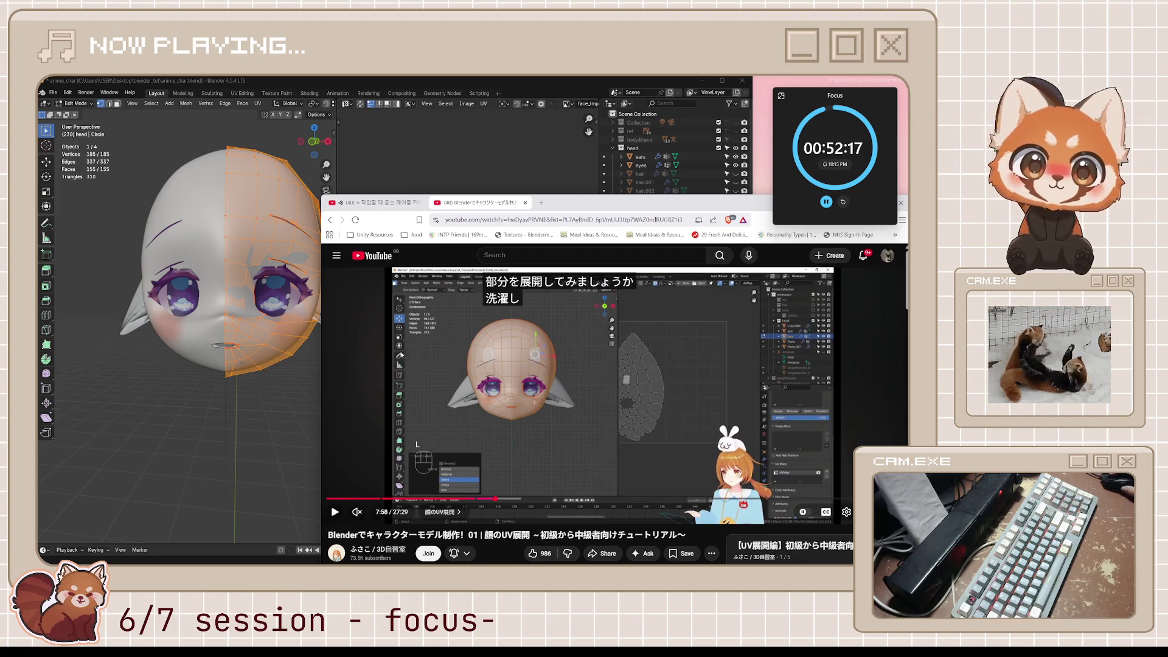
pyautogui.click(278, 391)
# Step: Select the whole head mesh, orbit to view it from the side, then deselect it
pyautogui.press('a')
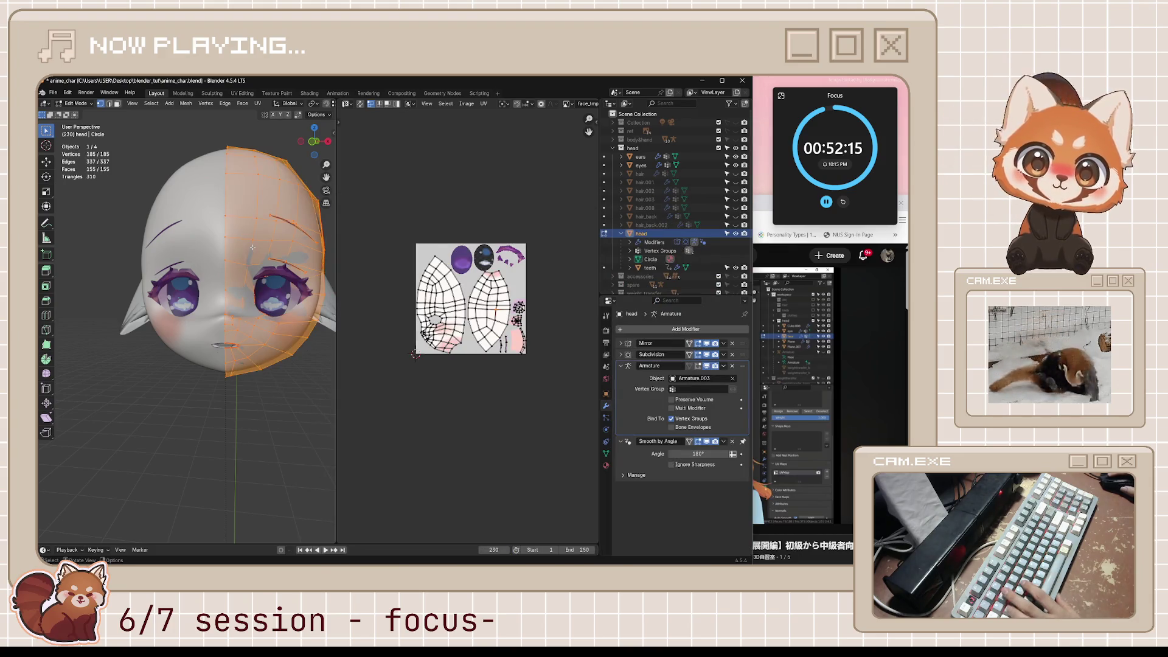
pyautogui.scroll(-4, 266, 262)
pyautogui.moveTo(267, 263)
pyautogui.mouseDown(button='middle')
pyautogui.moveTo(218, 275)
pyautogui.moveTo(267, 286)
pyautogui.mouseUp(button='middle')
pyautogui.hotkey('alt', 'a')
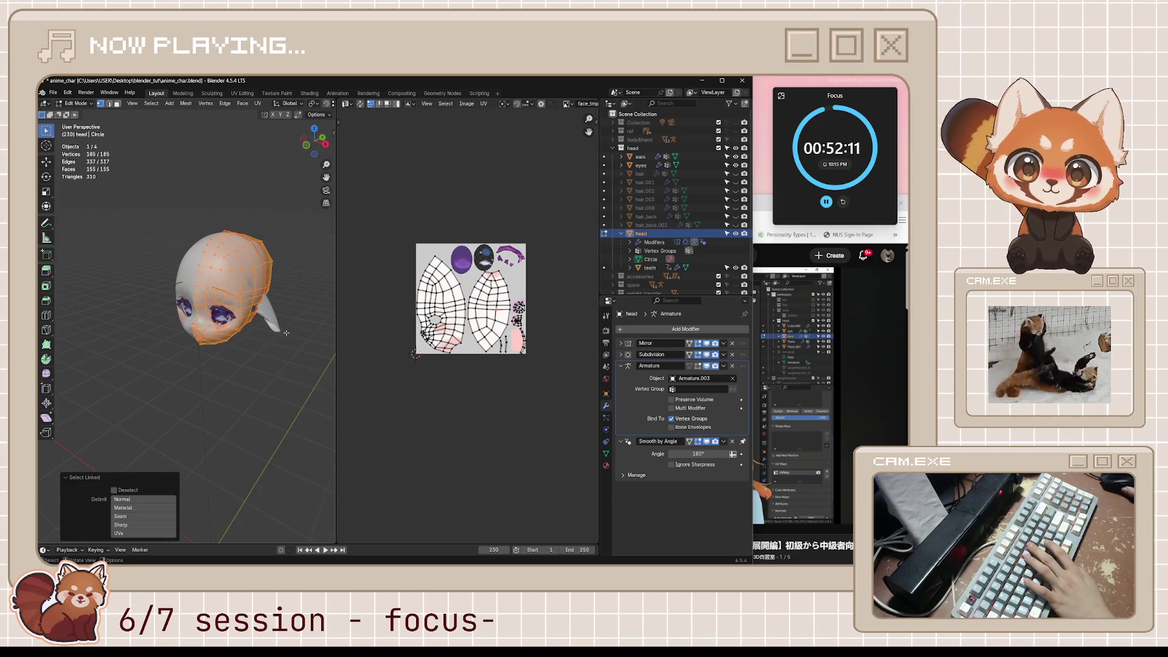
# Step: Rewind the YouTube tutorial to about 7:34 and resume playing it
pyautogui.hotkey('alt', 'Tab')
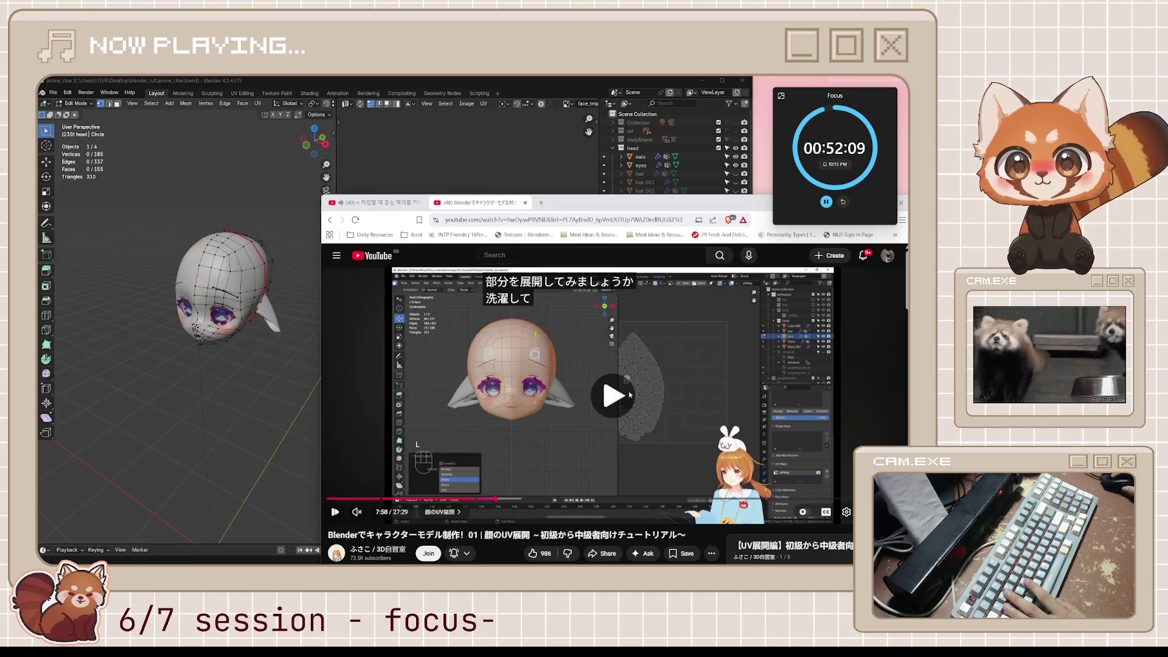
pyautogui.press('j')
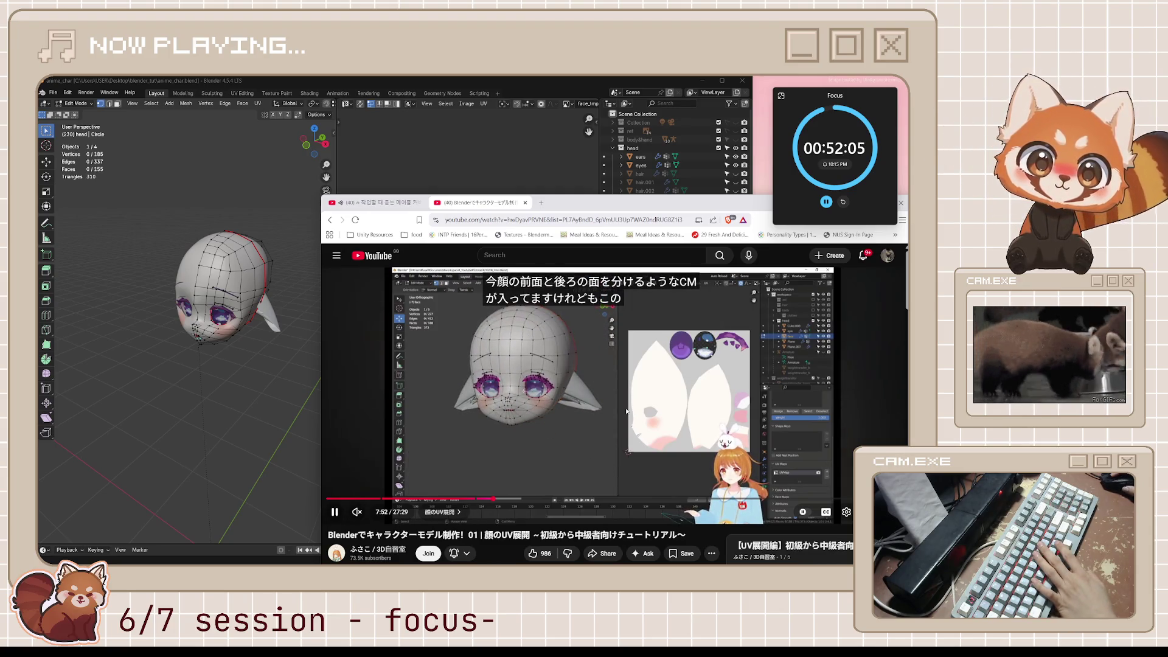
pyautogui.press('j')
pyautogui.press('k')
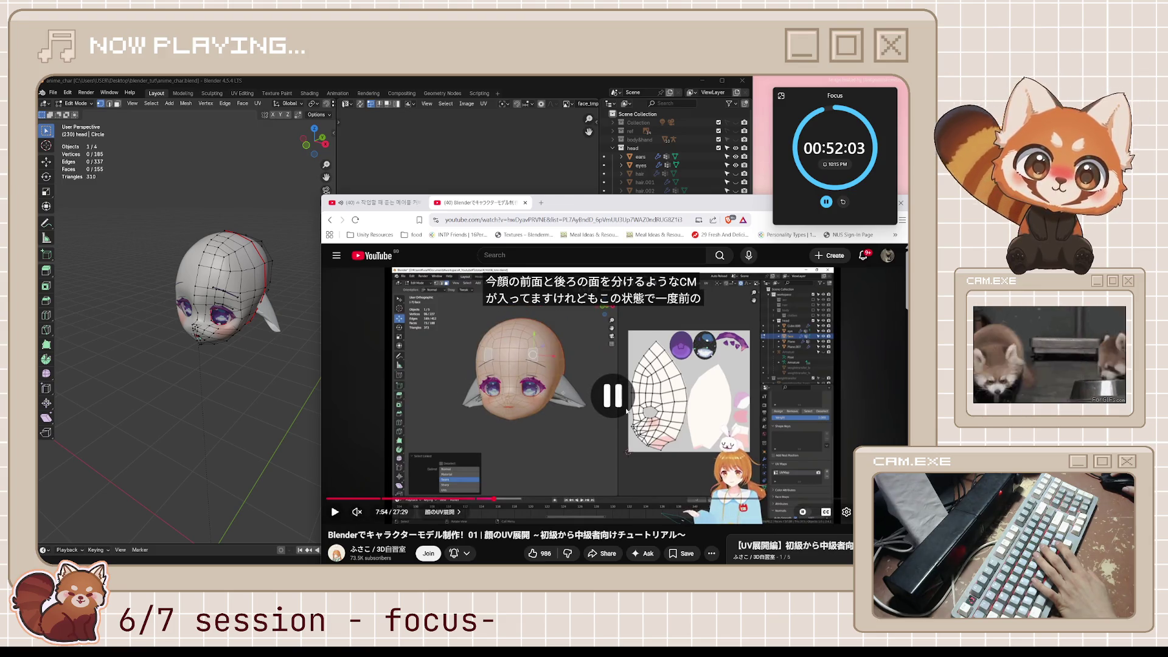
pyautogui.press('j')
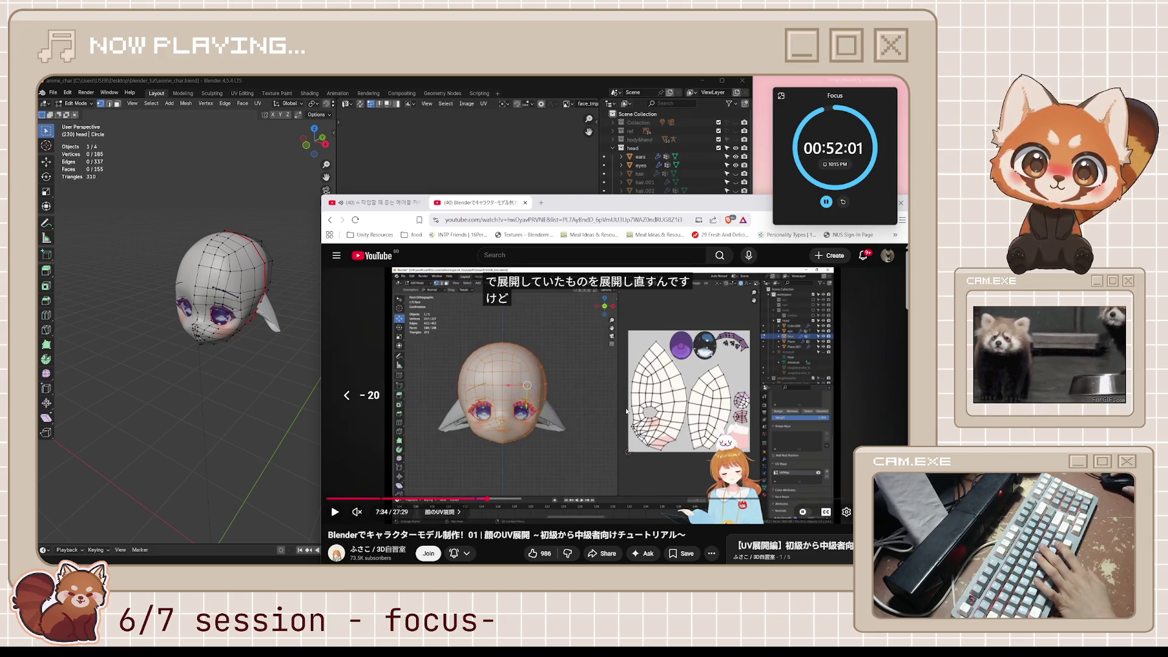
pyautogui.press('k')
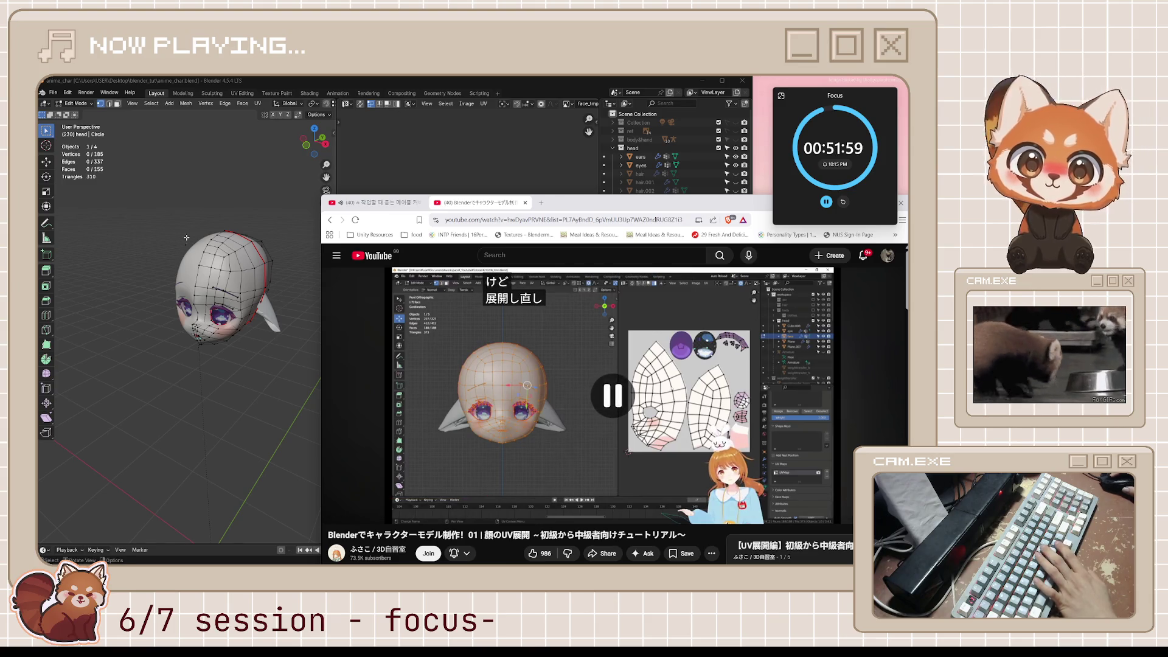
pyautogui.click(53, 87)
# Step: Save As a backup copy with '_before' added to the name, giving anime_char_before_UV.blend
pyautogui.click(53, 92)
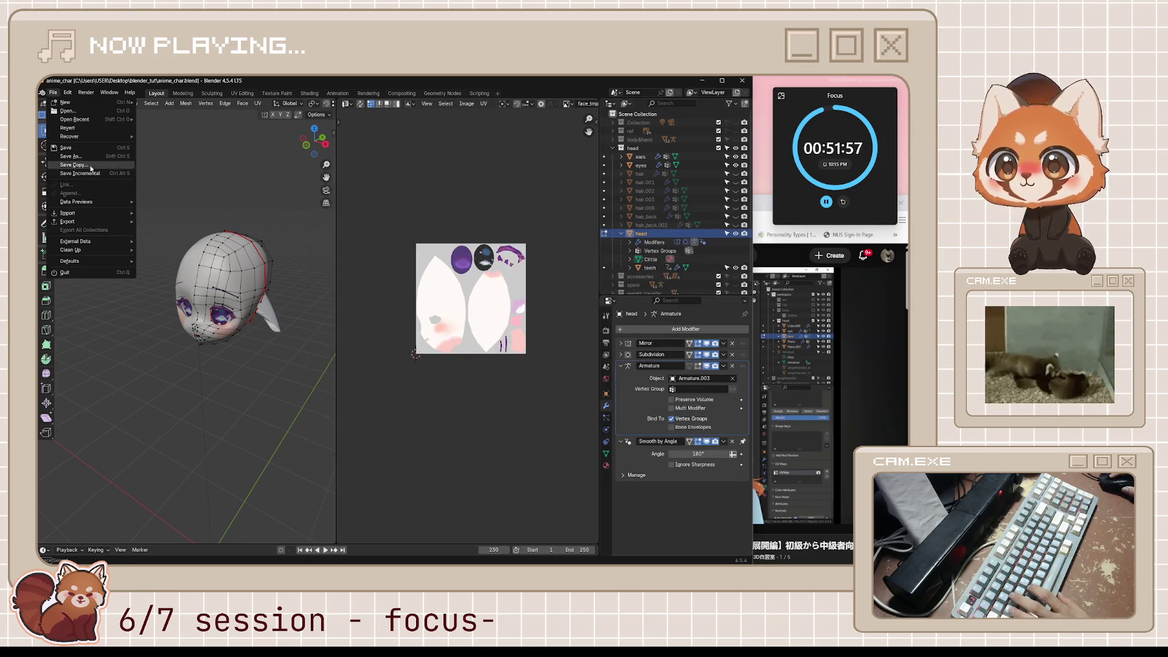
pyautogui.click(73, 159)
pyautogui.click(238, 483)
pyautogui.write('_before_UV.blend')
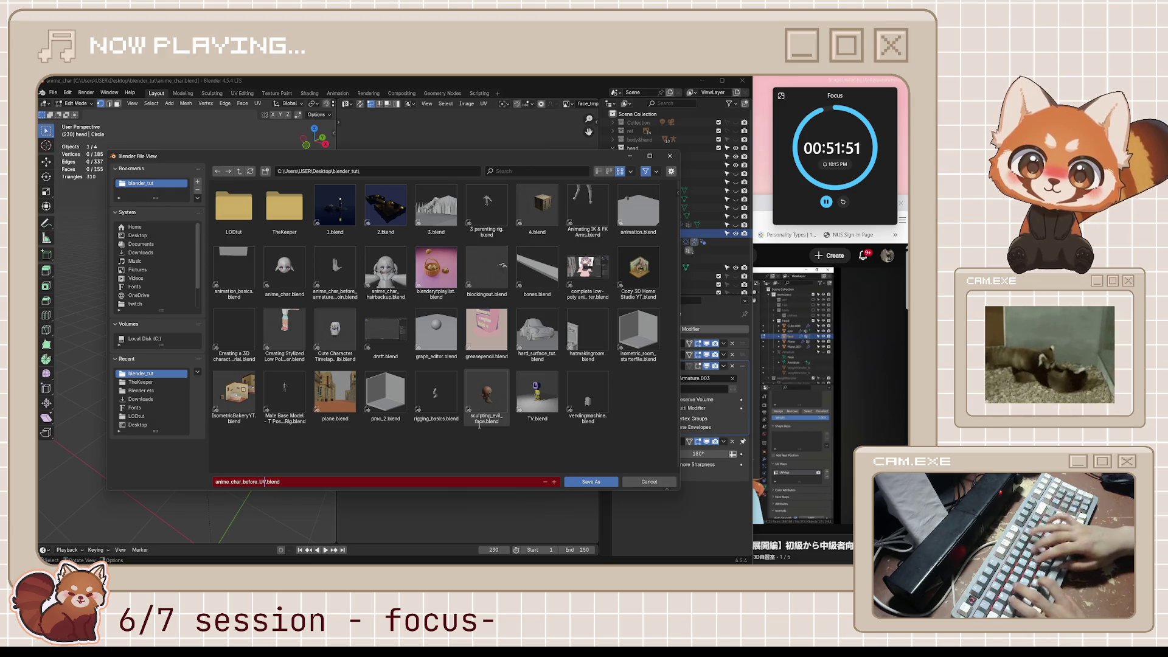
pyautogui.press('Return')
pyautogui.click(603, 483)
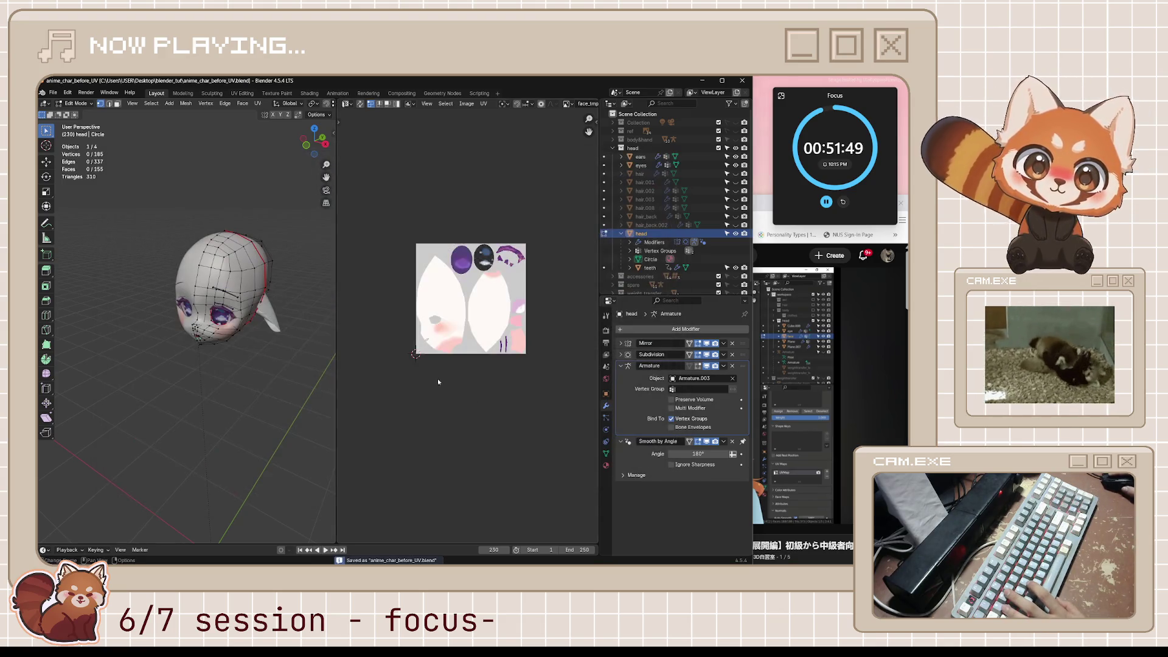
pyautogui.moveTo(266, 382); pyautogui.dragTo(307, 381, button='middle')
# Step: Rewind the tutorial 10 seconds to about 7:27, pause it, and orbit the head in Blender
pyautogui.hotkey('alt', 'Tab')
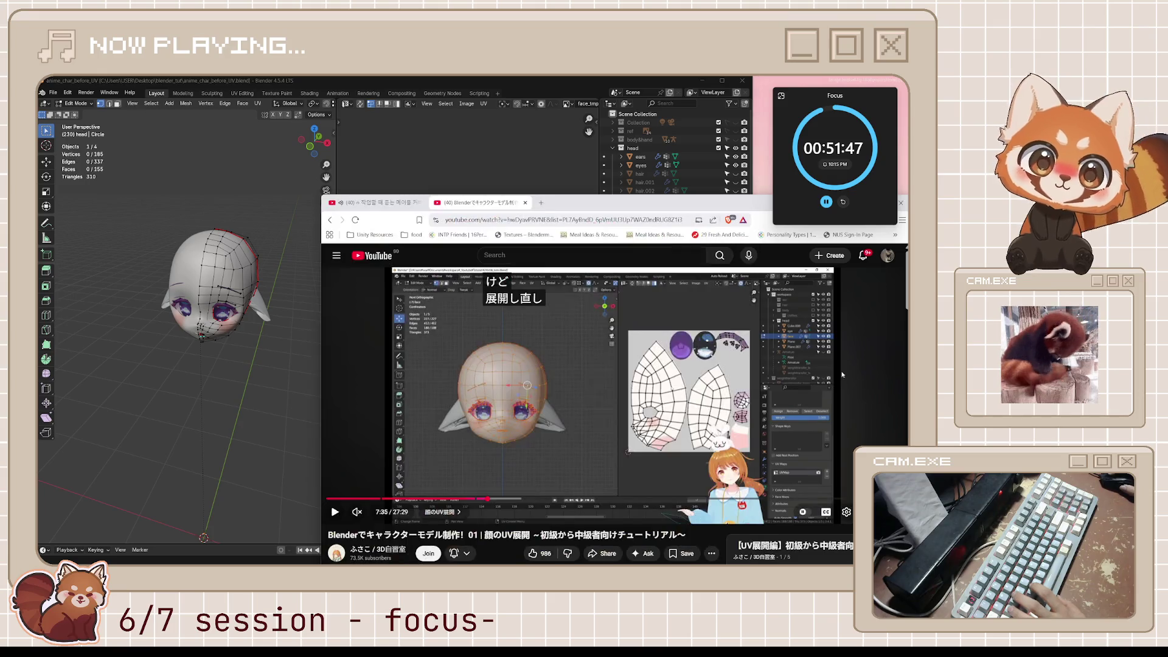
pyautogui.press('j')
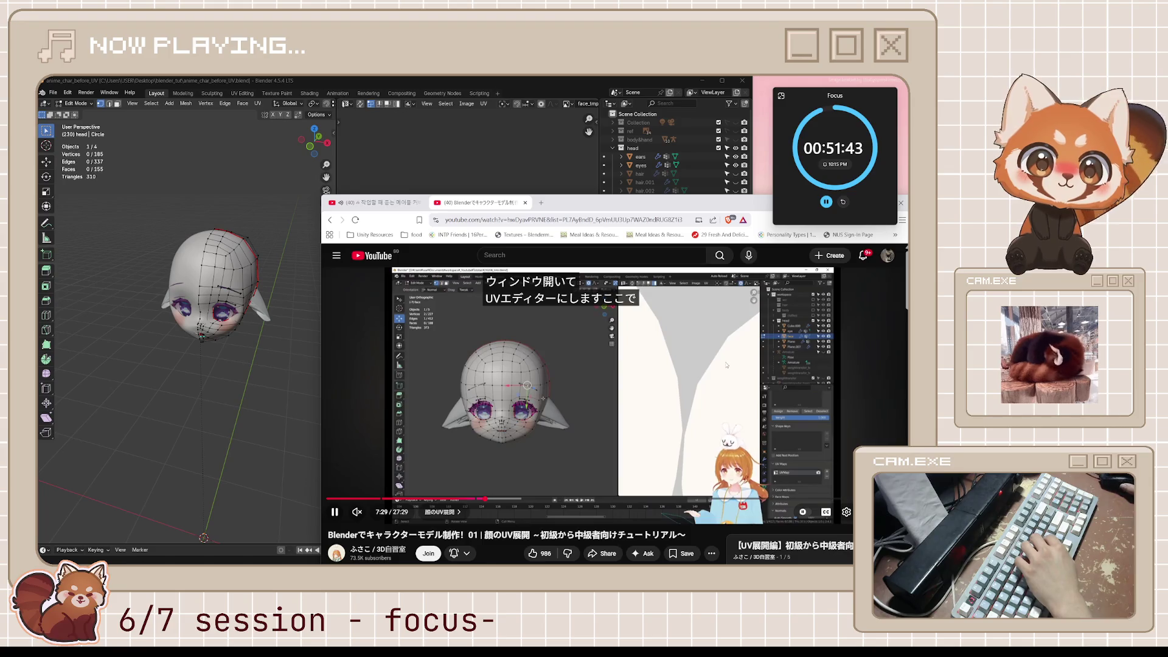
pyautogui.press('k')
pyautogui.hotkey('alt', 'Tab')
pyautogui.moveTo(301, 286); pyautogui.dragTo(329, 291, button='middle')
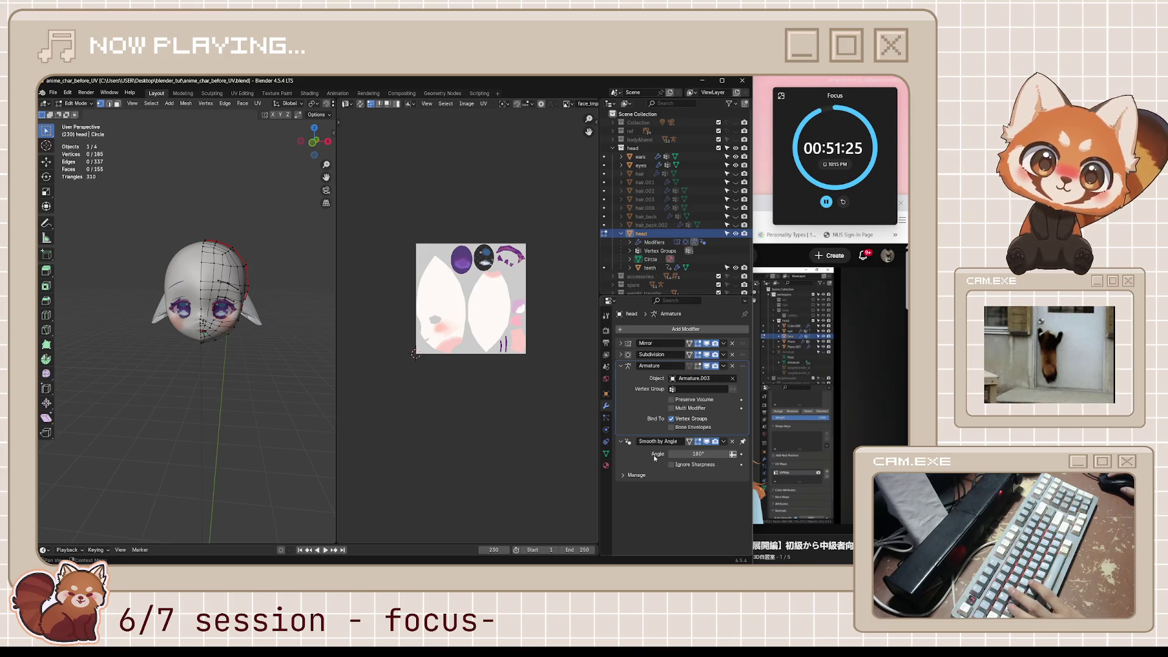
# Step: In Object Mode, trial-apply the head's modifiers with Ctrl+A, undoing and redoing, then save
pyautogui.press('Tab')
pyautogui.hotkey('ctrl', 'a')
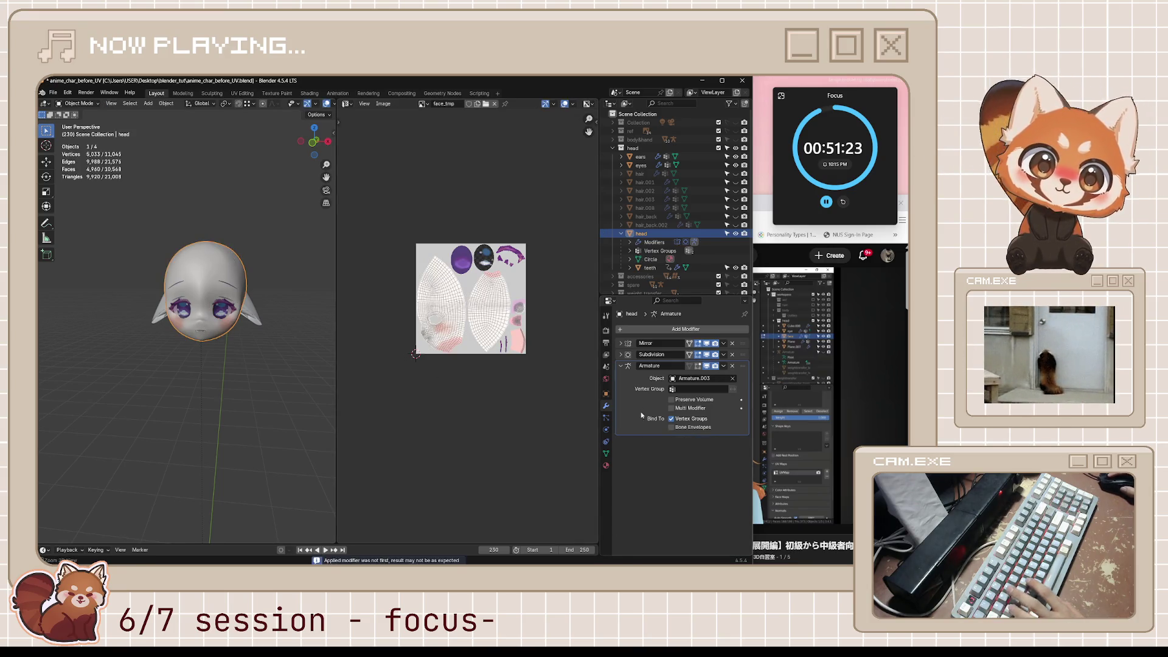
pyautogui.hotkey('ctrl', 'a')
pyautogui.hotkey('ctrl', 'a')
pyautogui.hotkey('ctrl', 'z')
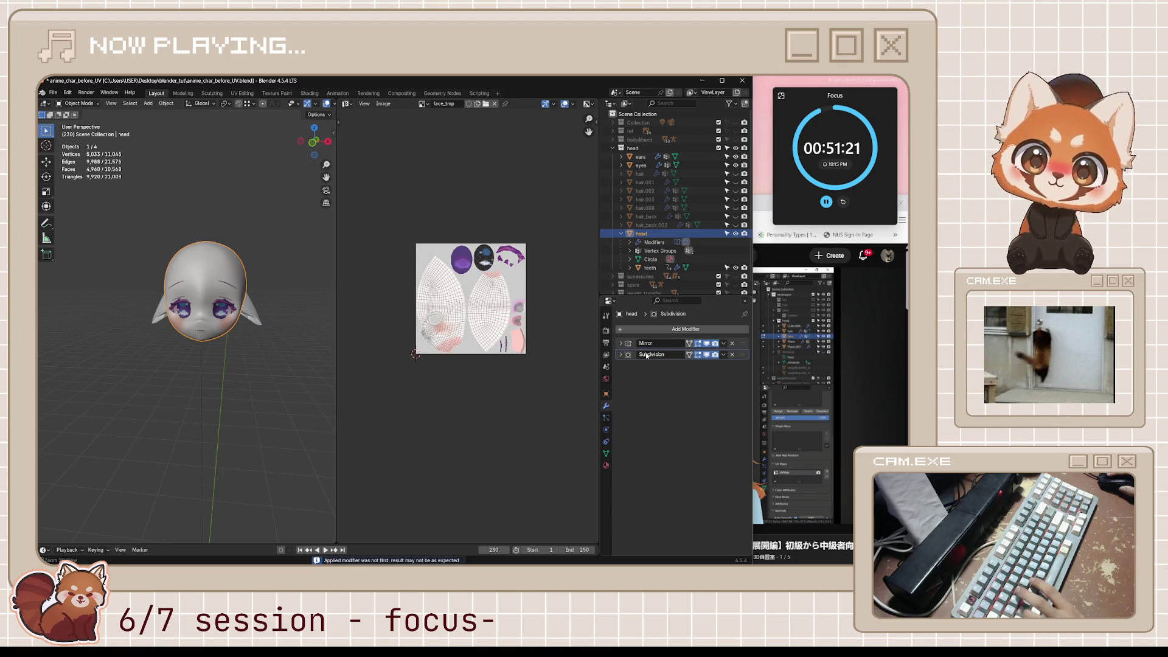
pyautogui.hotkey('ctrl', 'a')
pyautogui.hotkey('ctrl', 'a')
pyautogui.hotkey('ctrl', 'z')
pyautogui.hotkey('ctrl', 'z')
pyautogui.hotkey('ctrl', 'z')
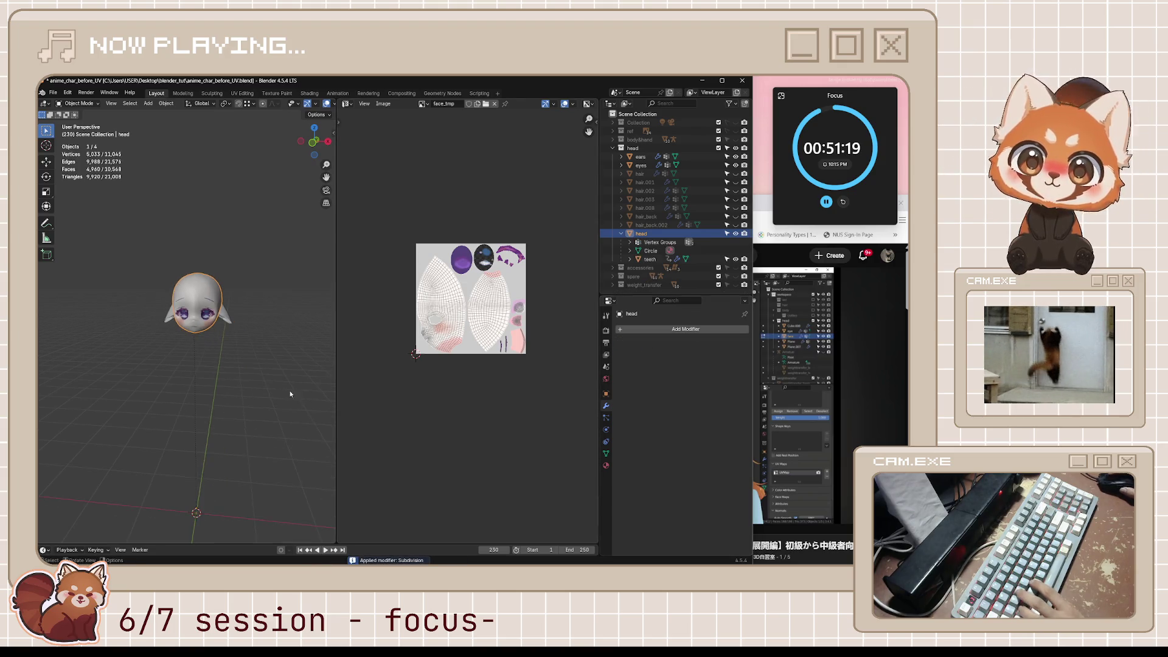
pyautogui.scroll(4, 251, 363)
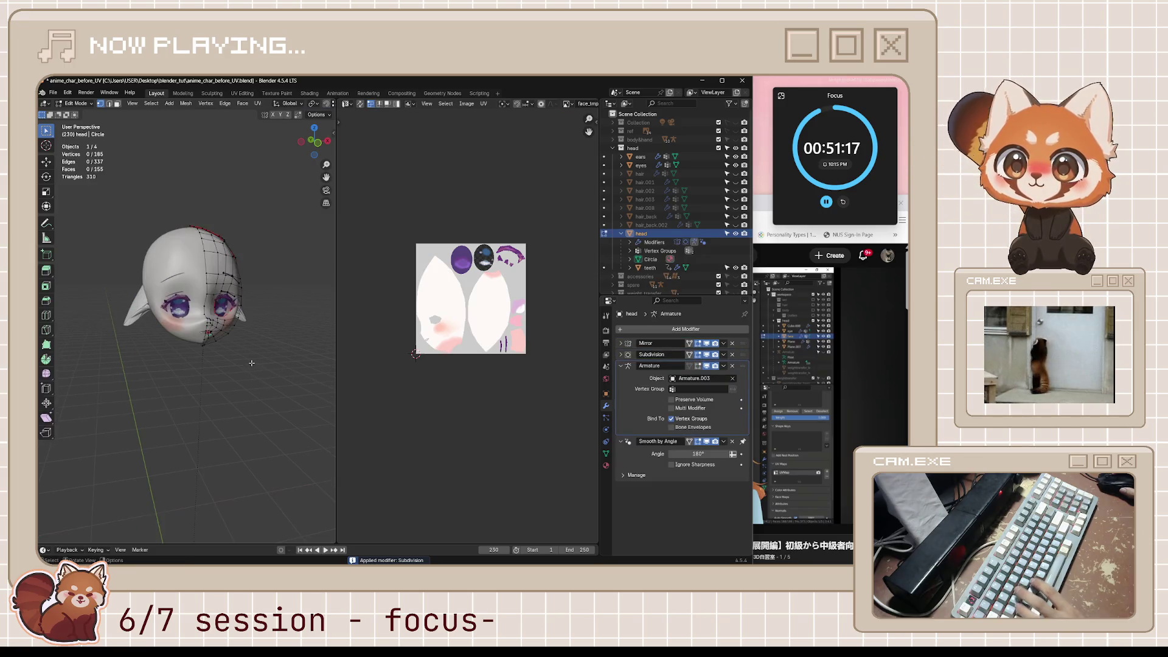
pyautogui.hotkey('ctrl', 'shift', 'z')
pyautogui.hotkey('ctrl', 'shift', 'z')
pyautogui.hotkey('ctrl', 'shift', 'z')
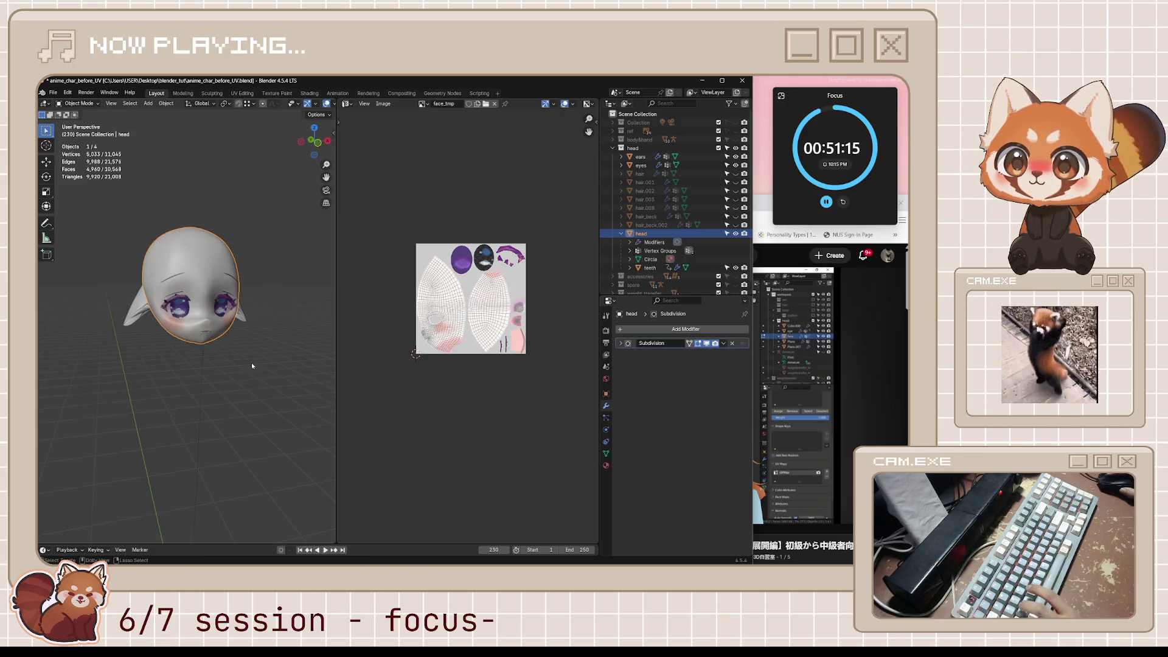
pyautogui.moveTo(251, 363)
pyautogui.mouseDown(button='middle')
pyautogui.moveTo(220, 357)
pyautogui.moveTo(272, 355)
pyautogui.mouseUp(button='middle')
pyautogui.hotkey('ctrl', 's')
# Step: Enter Edit Mode, look down on the head, and pause the tutorial video
pyautogui.press('Tab')
pyautogui.moveTo(250, 311); pyautogui.dragTo(228, 283, button='middle')
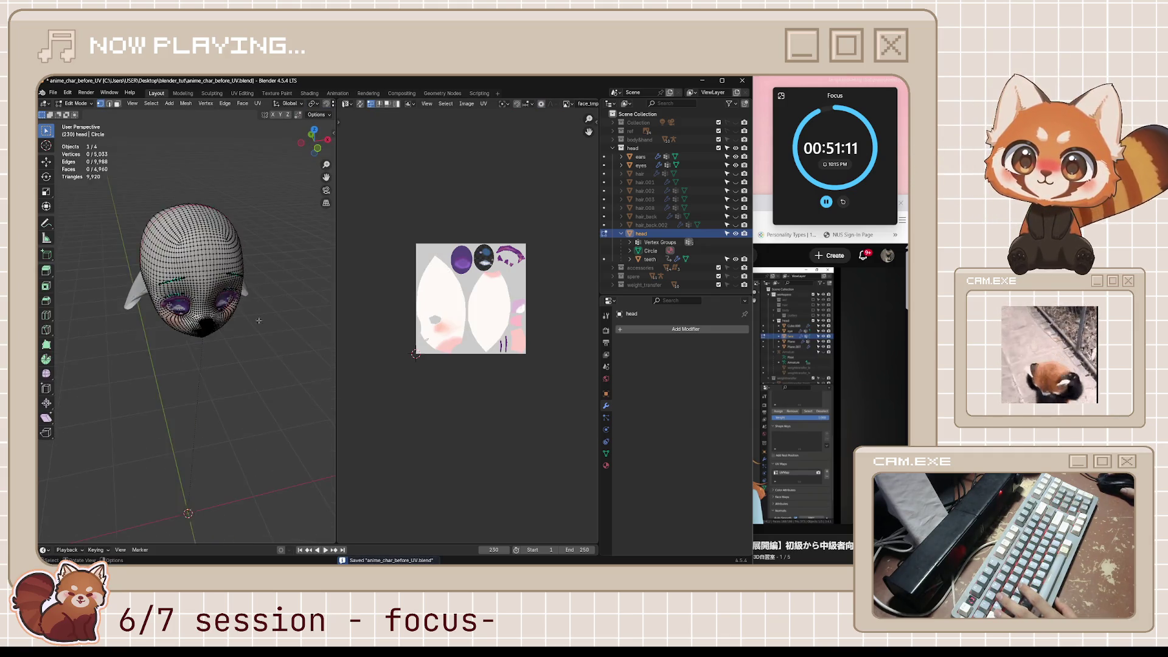
pyautogui.scroll(6, 207, 253)
pyautogui.click(761, 200)
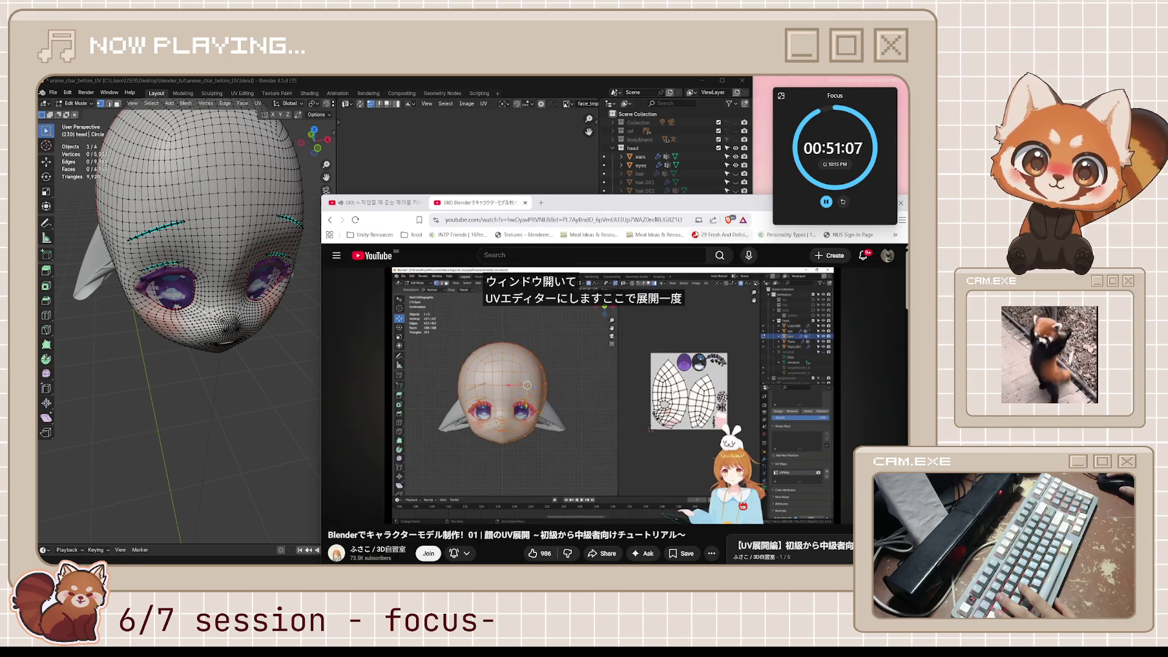
pyautogui.click(674, 332)
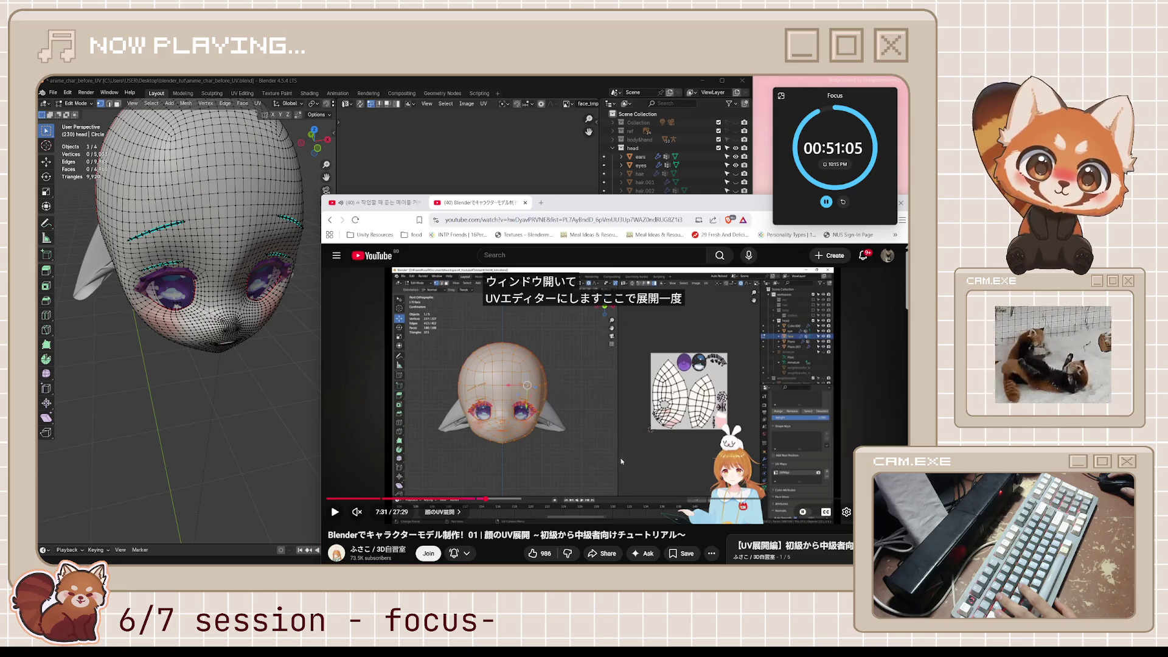
pyautogui.click(243, 365)
pyautogui.moveTo(244, 365); pyautogui.dragTo(266, 353, button='middle')
# Step: Undo to the full modifier stack, apply only the Mirror modifier, return to Edit Mode and save
pyautogui.press('Tab')
pyautogui.hotkey('ctrl', 'z')
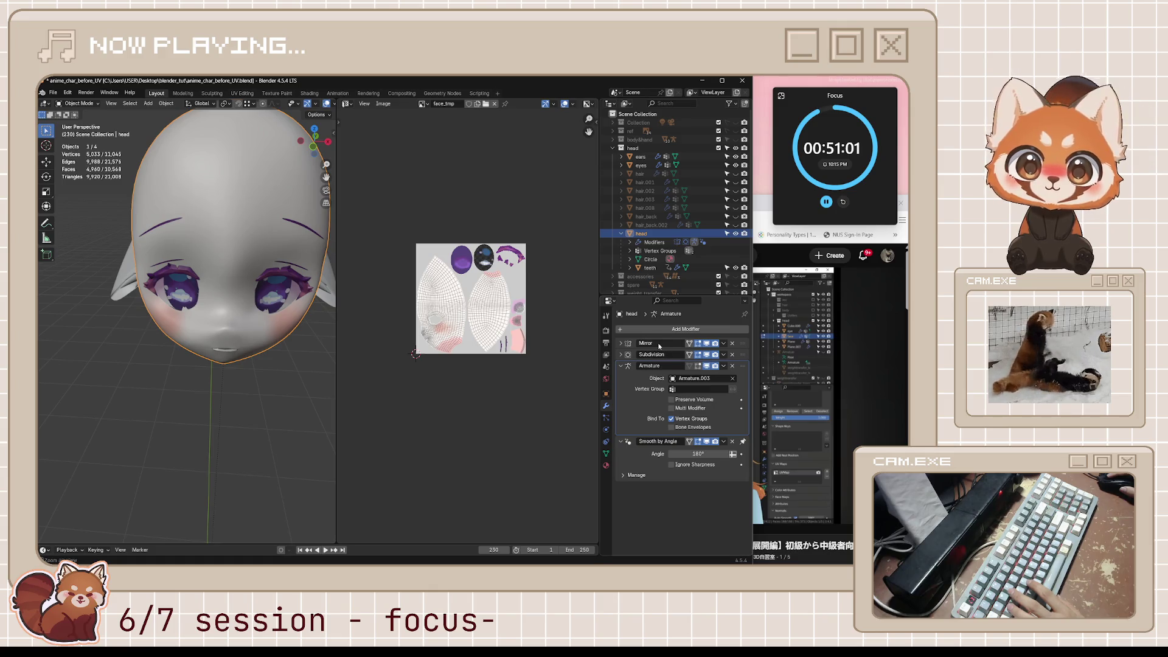
pyautogui.hotkey('ctrl', 'a')
pyautogui.press('Tab')
pyautogui.moveTo(262, 362); pyautogui.dragTo(328, 344, button='middle')
pyautogui.hotkey('ctrl', 's')
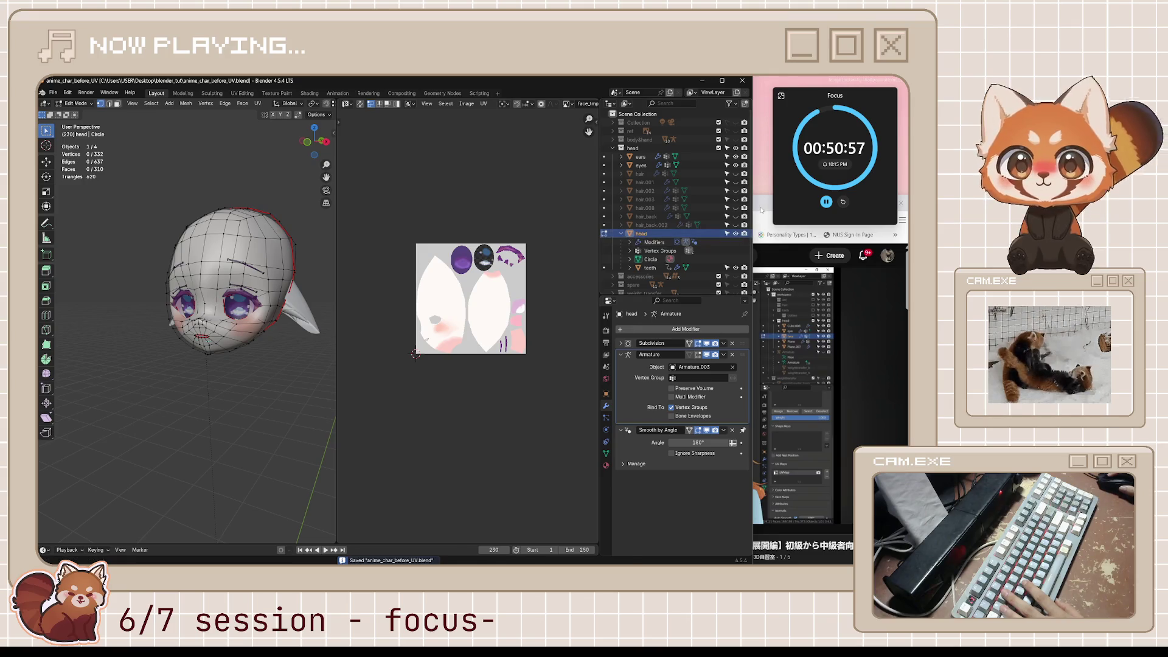
# Step: Play the tutorial, skip ahead 10 seconds, pause it, and orbit the head in Blender
pyautogui.click(761, 210)
pyautogui.click(456, 378)
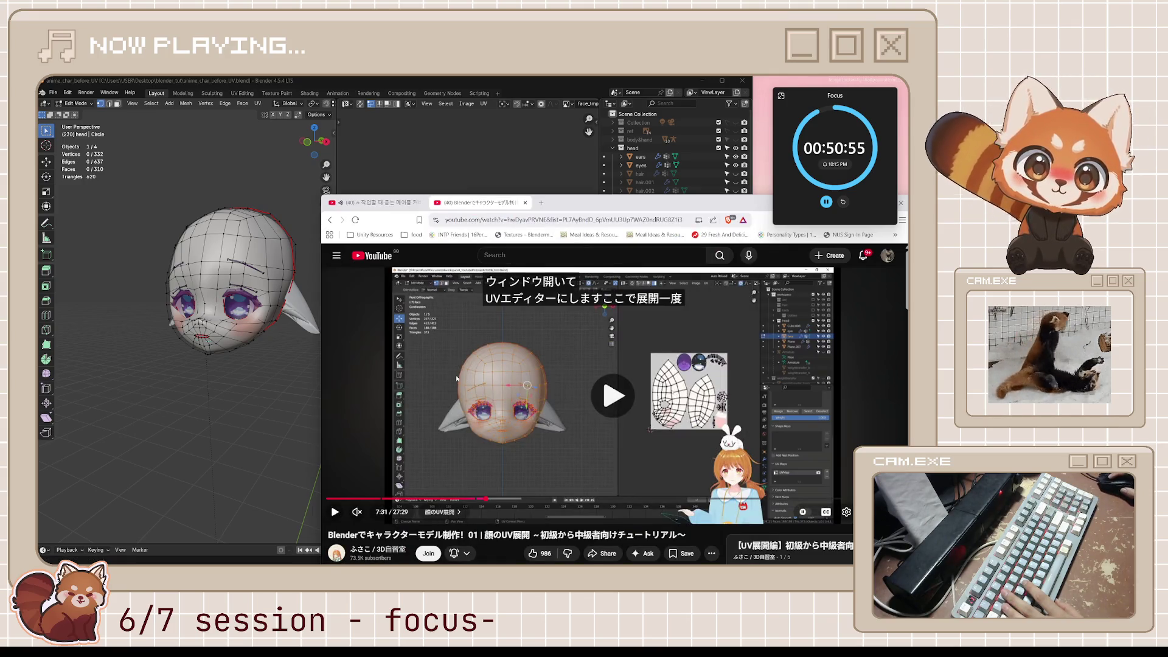
pyautogui.click(456, 377)
pyautogui.click(456, 377)
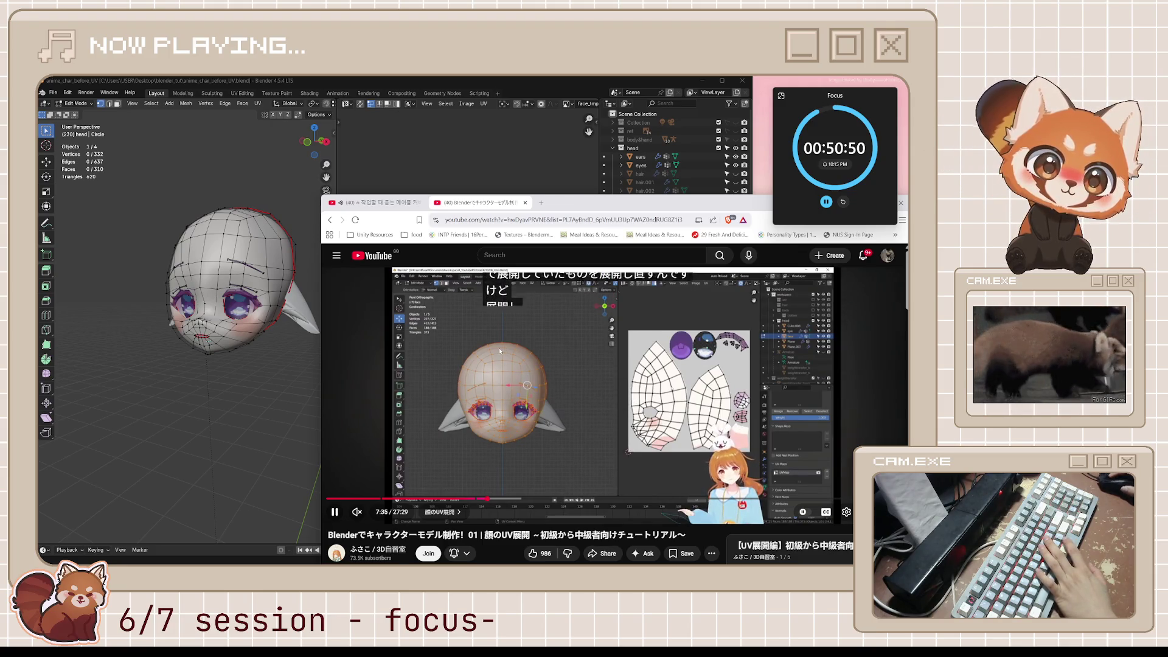
pyautogui.press('l')
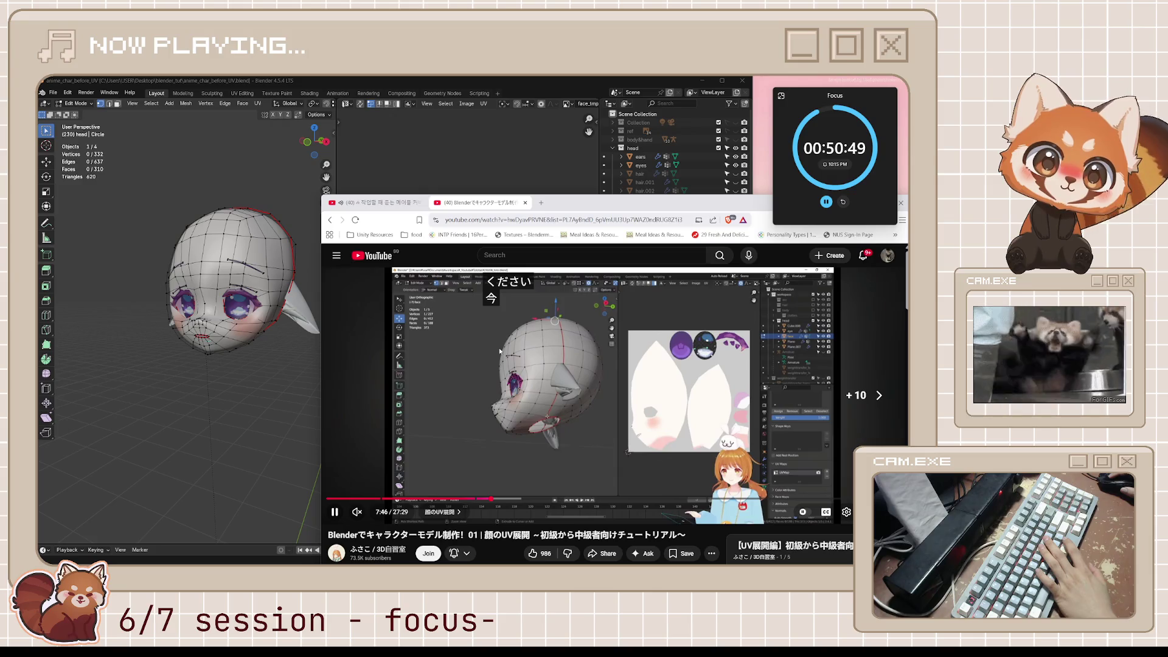
pyautogui.press('space')
pyautogui.press('space')
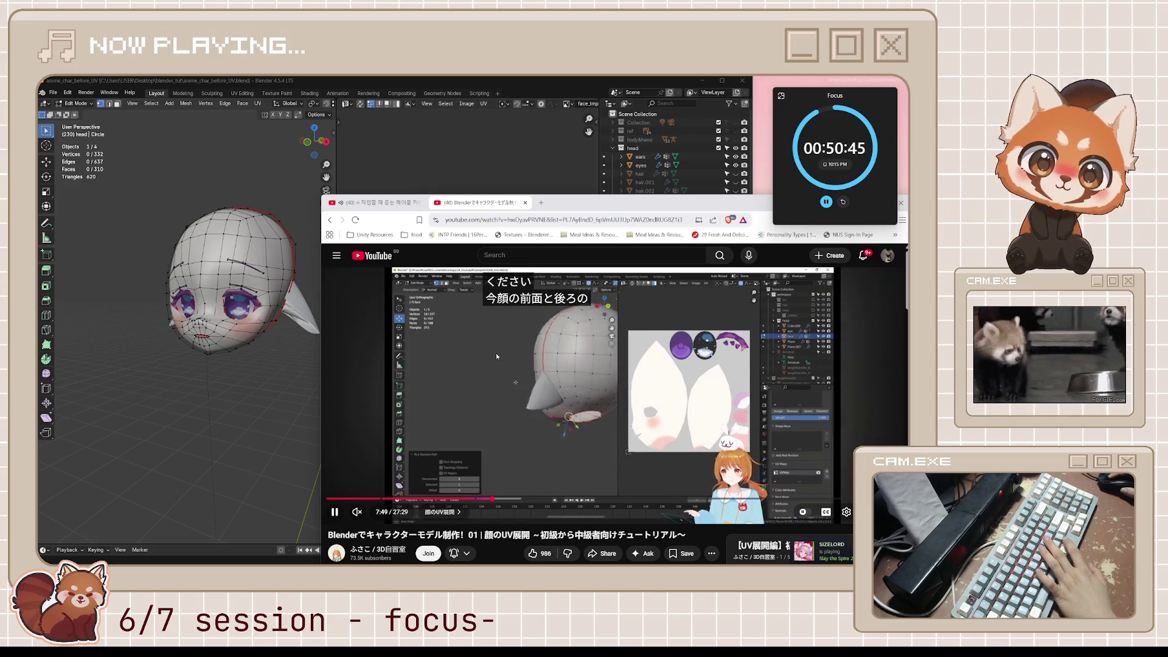
pyautogui.press('space')
pyautogui.hotkey('alt', 'Tab')
pyautogui.moveTo(243, 304); pyautogui.dragTo(261, 292, button='middle')
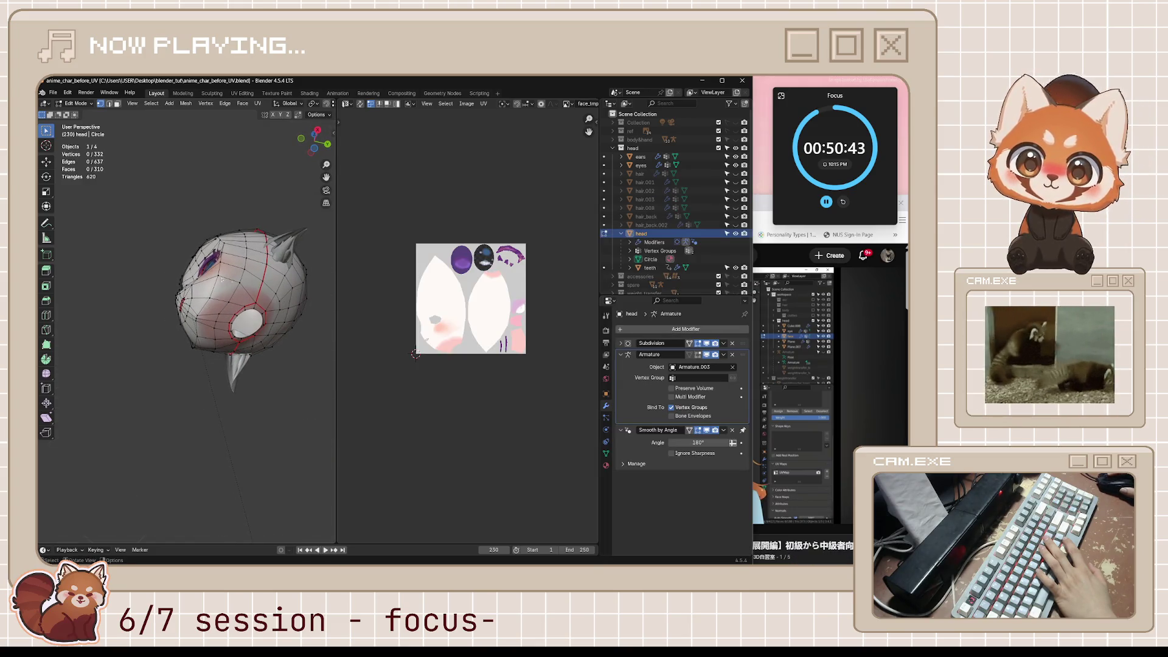
# Step: Watch more of the tutorial, then pause and jump back to about 7:55
pyautogui.hotkey('alt', 'Tab')
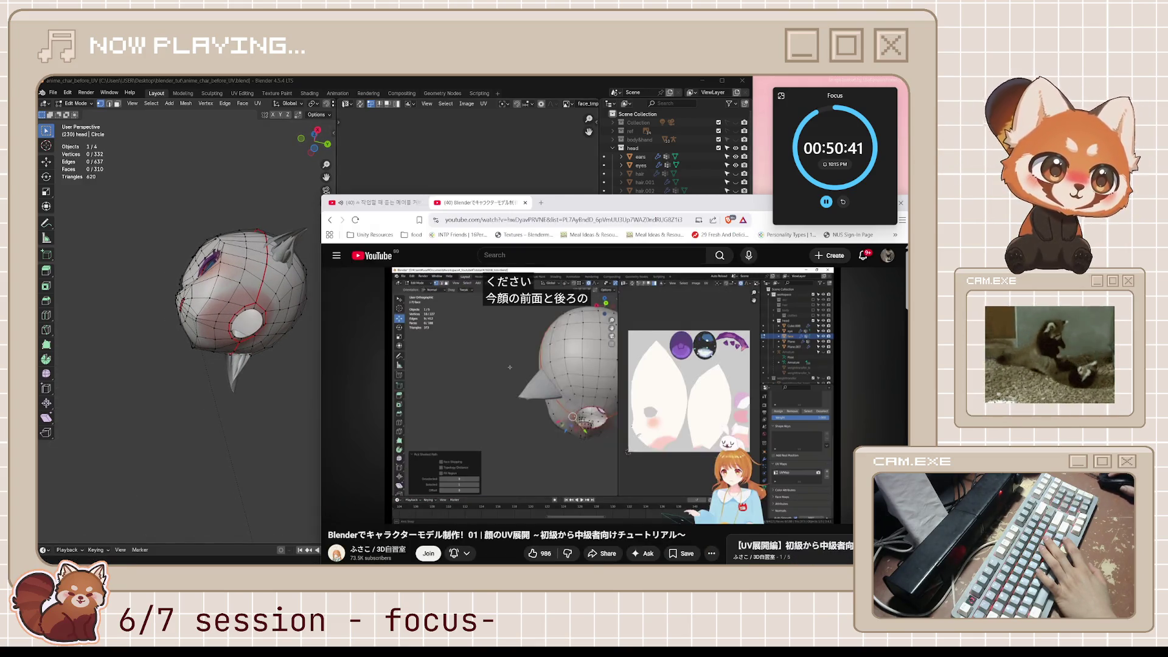
pyautogui.moveTo(652, 377)
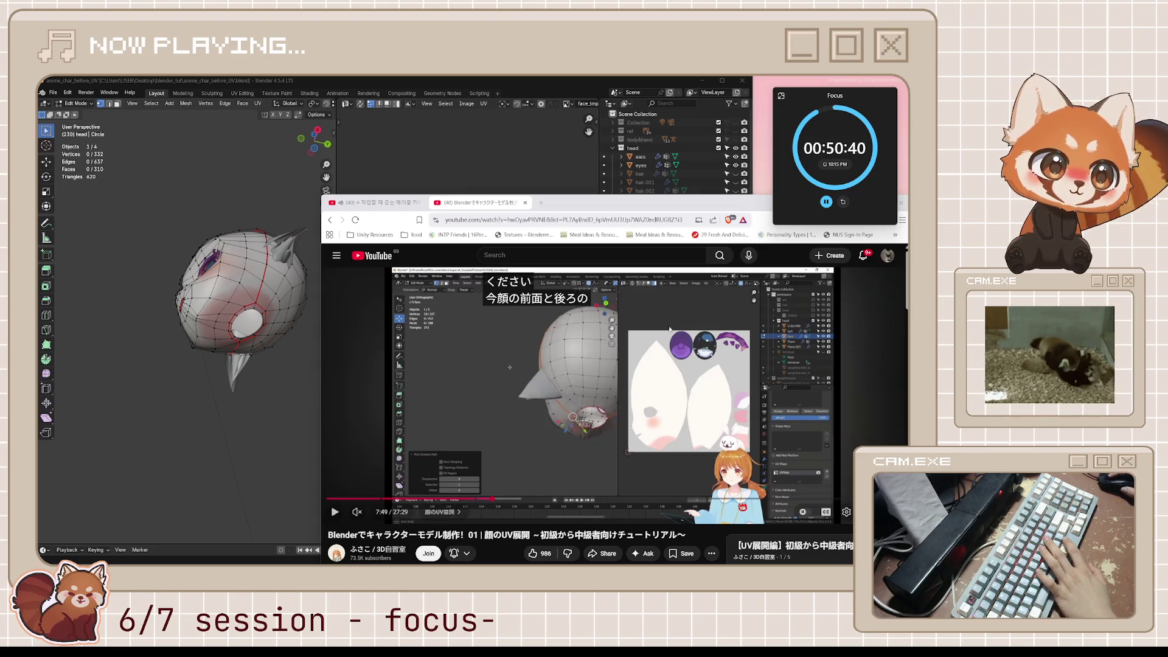
pyautogui.click(714, 387)
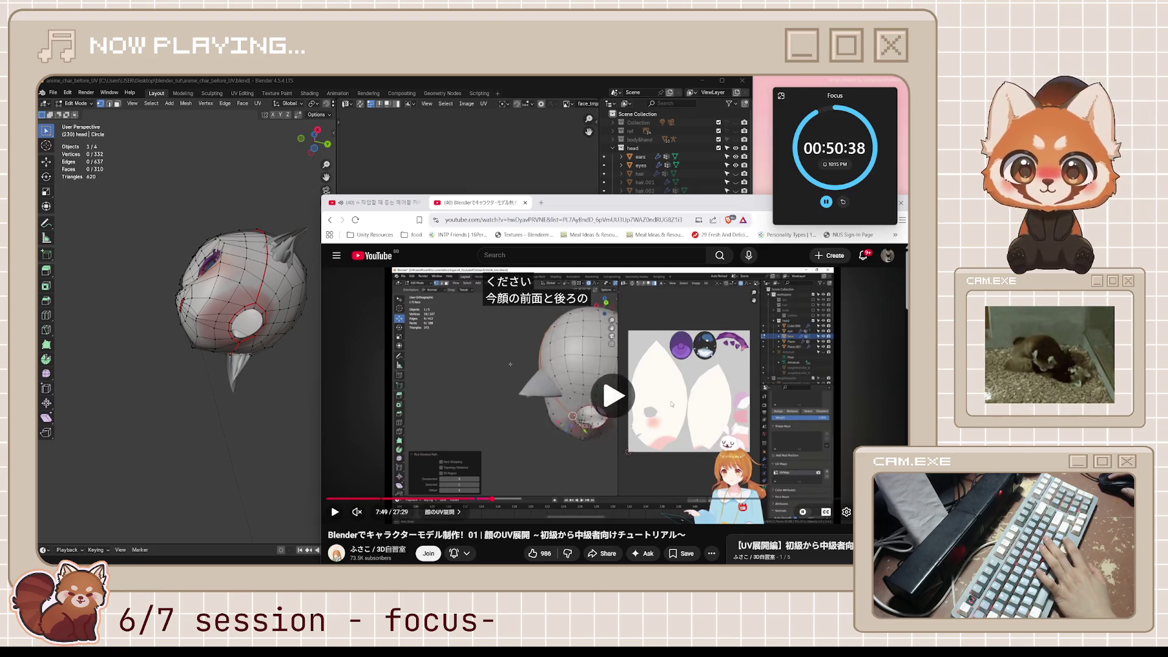
pyautogui.click(637, 403)
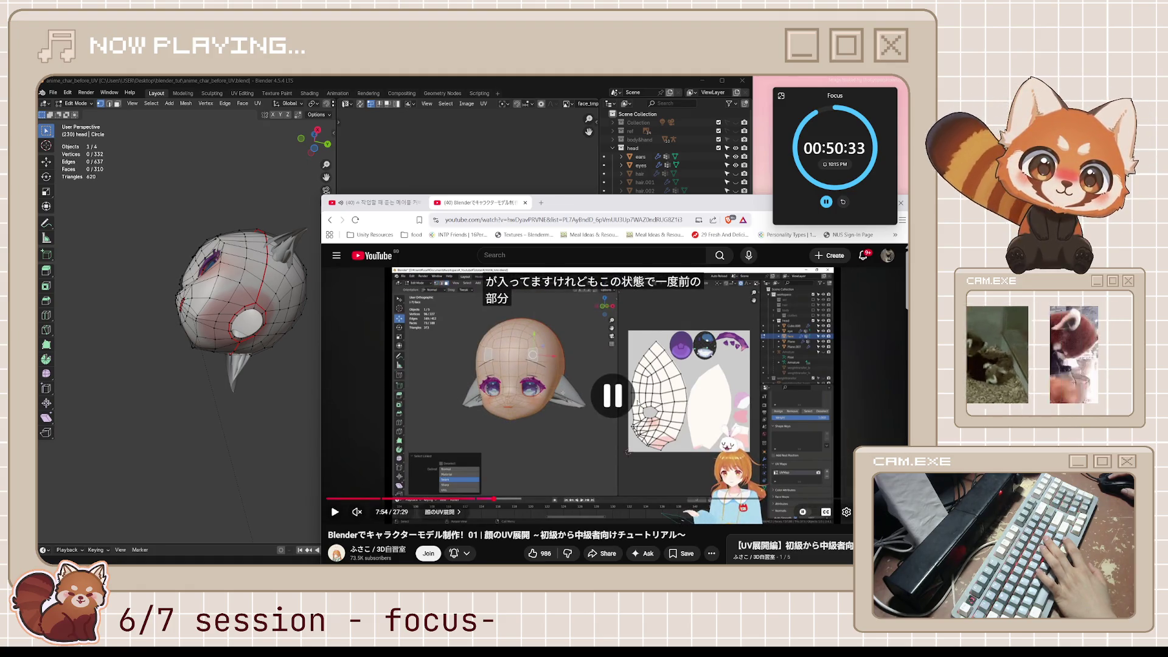
pyautogui.press('space')
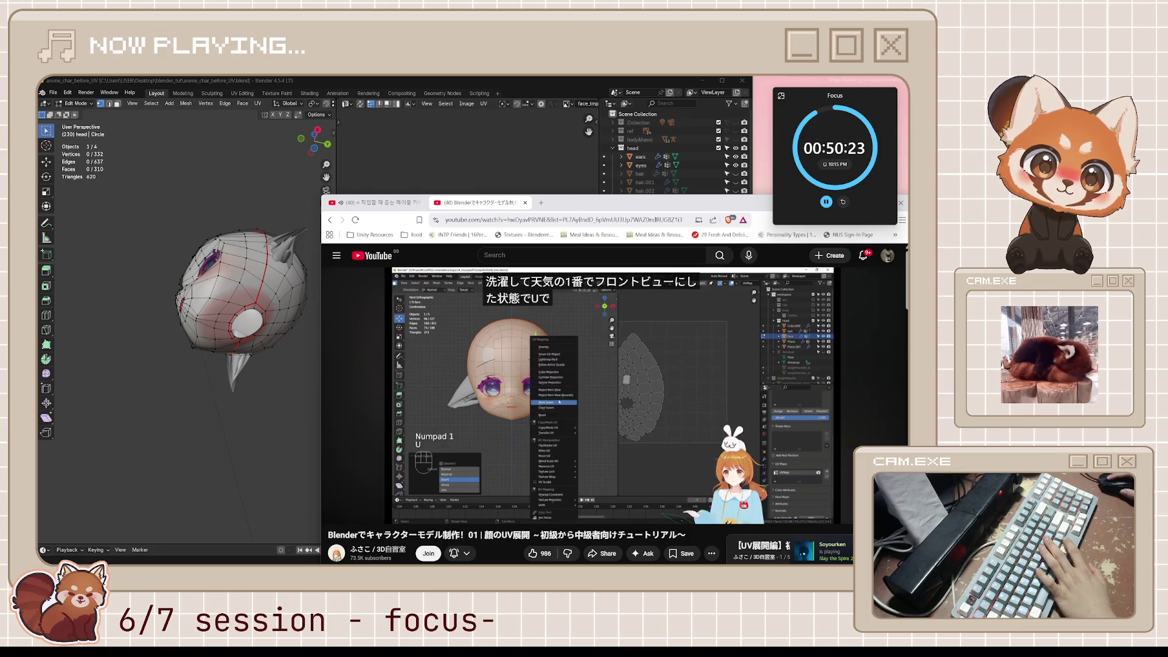
pyautogui.click(651, 369)
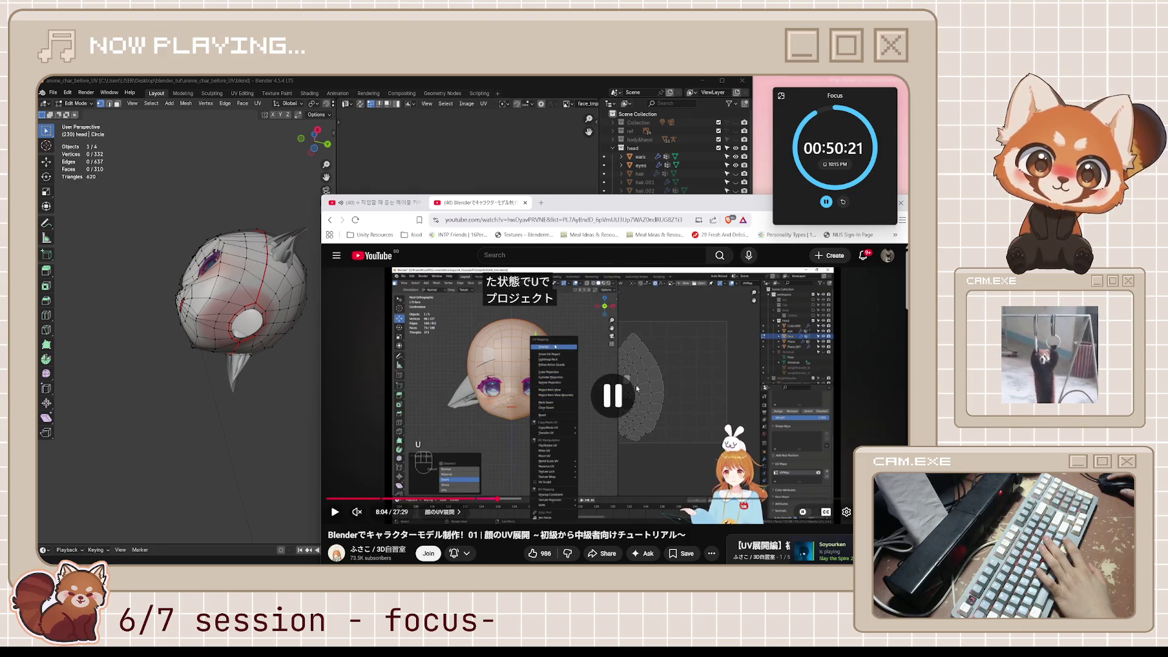
pyautogui.press('j')
pyautogui.press('k')
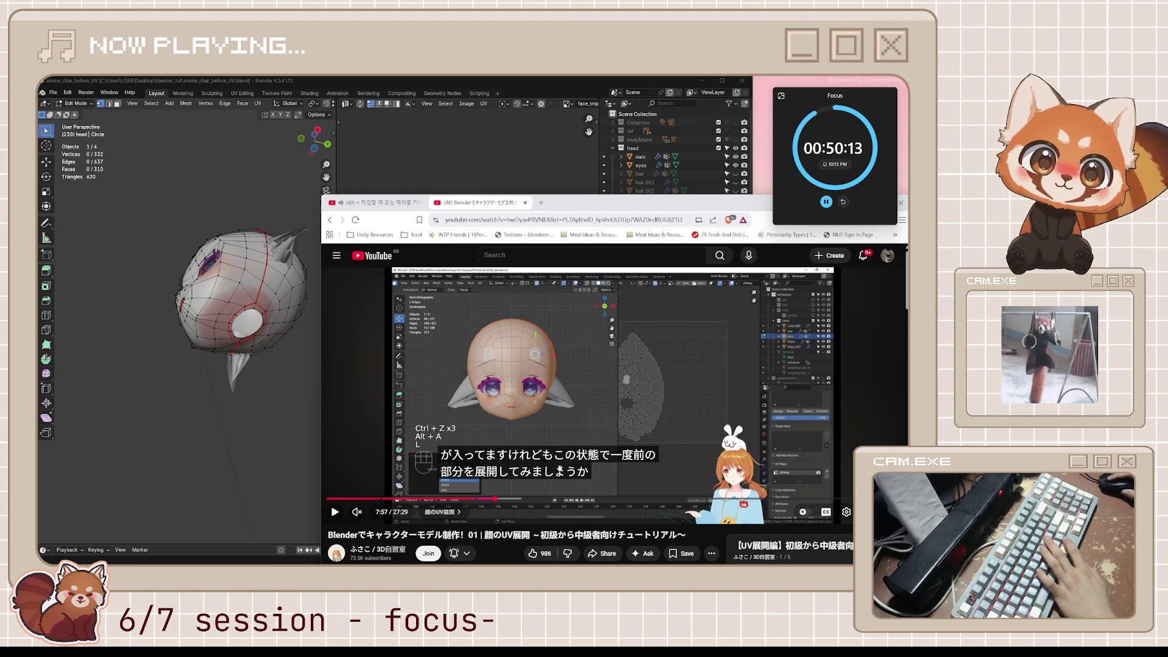
pyautogui.scroll(-10, 534, 398)
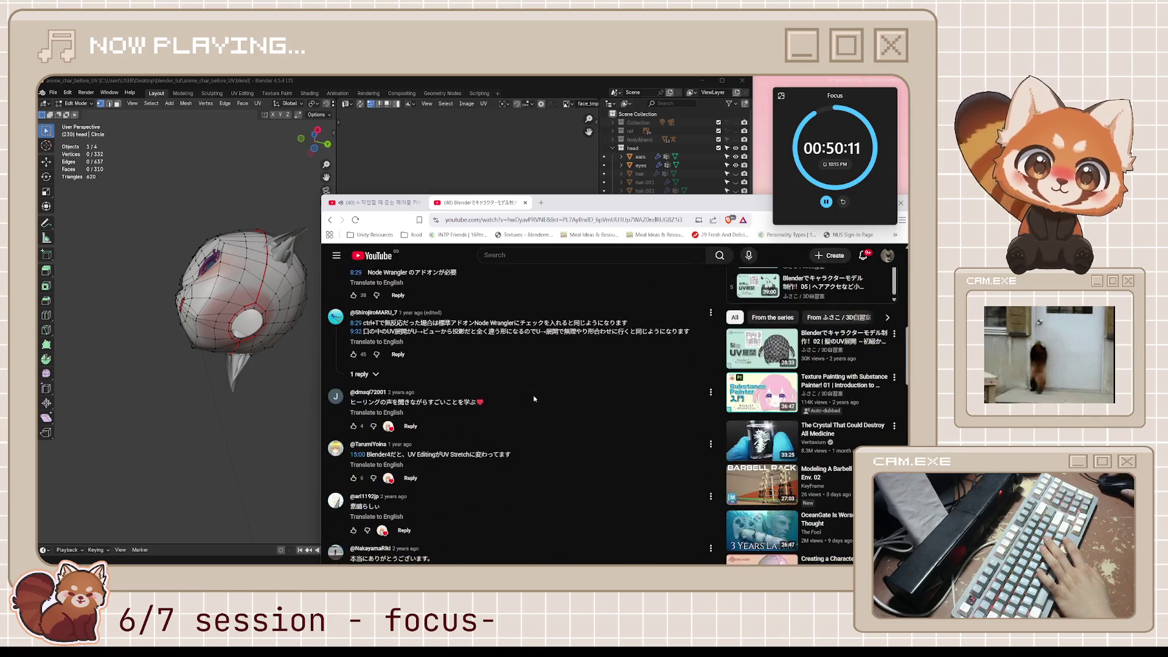
pyautogui.scroll(10, 533, 398)
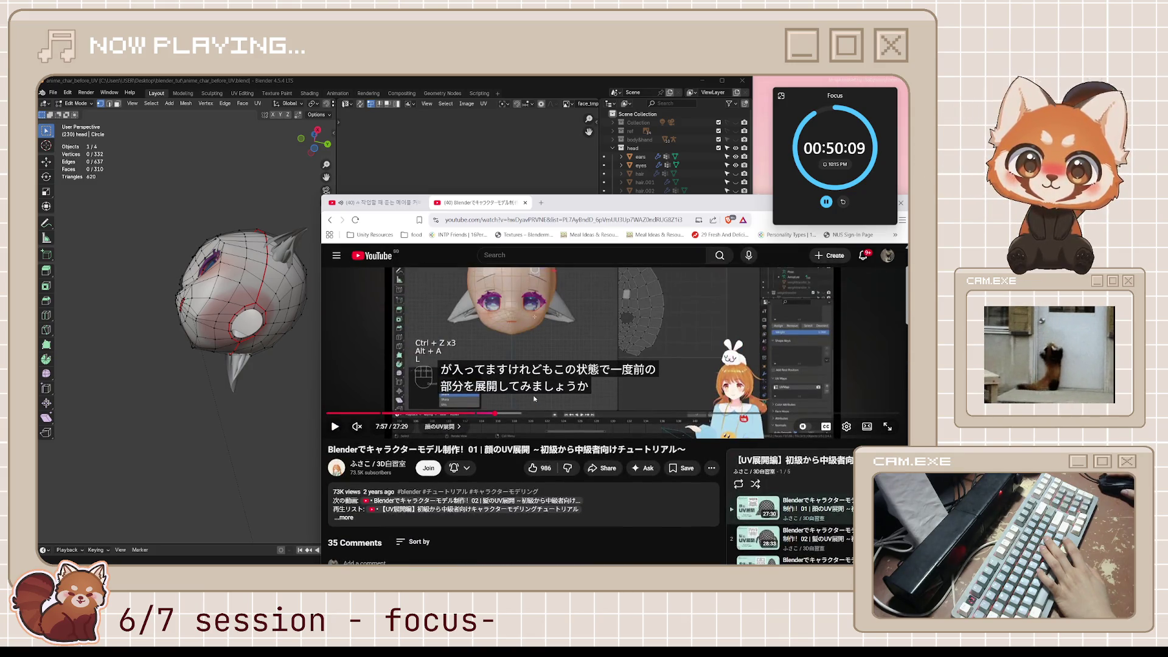
pyautogui.scroll(-12, 534, 398)
pyautogui.scroll(-4, 534, 399)
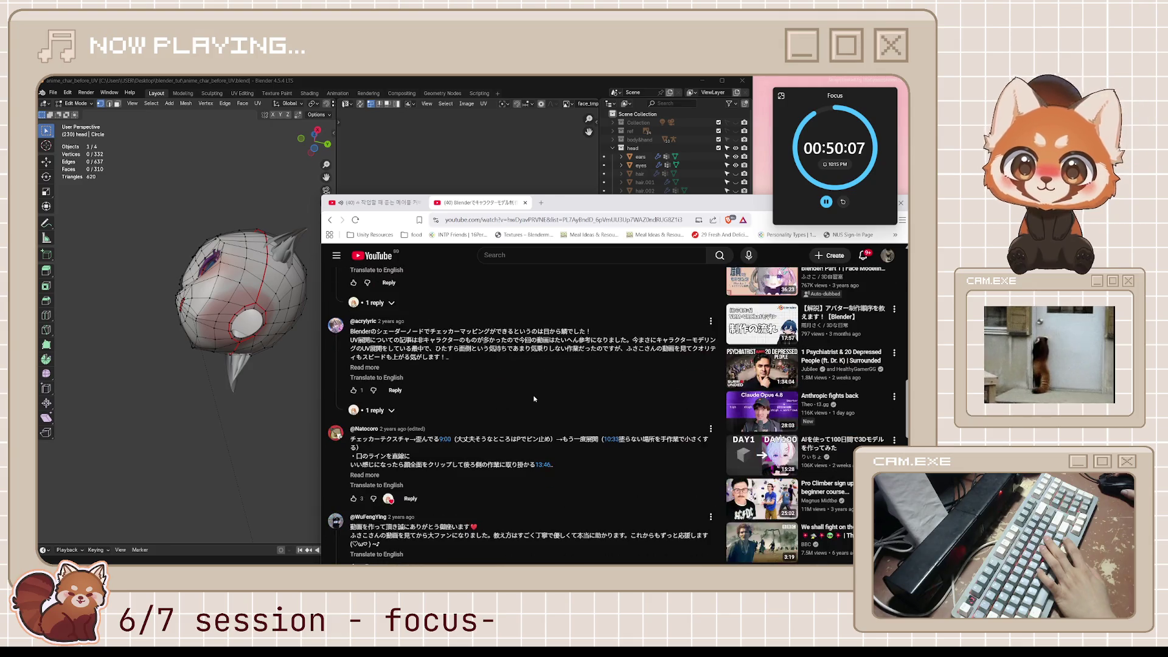
pyautogui.scroll(-4, 533, 399)
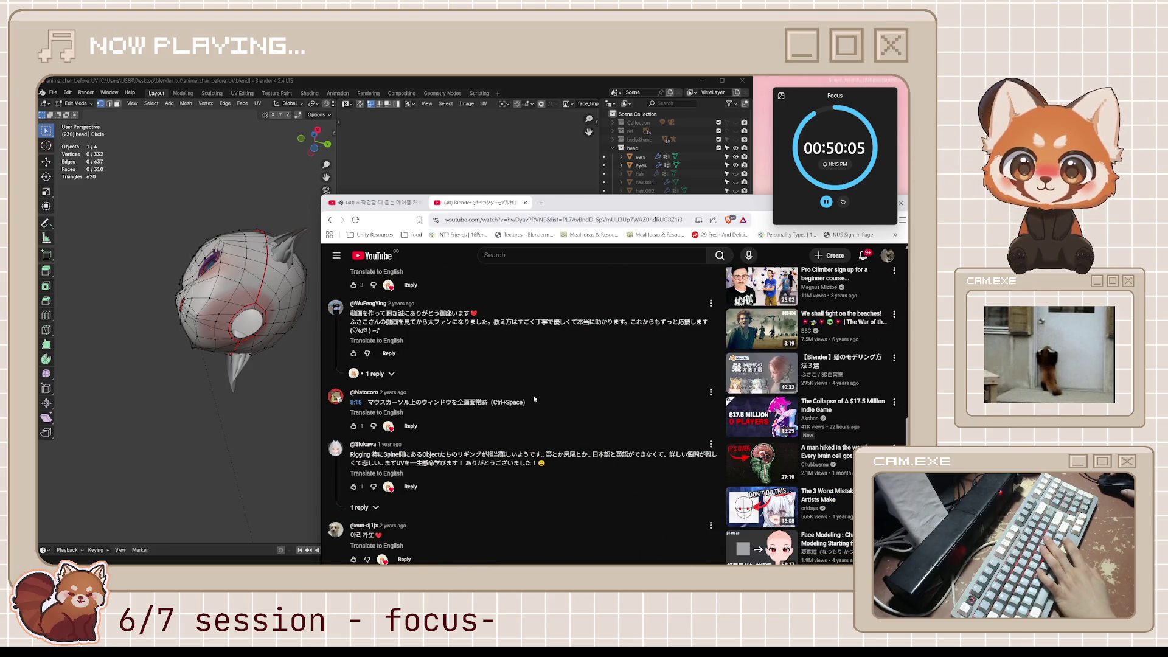
pyautogui.scroll(-5, 533, 398)
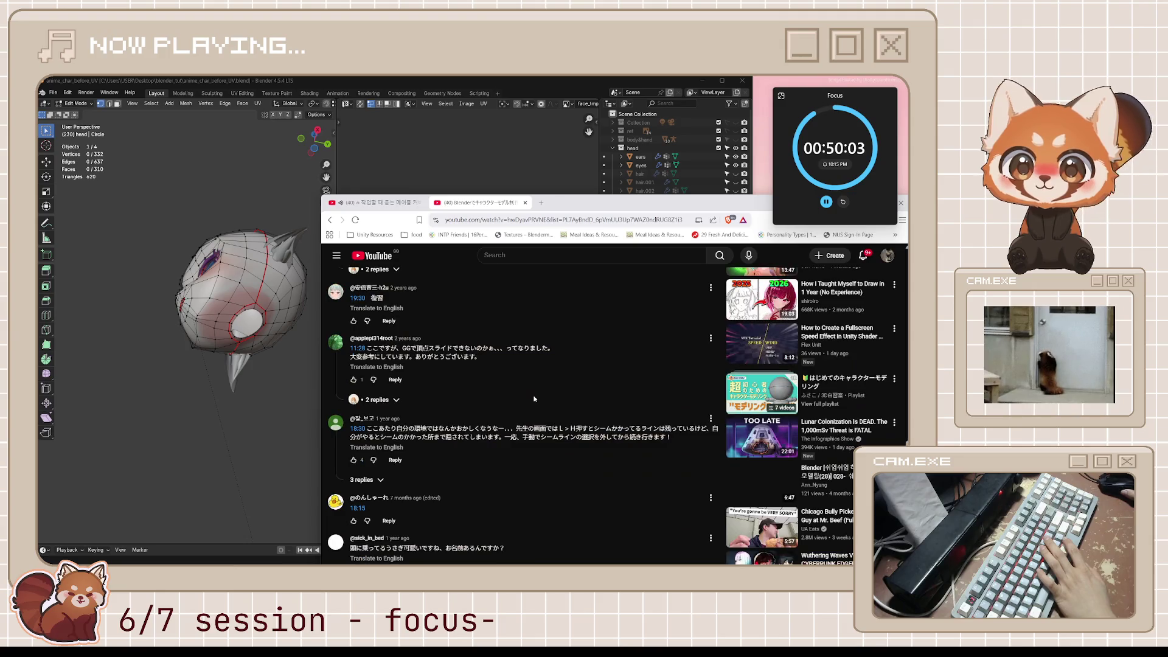
pyautogui.scroll(6, 533, 398)
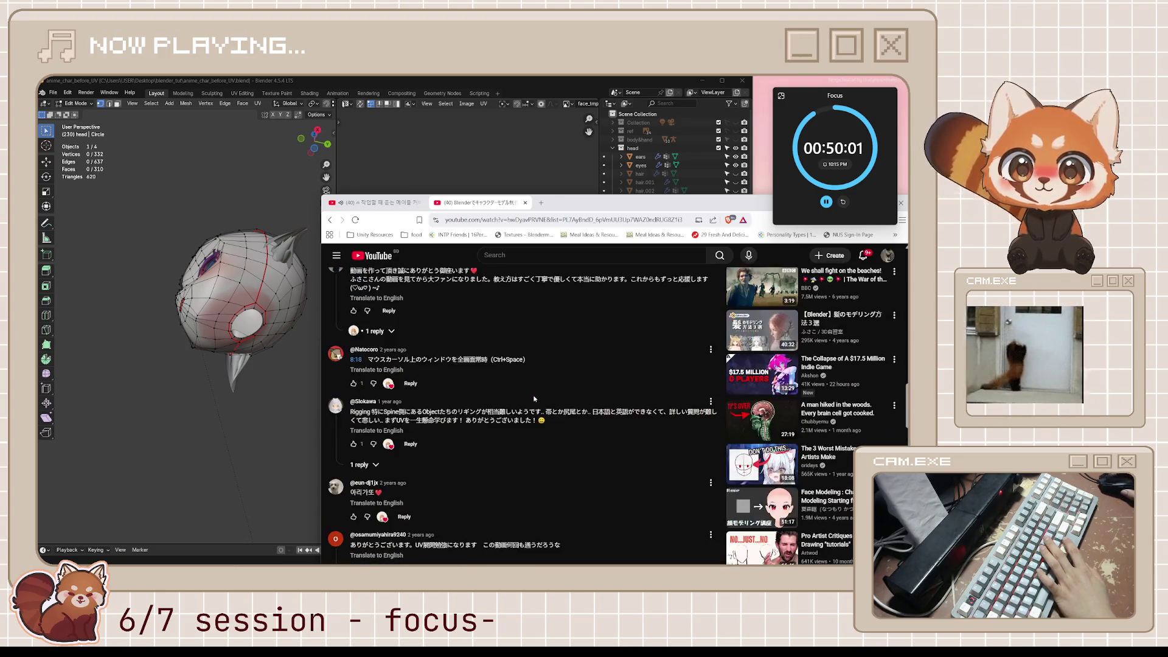
pyautogui.scroll(5, 534, 398)
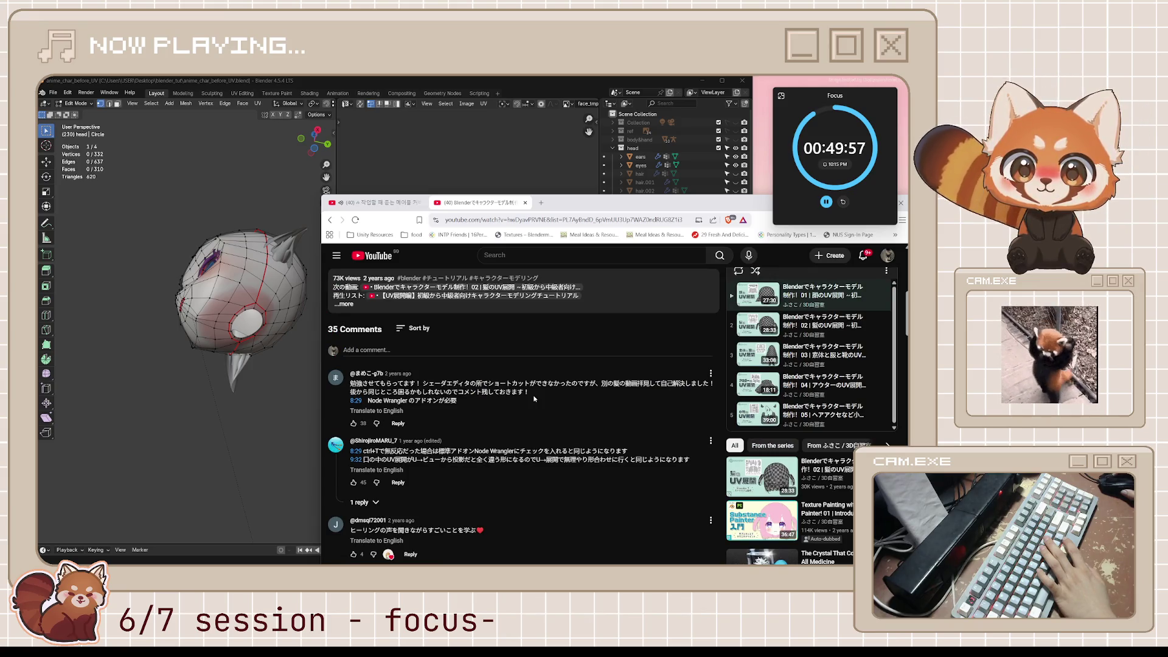
pyautogui.scroll(5, 534, 399)
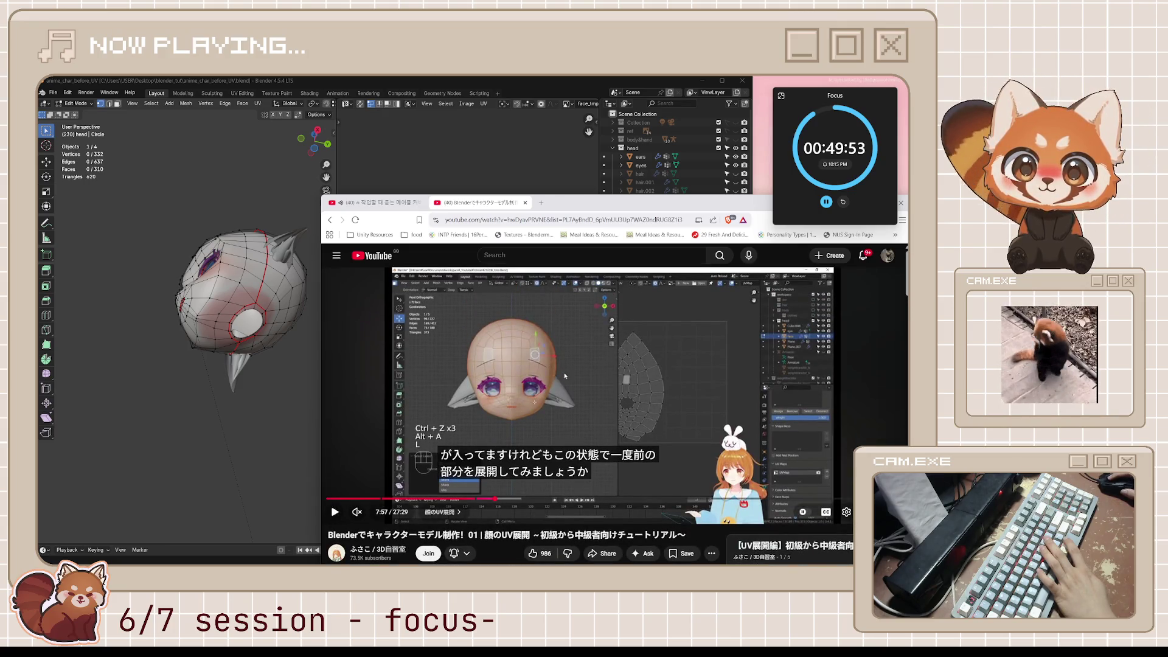
pyautogui.click(564, 381)
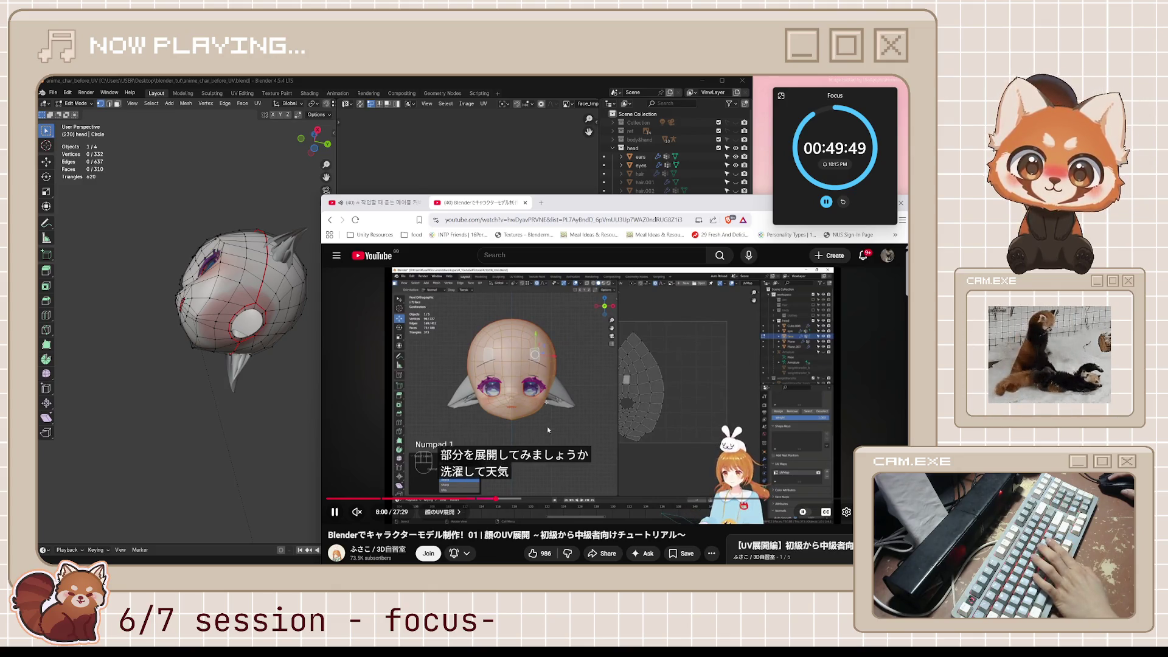
# Step: Pause the tutorial, switch Blender to front view (Numpad 1) and select the entire head
pyautogui.click(567, 381)
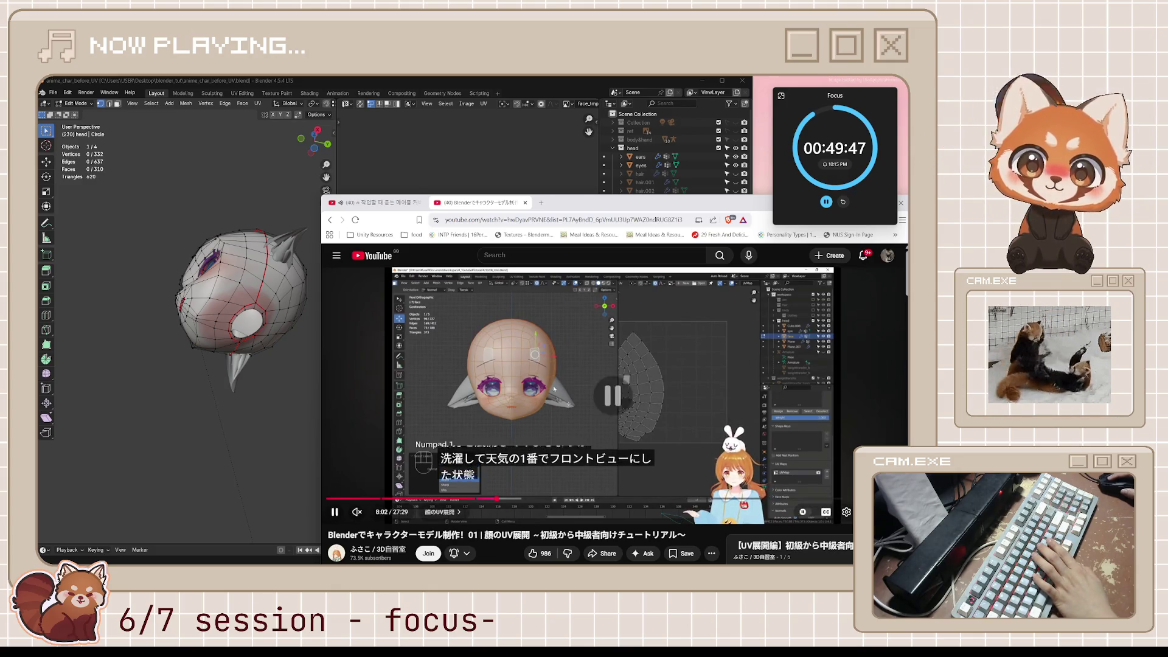
pyautogui.moveTo(206, 426); pyautogui.dragTo(184, 443, button='middle')
pyautogui.press('KP_1')
pyautogui.press('a')
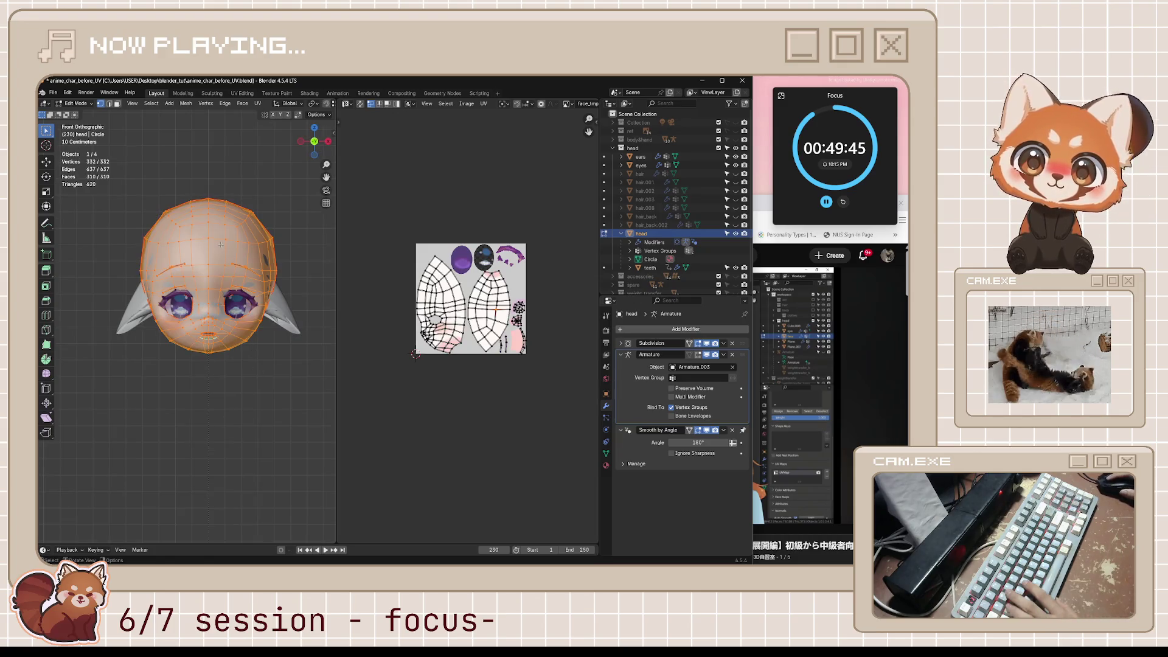
# Step: Advance the tutorial to 8:06, where Project from View is chosen, comparing it with Blender
pyautogui.click(759, 210)
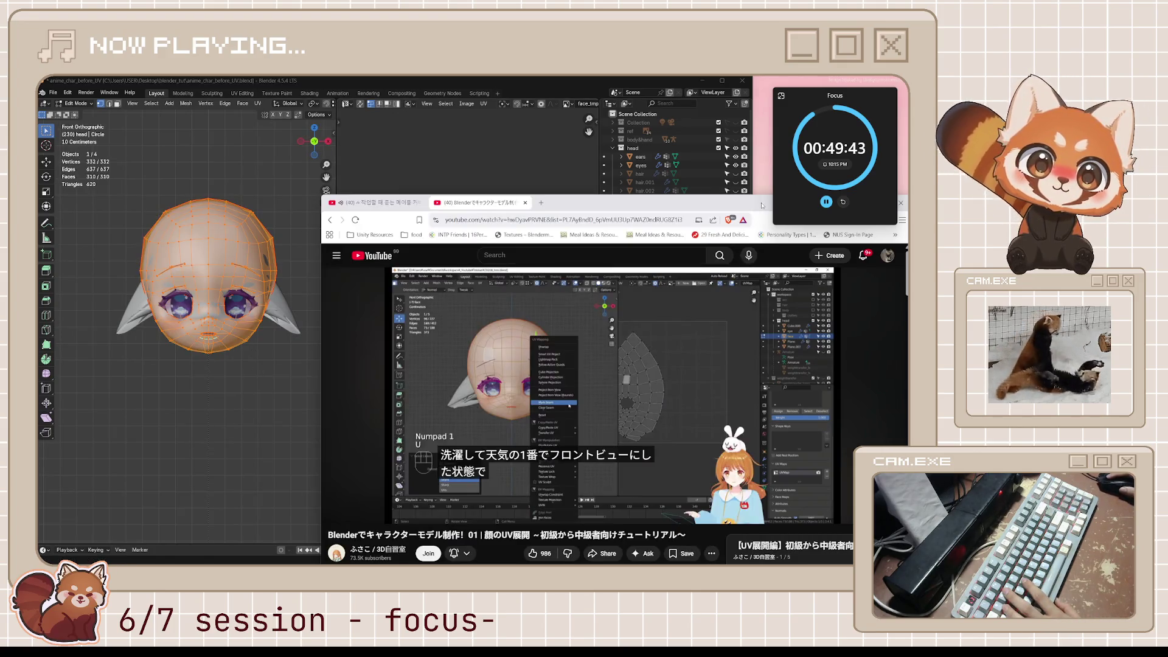
pyautogui.click(587, 382)
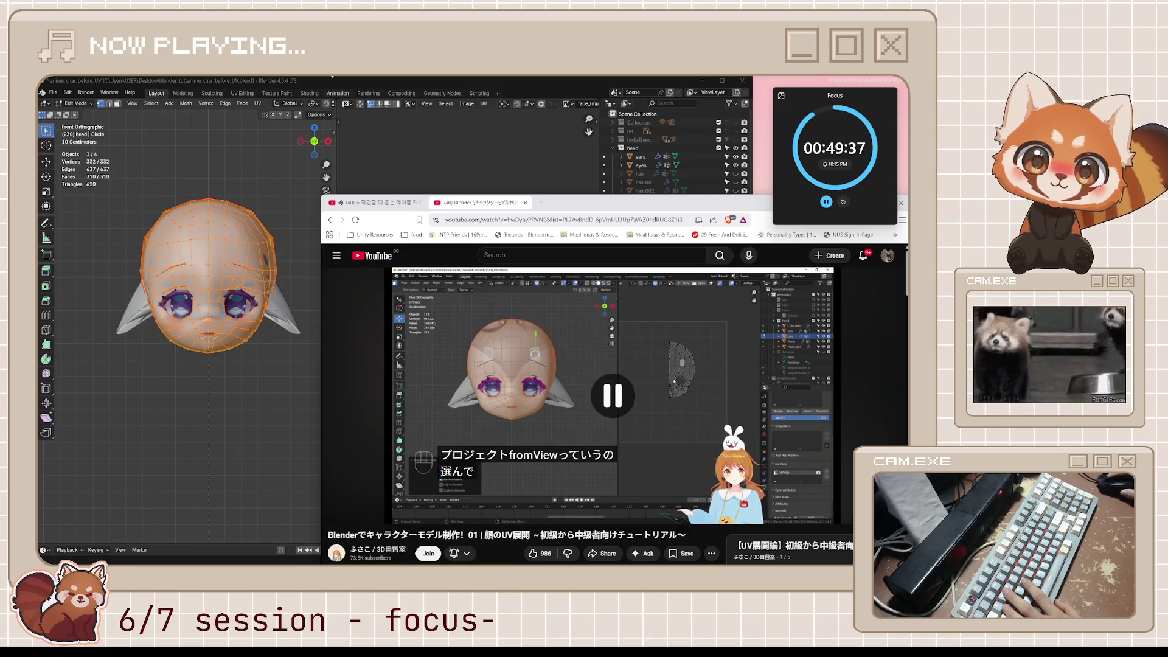
pyautogui.click(443, 123)
pyautogui.scroll(-4, 520, 106)
pyautogui.click(452, 105)
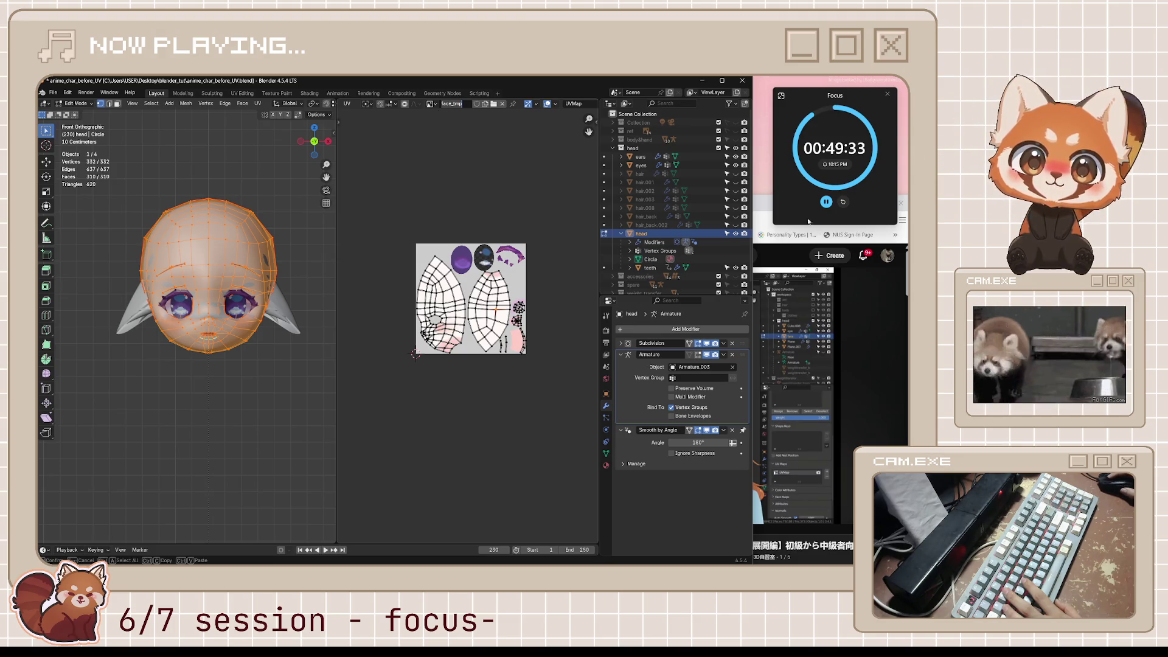
pyautogui.click(812, 230)
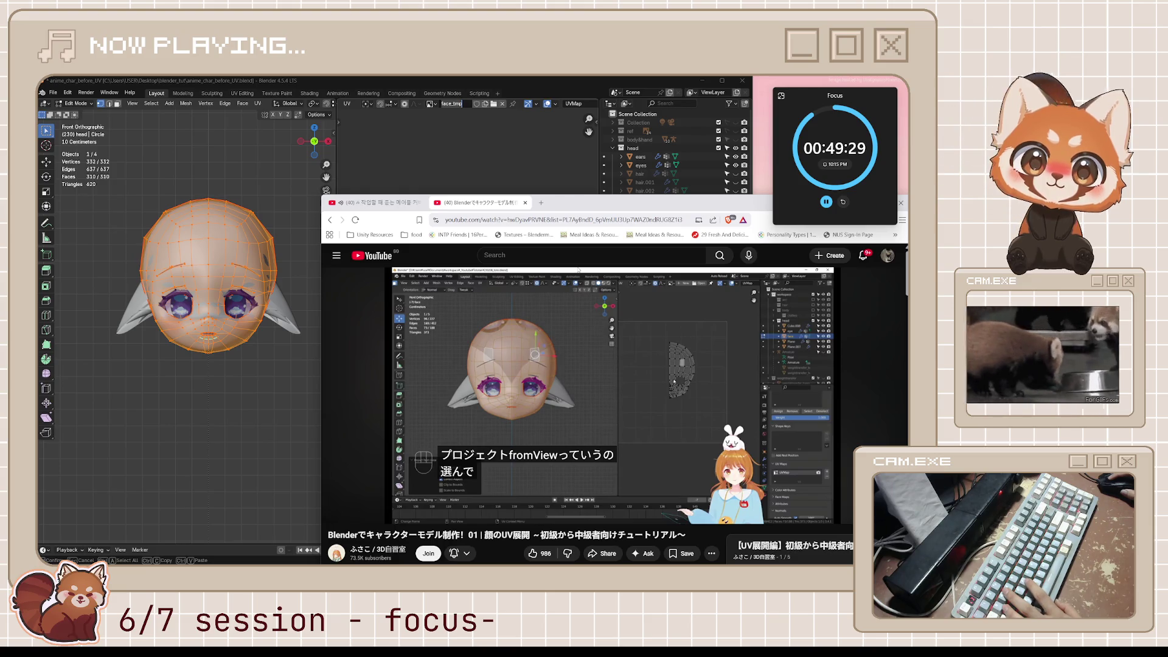
pyautogui.click(446, 132)
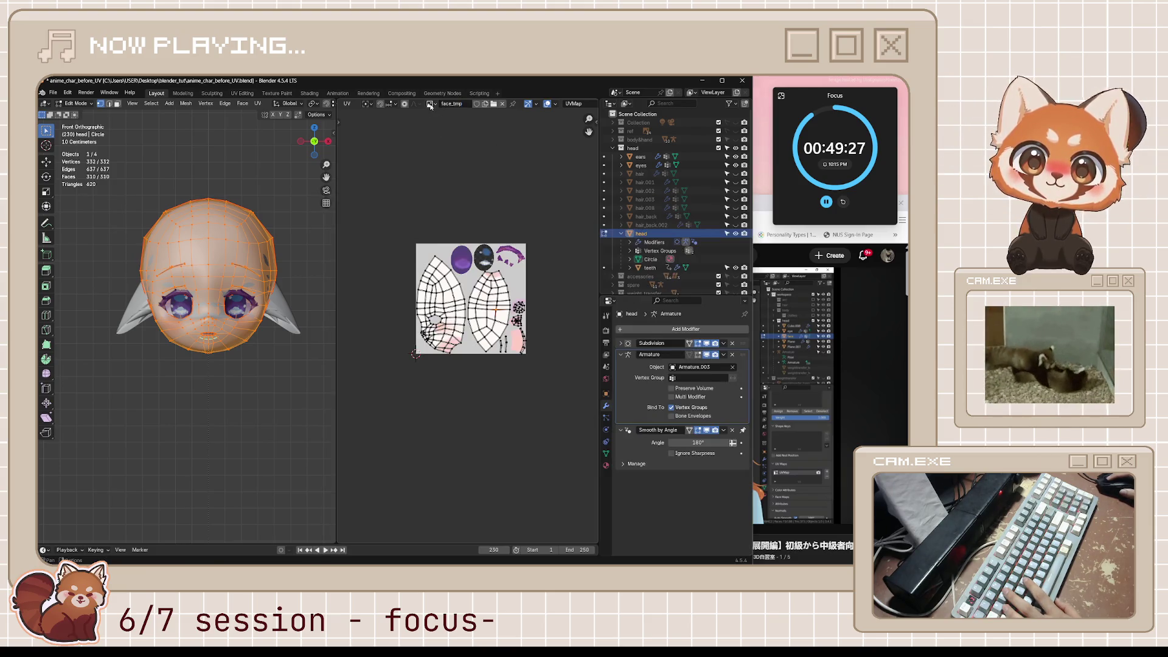
# Step: Unlink the face_tmp texture from the UV editor and centre the UV islands in view
pyautogui.click(430, 104)
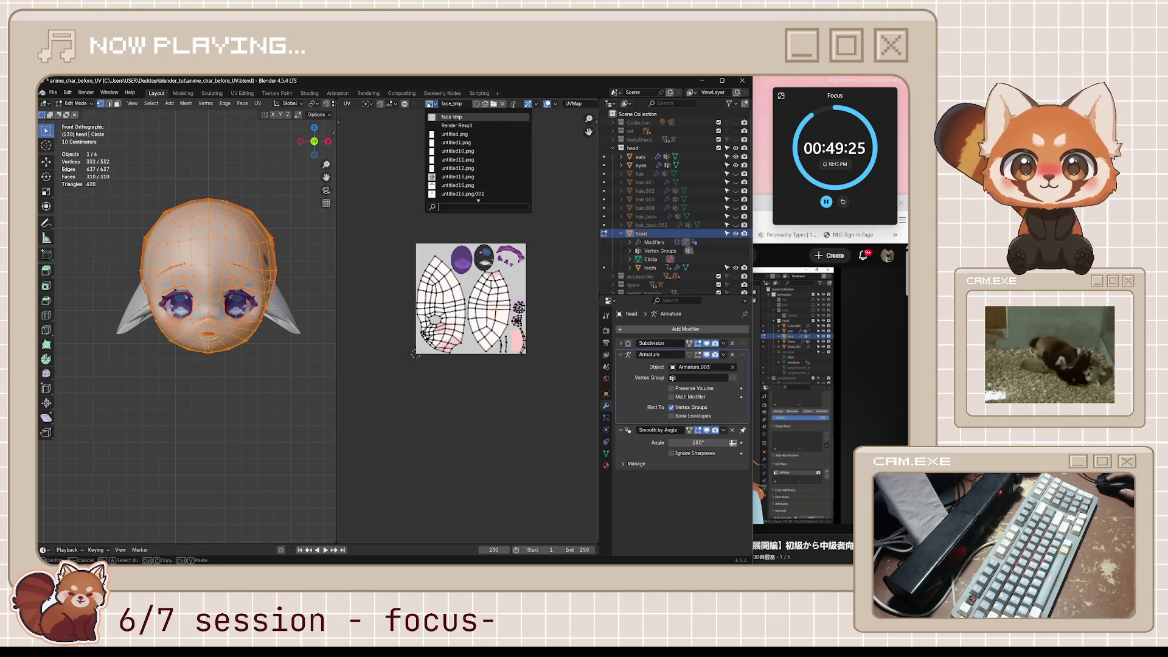
pyautogui.click(503, 104)
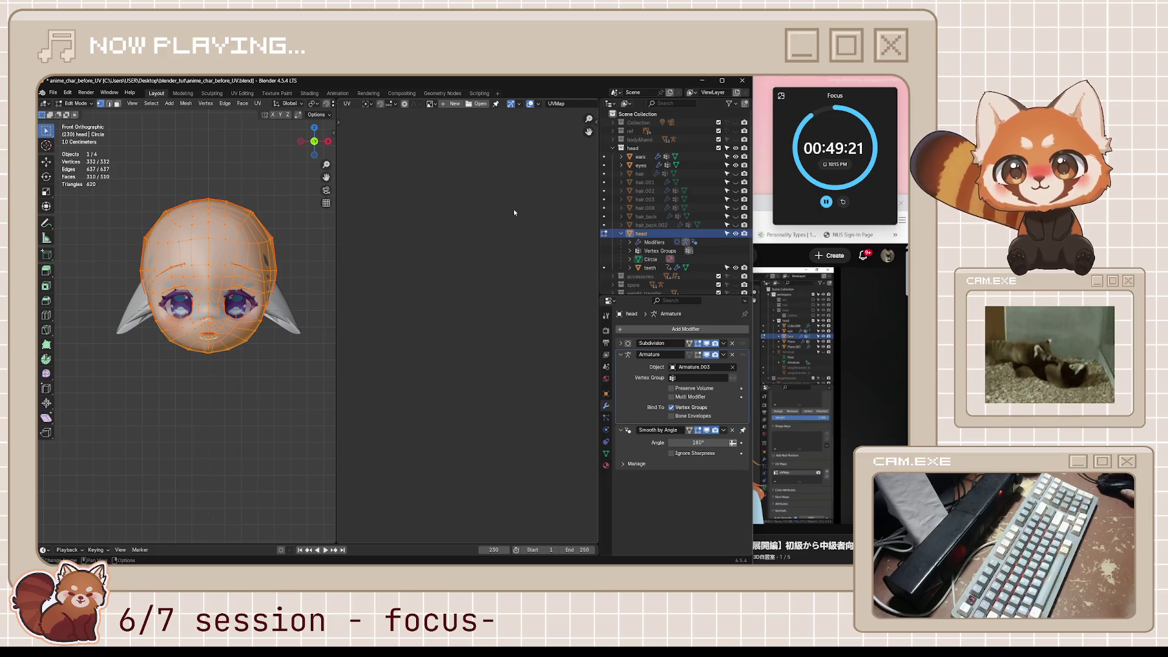
pyautogui.scroll(6, 489, 270)
pyautogui.scroll(1, 443, 310)
pyautogui.moveTo(505, 310); pyautogui.dragTo(481, 287, button='middle')
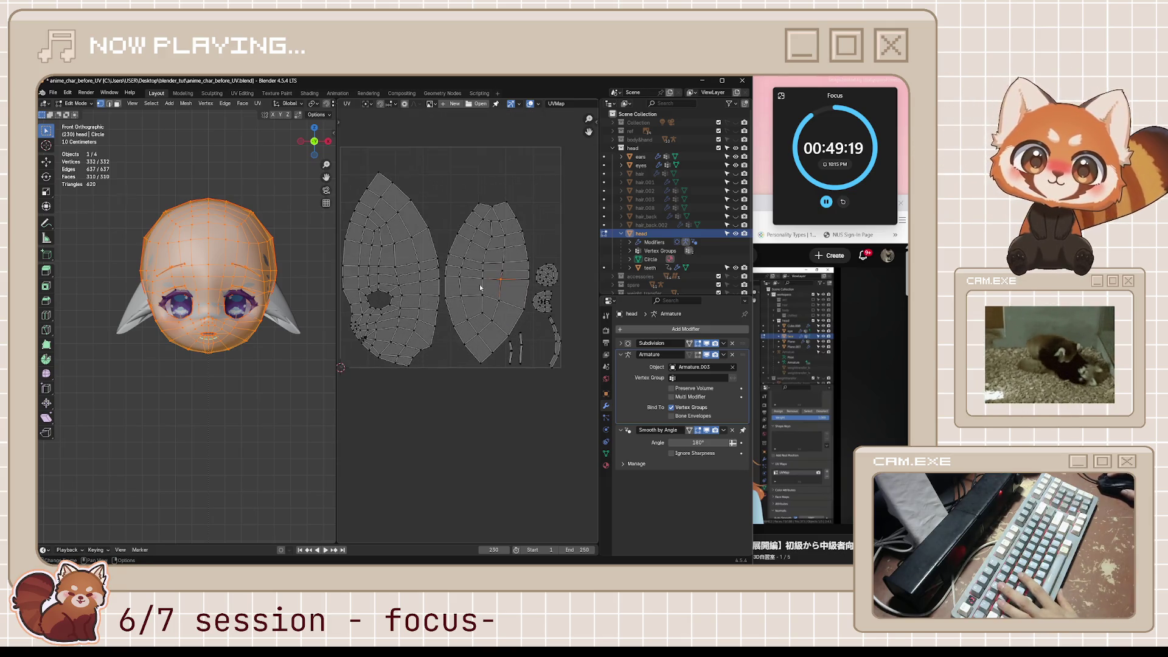
pyautogui.scroll(-2, 437, 145)
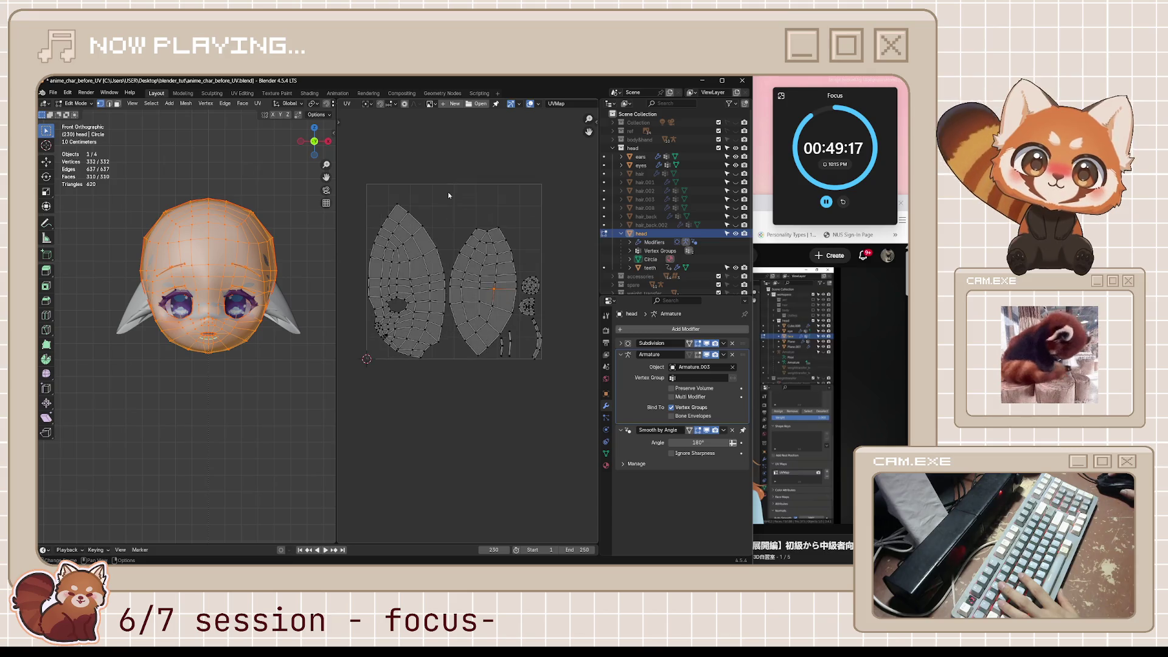
# Step: Unwrap the head with U > Project from View from the front view
pyautogui.rightClick(259, 262)
pyautogui.press('Escape')
pyautogui.press('u')
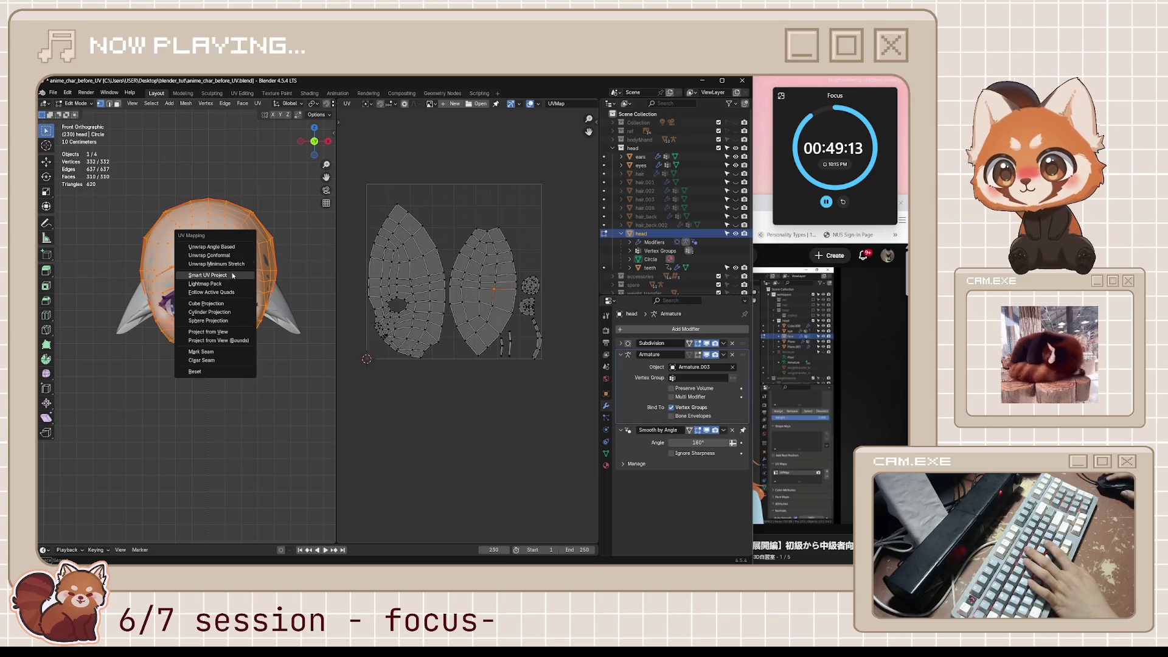
pyautogui.click(239, 333)
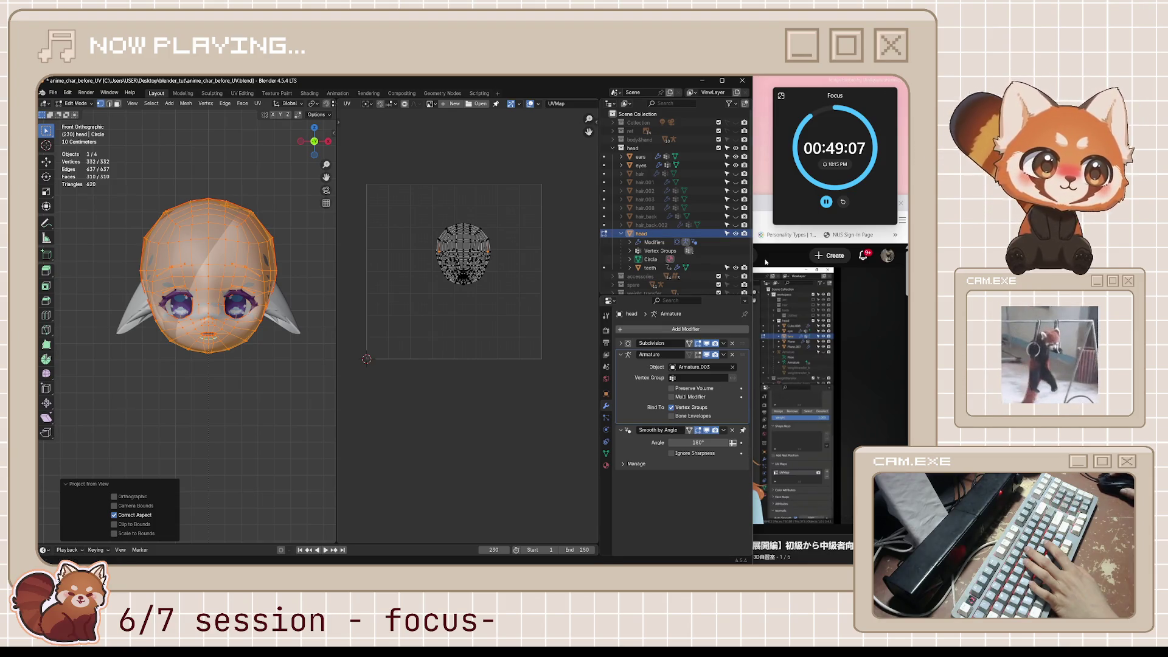
pyautogui.click(765, 208)
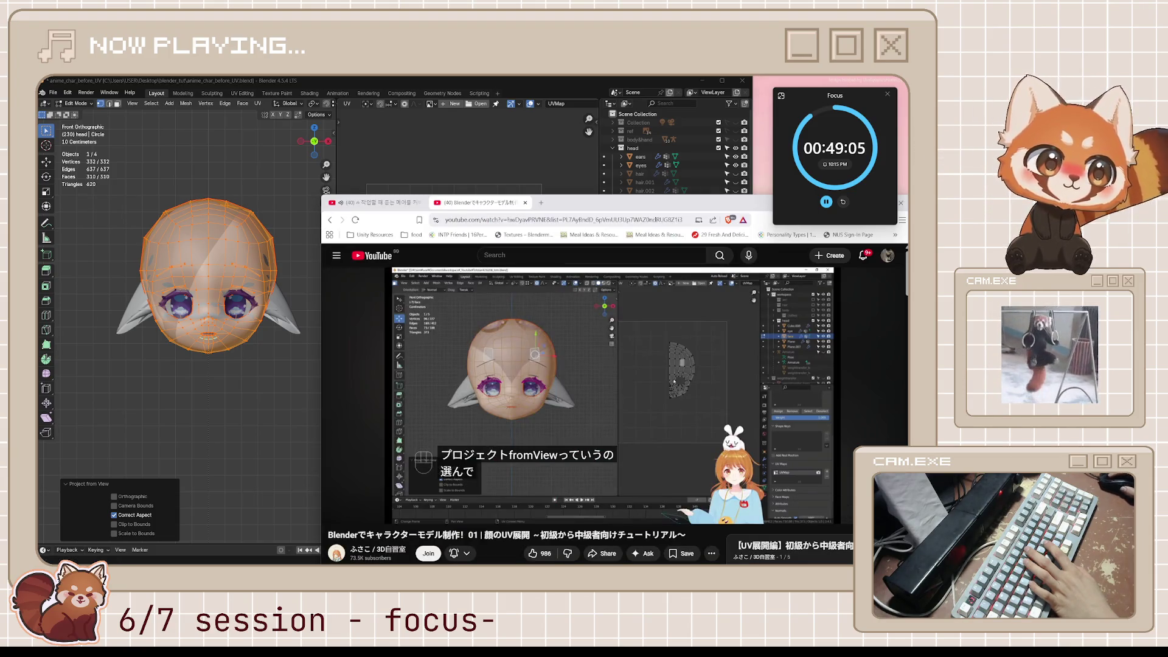
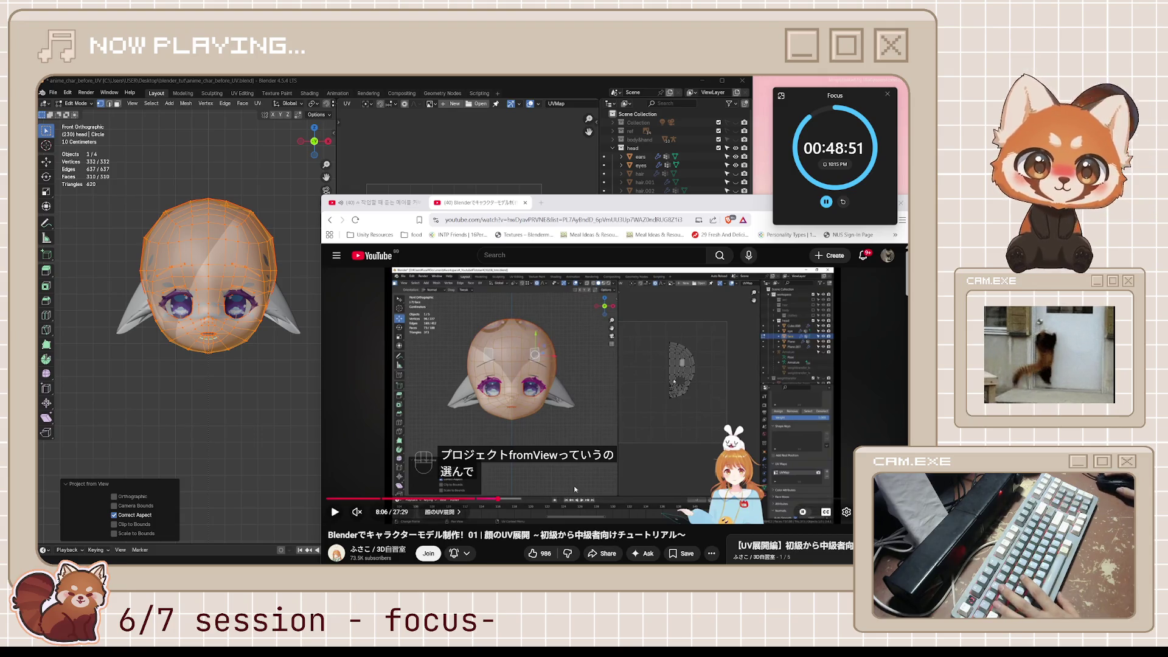
# Step: Check the tutorial video briefly, then return to Blender
pyautogui.click(574, 384)
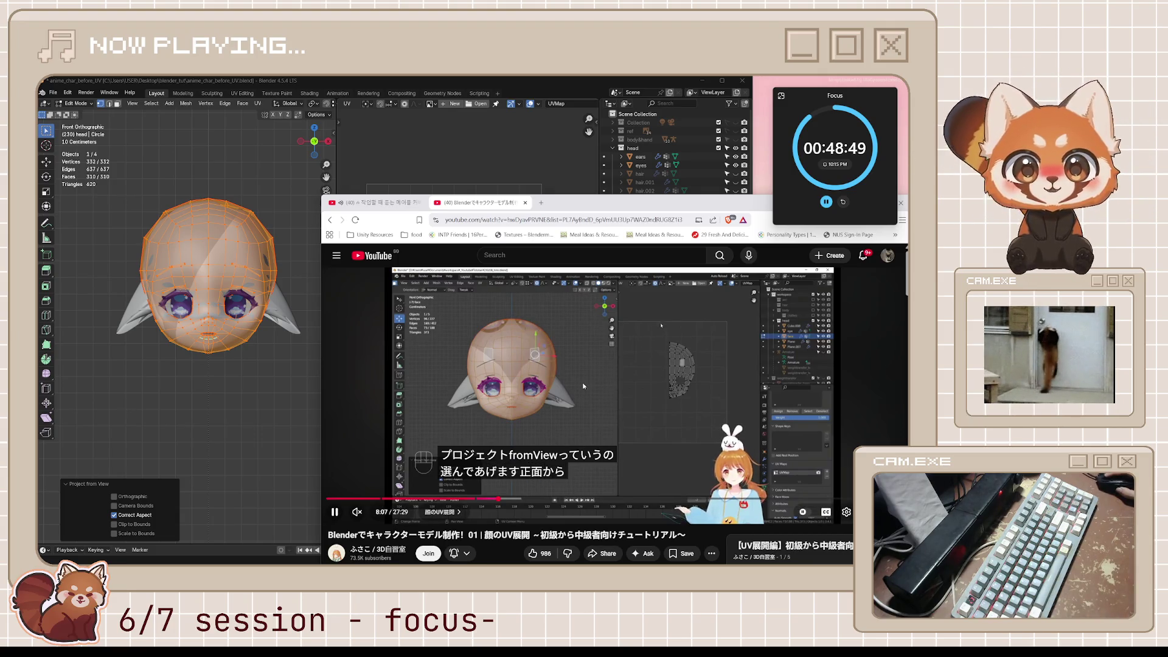
pyautogui.click(584, 385)
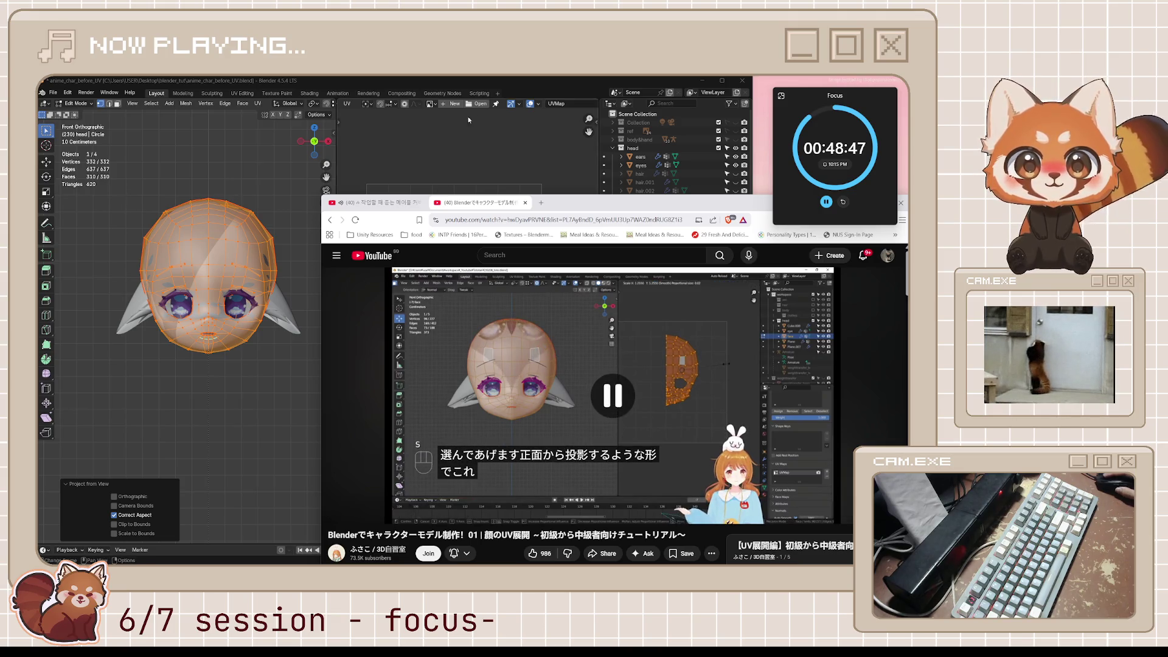
pyautogui.click(501, 86)
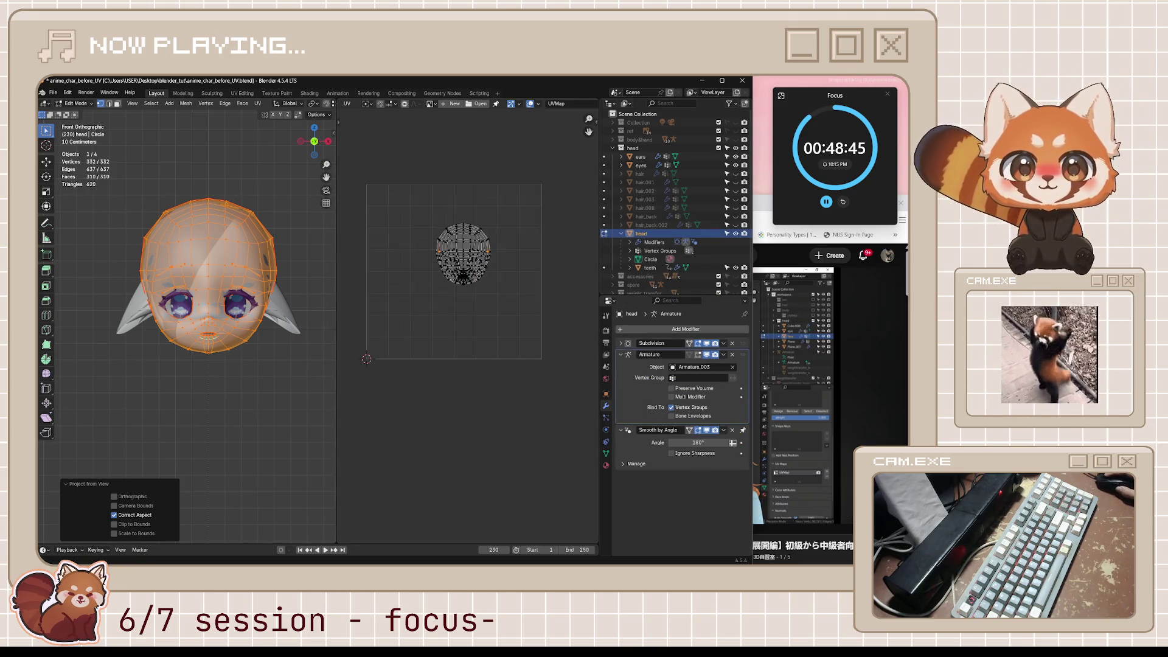
pyautogui.click(768, 211)
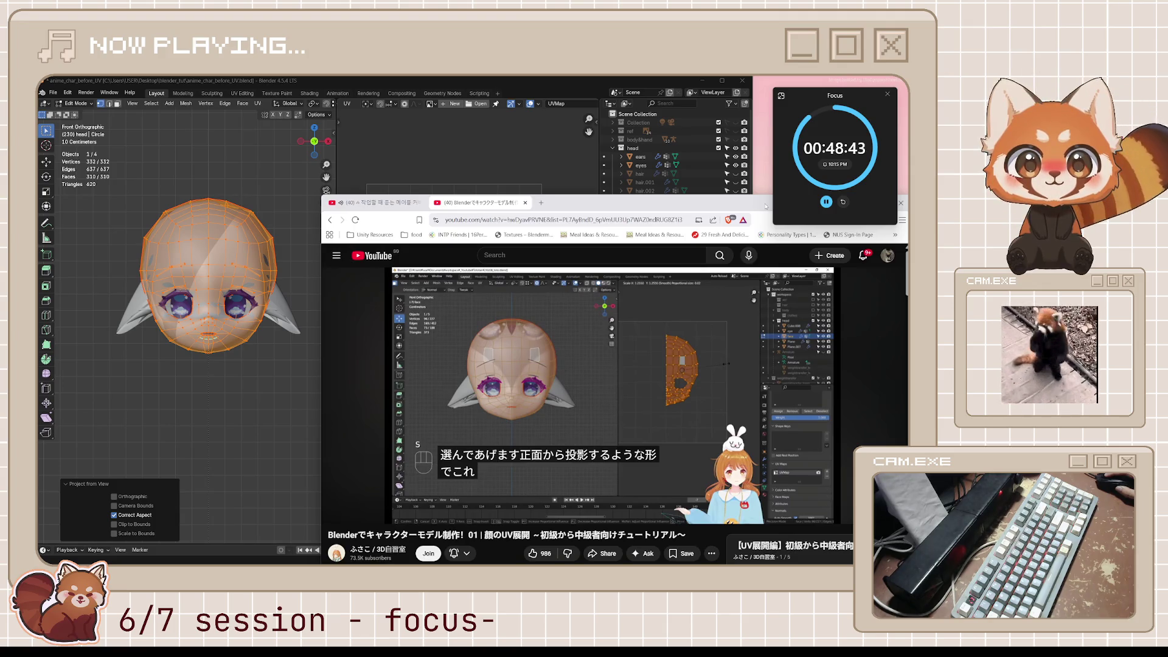
pyautogui.moveTo(699, 357)
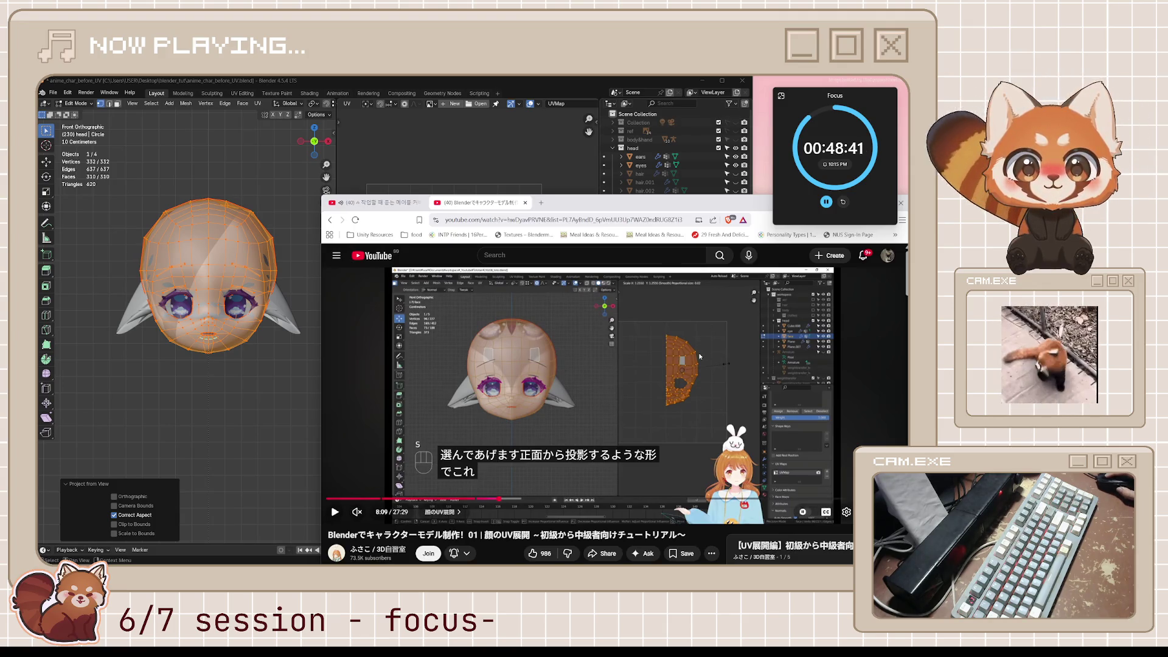
pyautogui.click(473, 88)
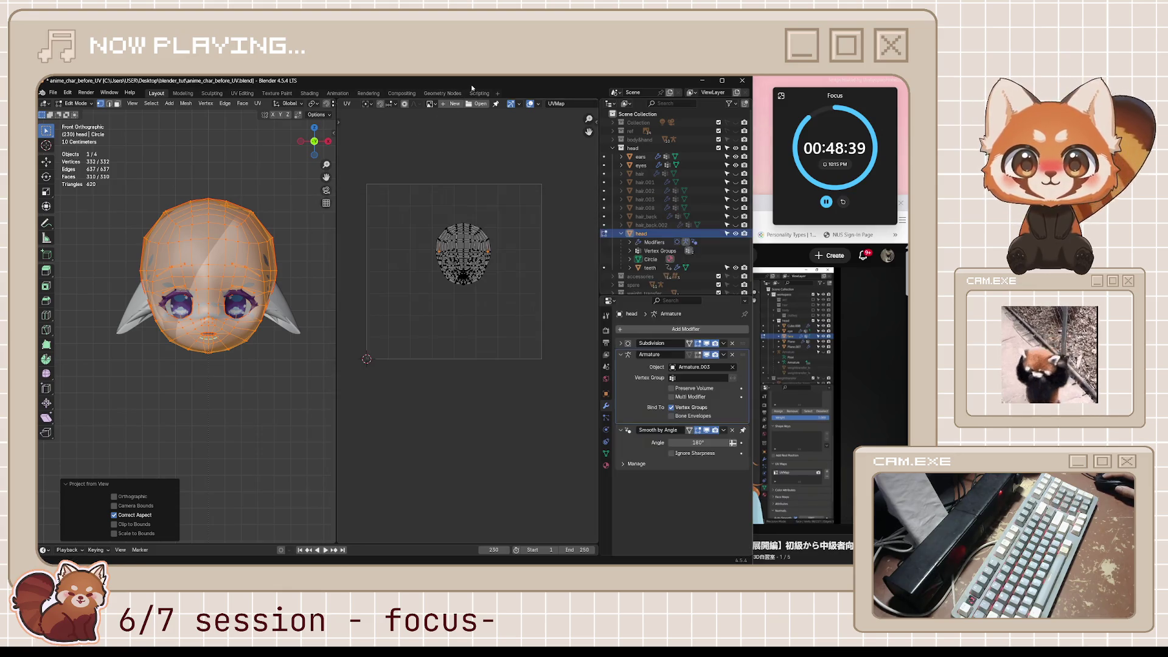
# Step: Undo the front-view projection to restore the Mirror modifier, save anime_char_before_UV.blend, and re-enter Edit Mode
pyautogui.press('u')
pyautogui.click(323, 355)
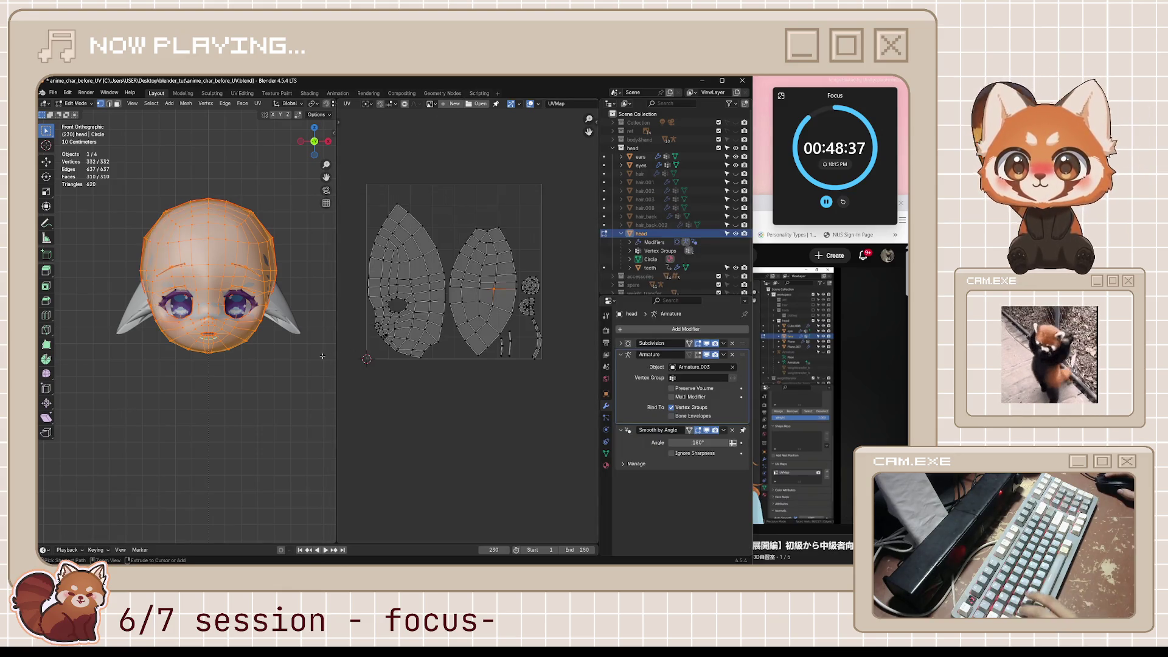
pyautogui.press('Tab')
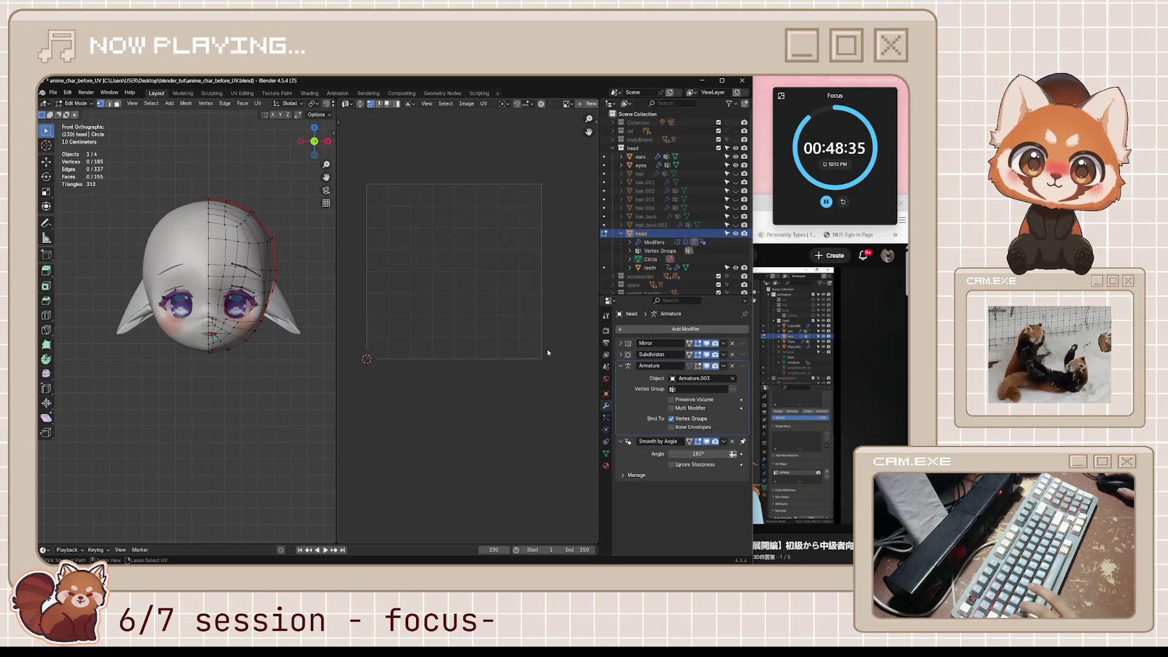
pyautogui.hotkey('ctrl', 'z')
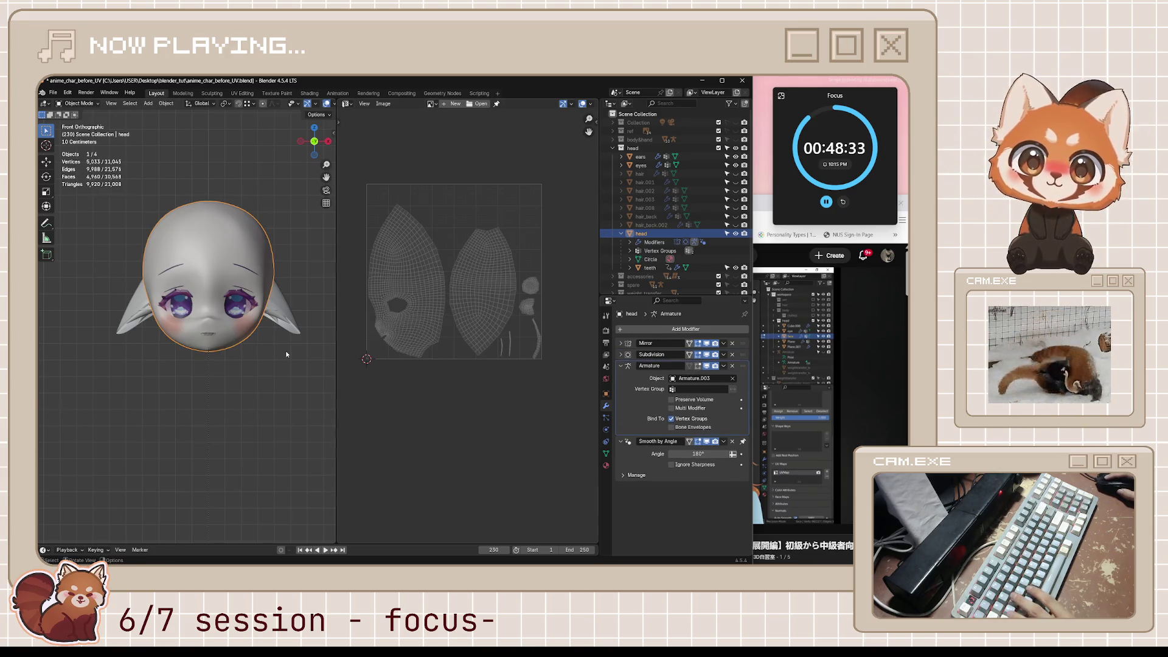
pyautogui.hotkey('ctrl', 's')
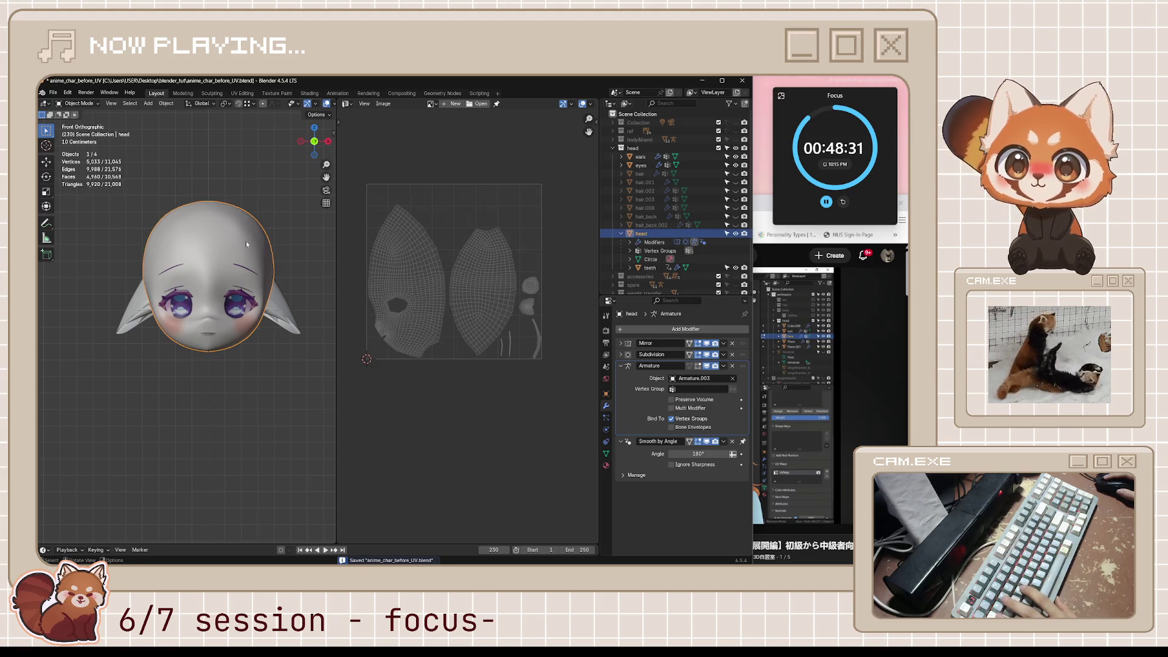
pyautogui.press('Tab')
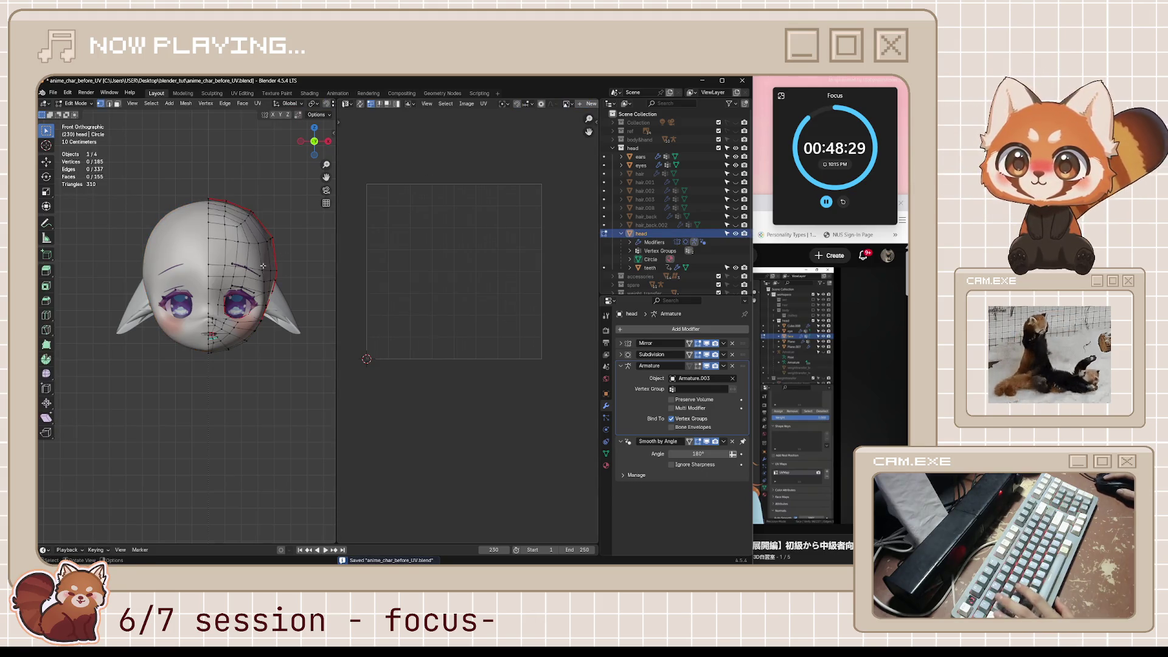
# Step: Project the head's UVs with Project from View from the front
pyautogui.rightClick(253, 274)
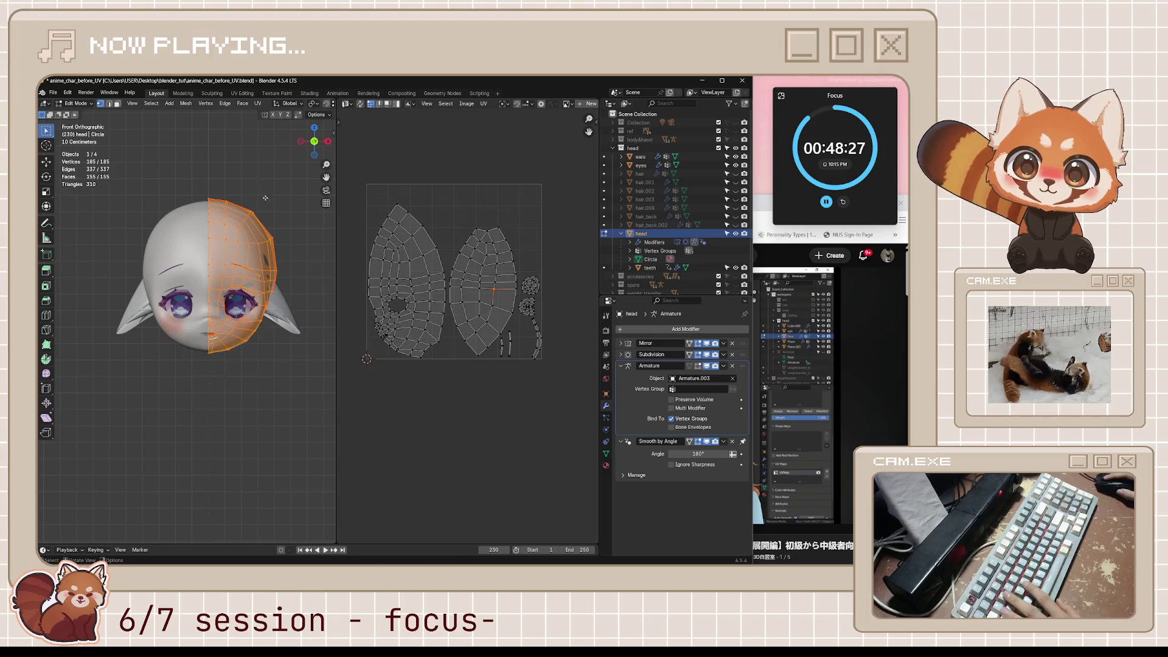
pyautogui.press('u')
pyautogui.click(247, 278)
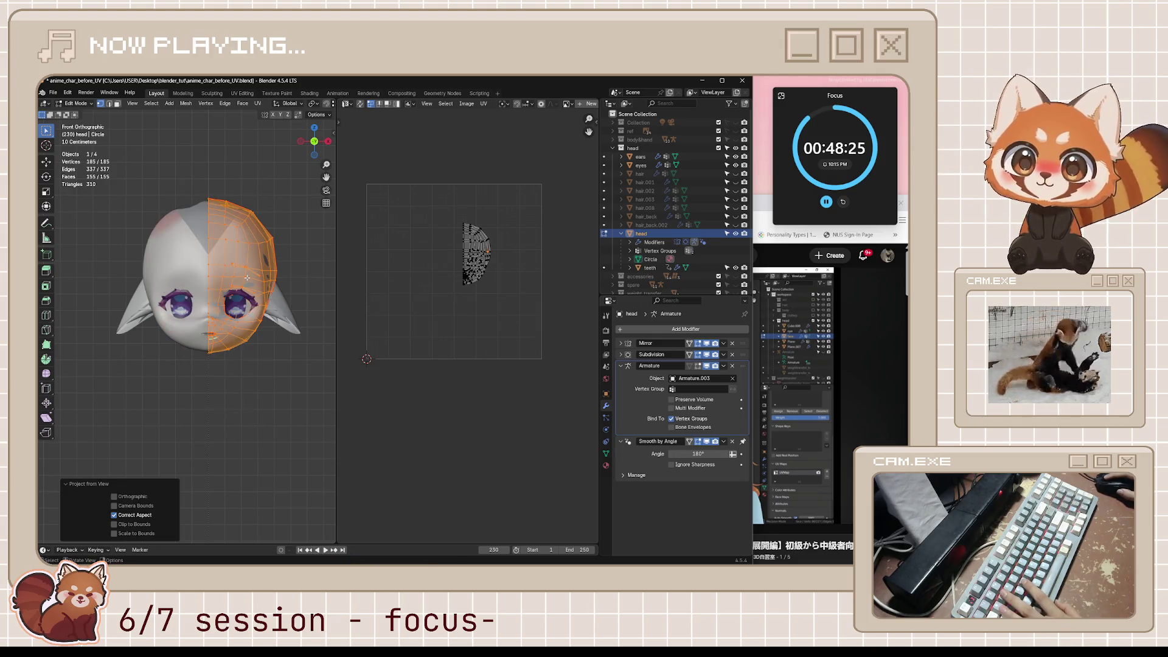
pyautogui.scroll(6, 455, 214)
pyautogui.scroll(-3, 425, 224)
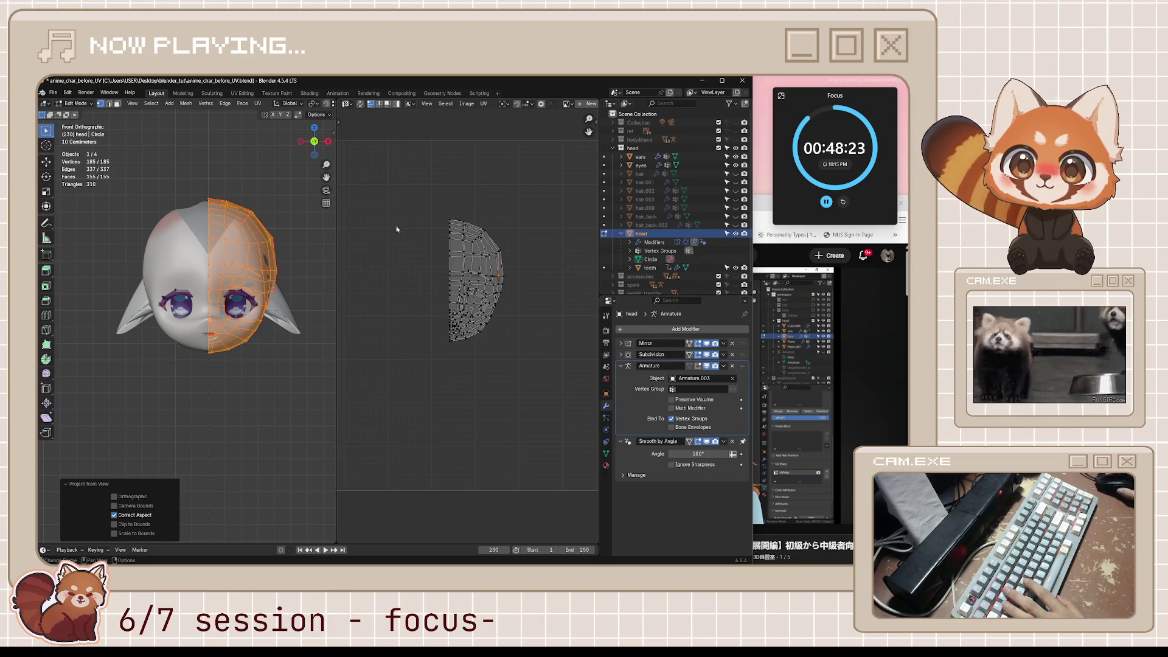
# Step: Compare against the tutorial video, then orbit the head to view it from the side and below
pyautogui.click(765, 199)
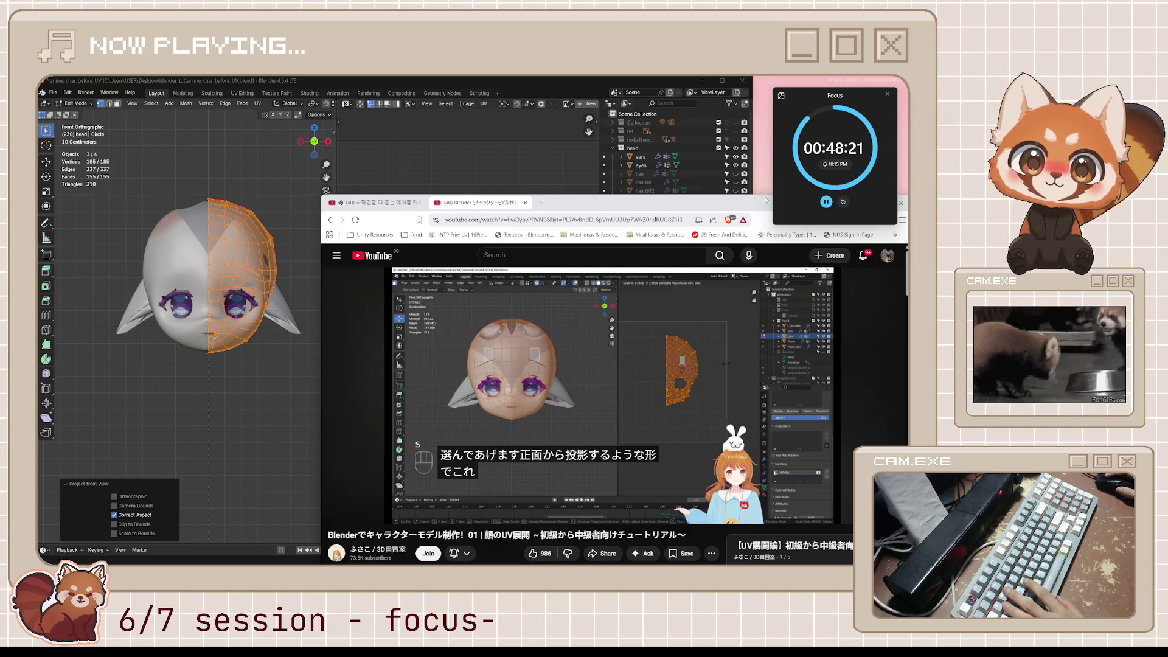
pyautogui.click(573, 83)
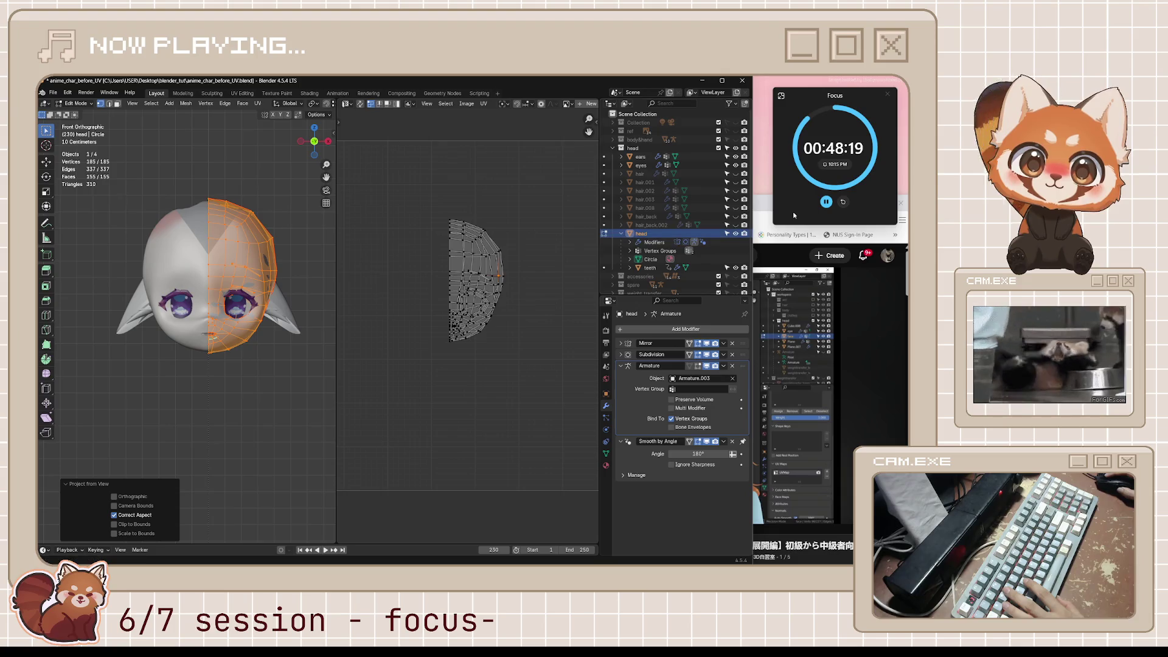
pyautogui.hotkey('alt', 'Tab')
pyautogui.click(510, 120)
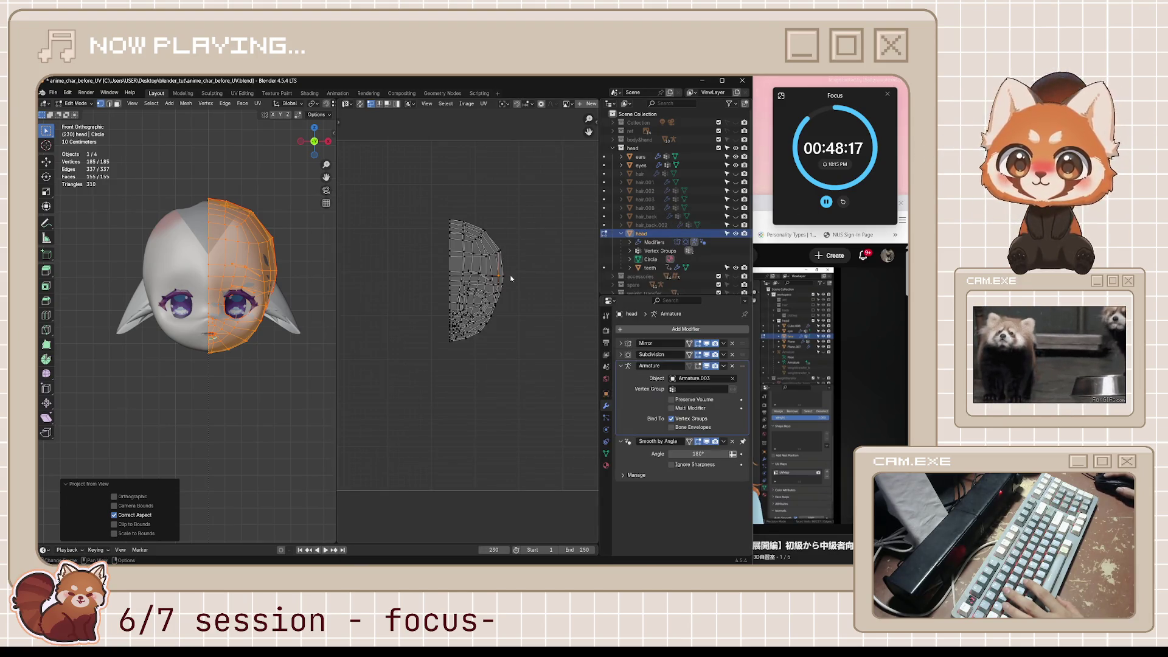
pyautogui.moveTo(316, 256); pyautogui.dragTo(231, 287, button='middle')
pyautogui.moveTo(254, 242)
pyautogui.mouseDown(button='middle')
pyautogui.moveTo(284, 197)
pyautogui.moveTo(255, 226)
pyautogui.mouseUp(button='middle')
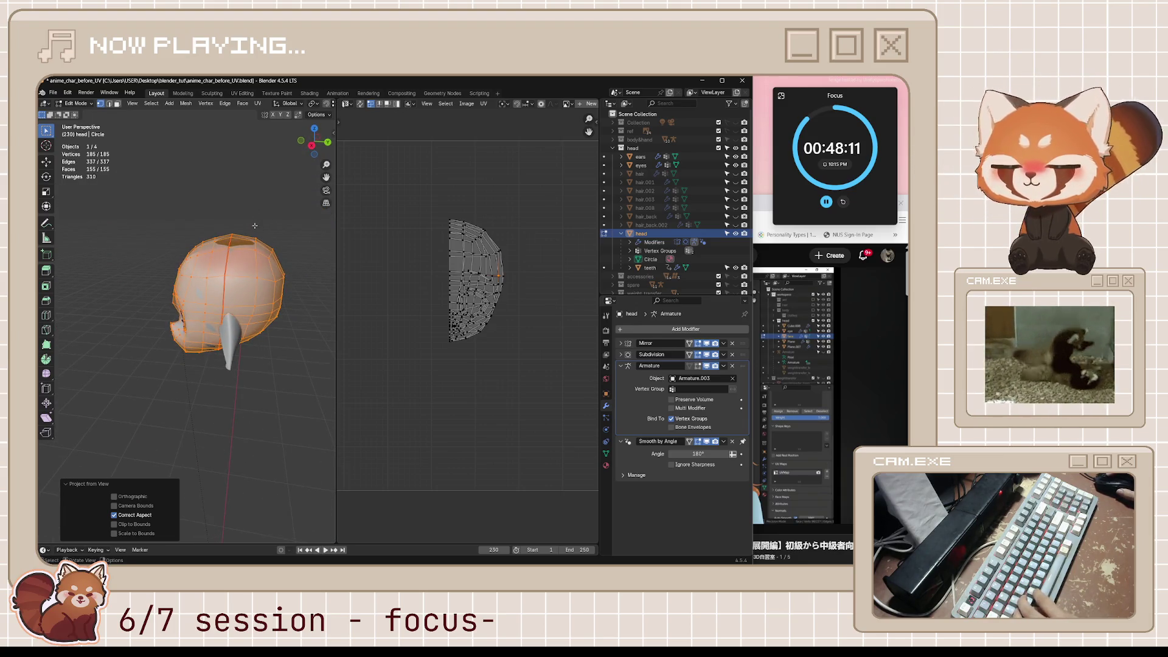
# Step: Select only the face region using Select Linked with Delimit set to Seam, and orbit to inspect it
pyautogui.hotkey('alt', 'a')
pyautogui.press('l')
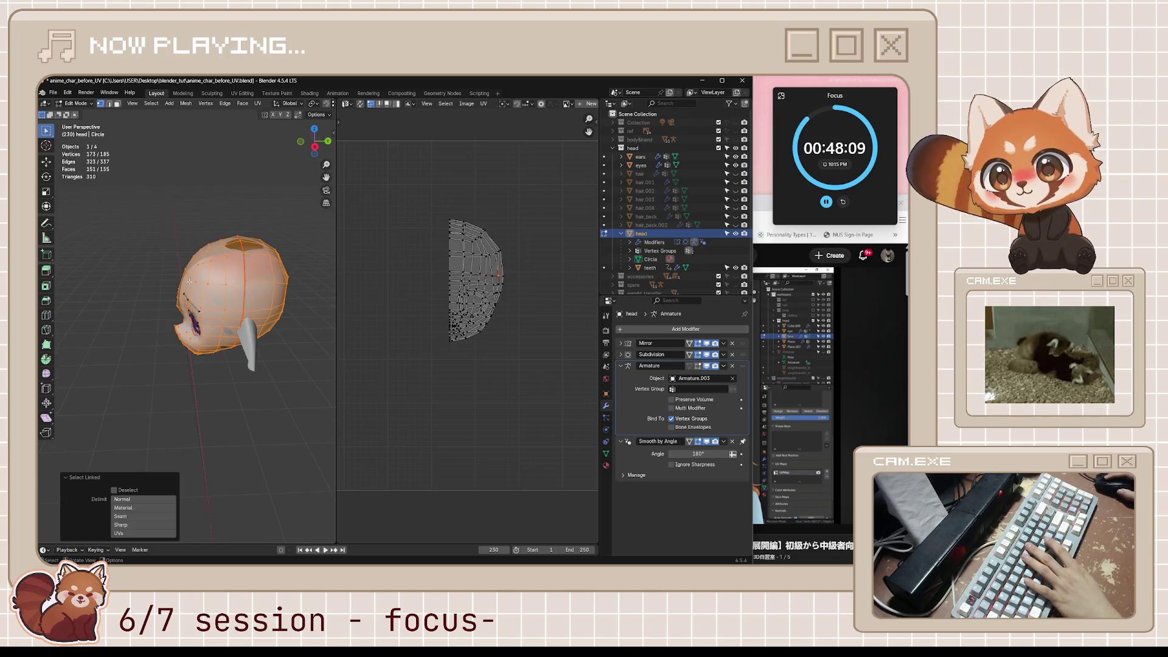
pyautogui.click(121, 515)
pyautogui.moveTo(197, 323)
pyautogui.mouseDown(button='middle')
pyautogui.moveTo(201, 308)
pyautogui.moveTo(287, 379)
pyautogui.mouseUp(button='middle')
pyautogui.moveTo(183, 292)
pyautogui.mouseDown(button='middle')
pyautogui.moveTo(106, 359)
pyautogui.moveTo(260, 318)
pyautogui.moveTo(207, 302)
pyautogui.mouseUp(button='middle')
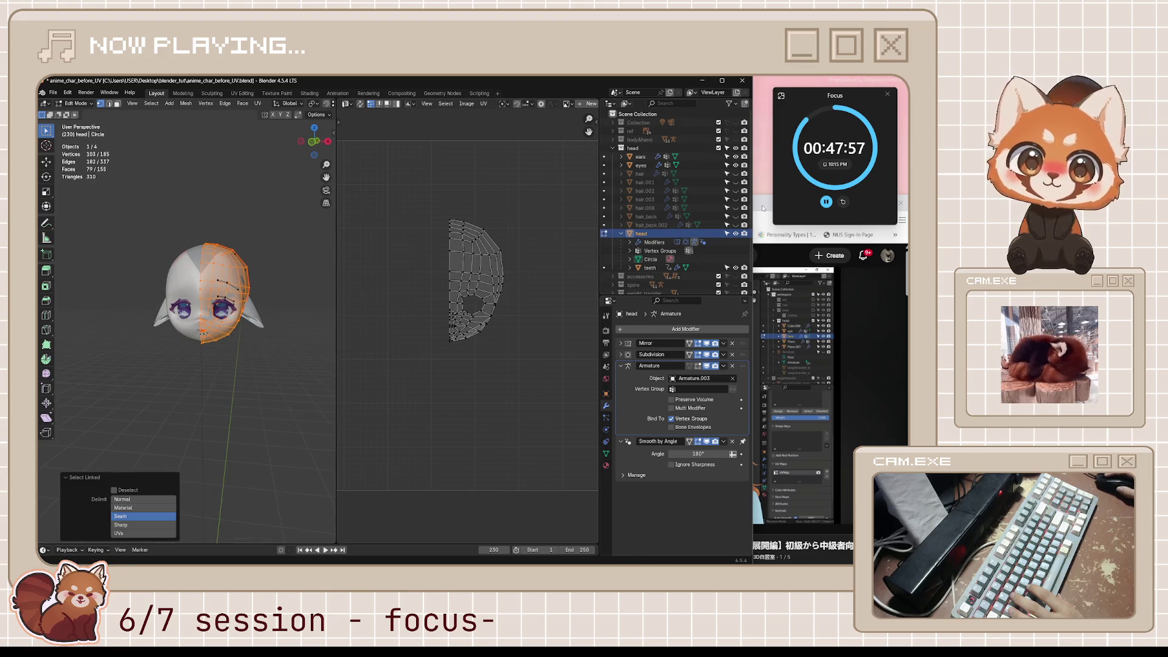
# Step: Resume the tutorial video, then return to Blender
pyautogui.click(756, 250)
pyautogui.click(651, 426)
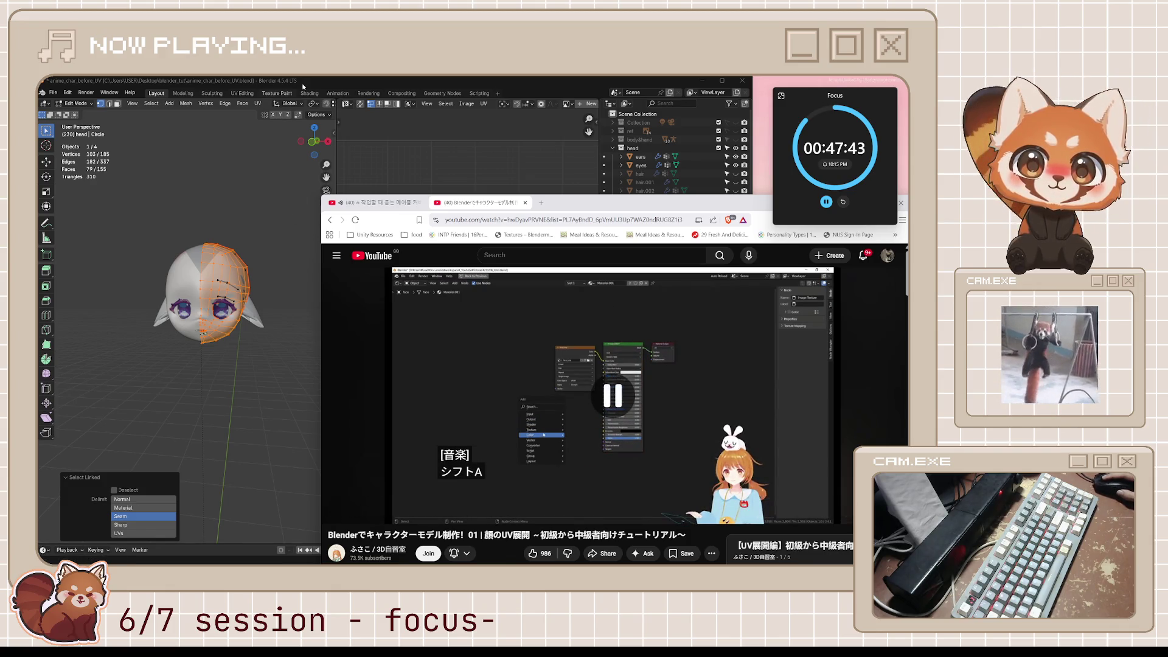
pyautogui.click(322, 78)
# Step: Move and scale up the face UV island so it fits inside the 0–1 UV square, then save
pyautogui.hotkey('ctrl', 's')
pyautogui.moveTo(393, 191)
pyautogui.mouseDown()
pyautogui.moveTo(465, 296)
pyautogui.moveTo(514, 417)
pyautogui.mouseUp()
pyautogui.press('s')
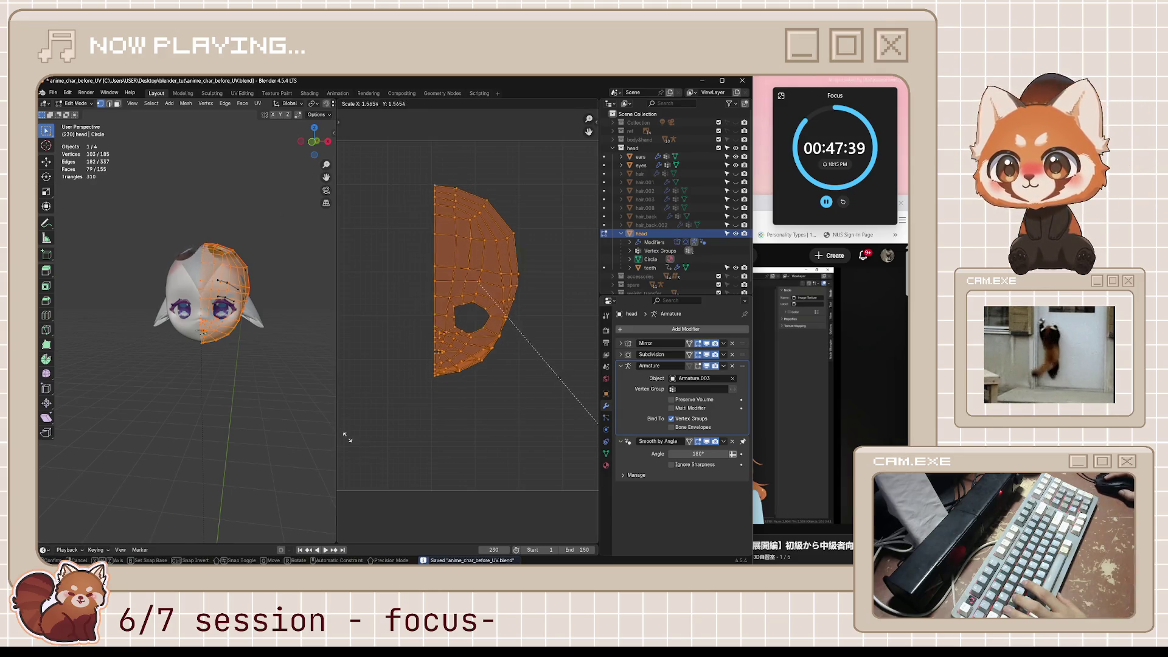
pyautogui.press('Escape')
pyautogui.scroll(-3, 536, 396)
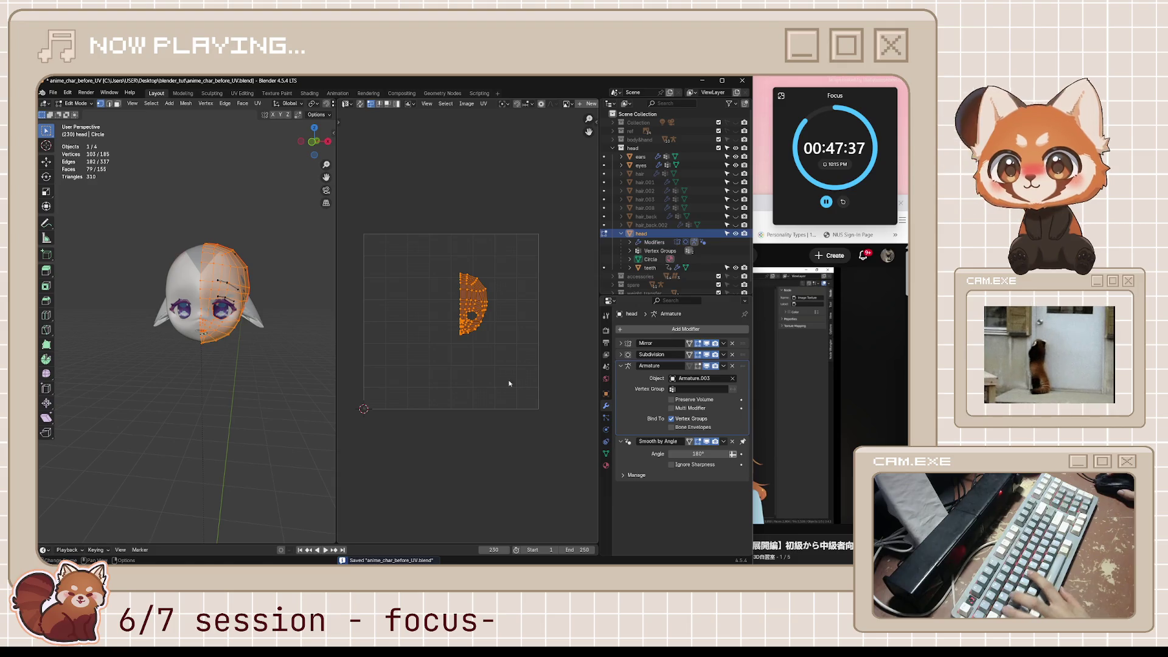
pyautogui.press('g')
pyautogui.click(487, 416)
pyautogui.press('s')
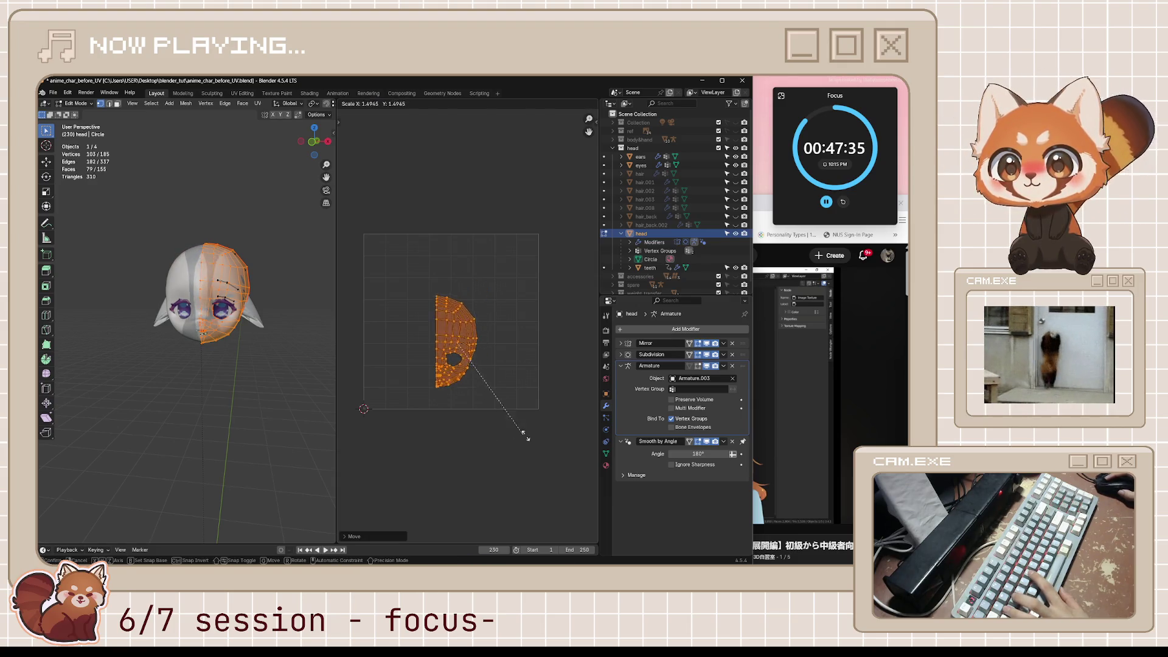
pyautogui.click(526, 434)
pyautogui.click(542, 421)
pyautogui.hotkey('ctrl', 's')
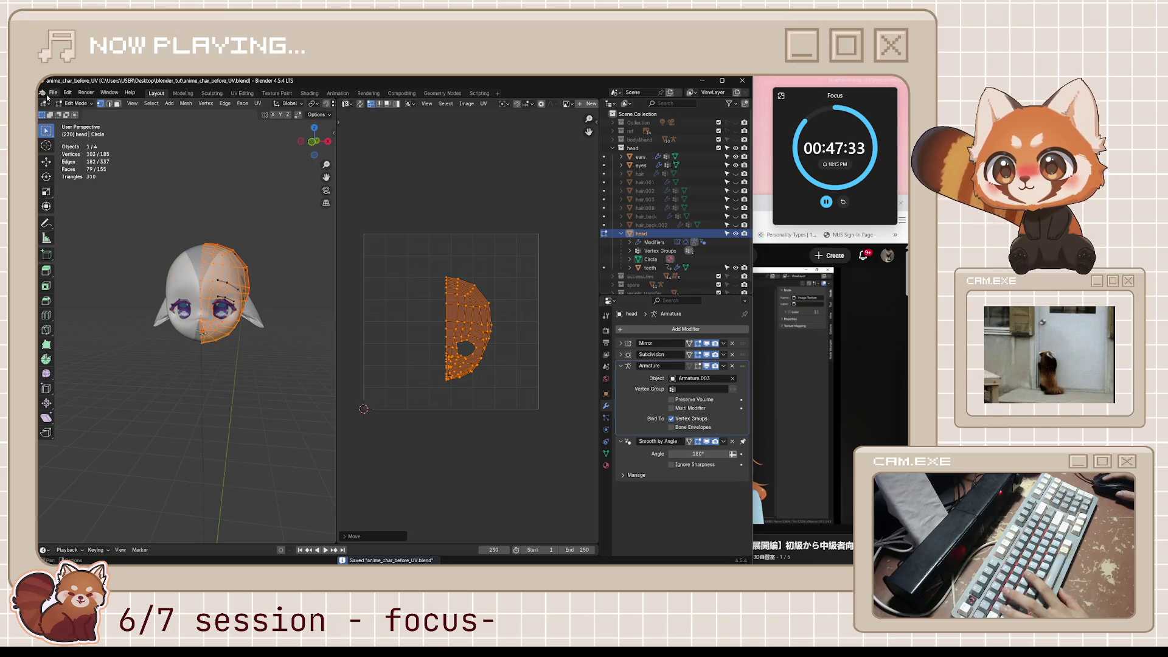
# Step: Split the 3D view and turn the top area into a Shader Editor
pyautogui.moveTo(40, 101); pyautogui.dragTo(40, 205)
pyautogui.click(44, 103)
pyautogui.click(69, 178)
pyautogui.press('space')
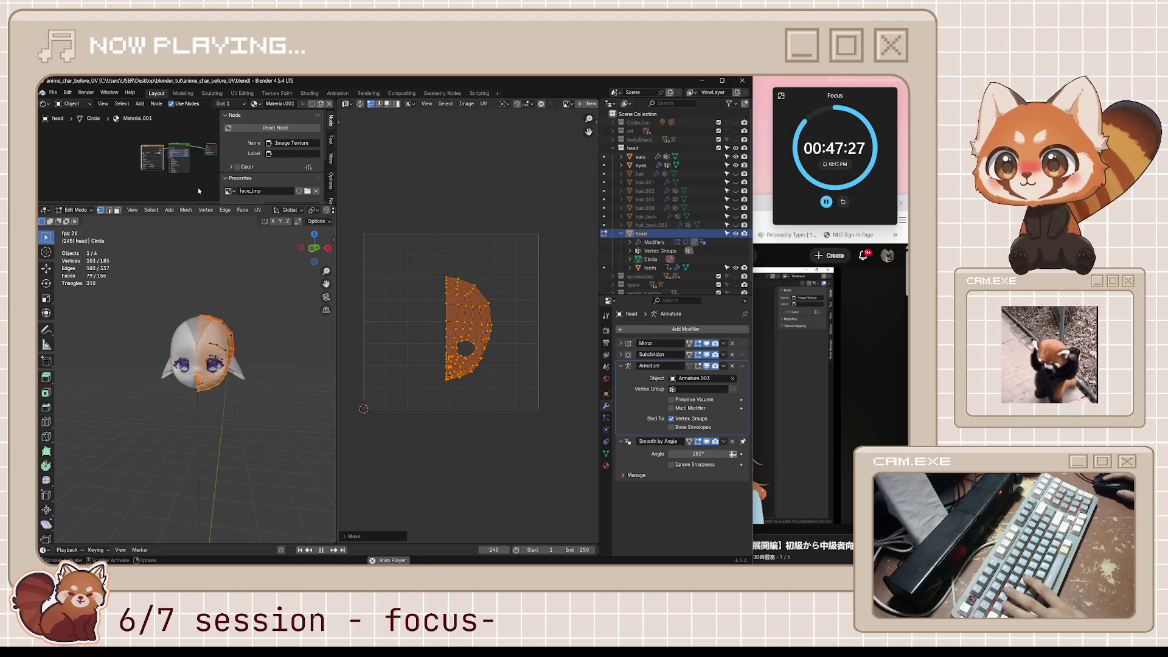
# Step: Stop playback, maximize the shader editor and frame all the material nodes
pyautogui.press('Escape')
pyautogui.hotkey('ctrl', 'space')
pyautogui.press('Home')
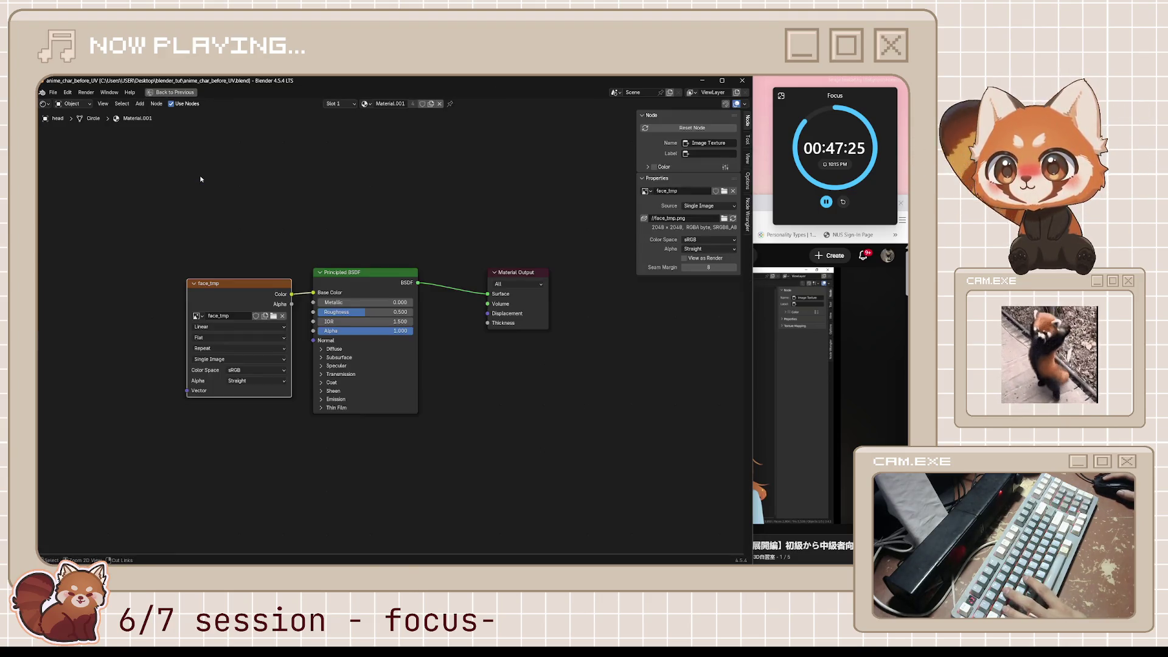
# Step: Rewind the tutorial and pause it at 8:28 on the checker texture setup, then return to Blender
pyautogui.click(823, 395)
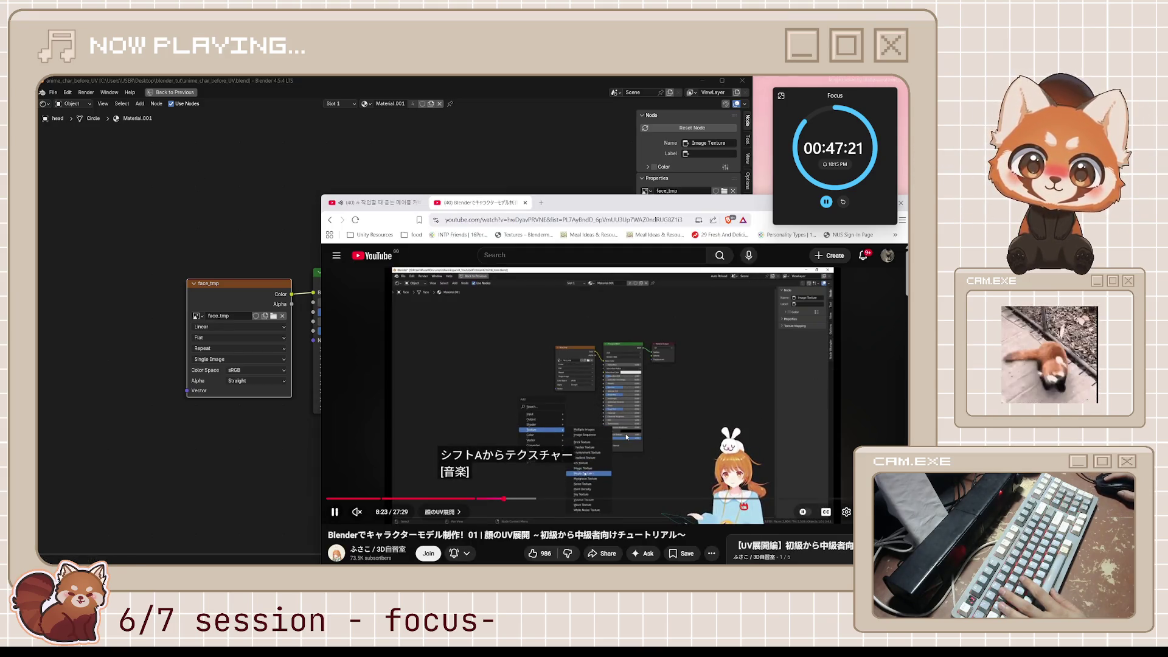
pyautogui.click(459, 464)
pyautogui.click(598, 423)
pyautogui.press('j')
pyautogui.click(597, 421)
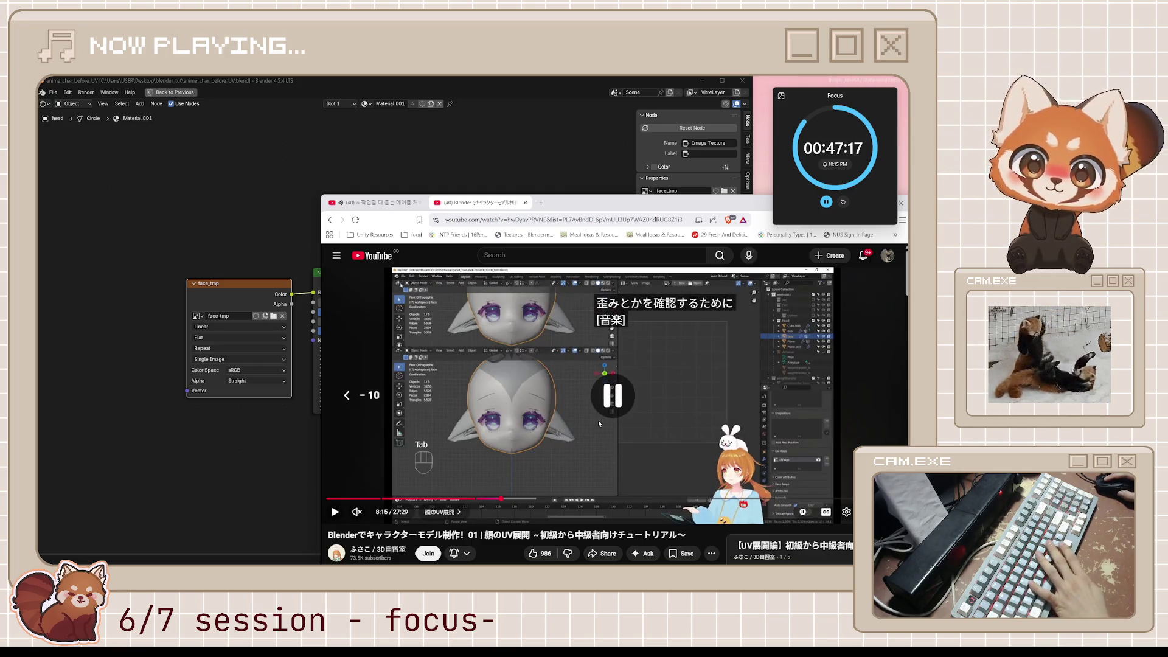
pyautogui.press('l')
pyautogui.click(598, 423)
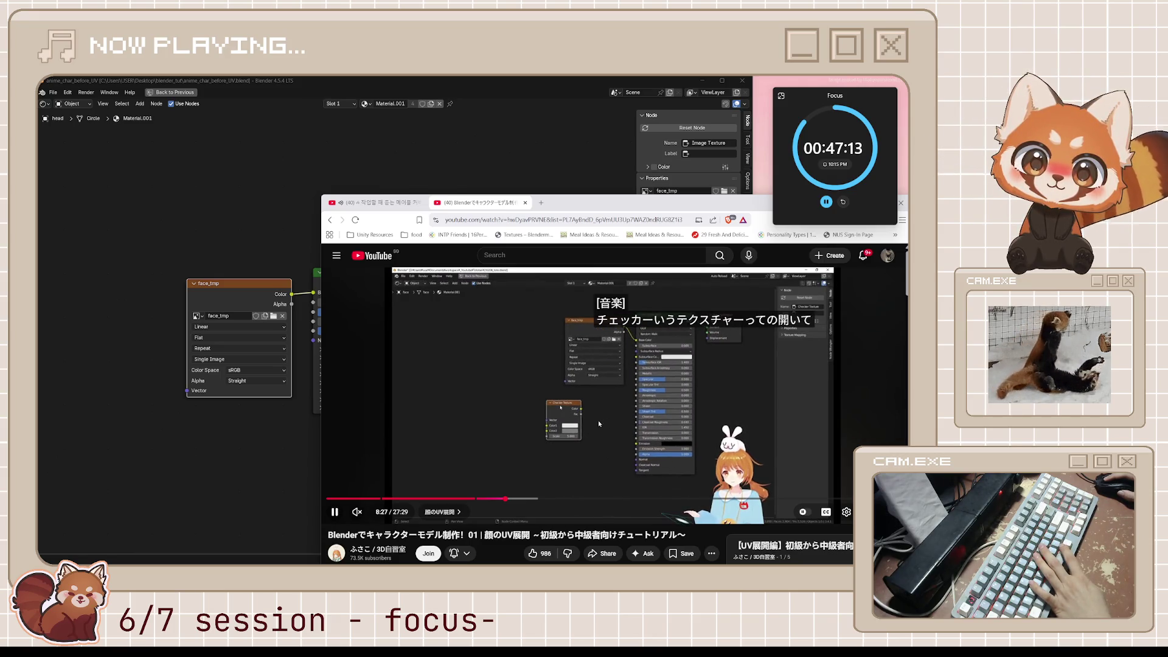
pyautogui.click(598, 423)
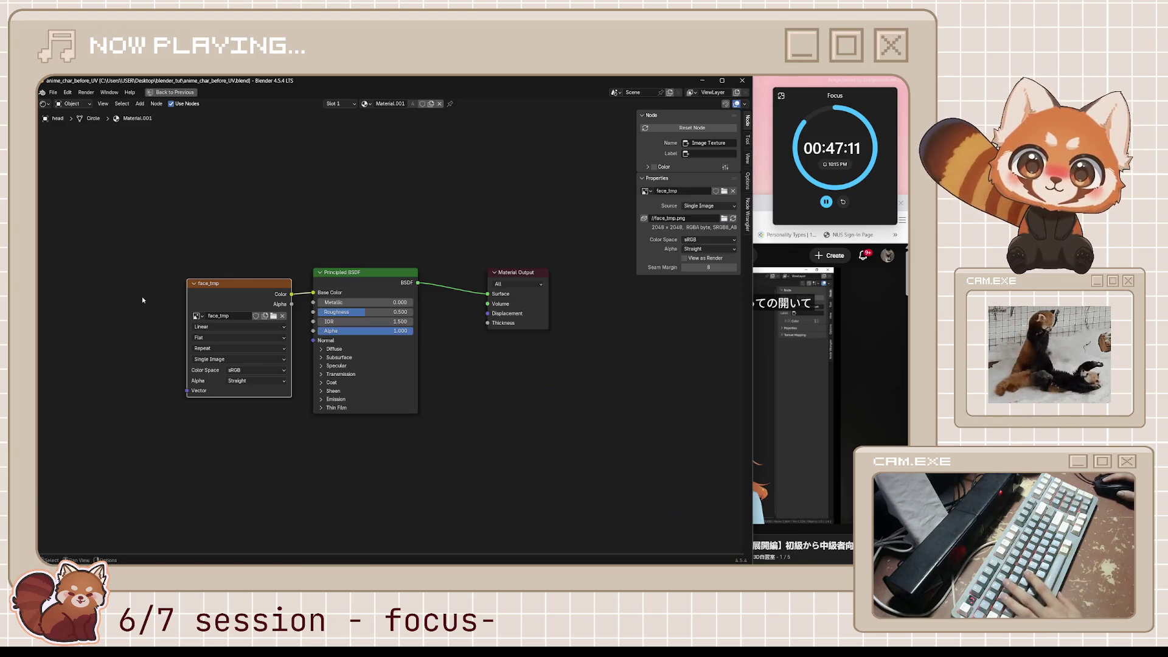
pyautogui.click(141, 297)
pyautogui.click(776, 213)
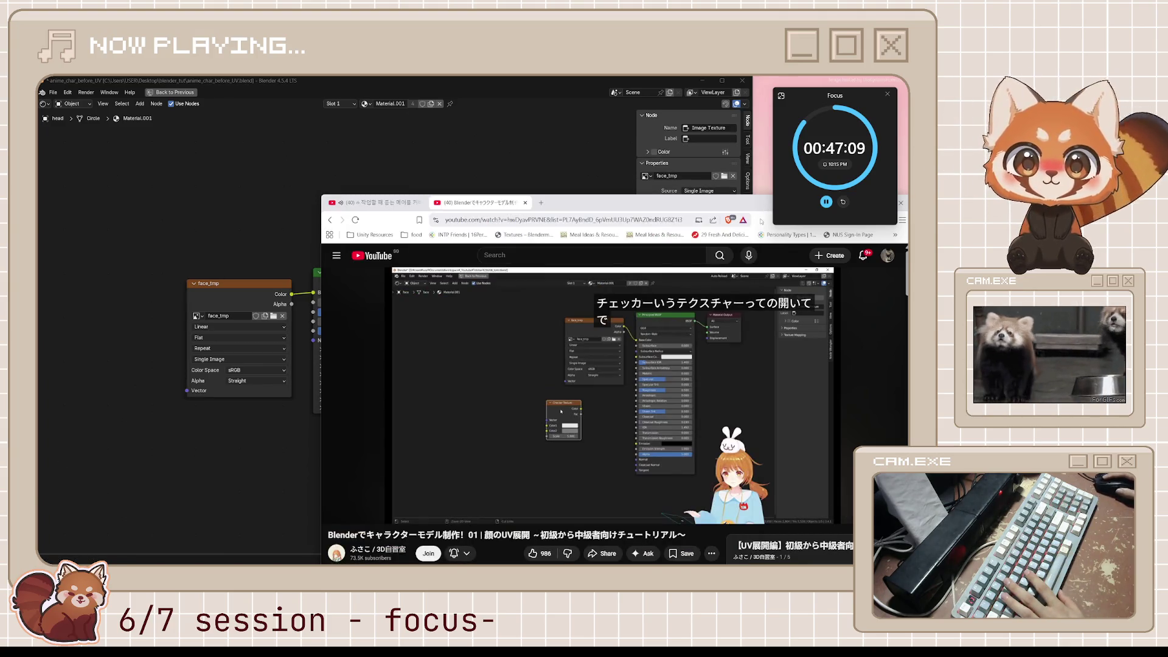
pyautogui.click(232, 429)
# Step: Add a Checker Texture node at the lower left of the shader graph and save
pyautogui.rightClick(185, 467)
pyautogui.moveTo(185, 467)
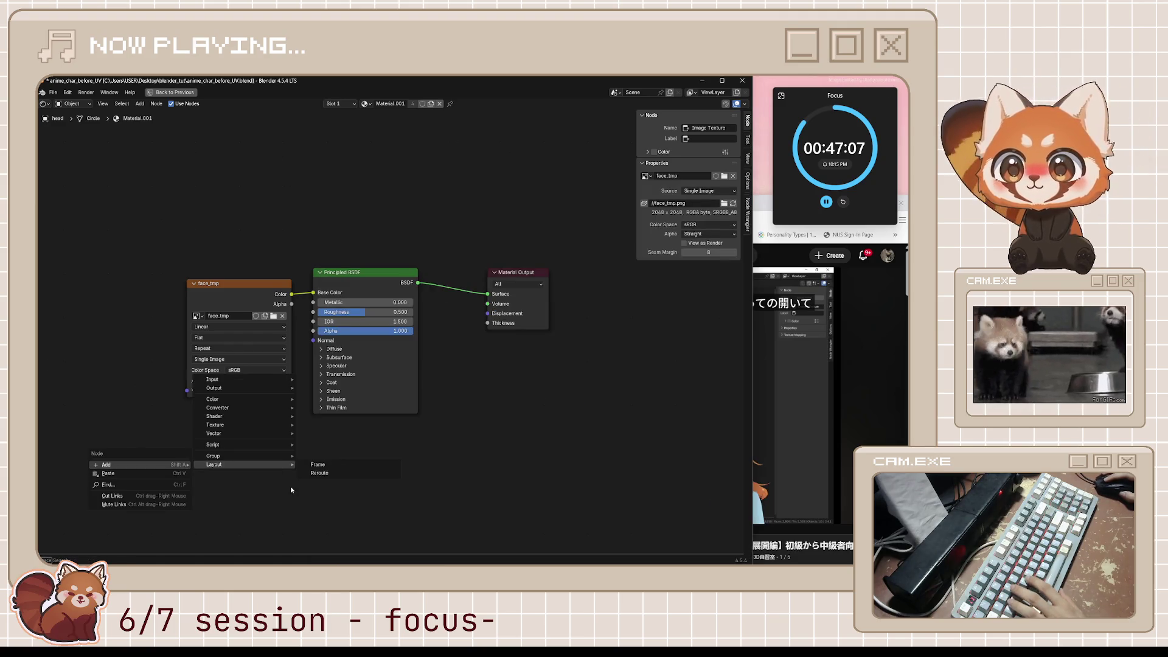
pyautogui.write('che')
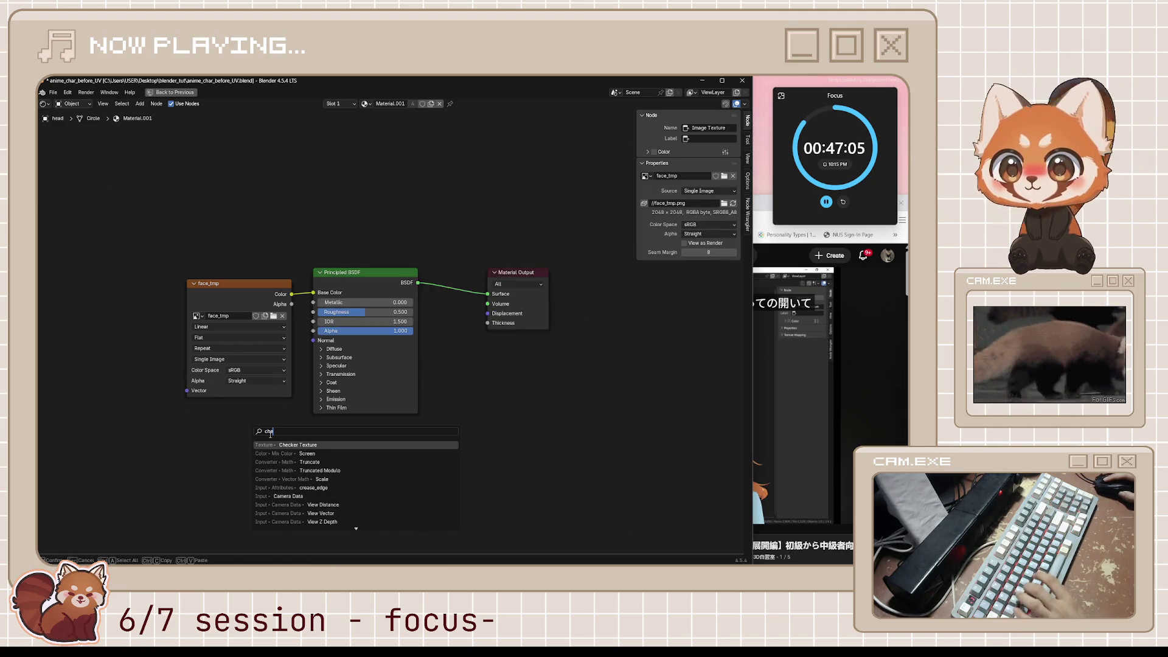
pyautogui.press('Return')
pyautogui.click(156, 425)
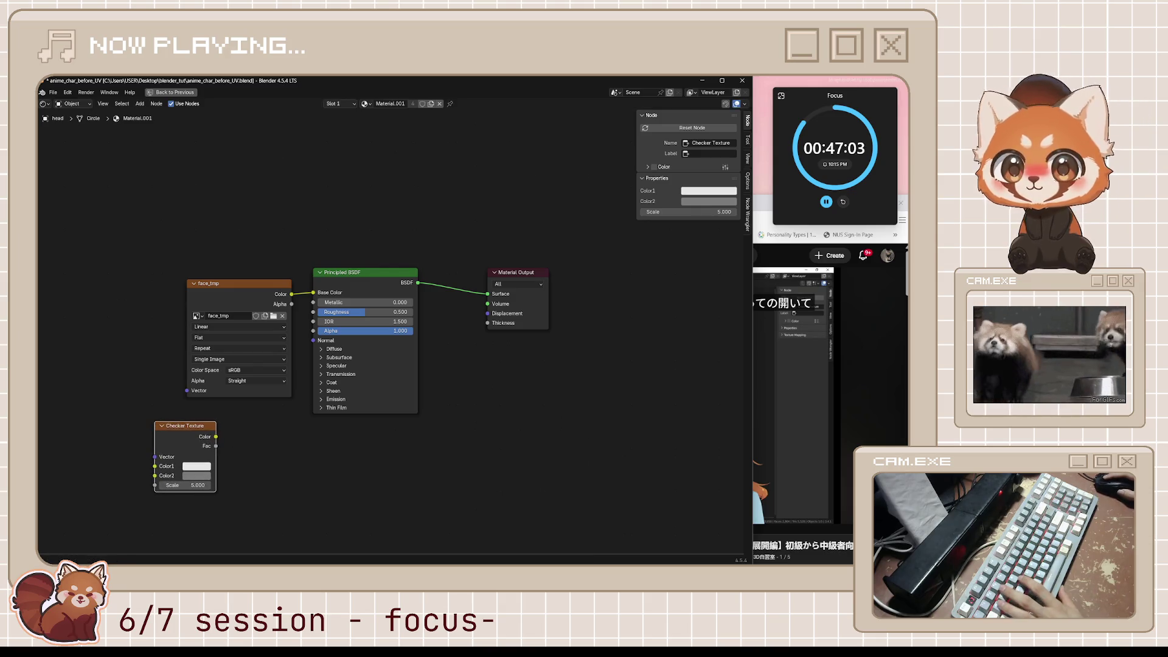
pyautogui.hotkey('ctrl', 's')
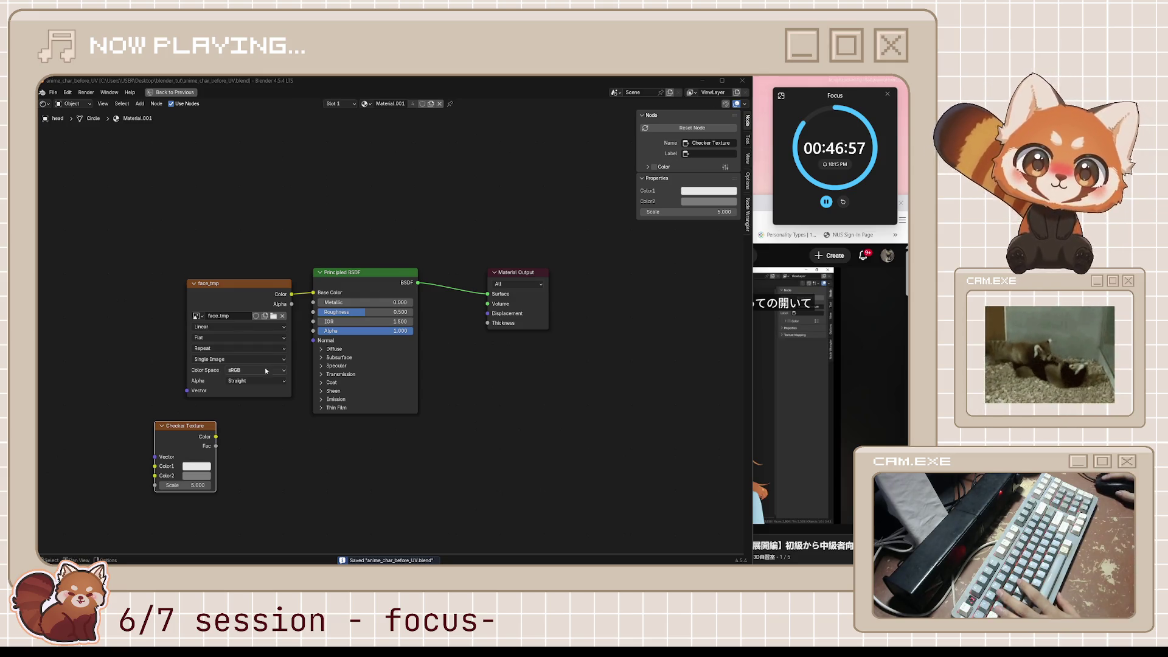
# Step: Play the tutorial to 8:32, then return to Blender and frame all nodes
pyautogui.hotkey('alt', 'Tab')
pyautogui.press('space')
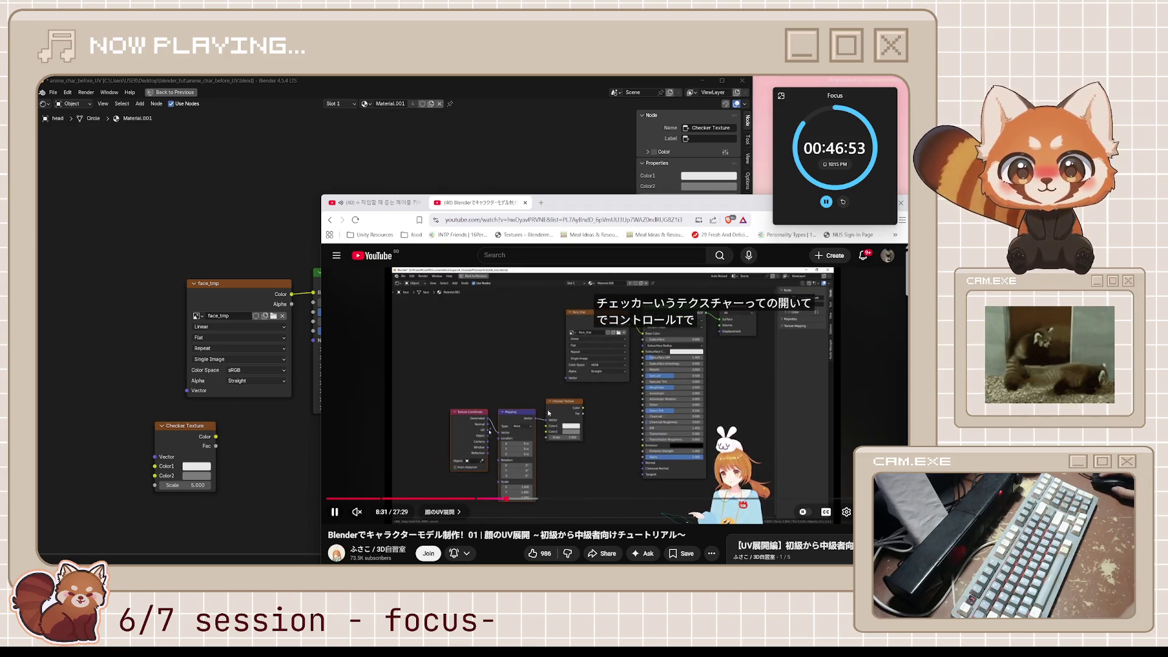
pyautogui.press('space')
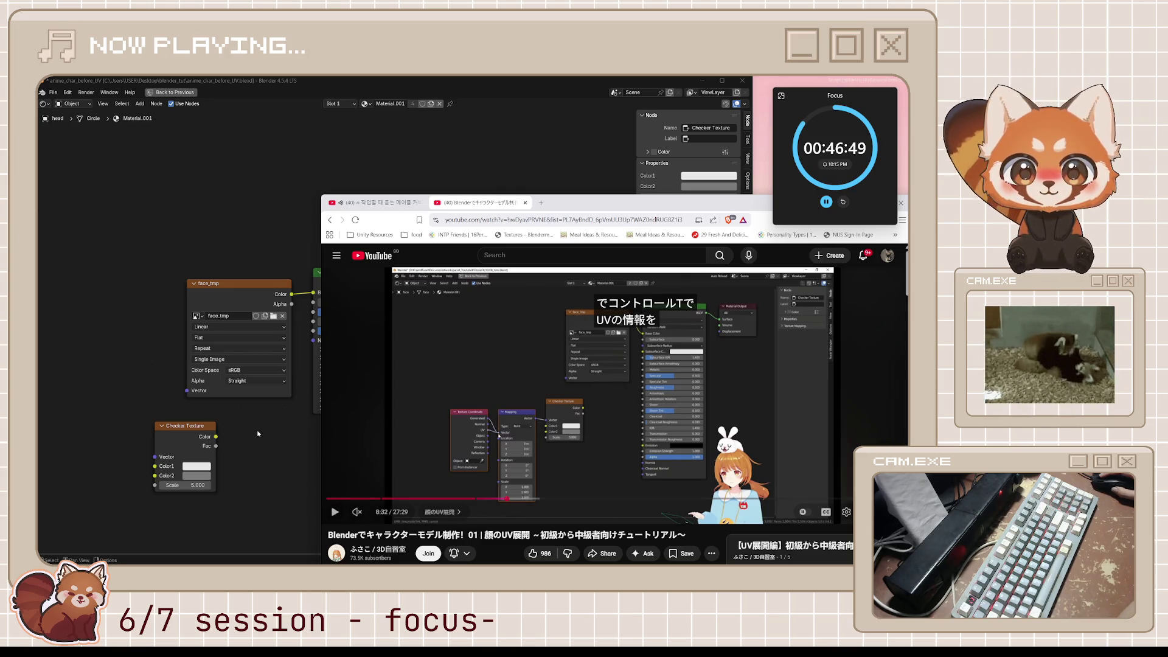
pyautogui.click(104, 433)
pyautogui.press('Home')
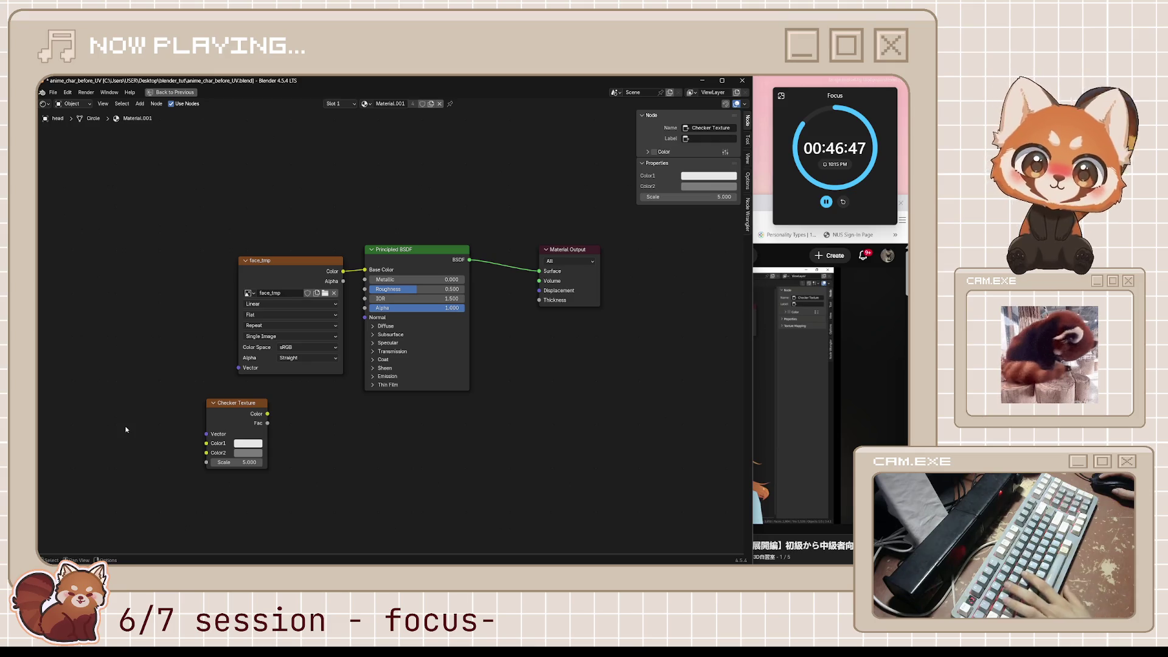
# Step: Add a Texture Coordinate node to the left of the Checker Texture
pyautogui.hotkey('shift', 'a')
pyautogui.write('texture cv')
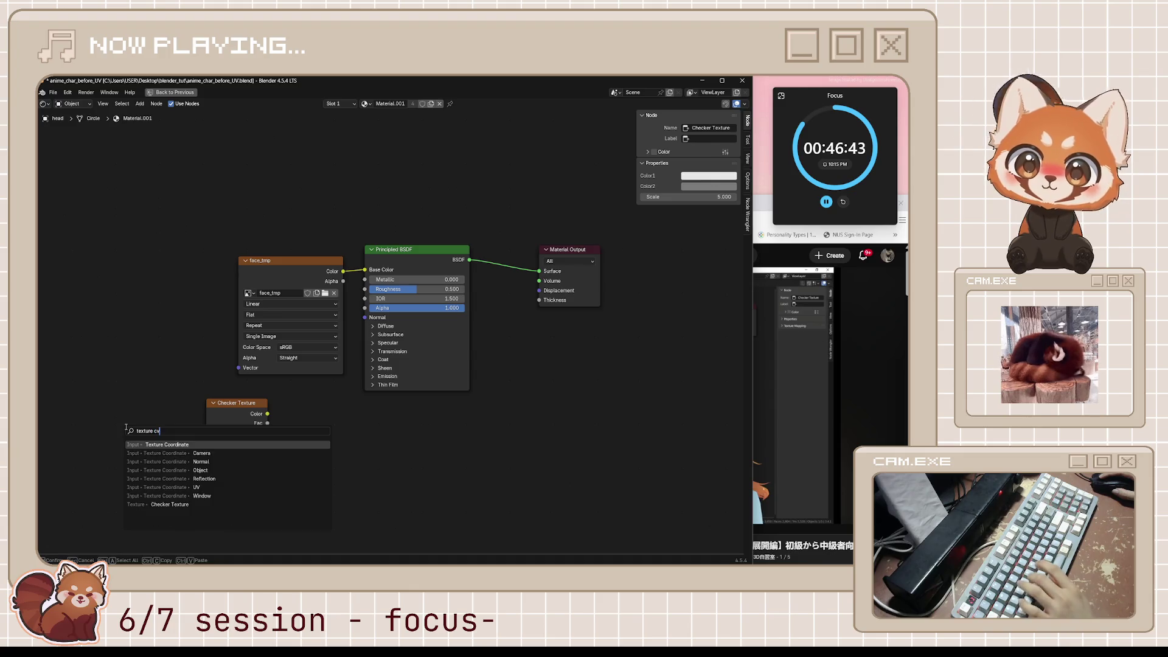
pyautogui.click(140, 453)
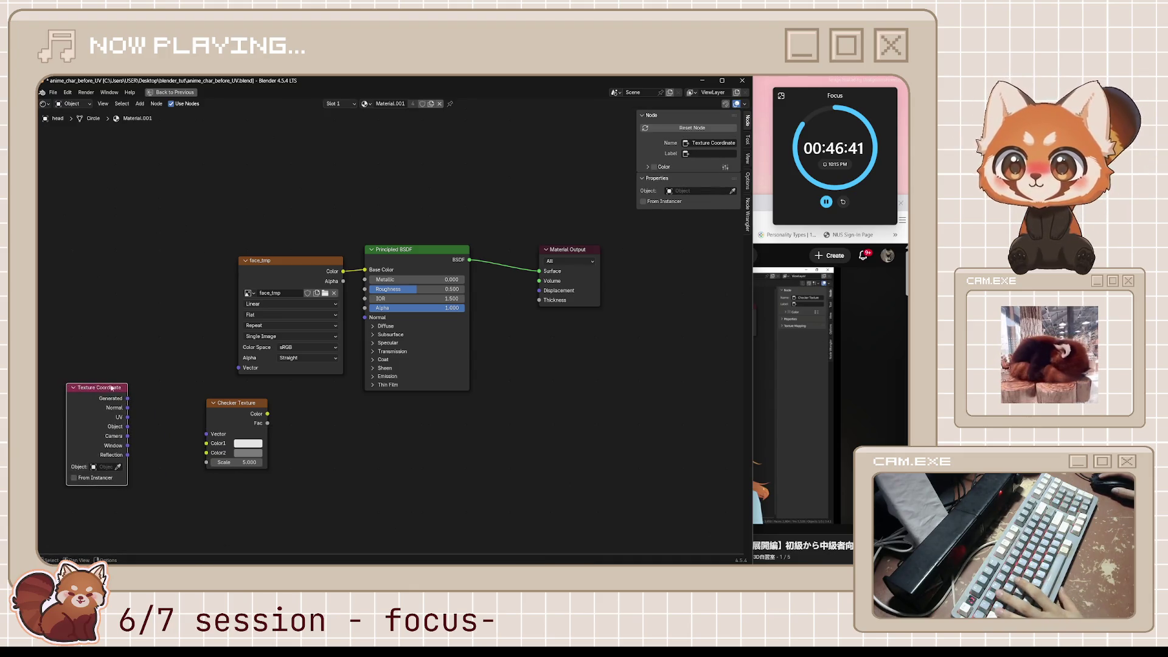
pyautogui.click(75, 390)
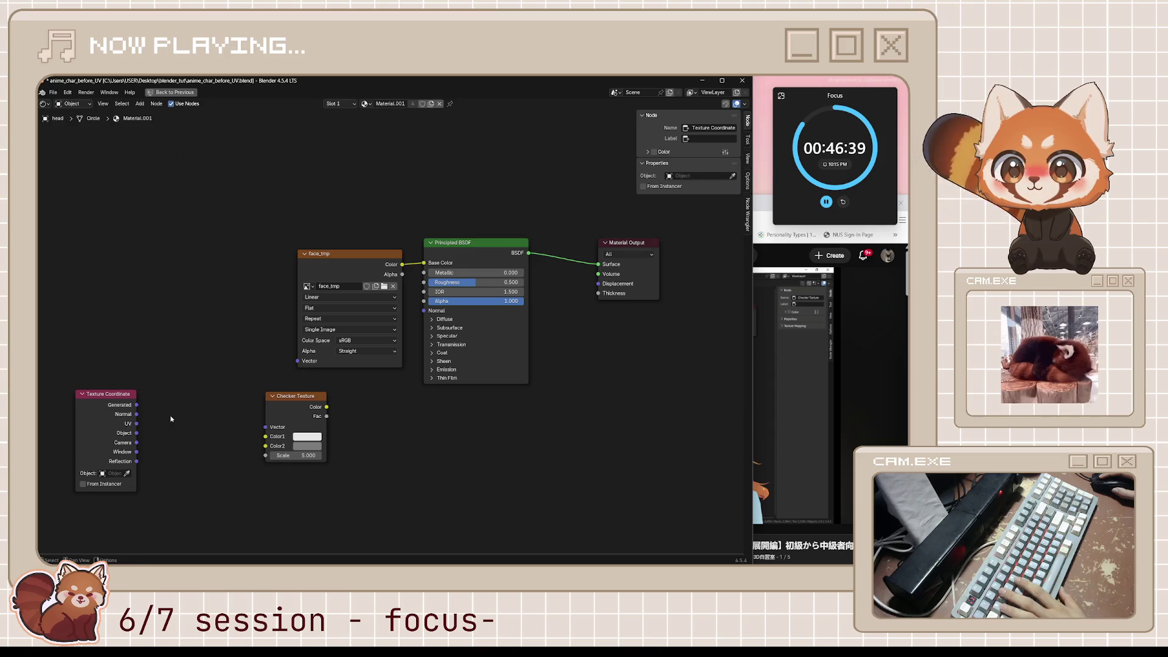
# Step: Add a Mapping node beside Texture Coordinate, then resume the tutorial video
pyautogui.hotkey('shift', 'a')
pyautogui.click(172, 419)
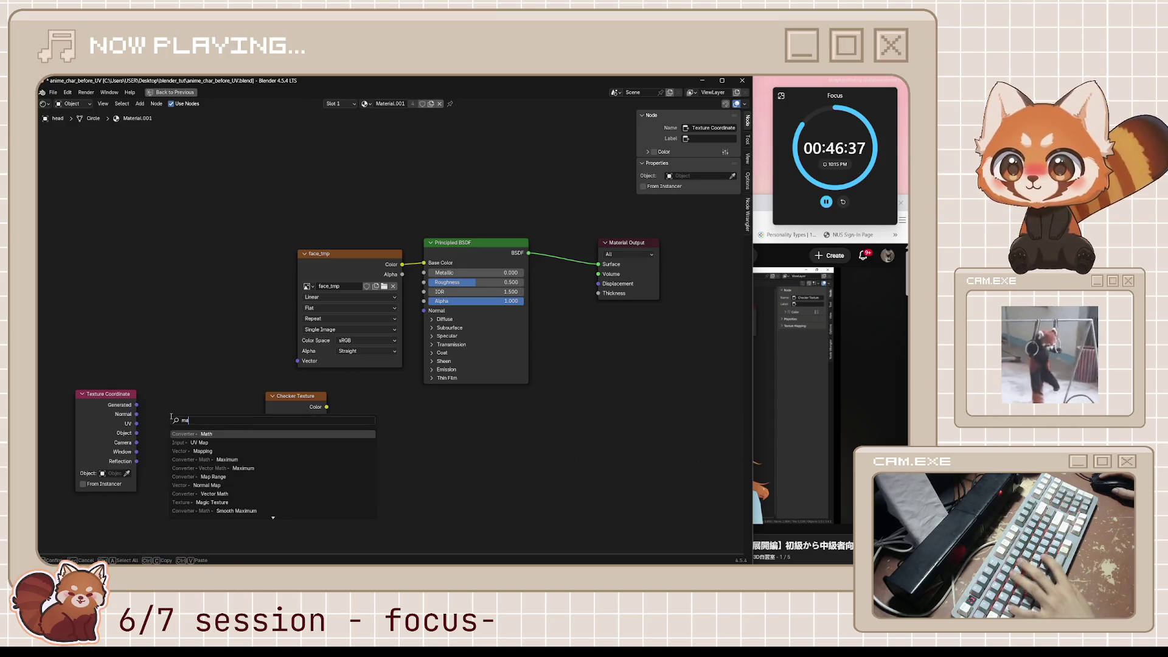
pyautogui.write('mapping')
pyautogui.press('Return')
pyautogui.click(158, 374)
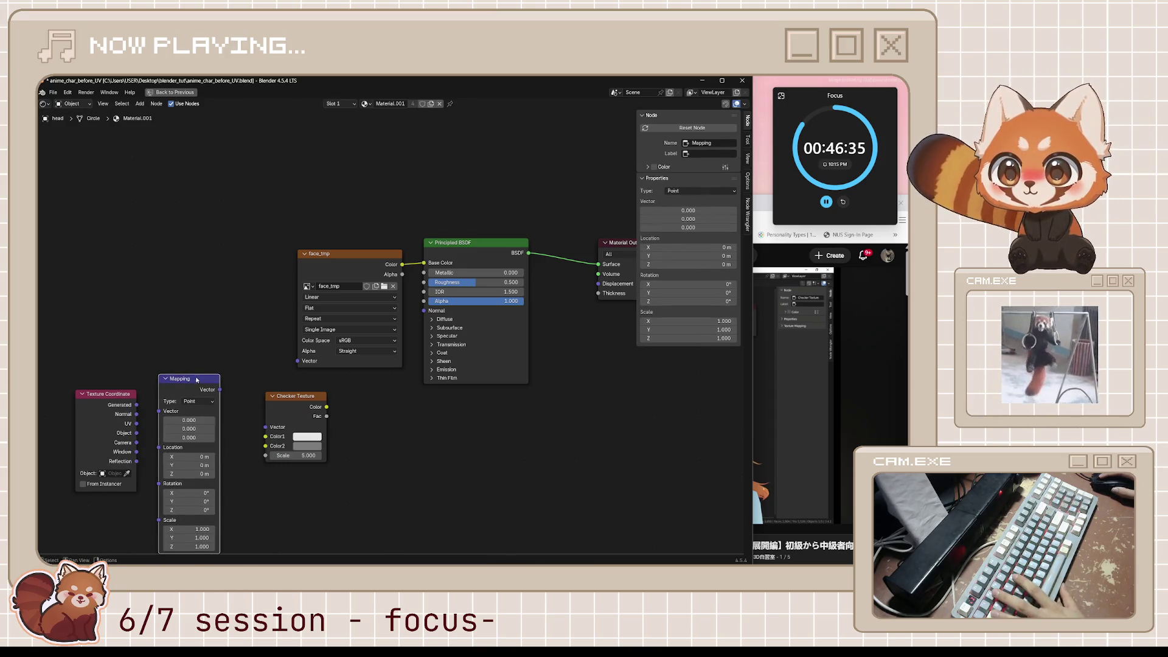
pyautogui.click(759, 209)
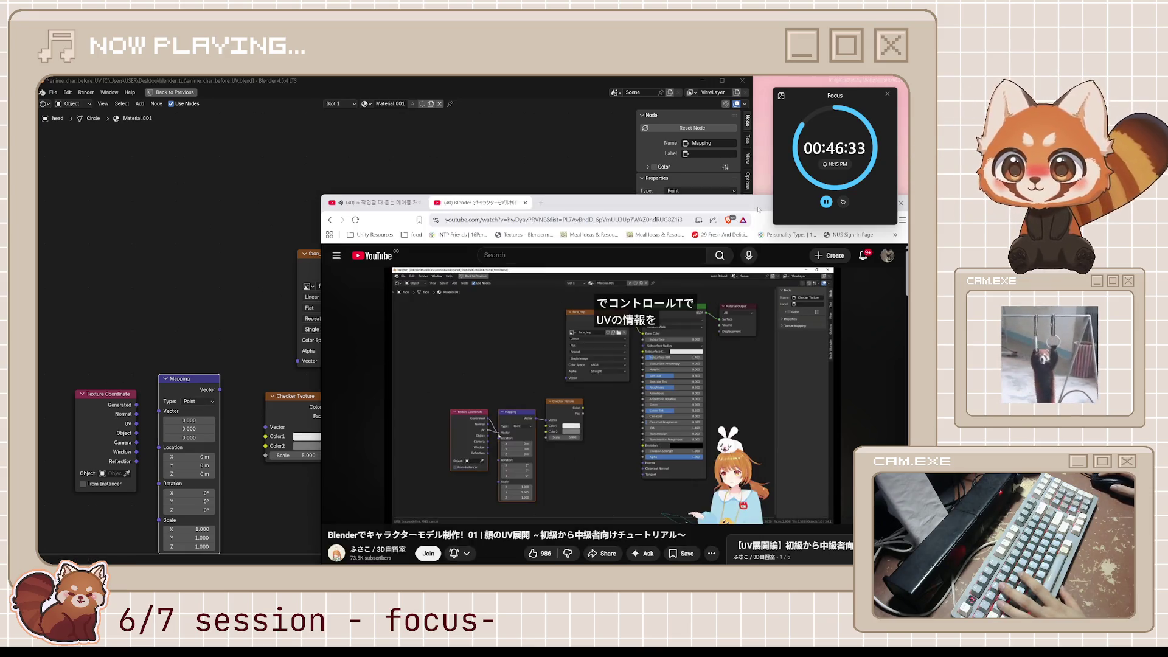
pyautogui.click(439, 432)
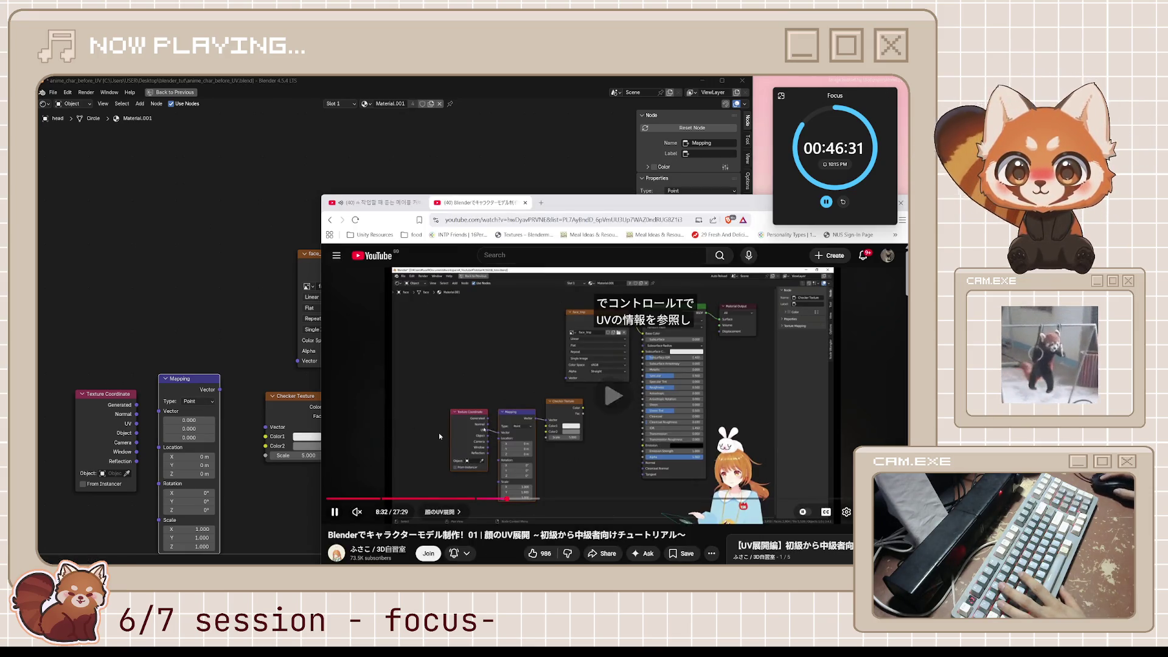
# Step: Link Texture Coordinate UV through Mapping into the Checker Texture Vector, tidy the checker node, and save
pyautogui.click(456, 403)
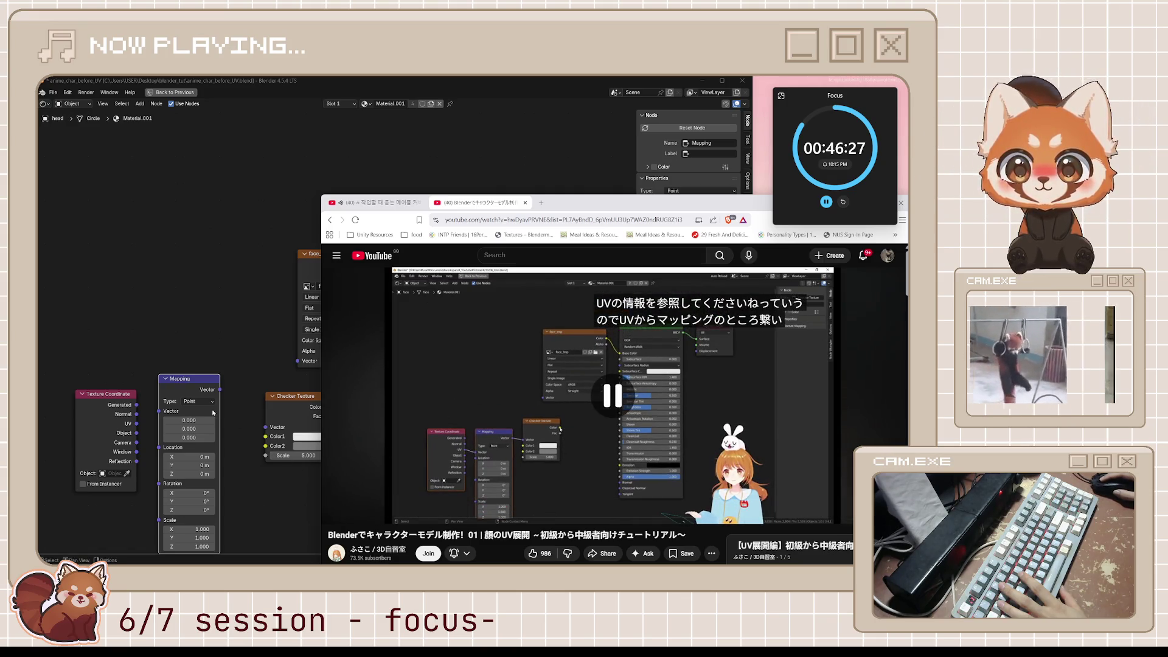
pyautogui.click(220, 393)
pyautogui.moveTo(219, 392); pyautogui.dragTo(266, 428)
pyautogui.moveTo(136, 424)
pyautogui.mouseDown()
pyautogui.moveTo(175, 422)
pyautogui.moveTo(168, 413)
pyautogui.mouseUp()
pyautogui.moveTo(268, 405); pyautogui.dragTo(240, 403)
pyautogui.hotkey('ctrl', 's')
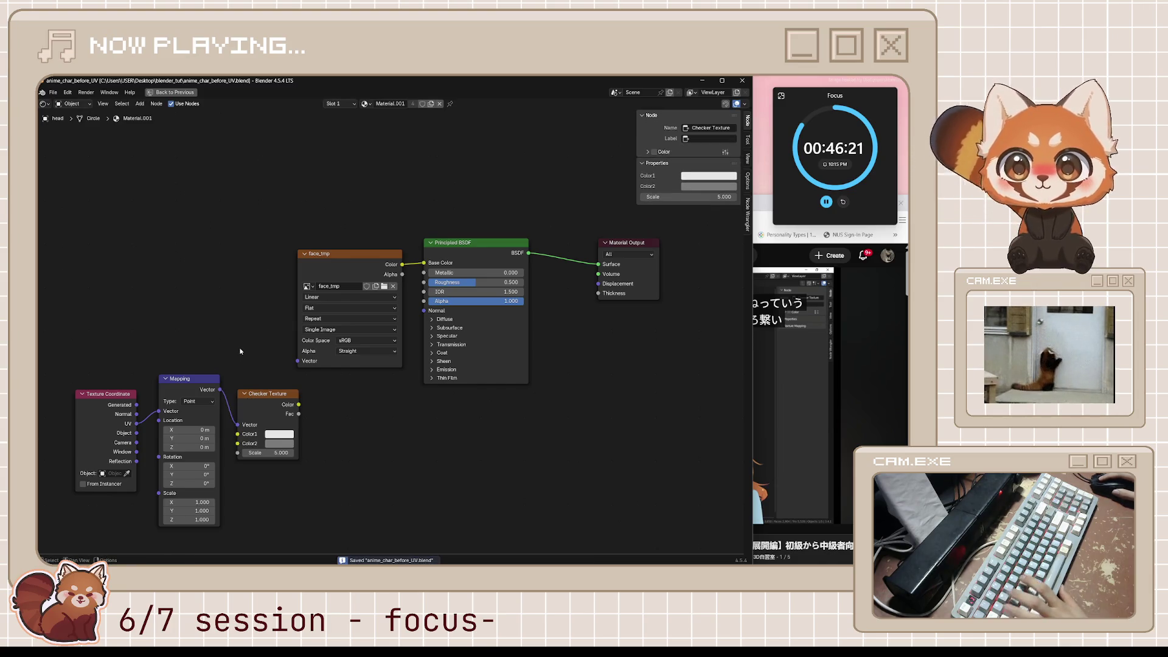
# Step: Watch the tutorial up to 8:45, then switch back to Blender
pyautogui.hotkey('alt', 'Tab')
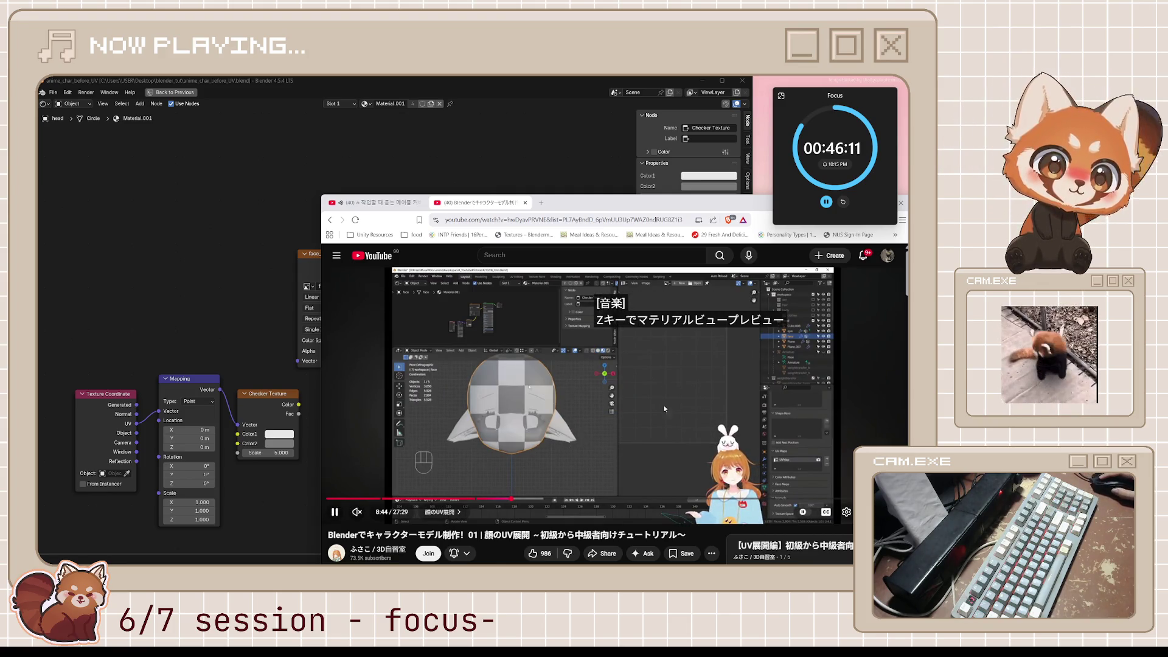
pyautogui.click(636, 414)
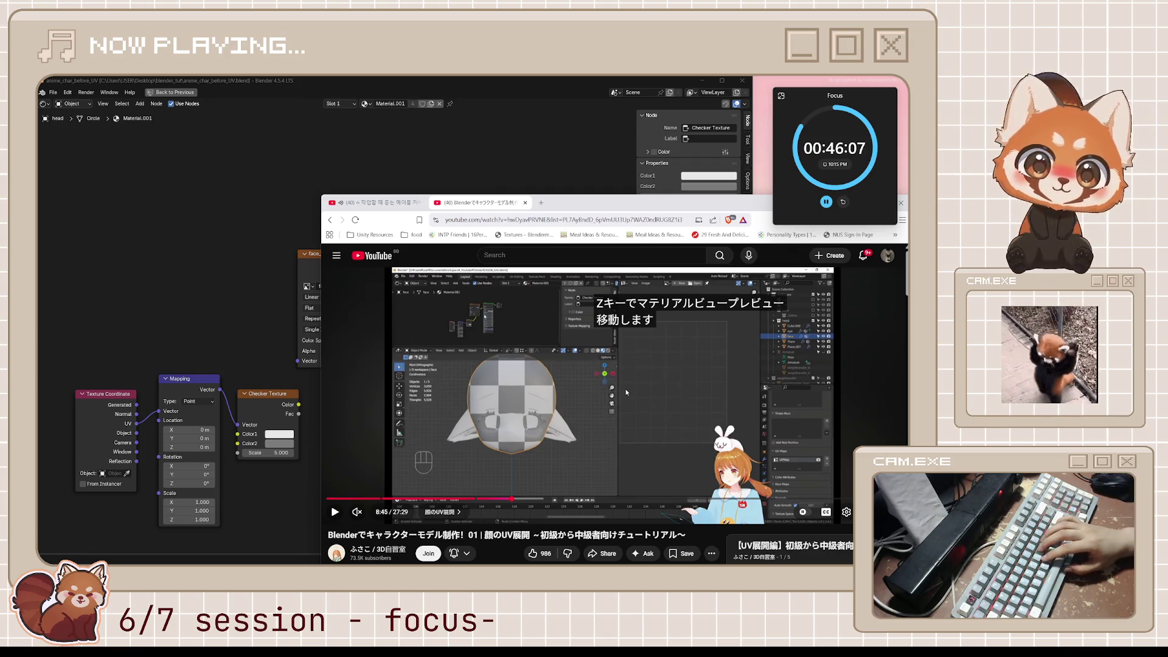
pyautogui.click(626, 393)
pyautogui.click(579, 412)
pyautogui.hotkey('alt', 'Tab')
# Step: Move face_tmp aside, plug Checker Texture Color into Principled BSDF Base Color, save, and un-maximize the editor
pyautogui.moveTo(327, 258); pyautogui.dragTo(244, 236)
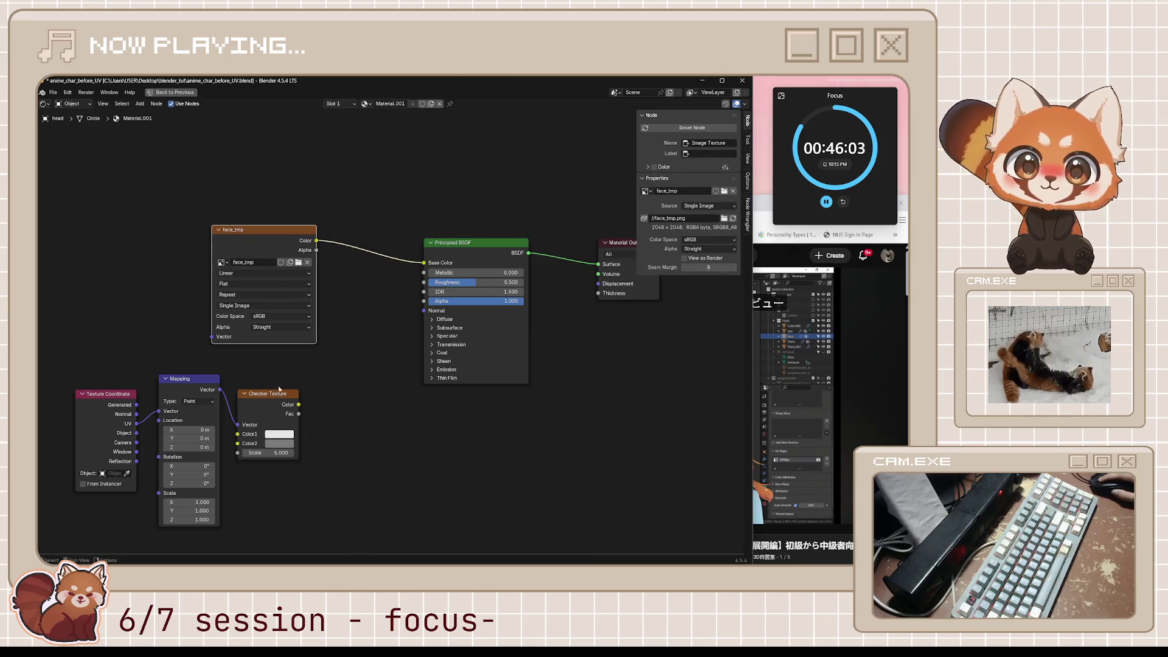
pyautogui.moveTo(298, 404)
pyautogui.mouseDown()
pyautogui.moveTo(420, 270)
pyautogui.moveTo(424, 280)
pyautogui.mouseUp()
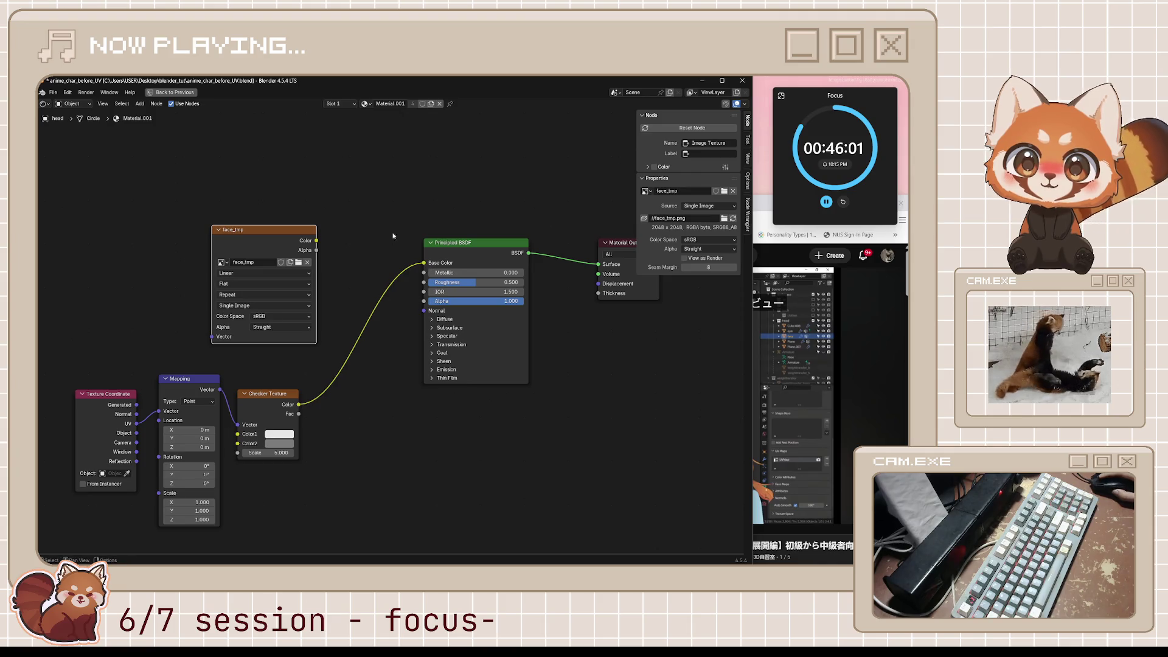
pyautogui.hotkey('ctrl', 's')
pyautogui.hotkey('ctrl', 'space')
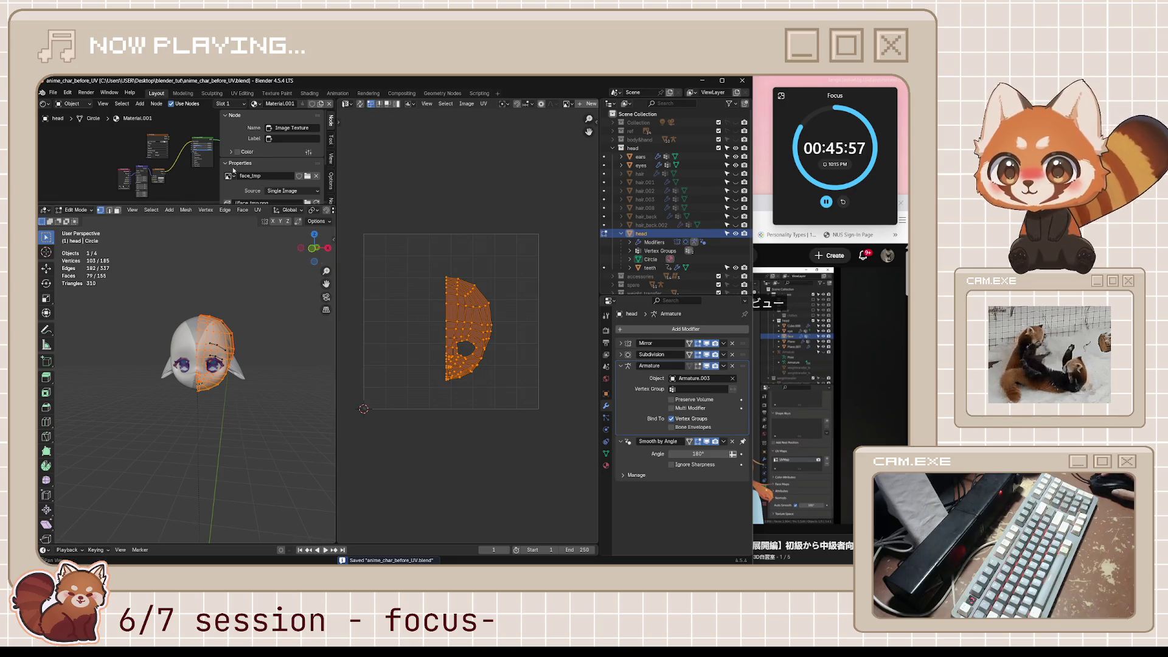
# Step: Unlink the face_tmp image from behind the UV layout in the UV editor
pyautogui.scroll(1, 184, 144)
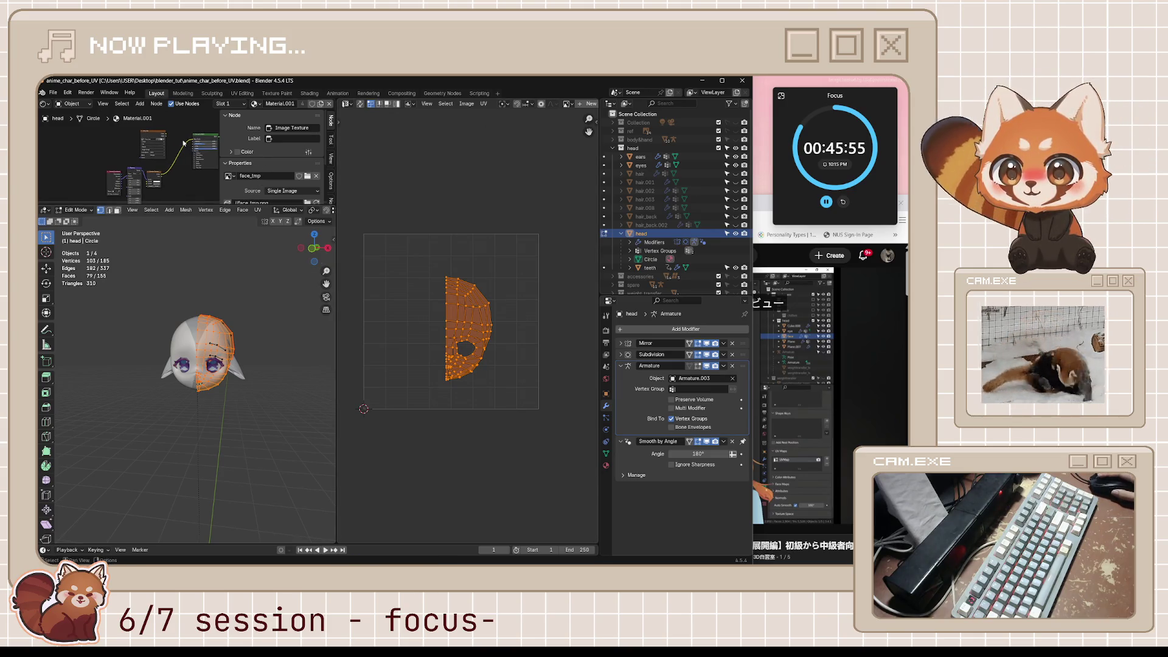
pyautogui.scroll(-3, 536, 108)
pyautogui.click(516, 104)
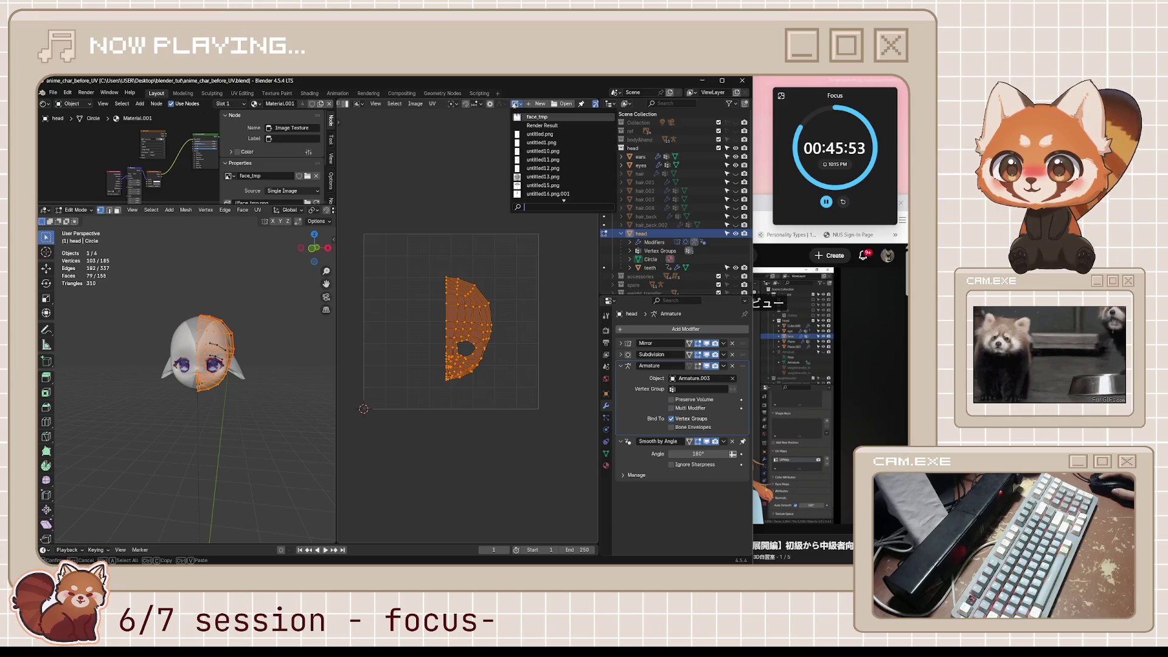
pyautogui.click(548, 117)
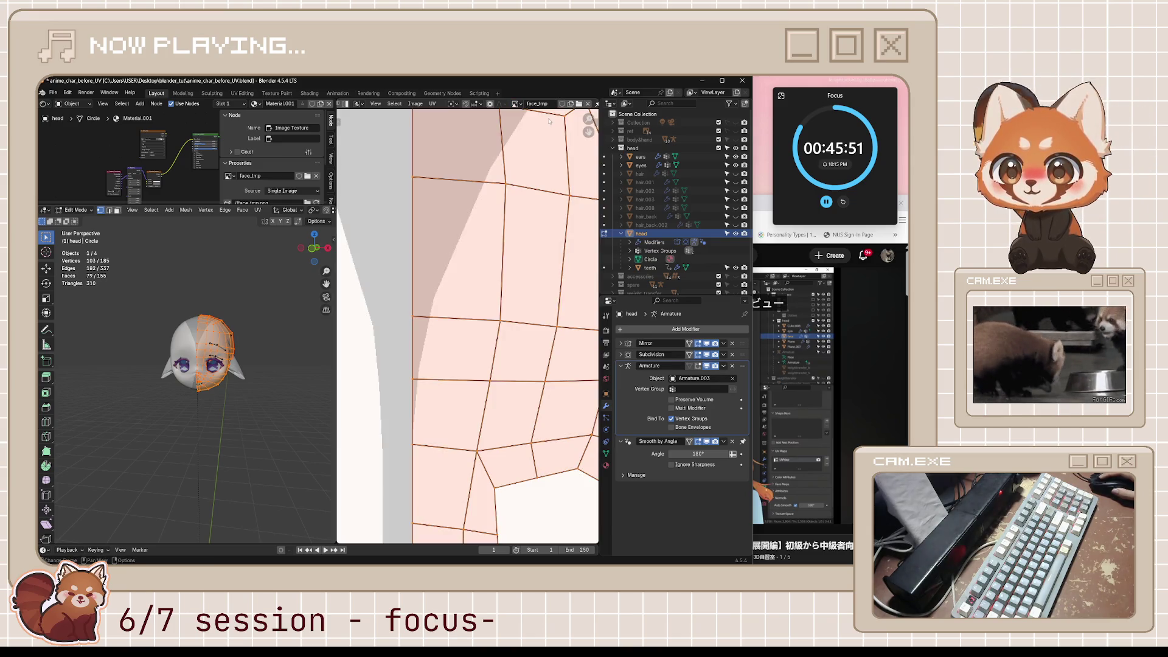
pyautogui.scroll(-6, 484, 276)
pyautogui.scroll(5, 483, 276)
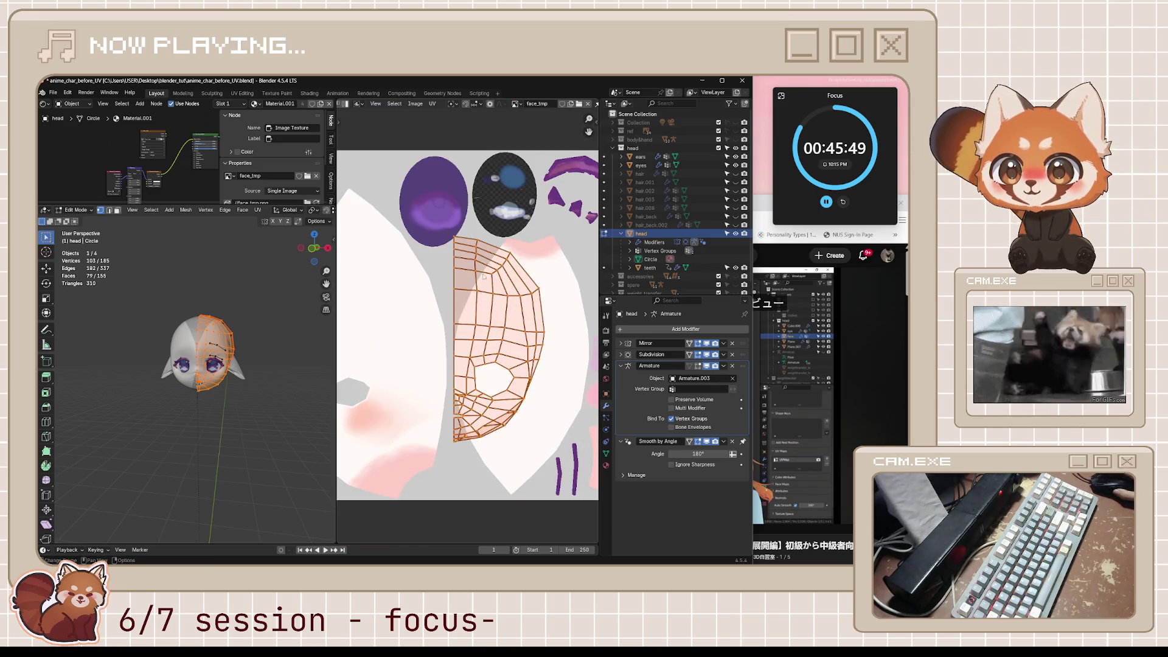
pyautogui.click(514, 104)
pyautogui.scroll(-5, 541, 177)
pyautogui.scroll(6, 541, 193)
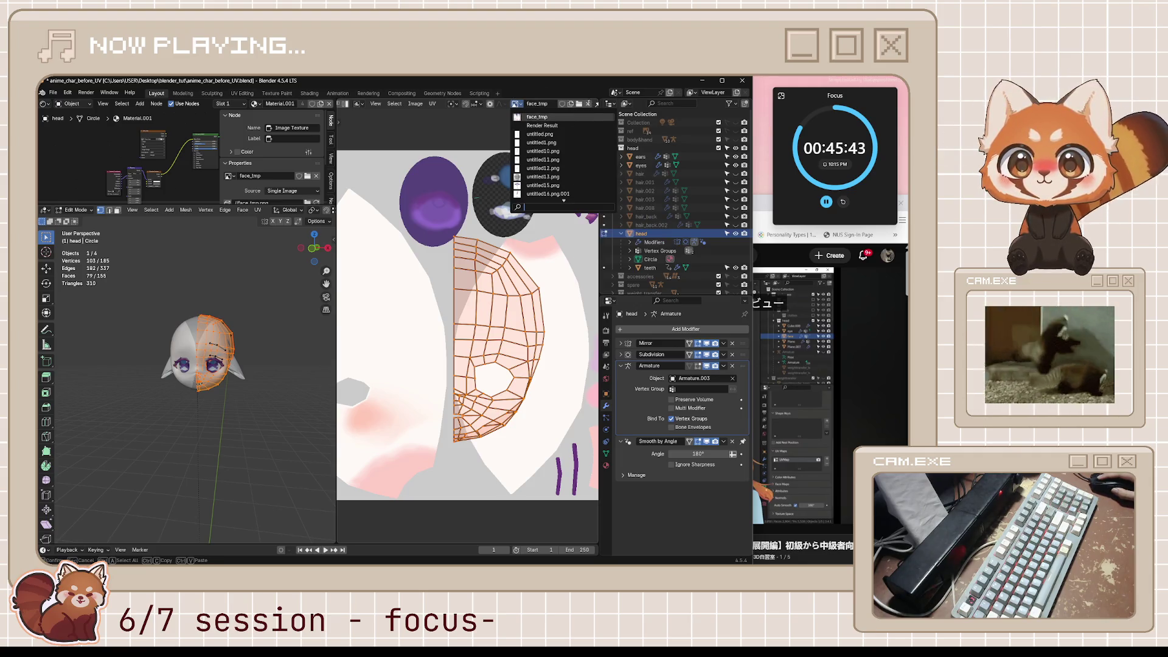
pyautogui.click(588, 104)
# Step: Orbit the head side-on, recentre and enlarge the node editor, save, and resume the tutorial
pyautogui.scroll(8, 419, 389)
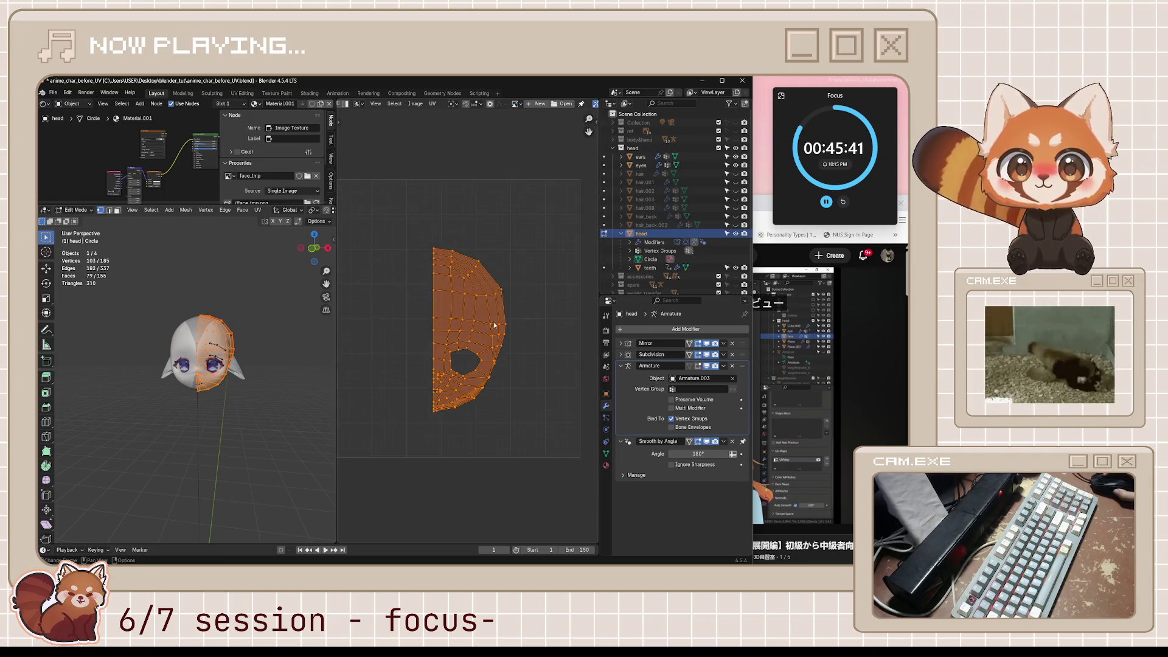
pyautogui.moveTo(174, 375); pyautogui.dragTo(195, 372, button='middle')
pyautogui.scroll(5, 205, 188)
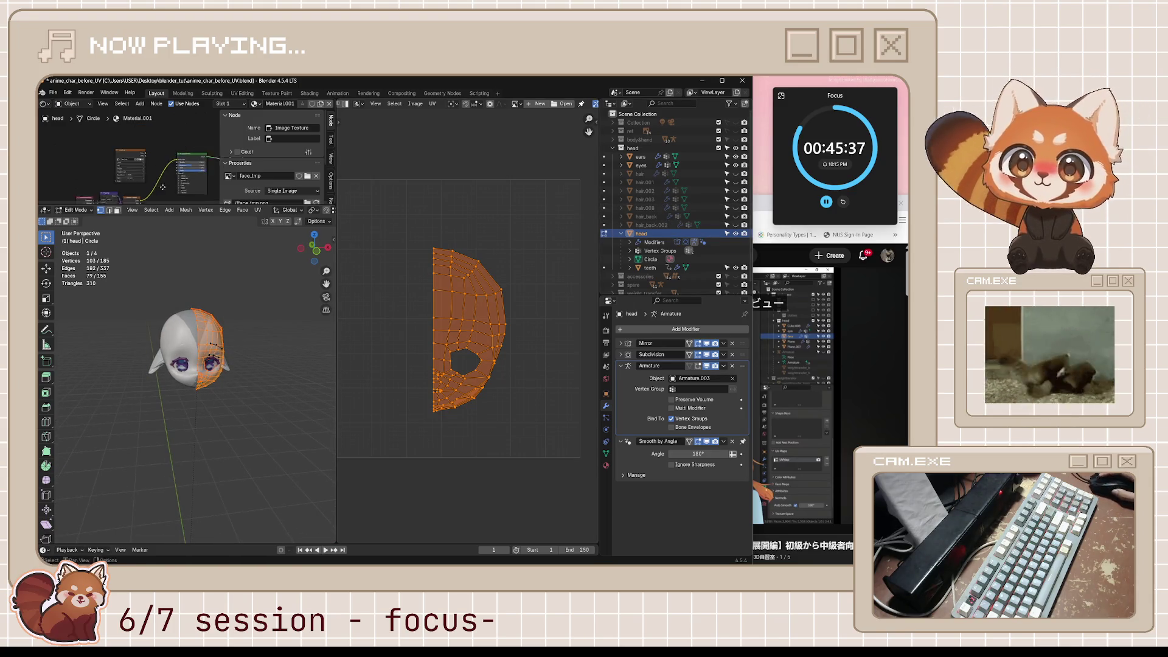
pyautogui.moveTo(138, 174)
pyautogui.mouseDown(button='middle')
pyautogui.moveTo(168, 139)
pyautogui.moveTo(180, 143)
pyautogui.mouseUp(button='middle')
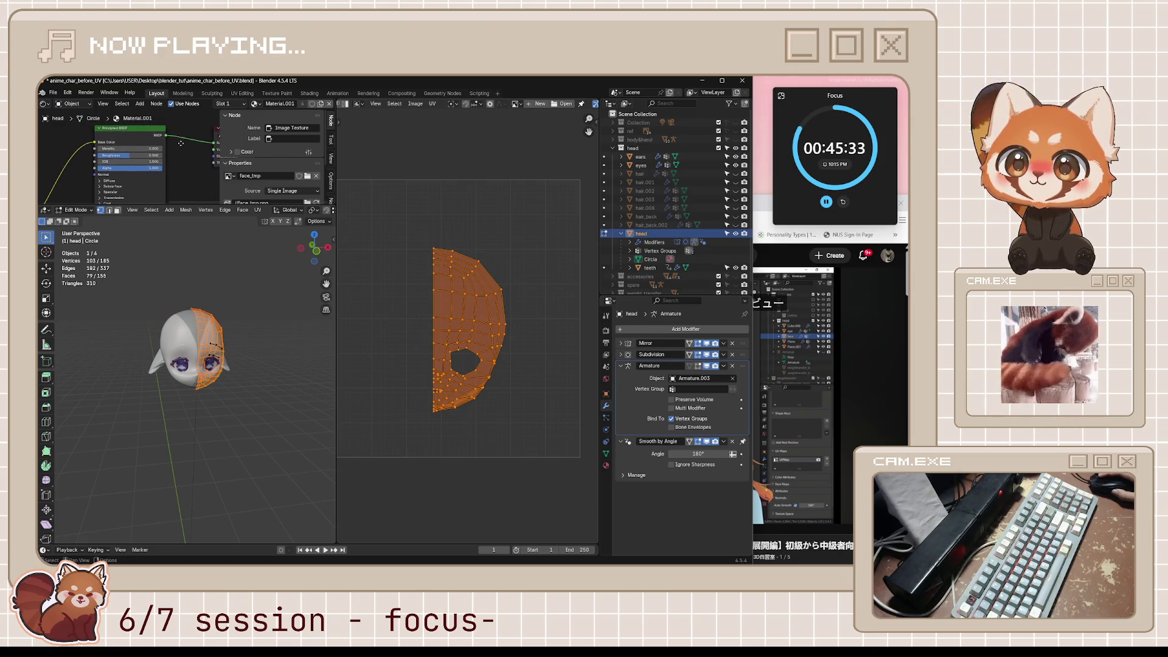
pyautogui.moveTo(183, 205); pyautogui.dragTo(184, 255)
pyautogui.hotkey('ctrl', 's')
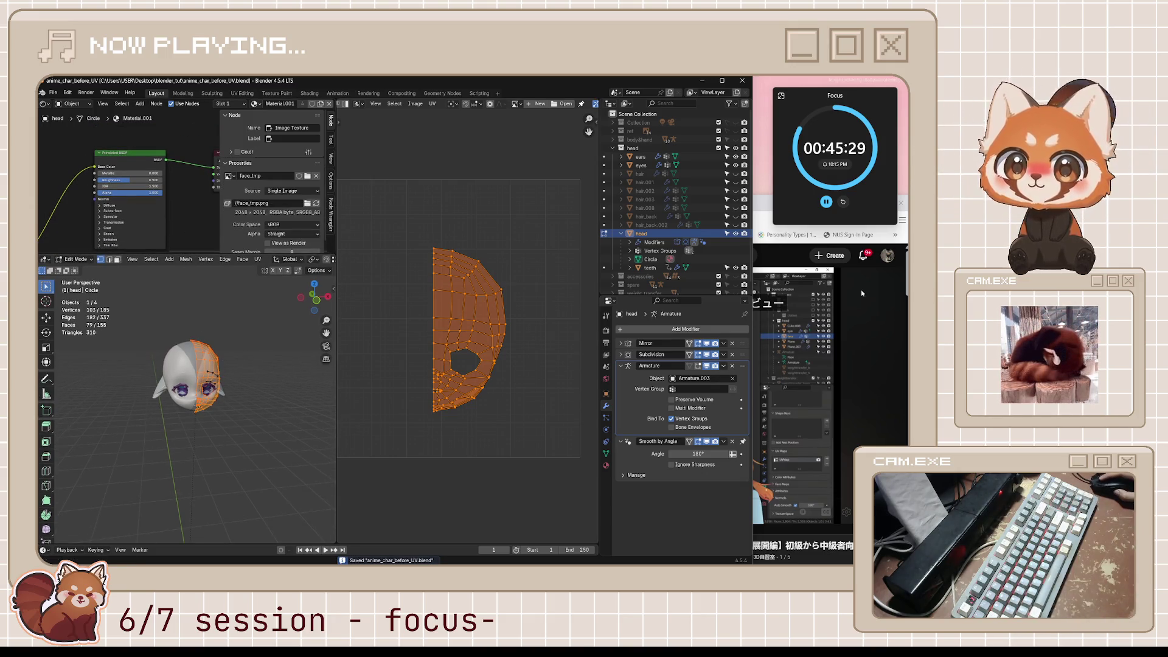
pyautogui.click(835, 293)
pyautogui.click(616, 423)
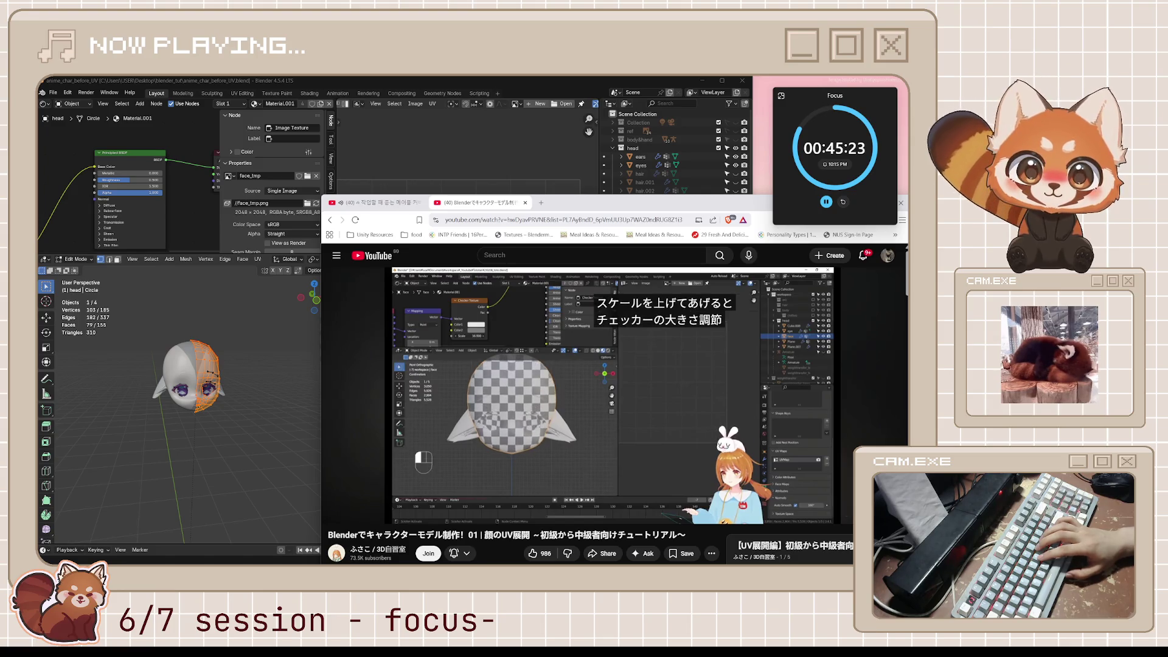
# Step: Replay ten seconds of the tutorial's checker-scale part, pause it, then enlarge Blender's node editor
pyautogui.press('j')
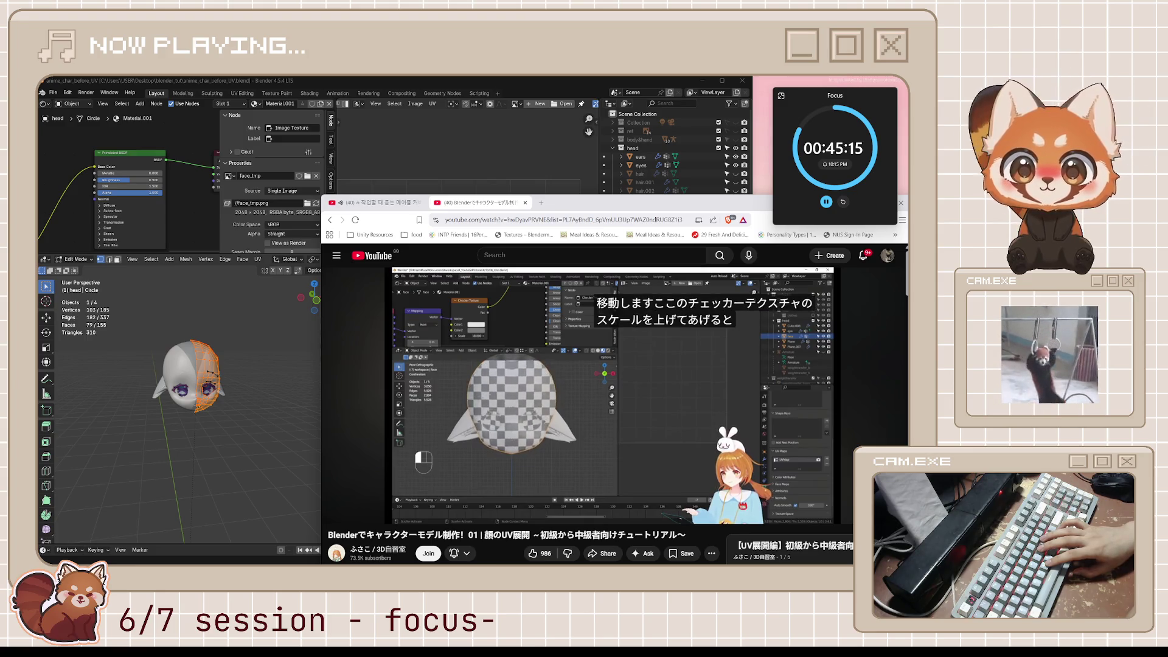
pyautogui.click(617, 423)
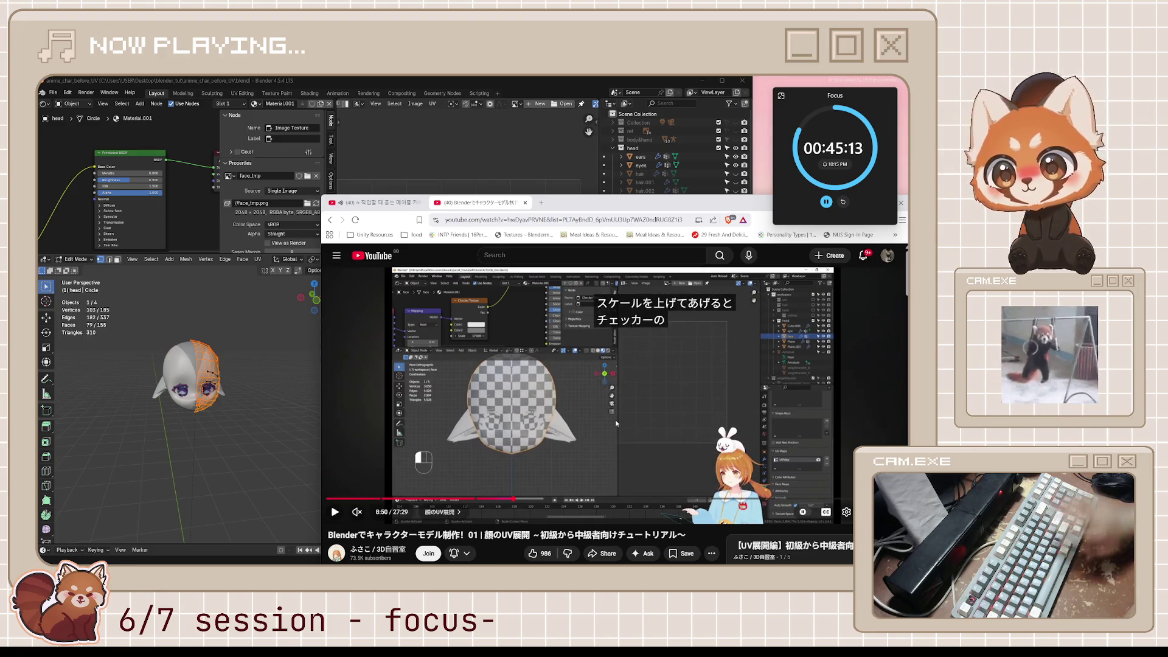
pyautogui.click(201, 255)
pyautogui.click(198, 285)
pyautogui.moveTo(201, 256); pyautogui.dragTo(202, 321)
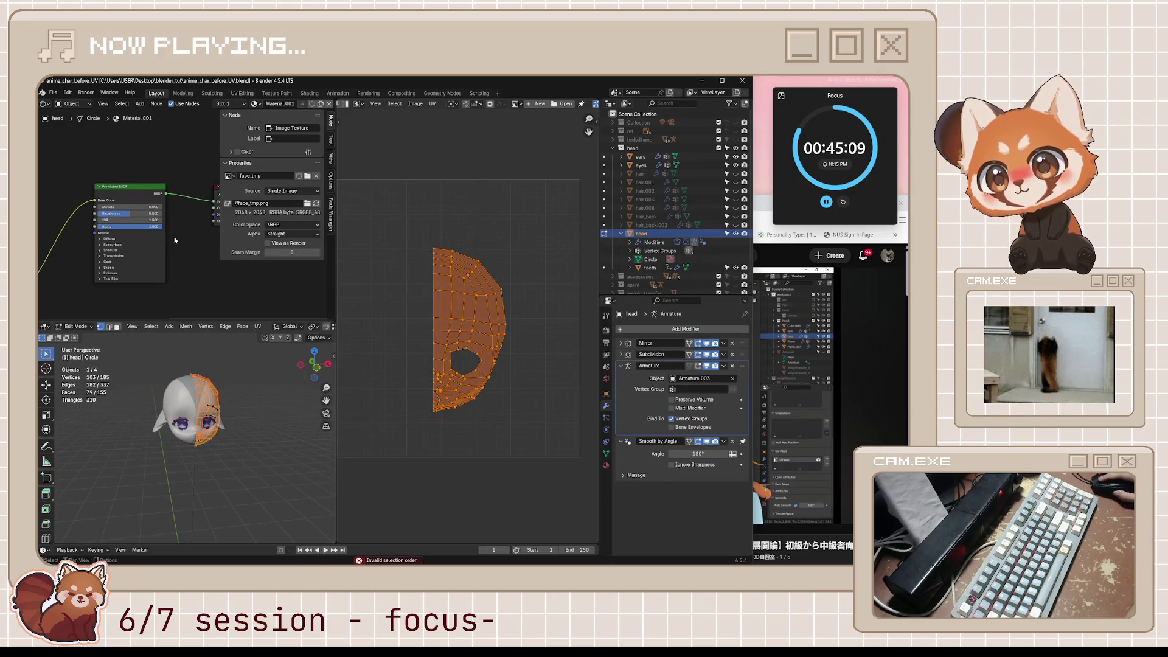
# Step: Frame all shader nodes, show face_tmp behind the UV layout, and pan to the Checker Texture node
pyautogui.press('Home')
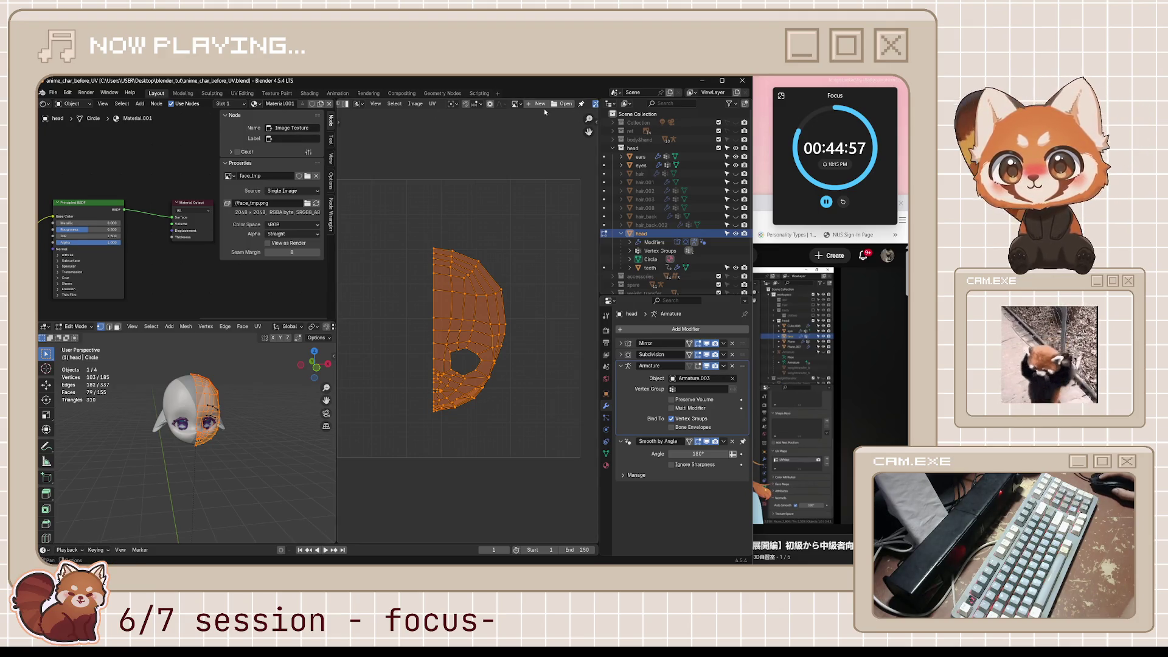
pyautogui.click(516, 104)
pyautogui.click(537, 118)
pyautogui.scroll(4, 483, 151)
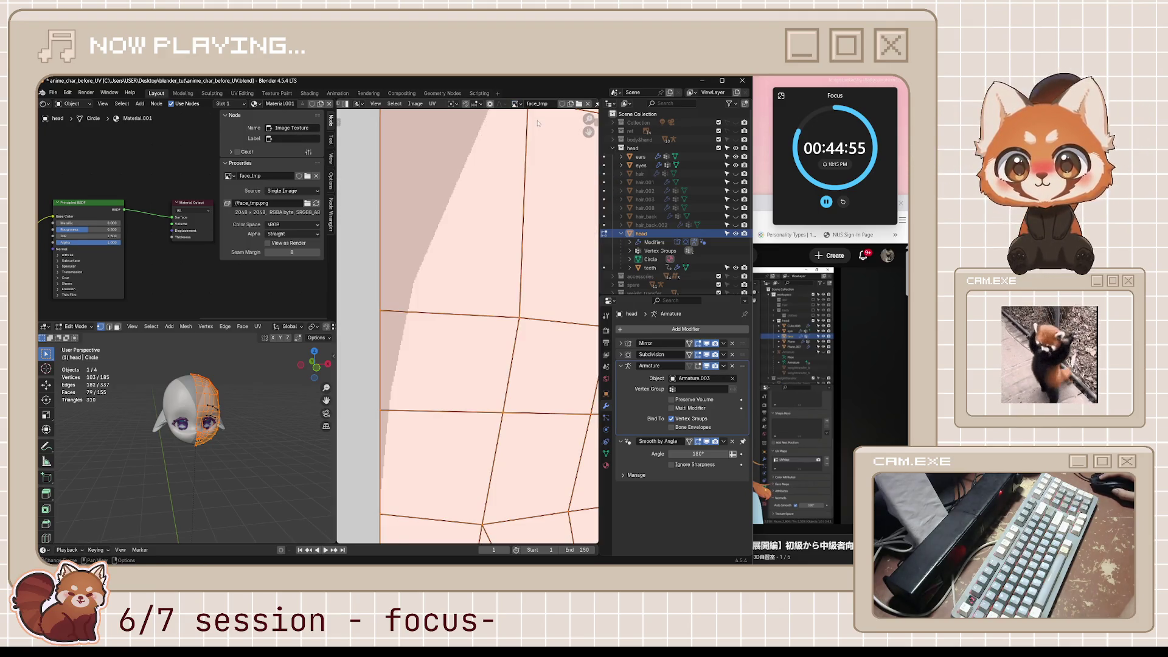
pyautogui.moveTo(111, 195); pyautogui.dragTo(188, 164, button='middle')
pyautogui.moveTo(92, 243); pyautogui.dragTo(173, 220, button='middle')
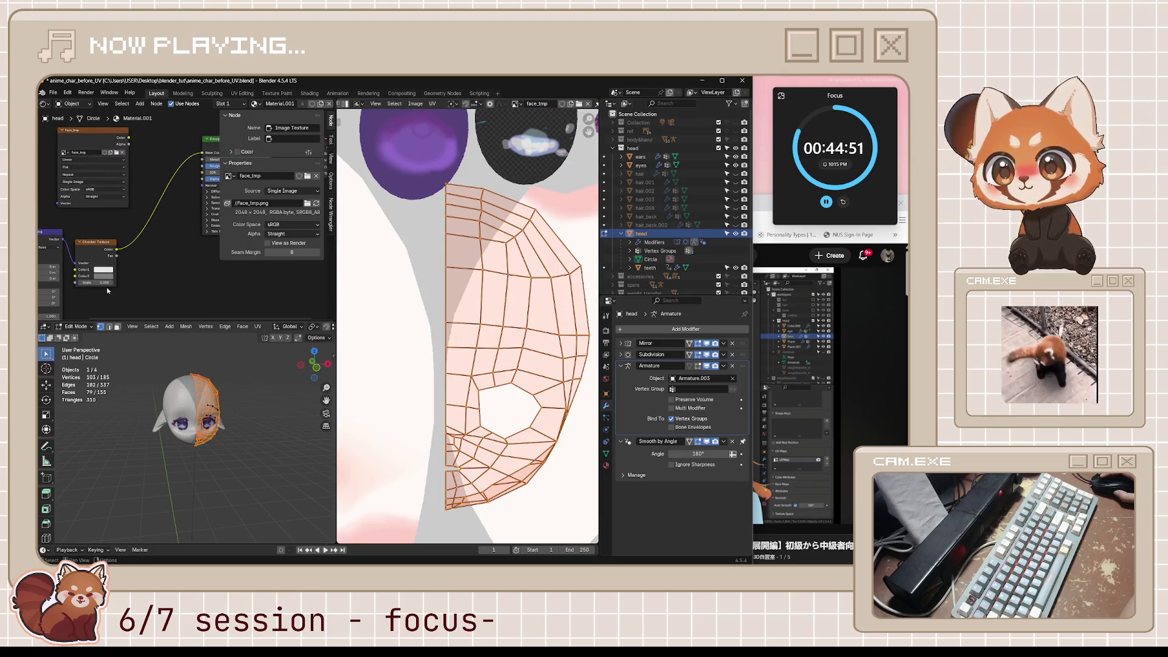
pyautogui.moveTo(97, 282); pyautogui.dragTo(175, 274)
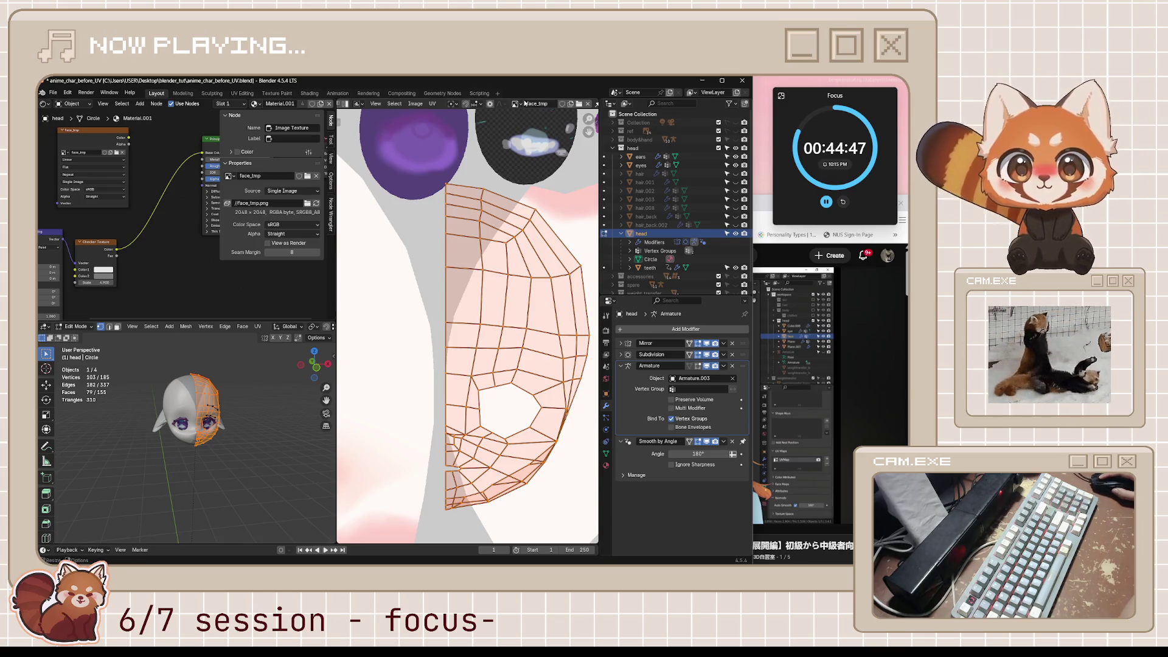
# Step: Unlink face_tmp from the UV editor and switch back to the tutorial
pyautogui.click(587, 105)
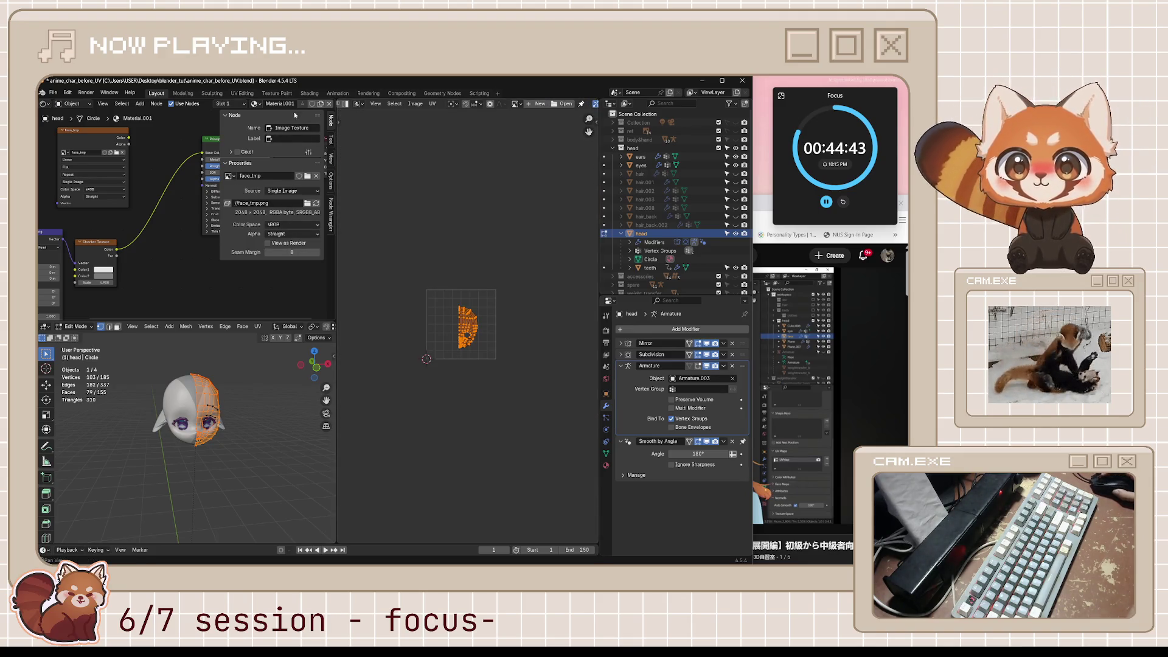
pyautogui.hotkey('alt', 'Tab')
pyautogui.scroll(-10, 626, 333)
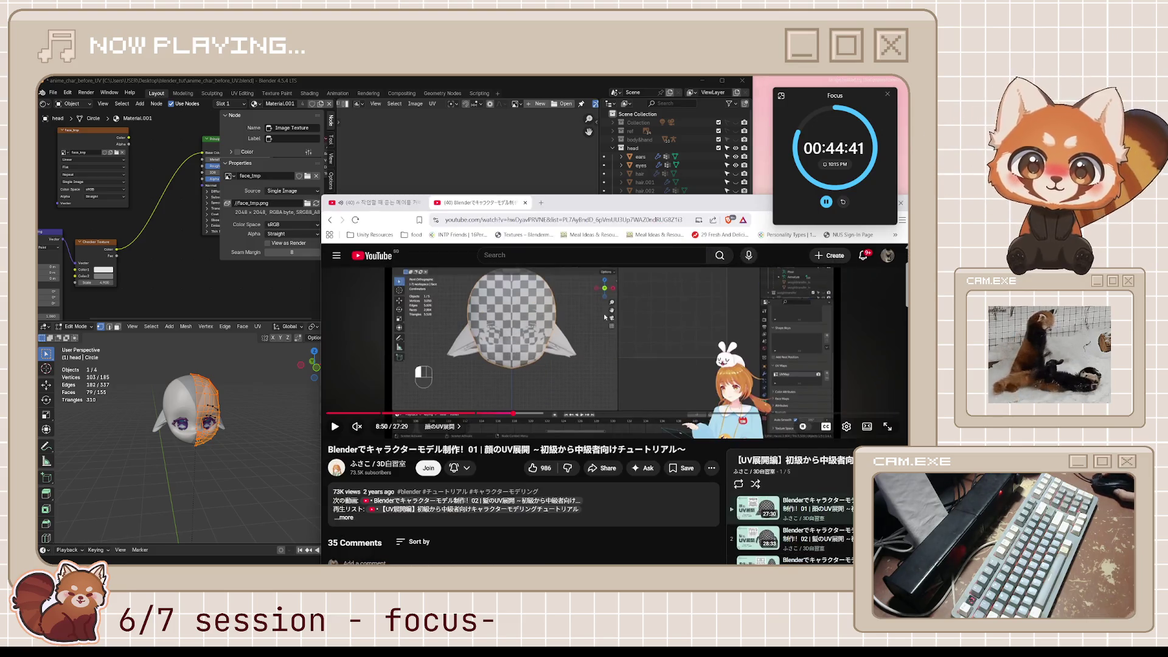
# Step: Read through the tutorial's comments, then scroll back up to the video player
pyautogui.rightClick(553, 425)
pyautogui.click(551, 424)
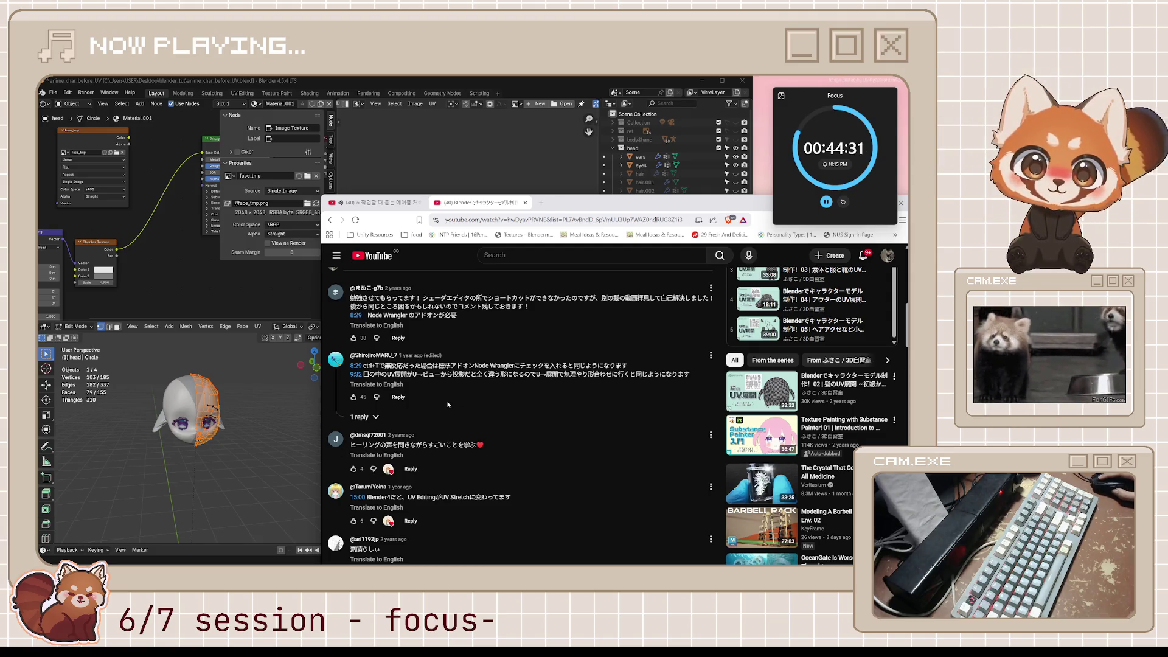
pyautogui.scroll(-5, 448, 405)
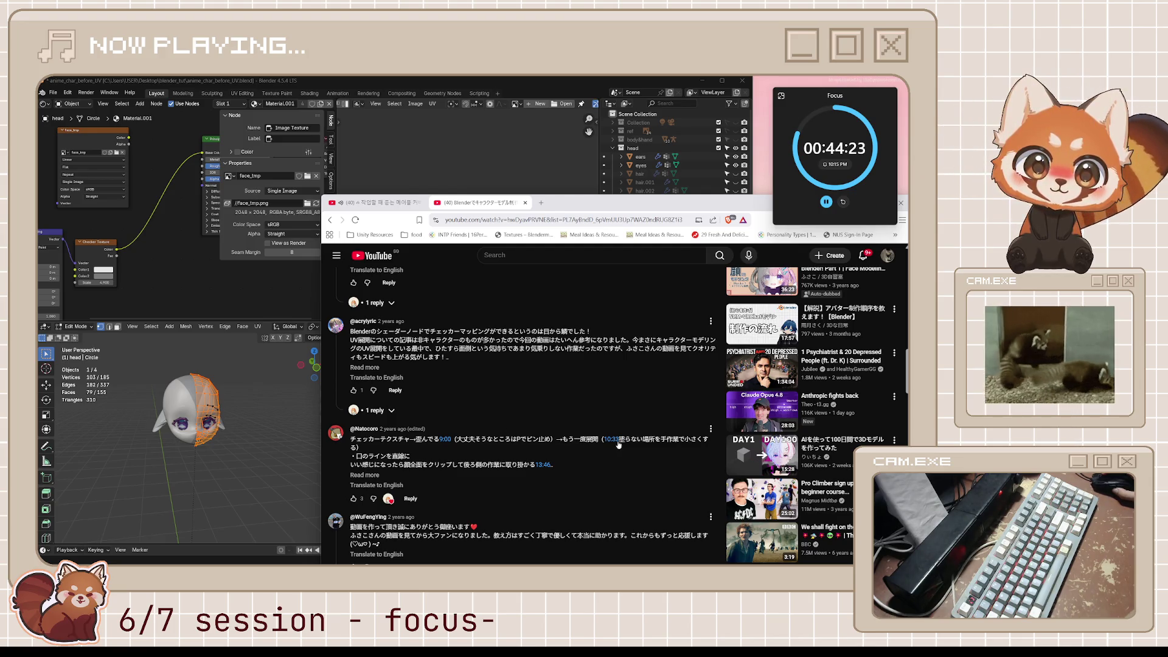
pyautogui.scroll(-3, 641, 442)
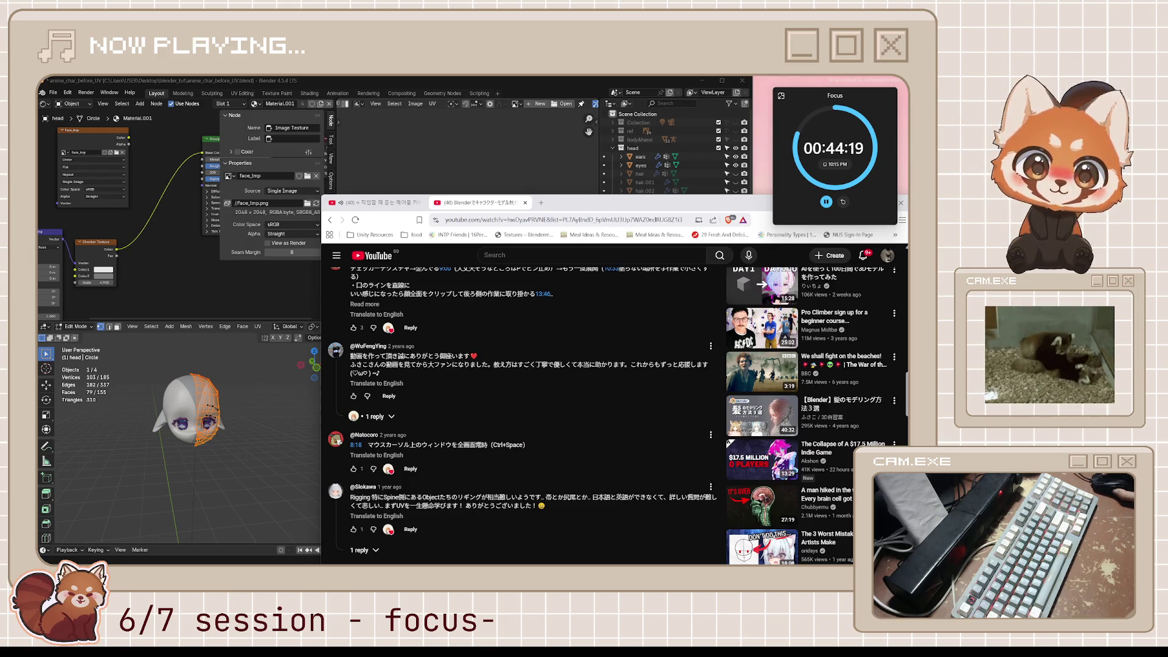
pyautogui.scroll(3, 525, 447)
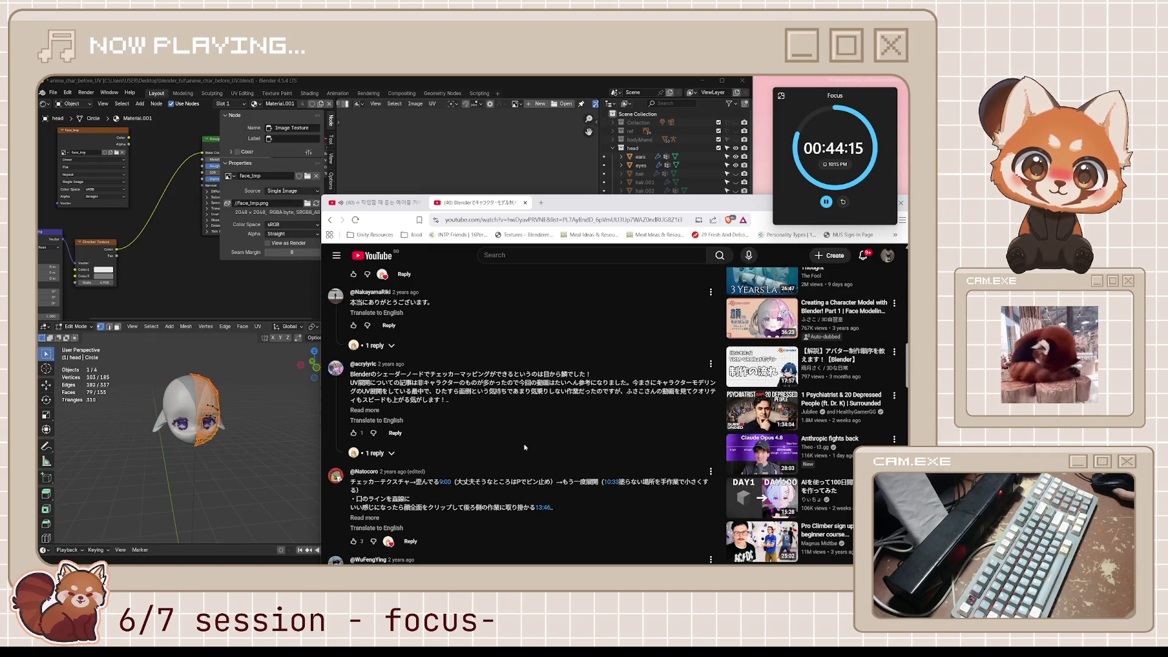
pyautogui.scroll(6, 525, 448)
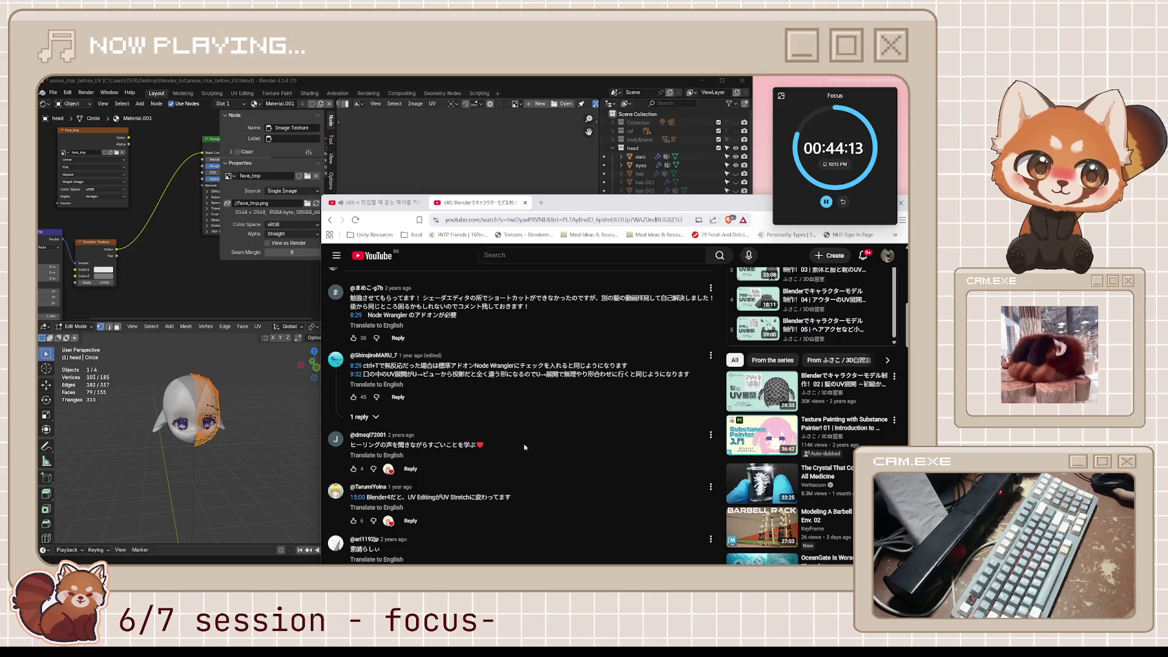
pyautogui.scroll(1, 525, 447)
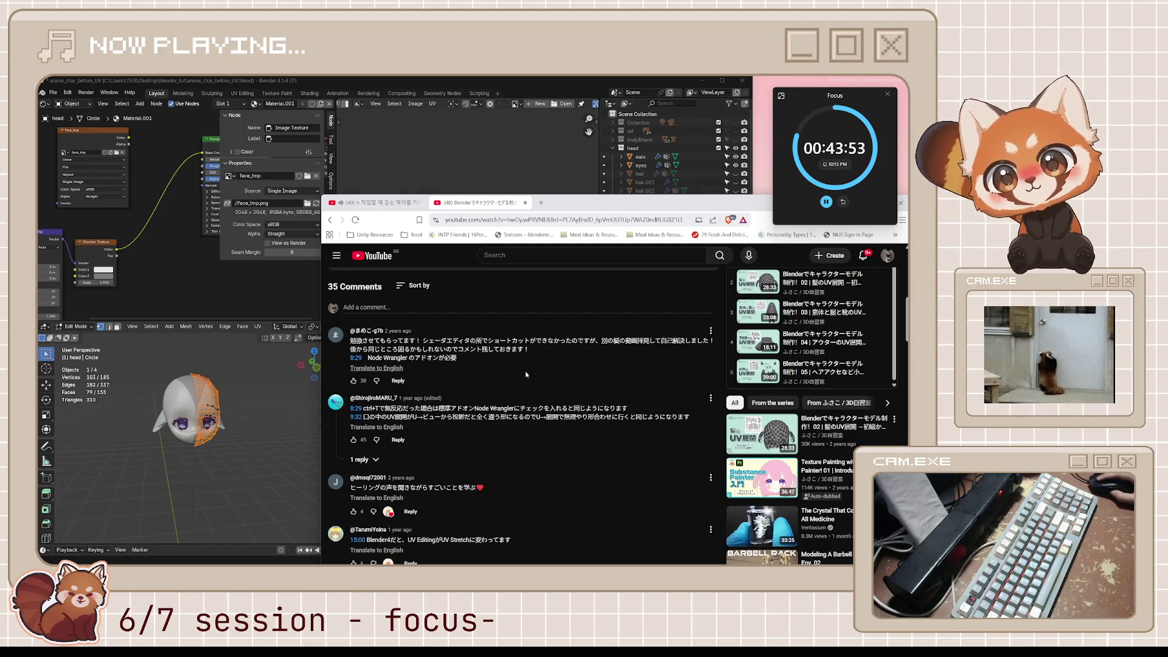
pyautogui.scroll(3, 495, 390)
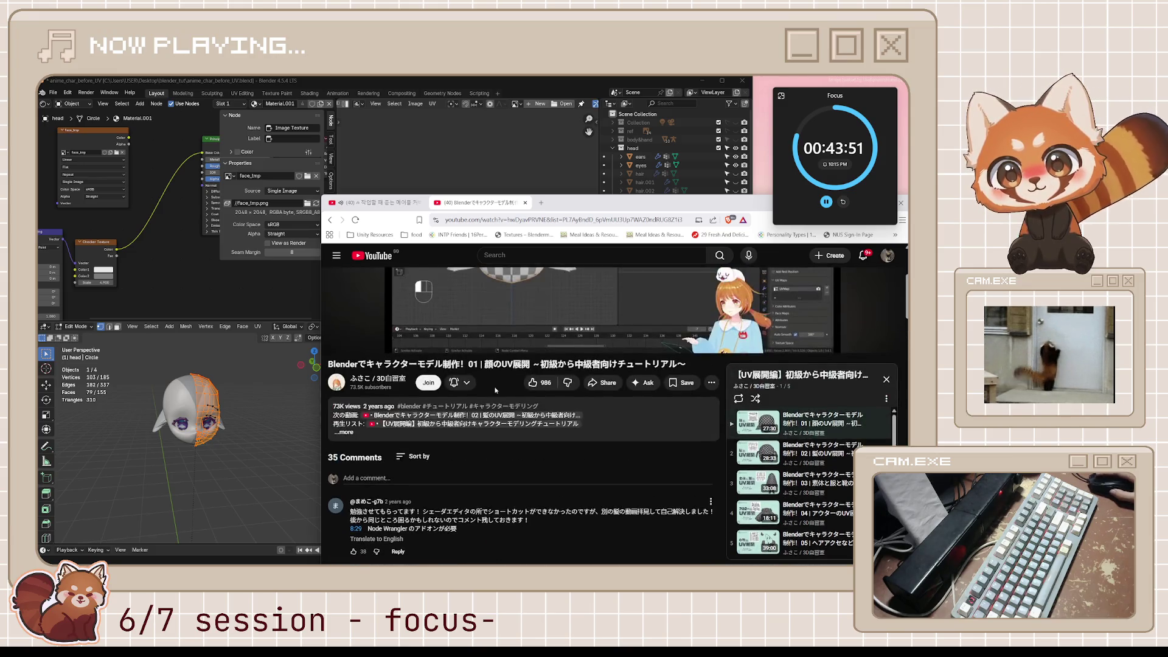
pyautogui.scroll(-3, 536, 367)
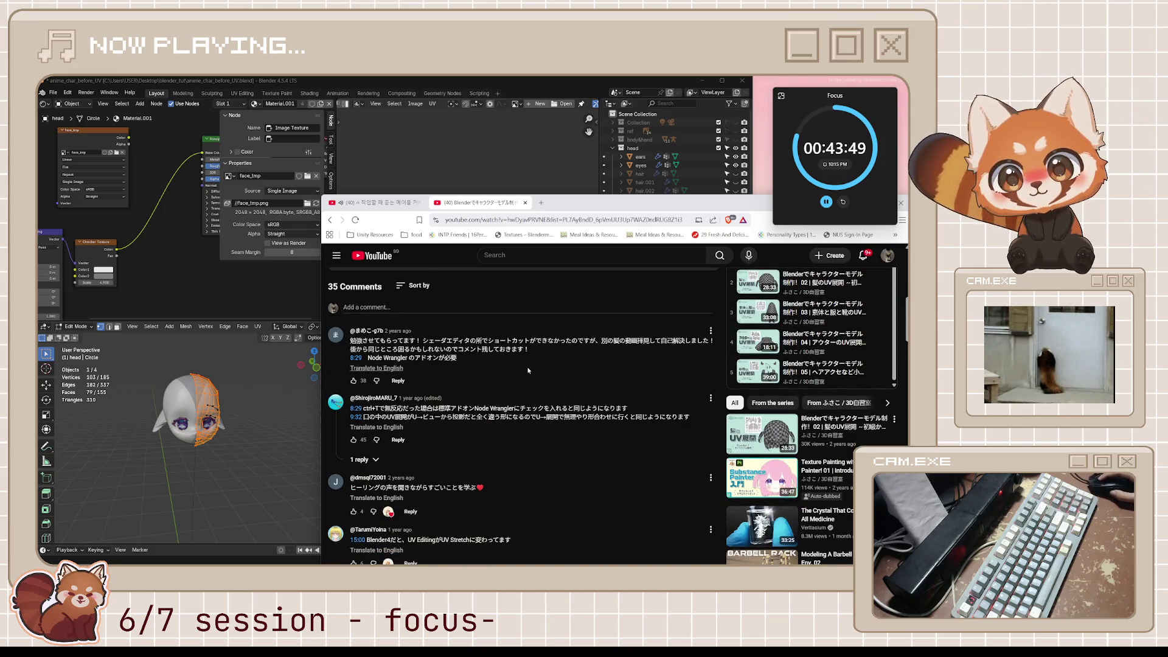
pyautogui.scroll(-2, 547, 450)
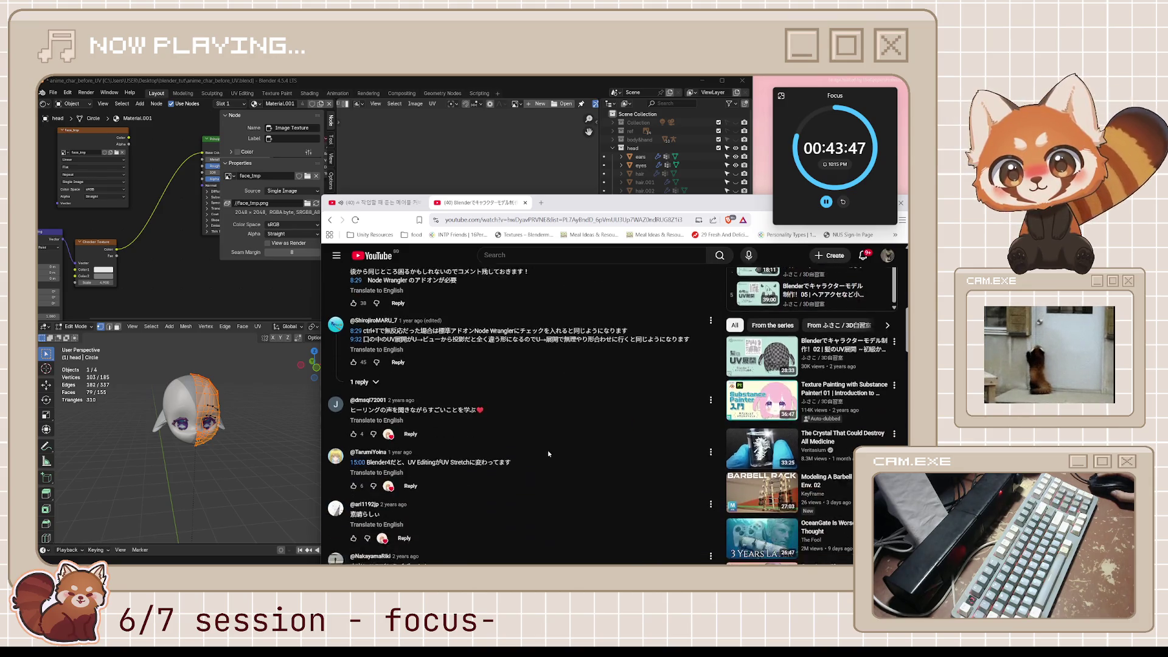
pyautogui.scroll(8, 547, 443)
# Step: Rewind the tutorial ten seconds to the checker-to-base-color part, then return to Blender
pyautogui.click(579, 404)
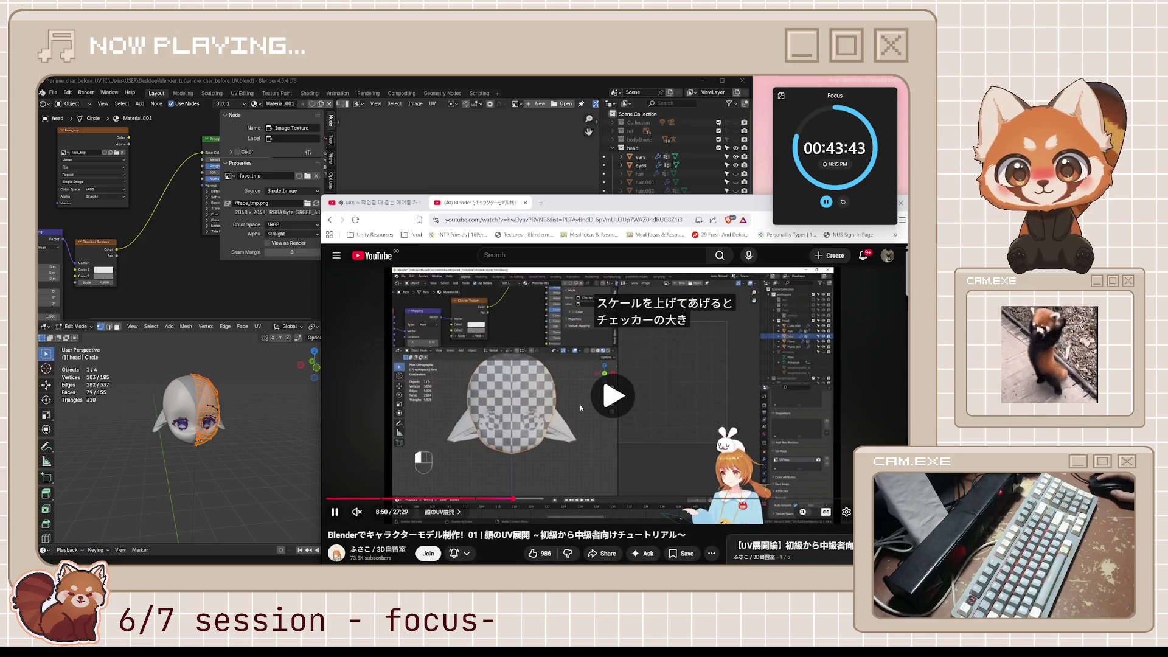
pyautogui.press('j')
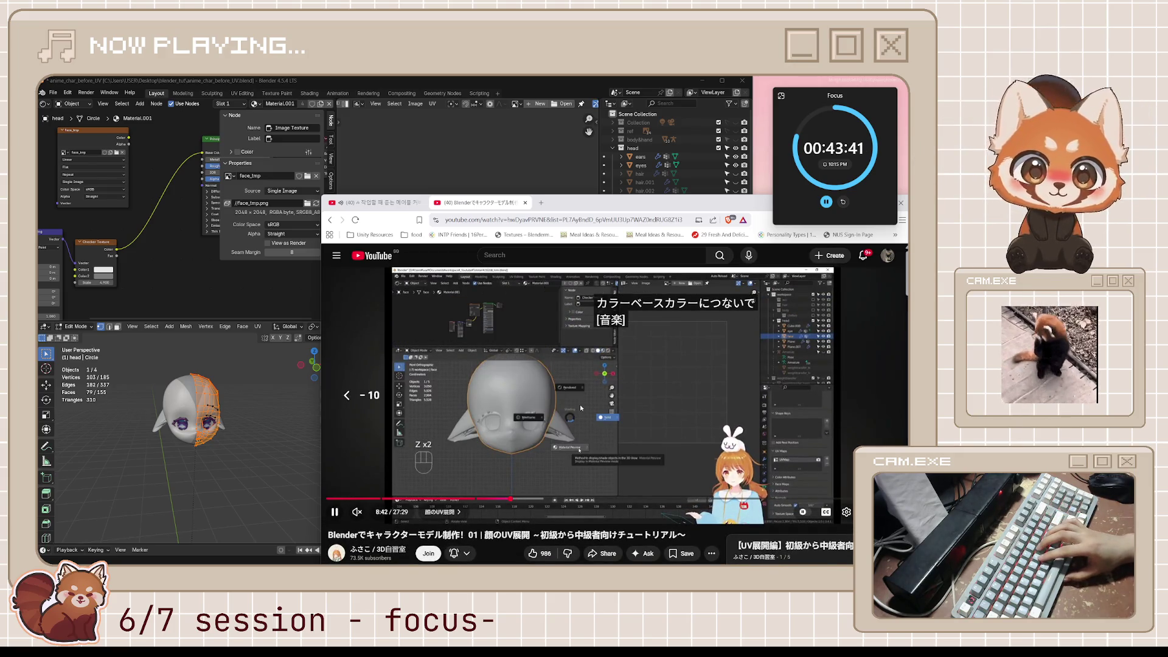
pyautogui.press('k')
pyautogui.click(595, 394)
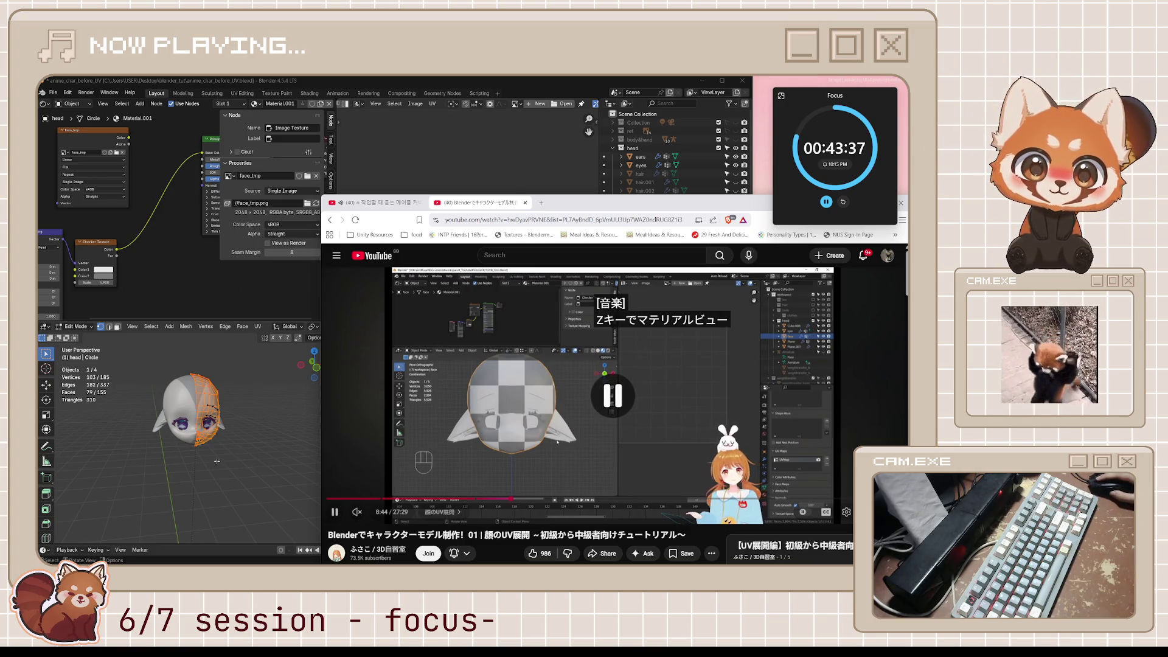
pyautogui.click(265, 417)
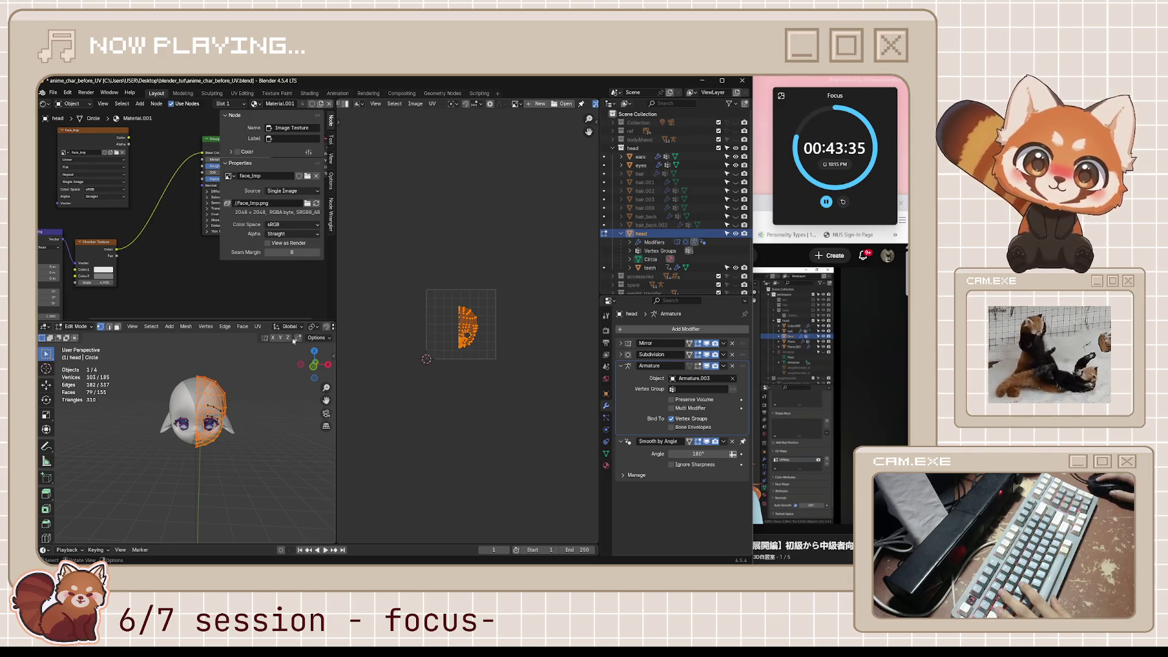
# Step: Preview the head in Material view from a straight front orthographic angle
pyautogui.scroll(-5, 301, 329)
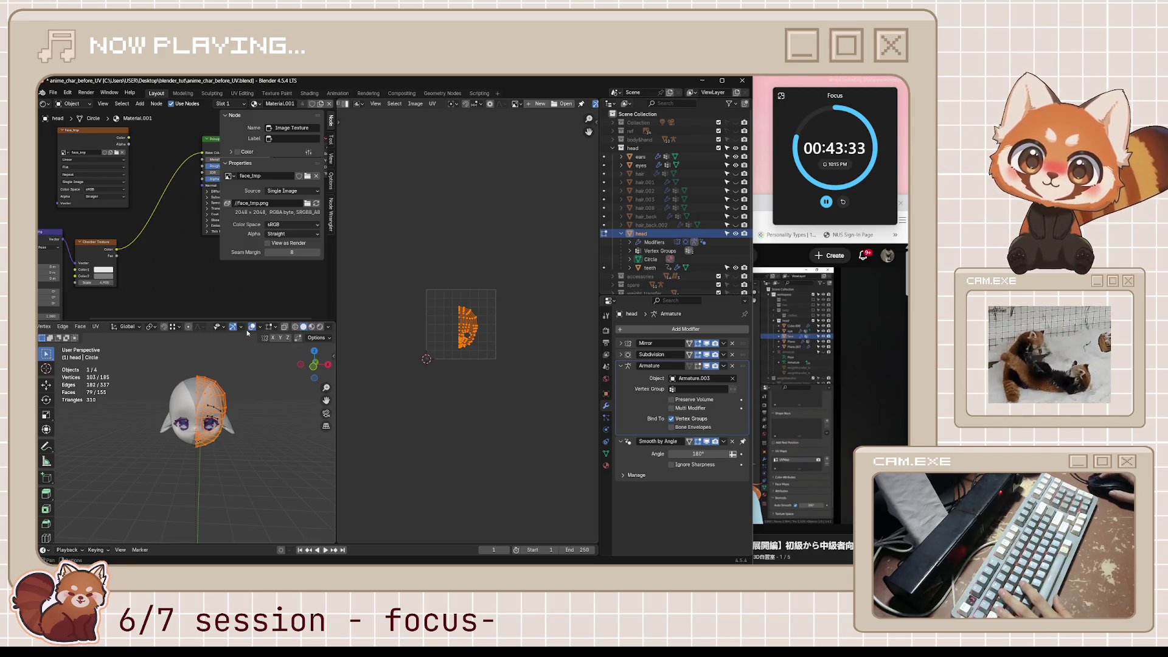
pyautogui.click(312, 326)
pyautogui.scroll(4, 265, 424)
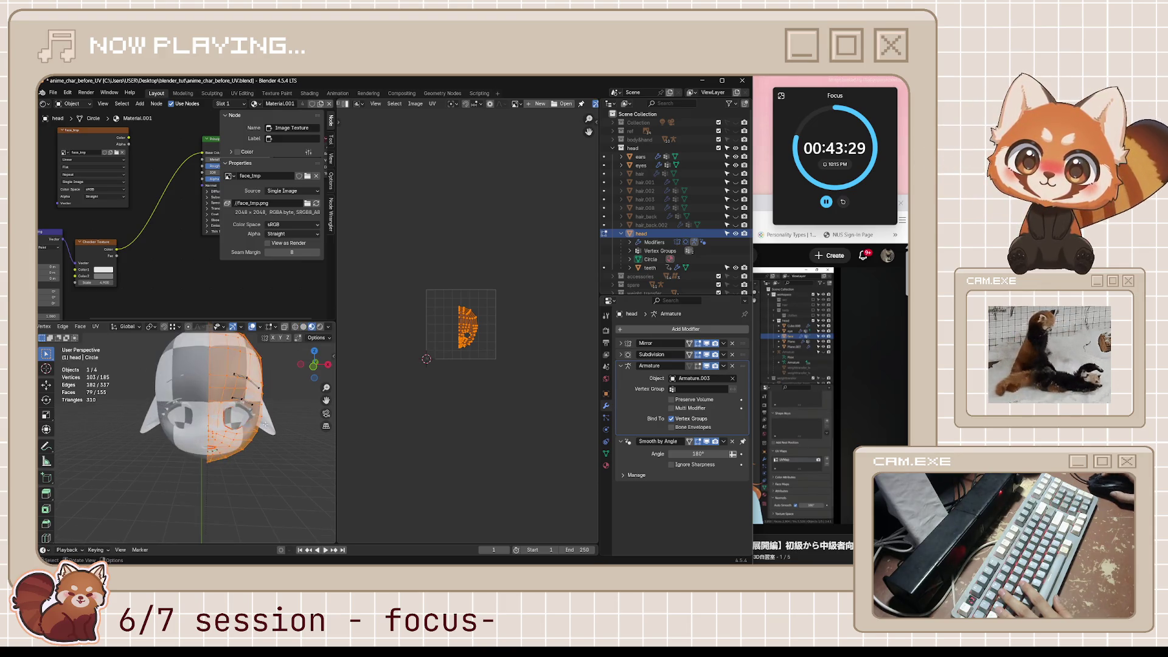
pyautogui.moveTo(261, 422); pyautogui.dragTo(246, 431, button='middle')
pyautogui.press('KP_1')
pyautogui.scroll(3, 246, 431)
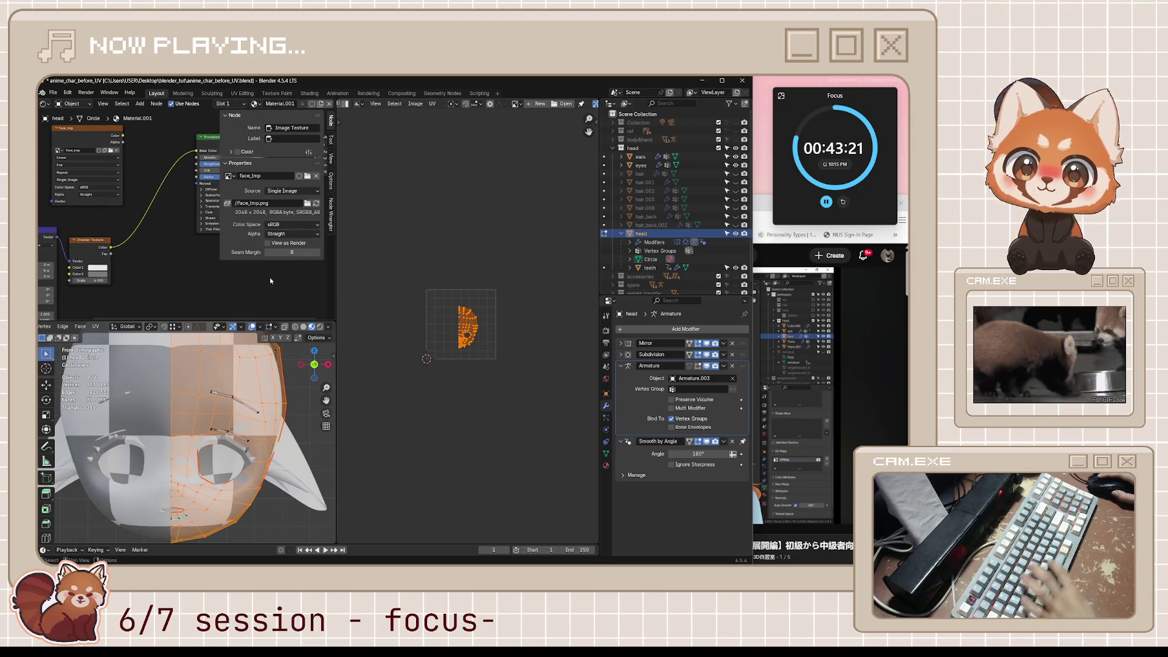
# Step: Hide the node sidebar, frame all nodes, and move the checker nodes clear of the Image Texture
pyautogui.press('n')
pyautogui.press('Home')
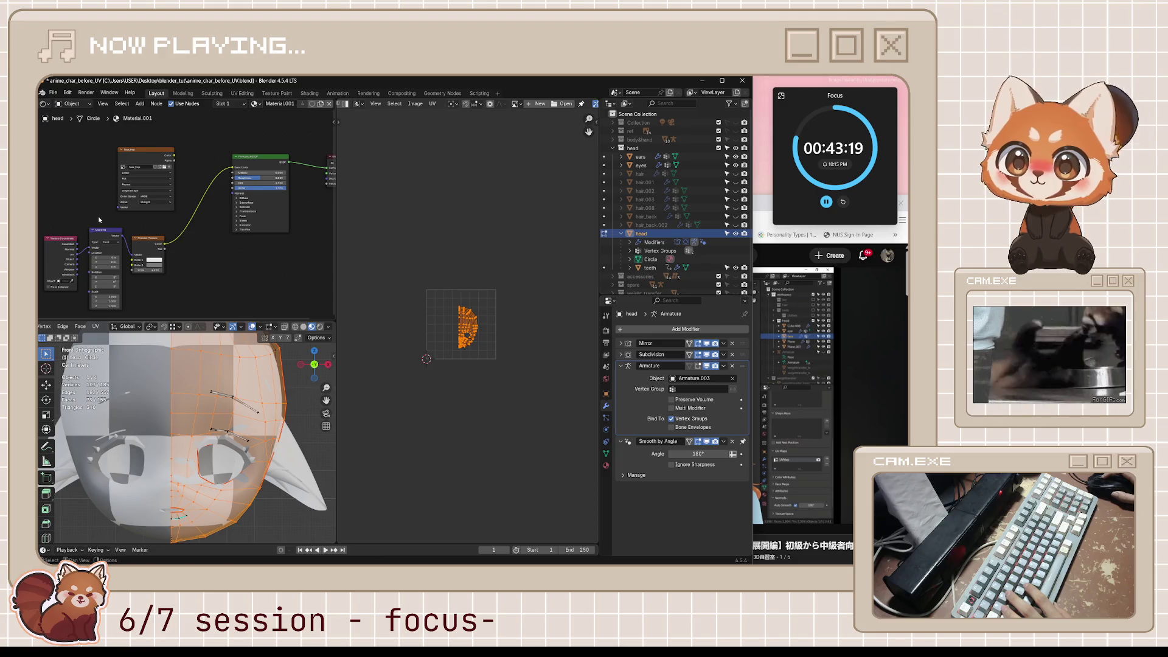
pyautogui.moveTo(146, 162); pyautogui.dragTo(134, 144)
pyautogui.moveTo(58, 219)
pyautogui.mouseDown()
pyautogui.moveTo(145, 244)
pyautogui.moveTo(193, 220)
pyautogui.mouseUp()
pyautogui.moveTo(150, 133); pyautogui.dragTo(193, 130)
pyautogui.moveTo(193, 130); pyautogui.dragTo(135, 130, button='middle')
# Step: Save the .blend file and resume the YouTube tutorial
pyautogui.hotkey('ctrl', 's')
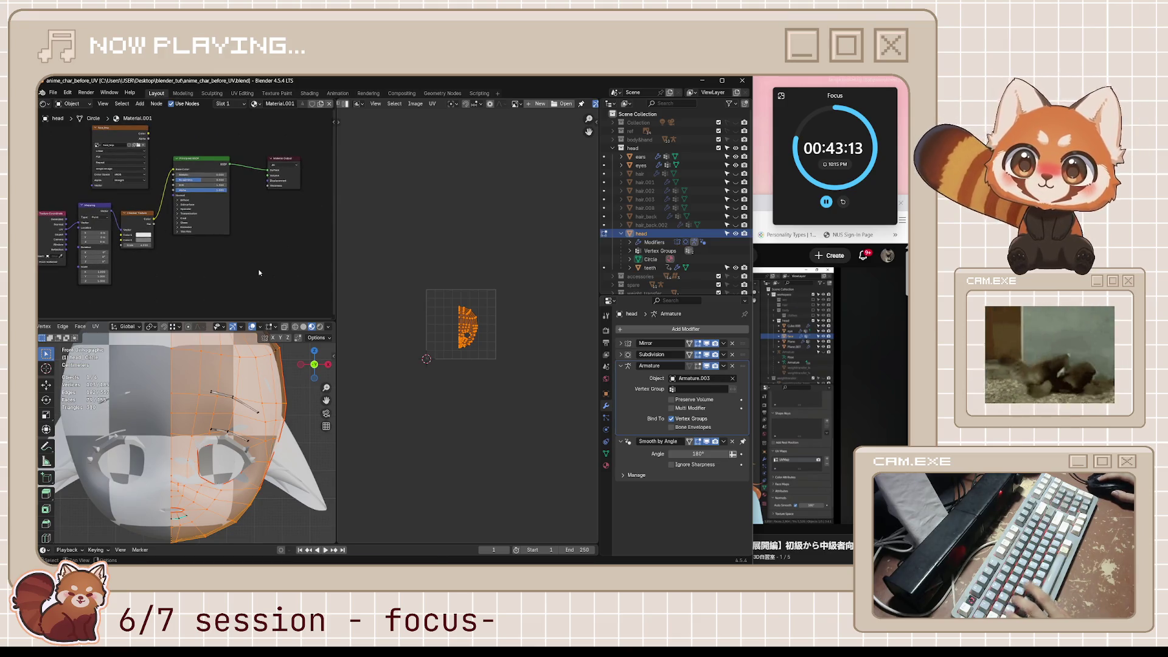
pyautogui.click(759, 210)
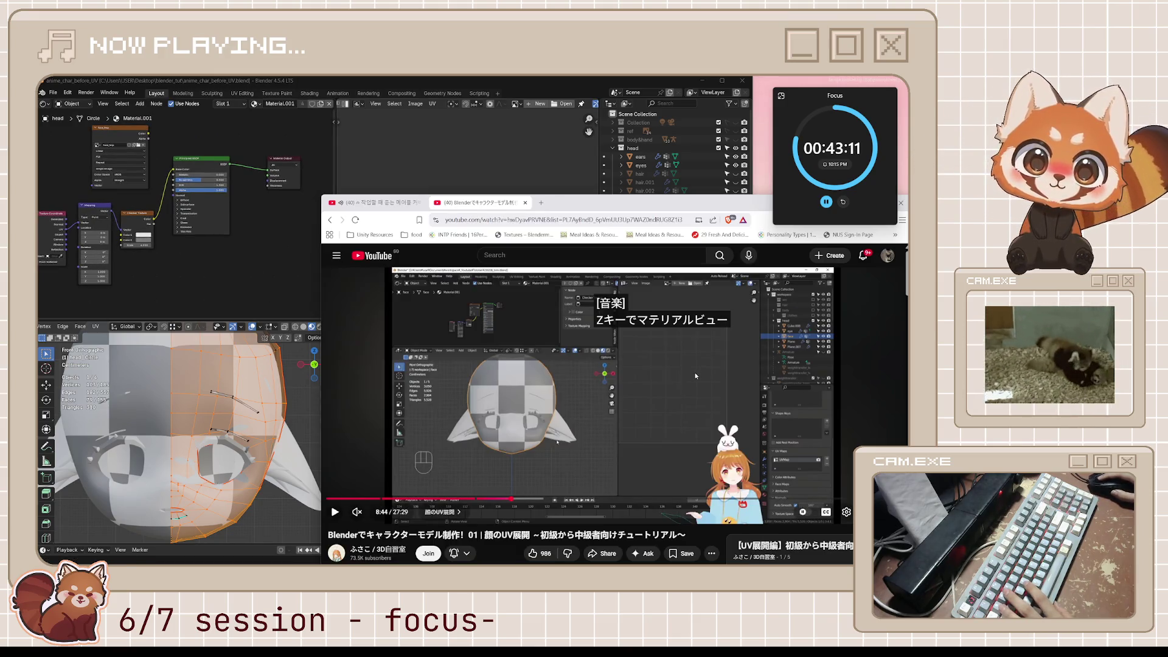
pyautogui.click(694, 378)
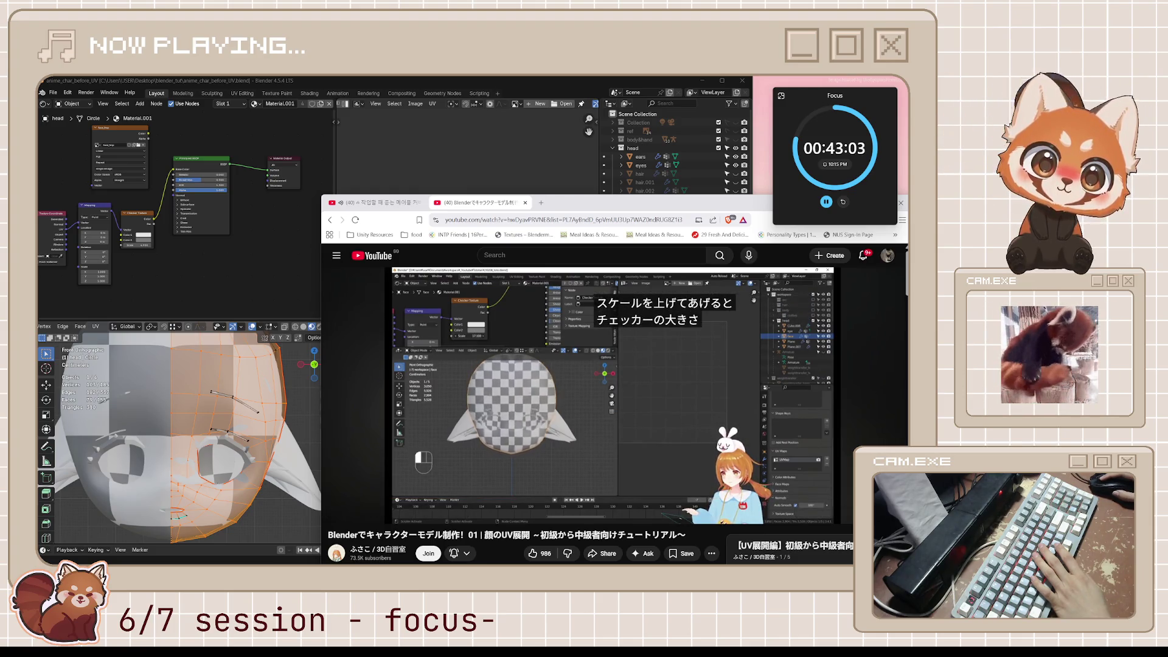
# Step: Pause the tutorial near 8:58, then orbit Blender's head into a perspective view
pyautogui.click(623, 377)
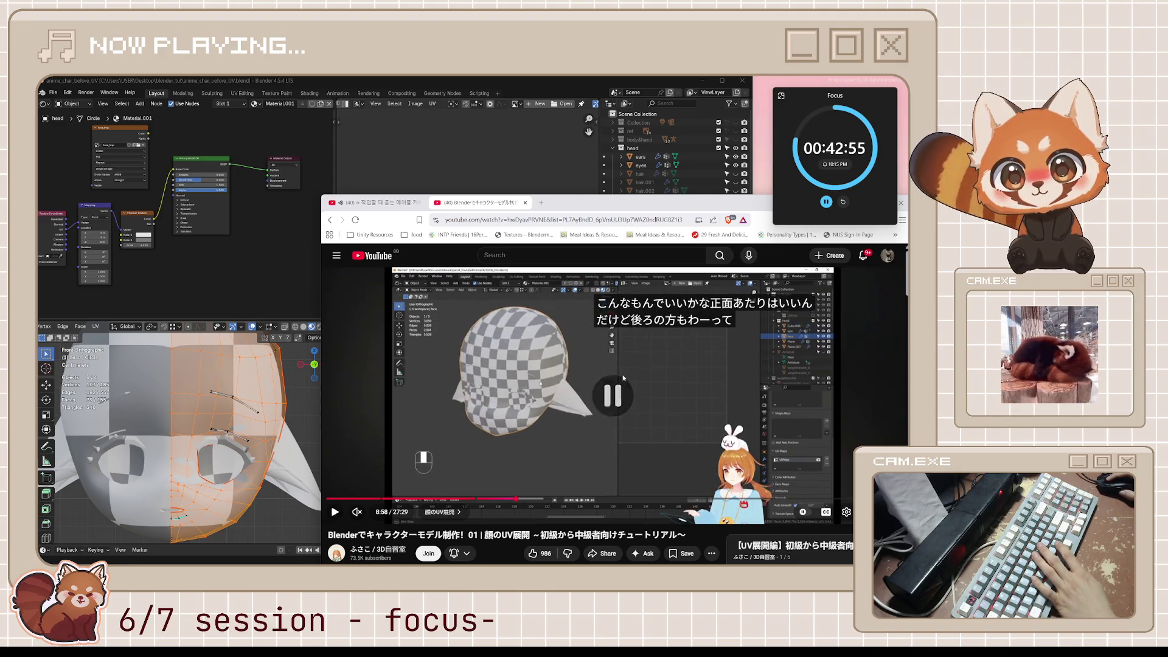
pyautogui.click(623, 378)
pyautogui.click(623, 378)
pyautogui.moveTo(274, 426)
pyautogui.mouseDown(button='middle')
pyautogui.moveTo(129, 399)
pyautogui.moveTo(255, 460)
pyautogui.mouseUp(button='middle')
# Step: Raise the Checker Texture Scale to 22.2 and frame the finer-checkered head in front view
pyautogui.scroll(4, 254, 460)
pyautogui.scroll(3, 204, 258)
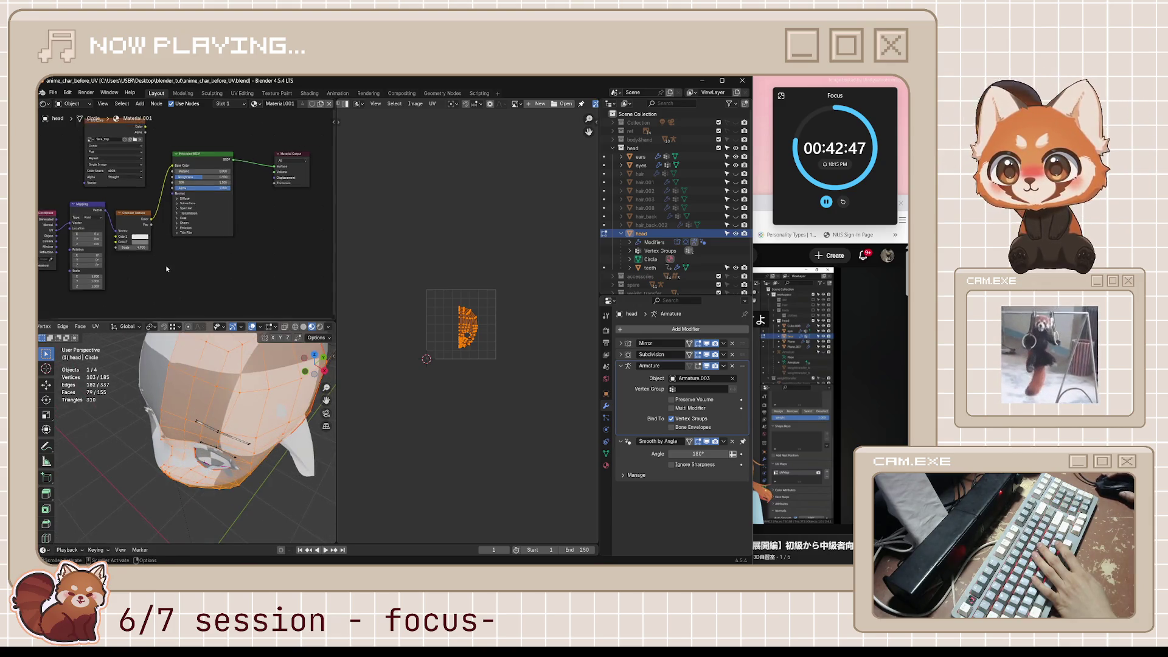
pyautogui.scroll(2, 182, 264)
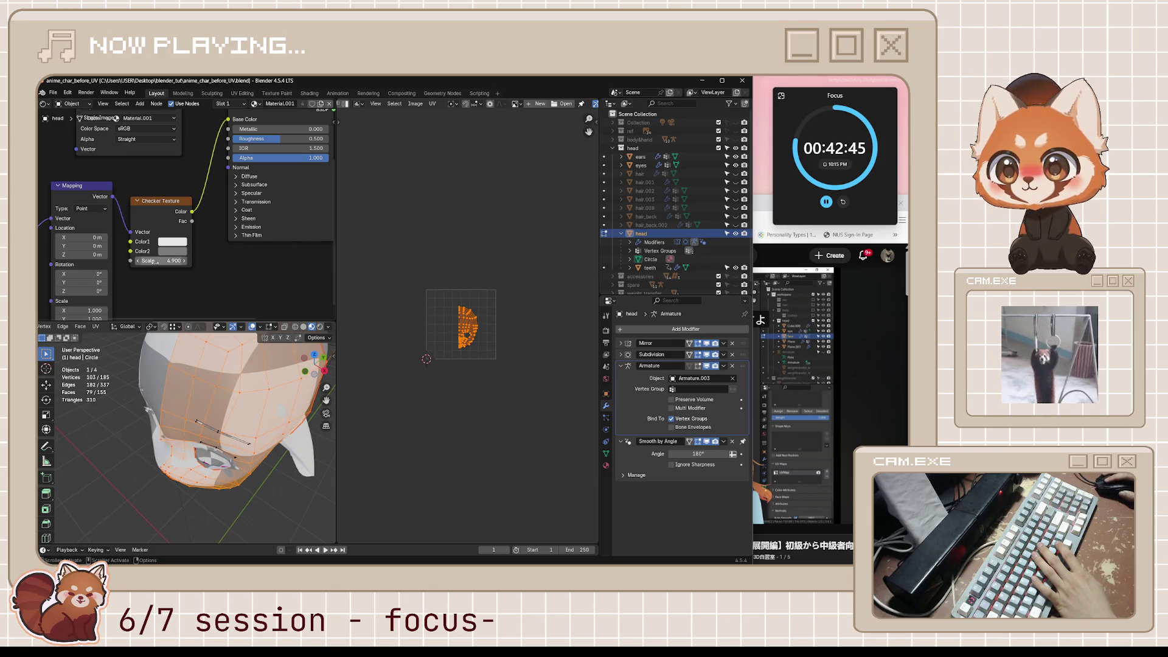
pyautogui.press('KP_1')
pyautogui.scroll(2, 182, 362)
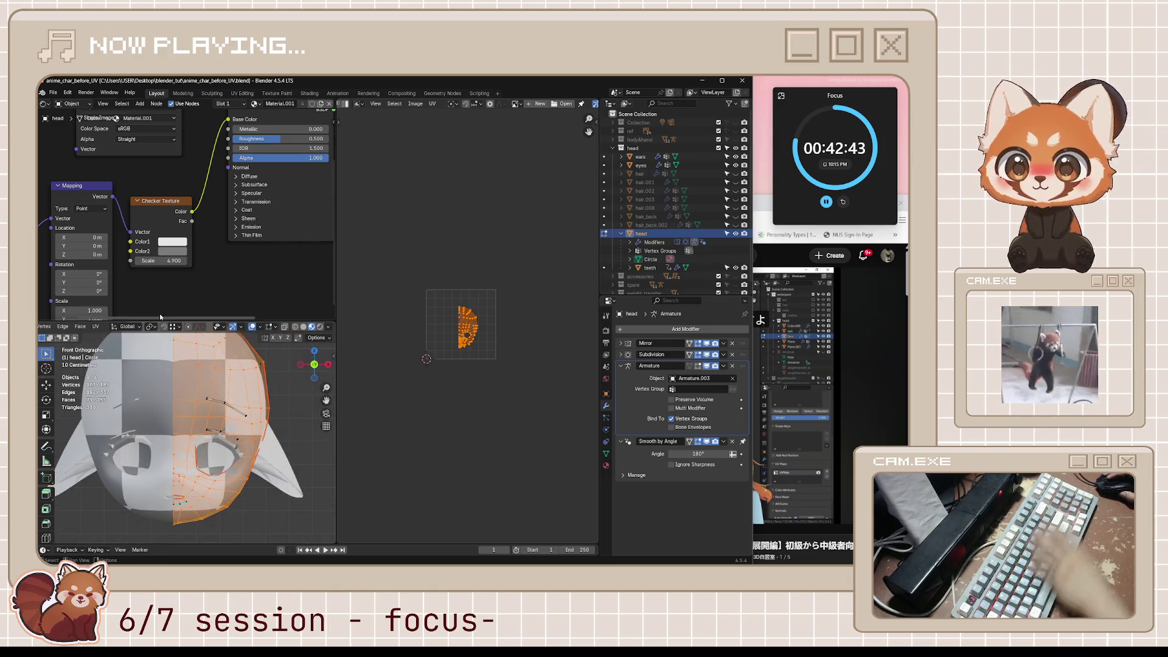
pyautogui.keyDown('shift'); pyautogui.moveTo(182, 362); pyautogui.dragTo(198, 382, button='middle'); pyautogui.keyUp('shift')
pyautogui.moveTo(162, 260)
pyautogui.mouseDown()
pyautogui.moveTo(235, 260)
pyautogui.moveTo(204, 261)
pyautogui.mouseUp()
pyautogui.scroll(-3, 235, 341)
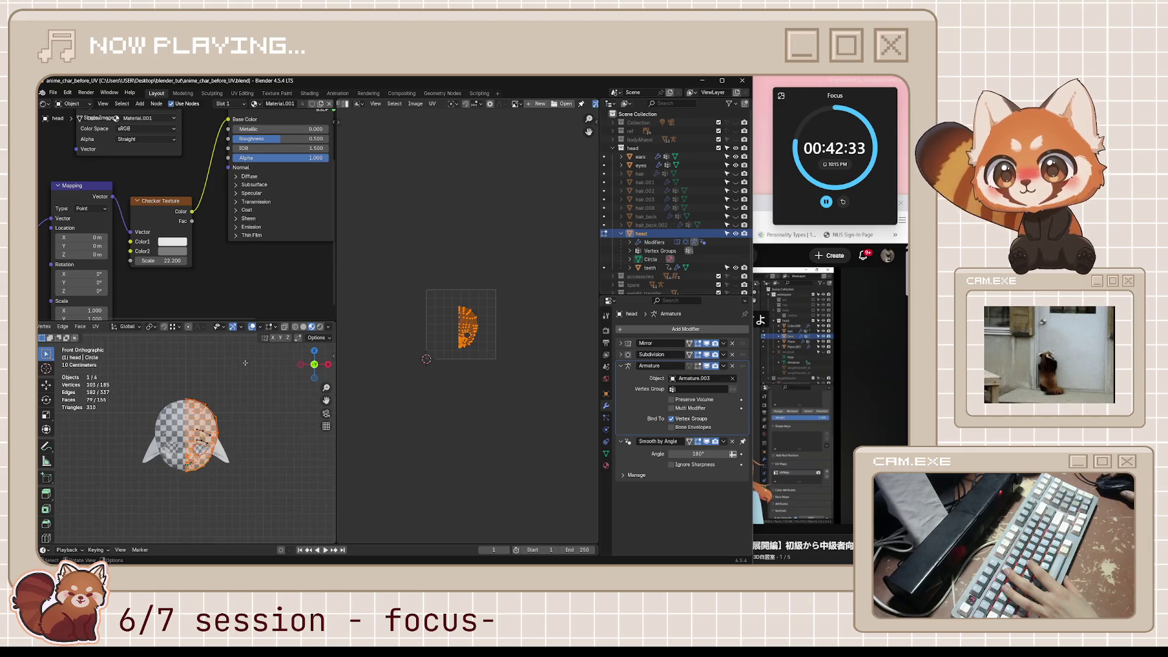
pyautogui.scroll(1, 258, 393)
pyautogui.moveTo(270, 377)
pyautogui.keyDown('shift'); pyautogui.mouseDown(button='middle')
pyautogui.moveTo(216, 421)
pyautogui.moveTo(226, 414)
pyautogui.moveTo(223, 429)
pyautogui.mouseUp(button='middle'); pyautogui.keyUp('shift')
pyautogui.scroll(1, 226, 414)
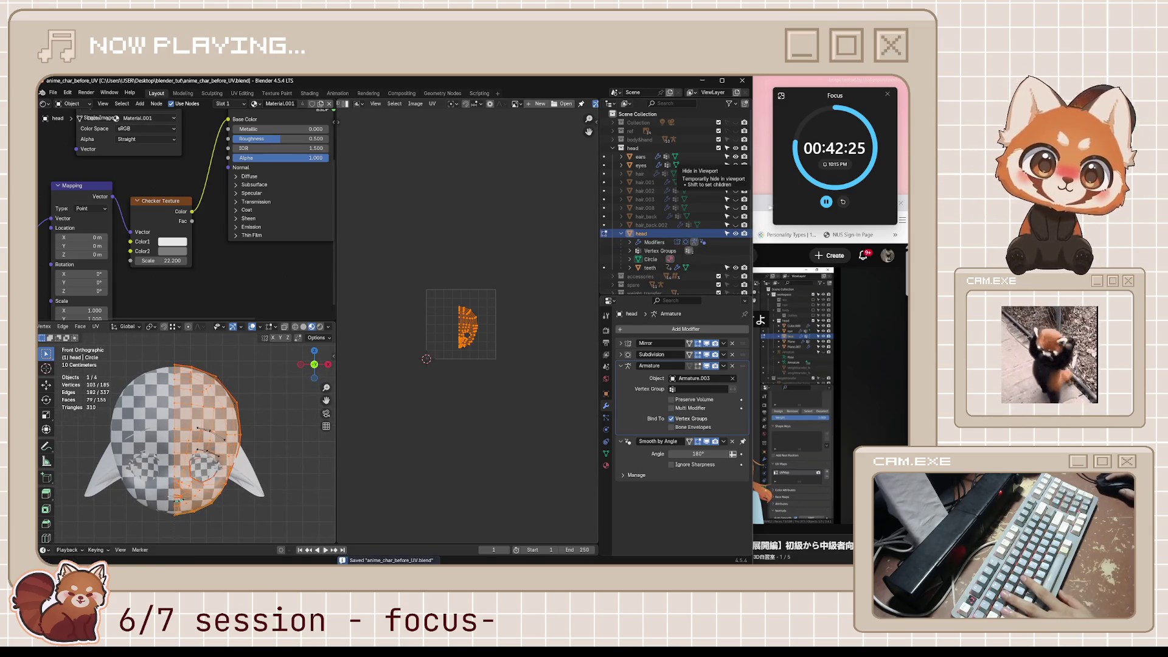
pyautogui.hotkey('alt', 'Tab')
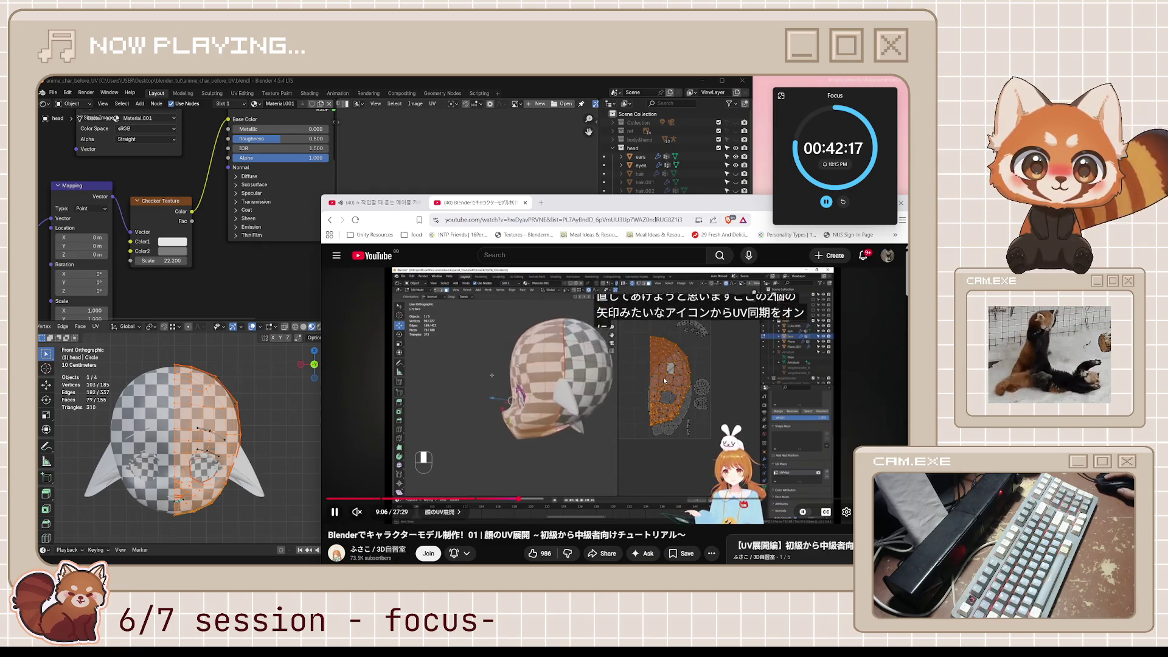
# Step: Rewatch the tutorial's 9:00–9:07 section on the stretched back of the head, then enable UV Sync Selection
pyautogui.click(704, 395)
pyautogui.press('j')
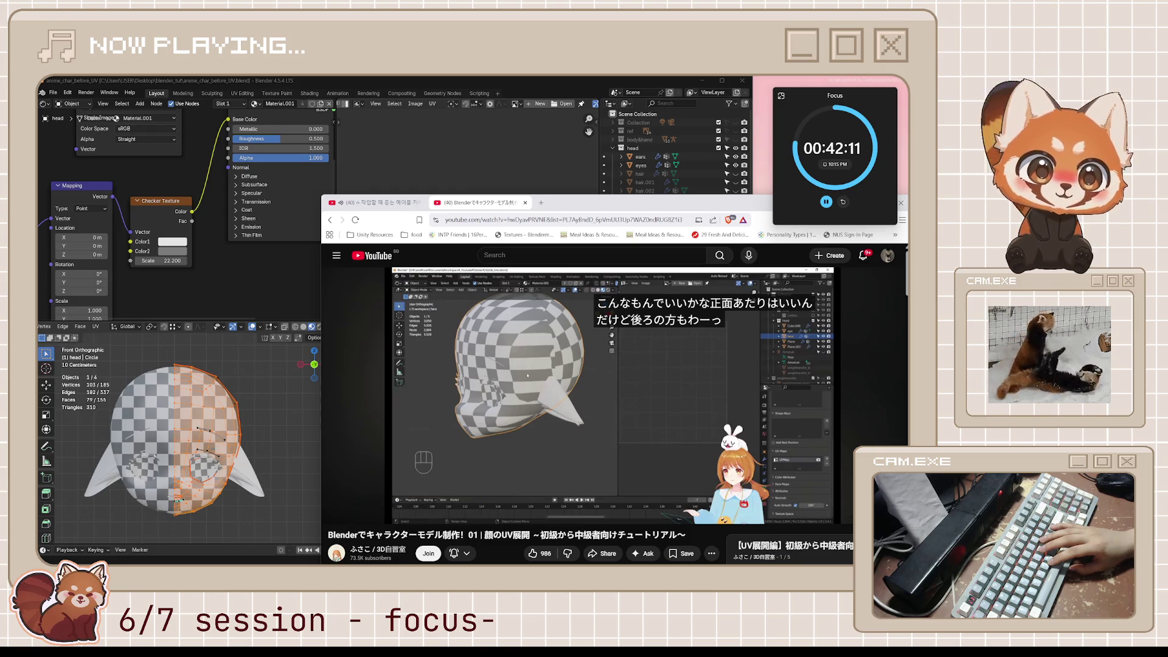
pyautogui.click(703, 392)
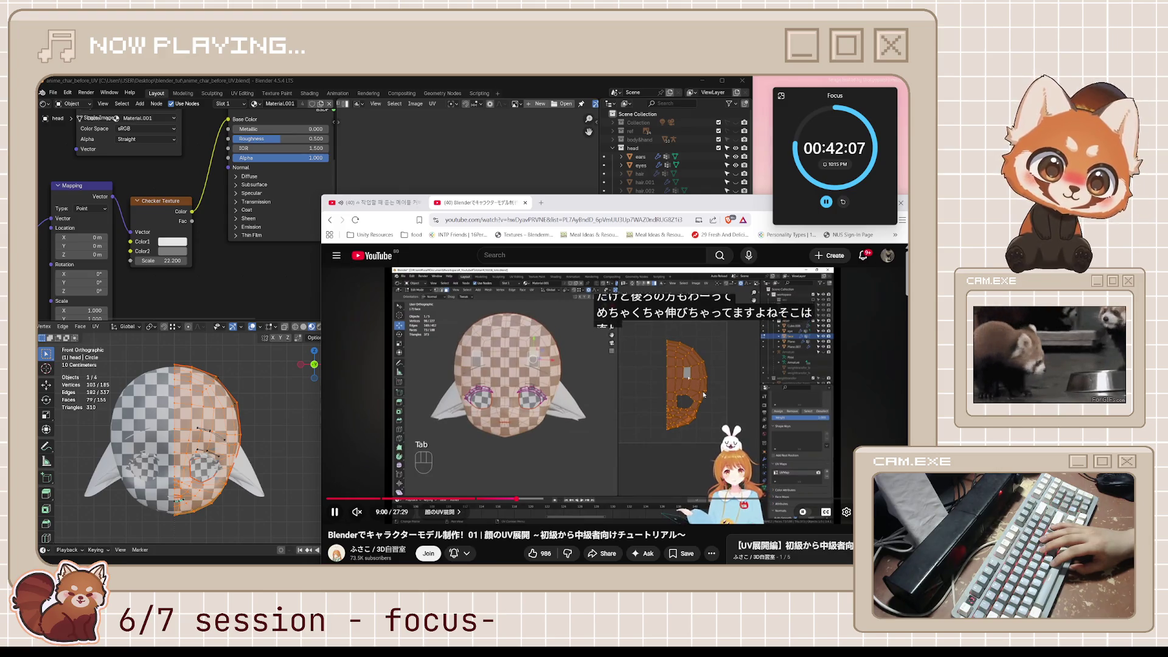
pyautogui.click(703, 394)
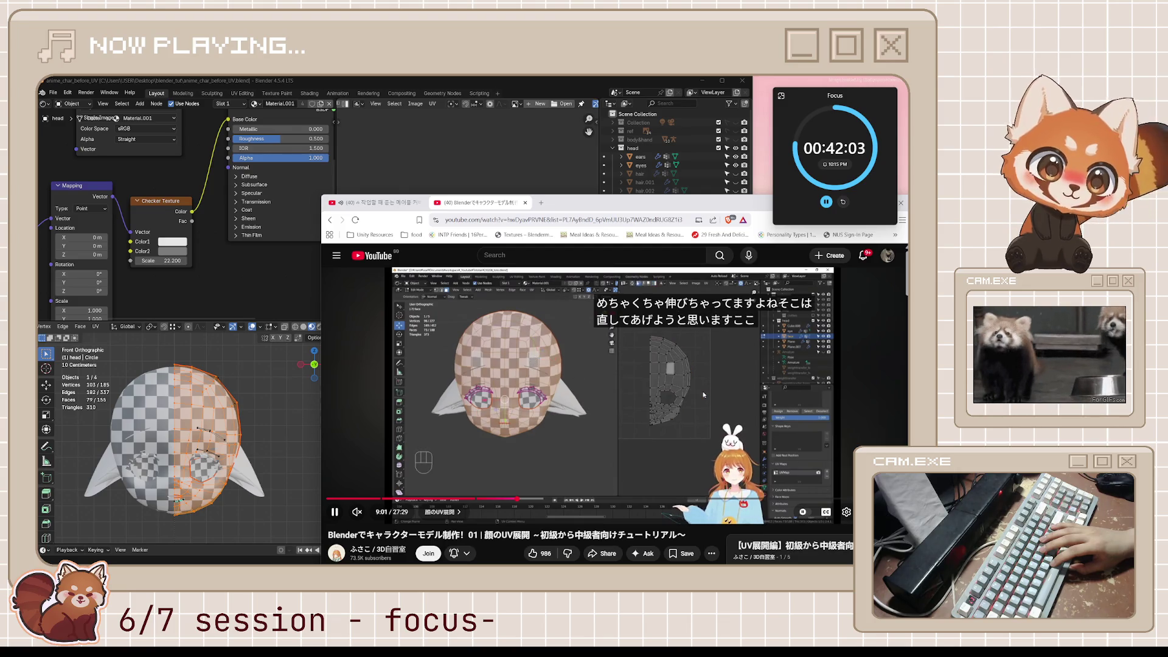
pyautogui.click(704, 395)
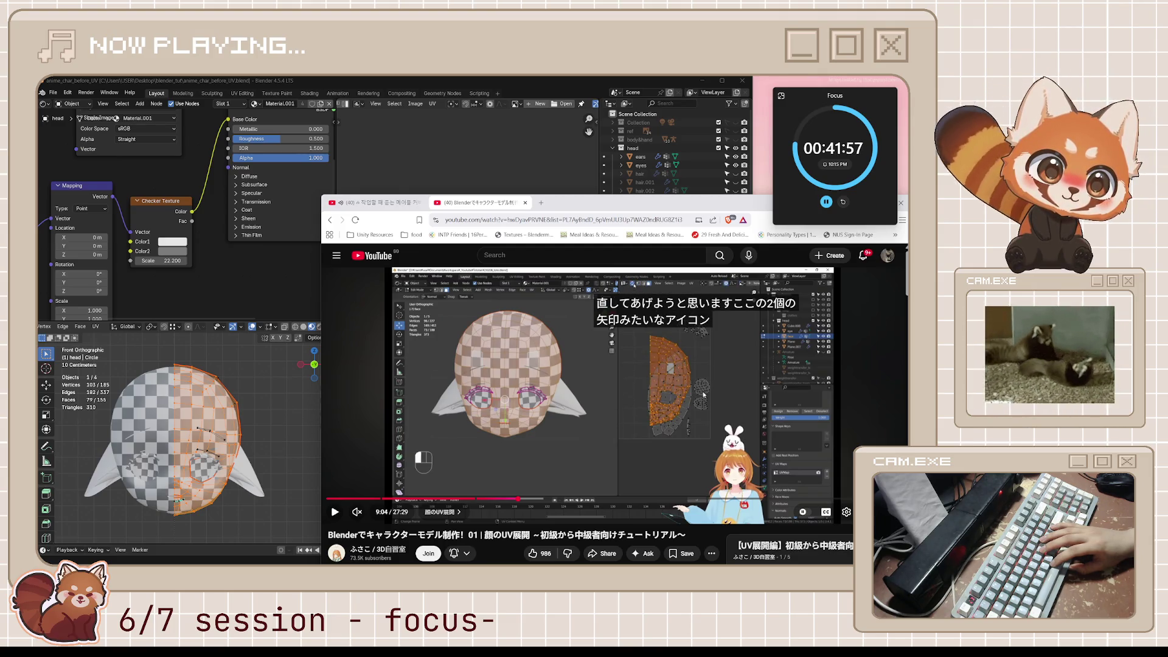
pyautogui.click(704, 395)
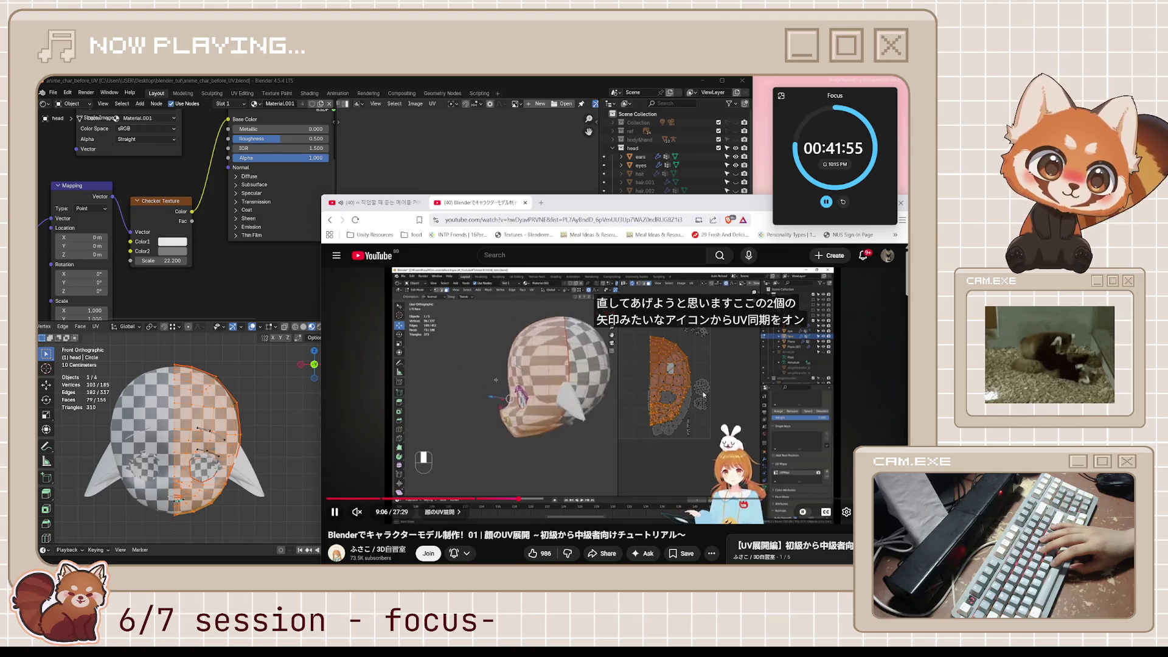
pyautogui.click(704, 395)
pyautogui.click(704, 395)
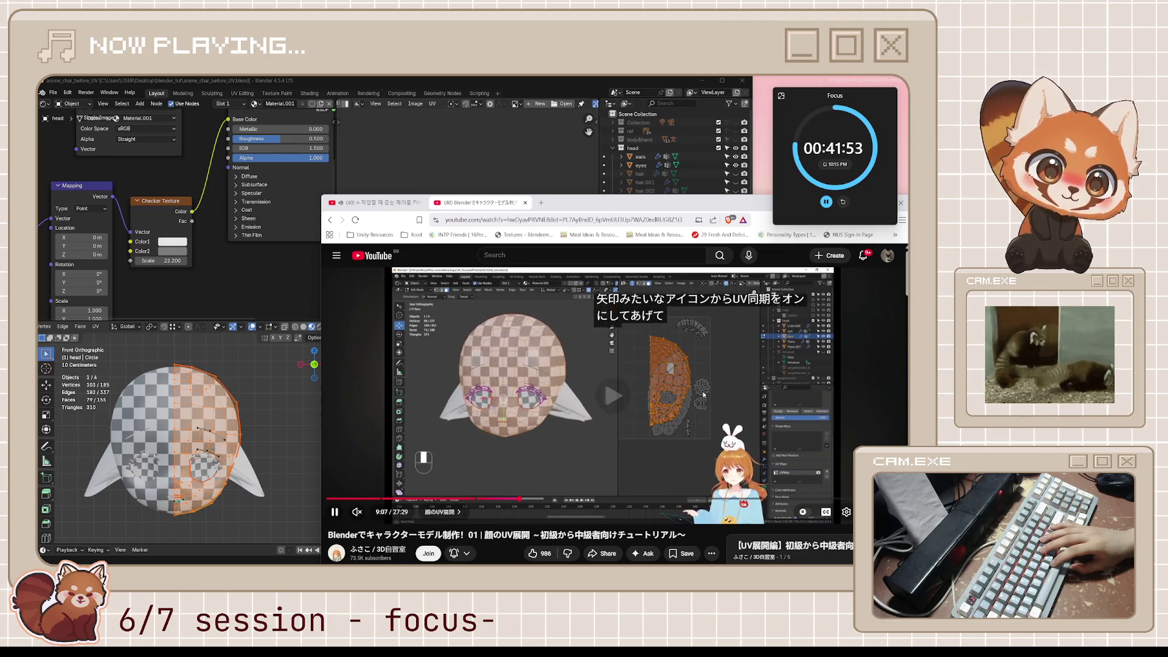
pyautogui.click(703, 394)
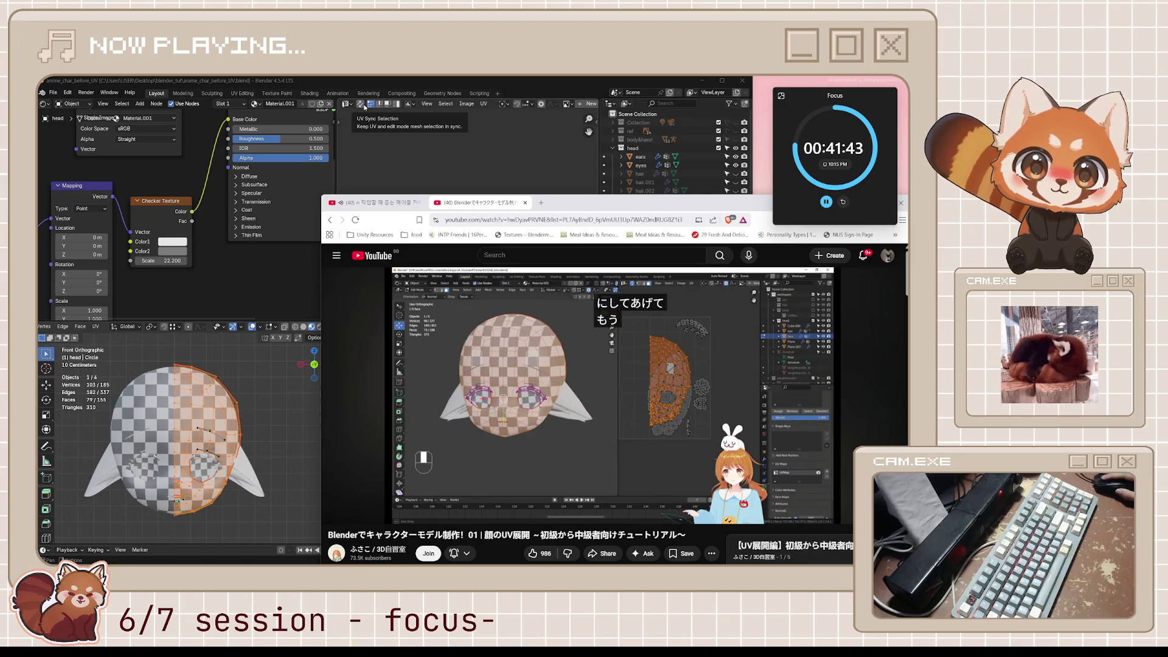
pyautogui.click(364, 108)
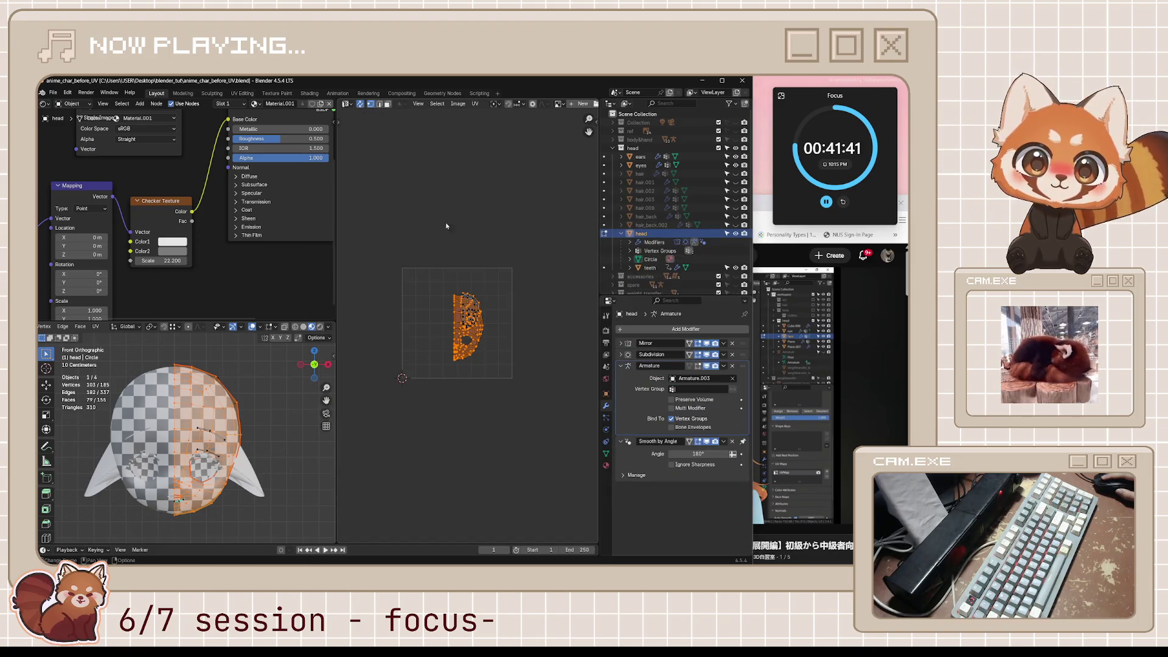
# Step: Orbit to inspect the head's side and back, then nudge the selected UVs slightly
pyautogui.scroll(3, 498, 338)
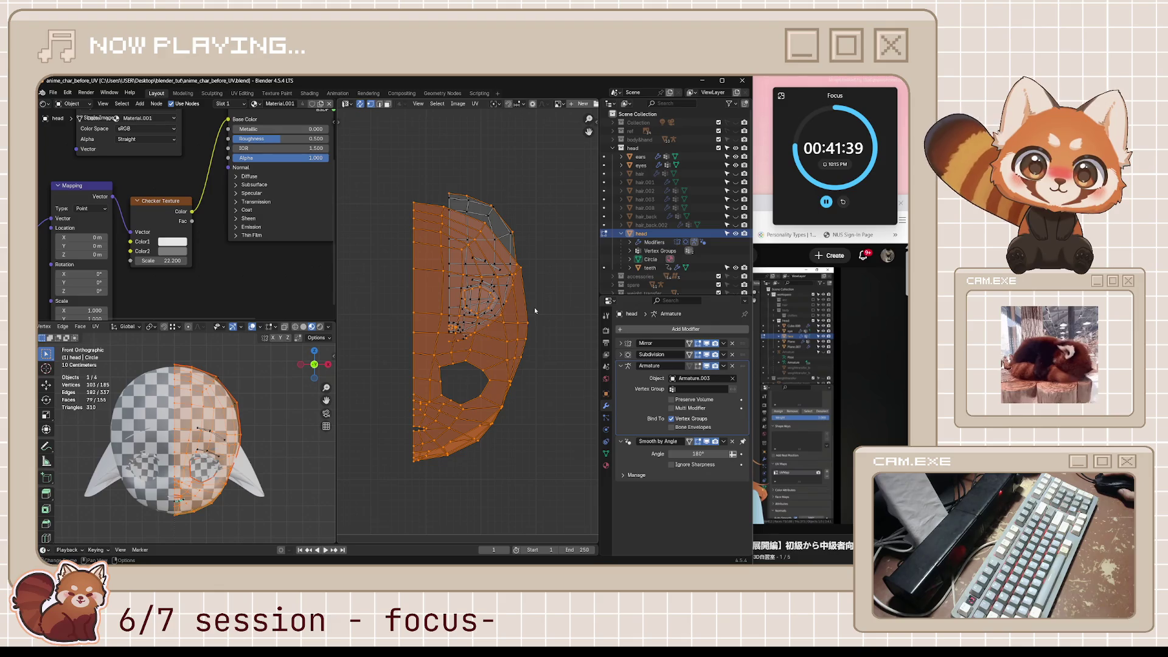
pyautogui.moveTo(285, 389)
pyautogui.mouseDown(button='middle')
pyautogui.moveTo(140, 452)
pyautogui.moveTo(256, 399)
pyautogui.moveTo(207, 420)
pyautogui.moveTo(243, 404)
pyautogui.mouseUp(button='middle')
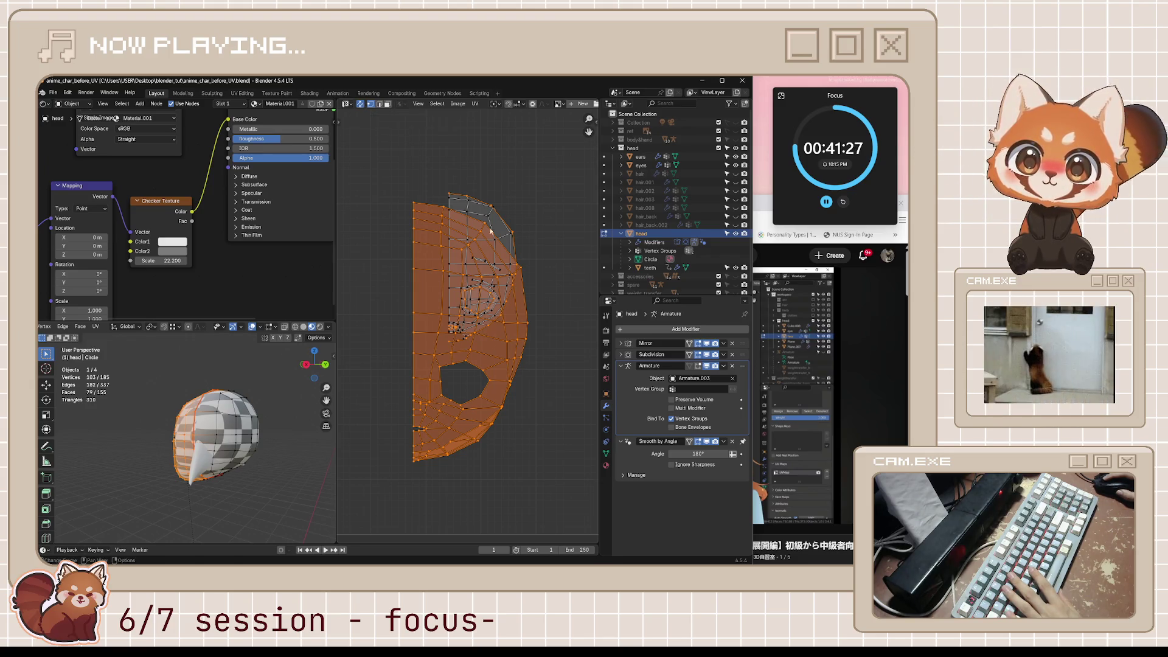
pyautogui.scroll(-2, 481, 340)
pyautogui.press('g')
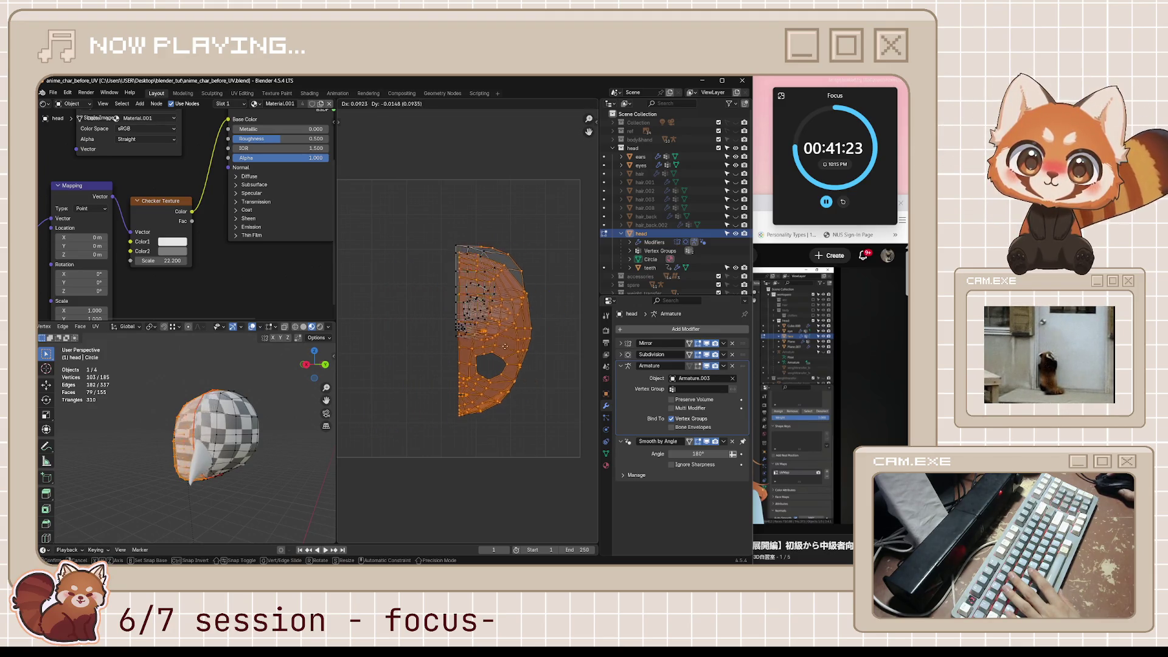
pyautogui.click(477, 329)
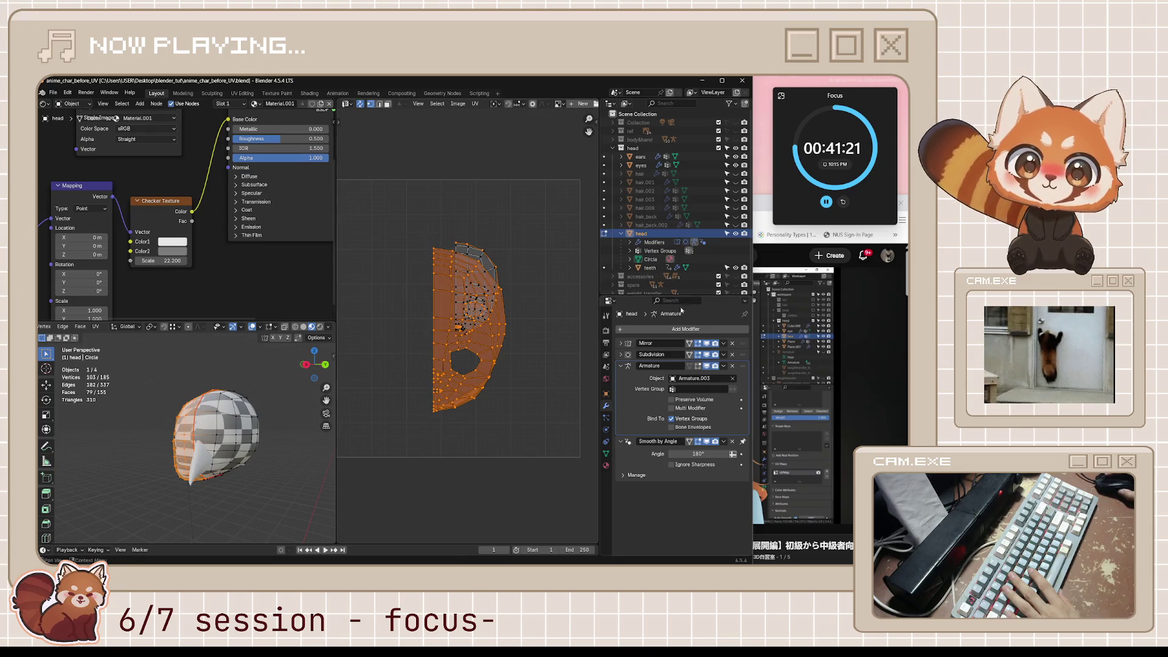
pyautogui.hotkey('alt', 'Tab')
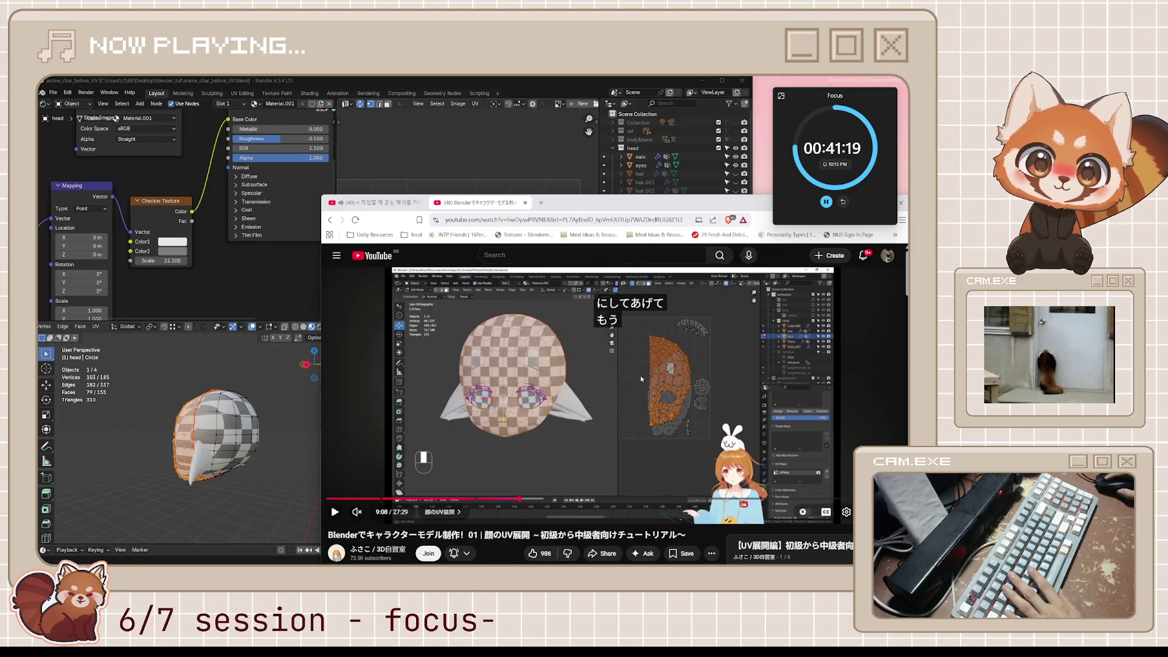
# Step: Play the tutorial from 9:08, jump back twenty seconds, and pause at 9:43
pyautogui.click(605, 402)
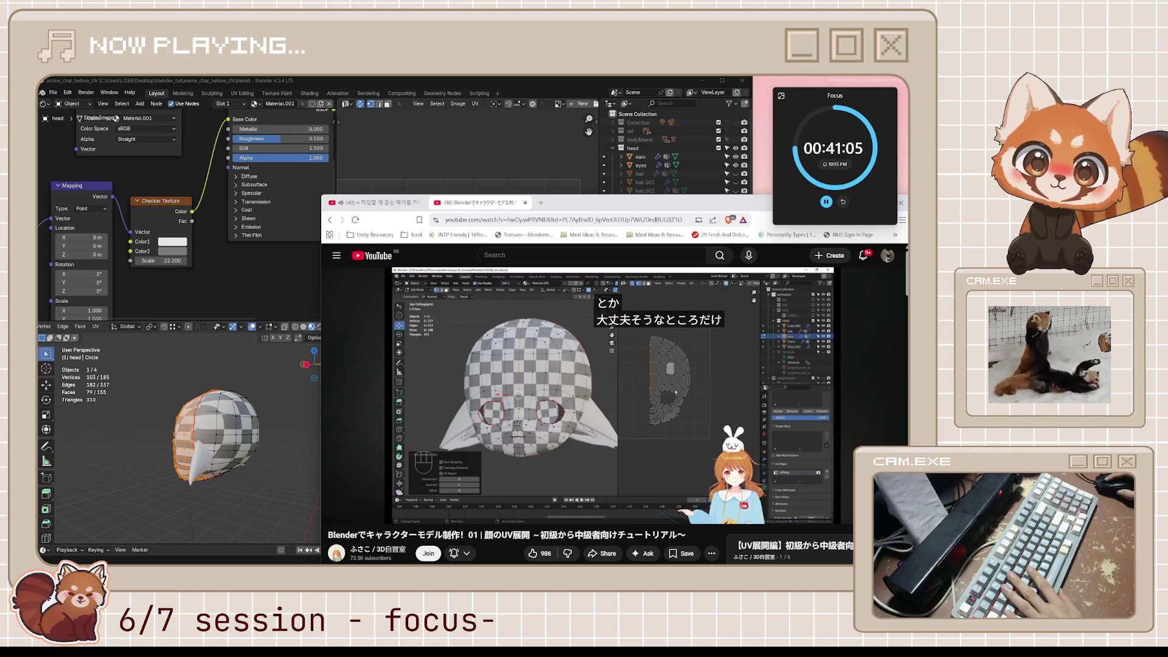
pyautogui.click(630, 400)
pyautogui.click(632, 403)
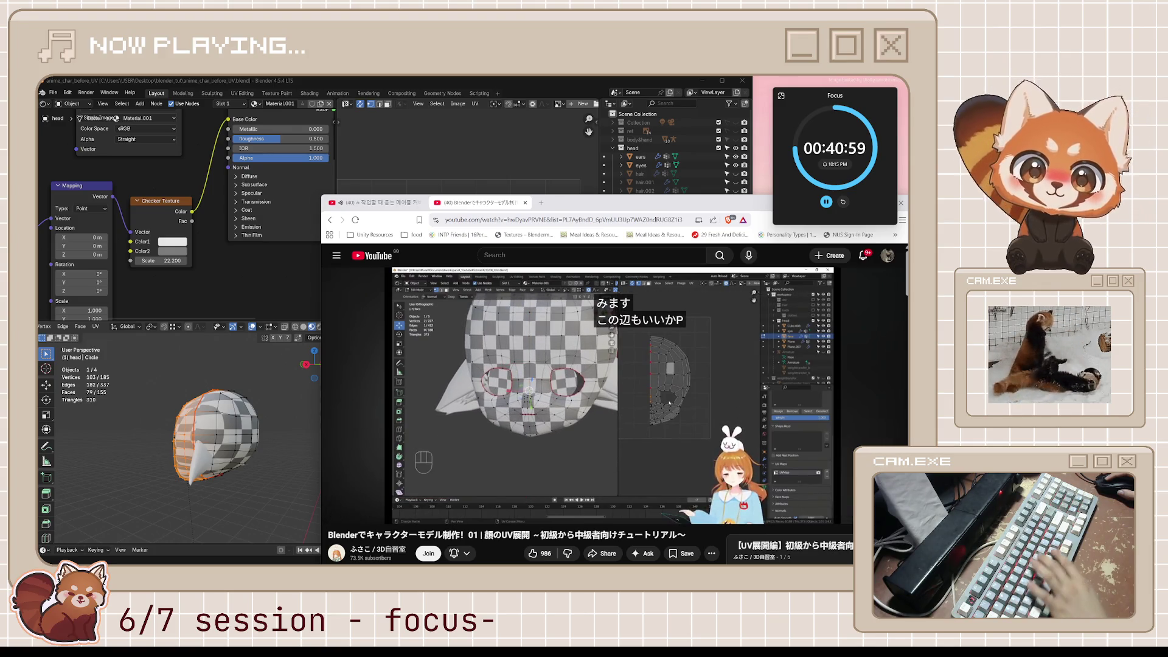
pyautogui.press('j')
pyautogui.press('j')
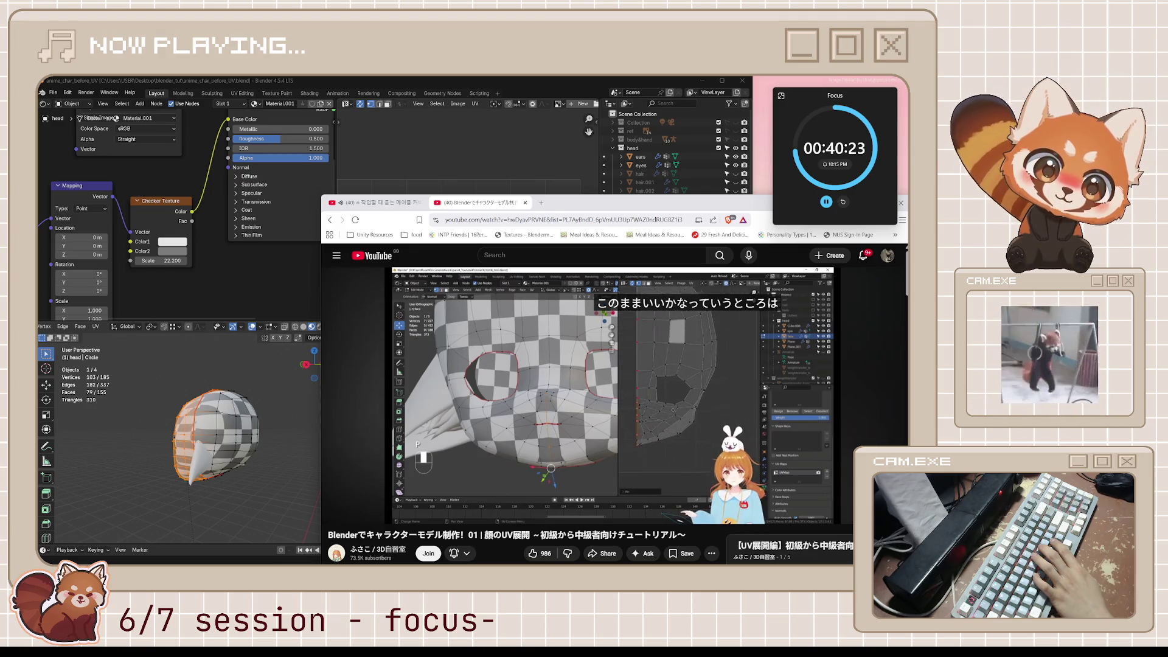
pyautogui.click(654, 394)
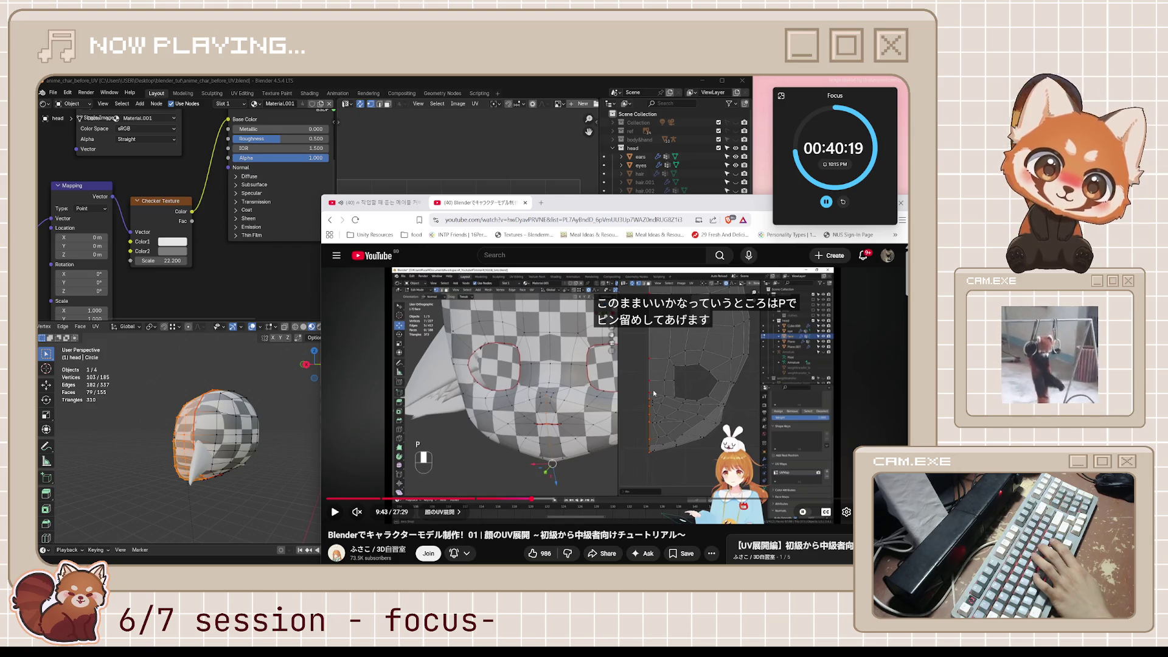
# Step: Follow the tutorial's pinned-centre unwrap section to about 10:22, pausing repeatedly to study the spread
pyautogui.click(653, 392)
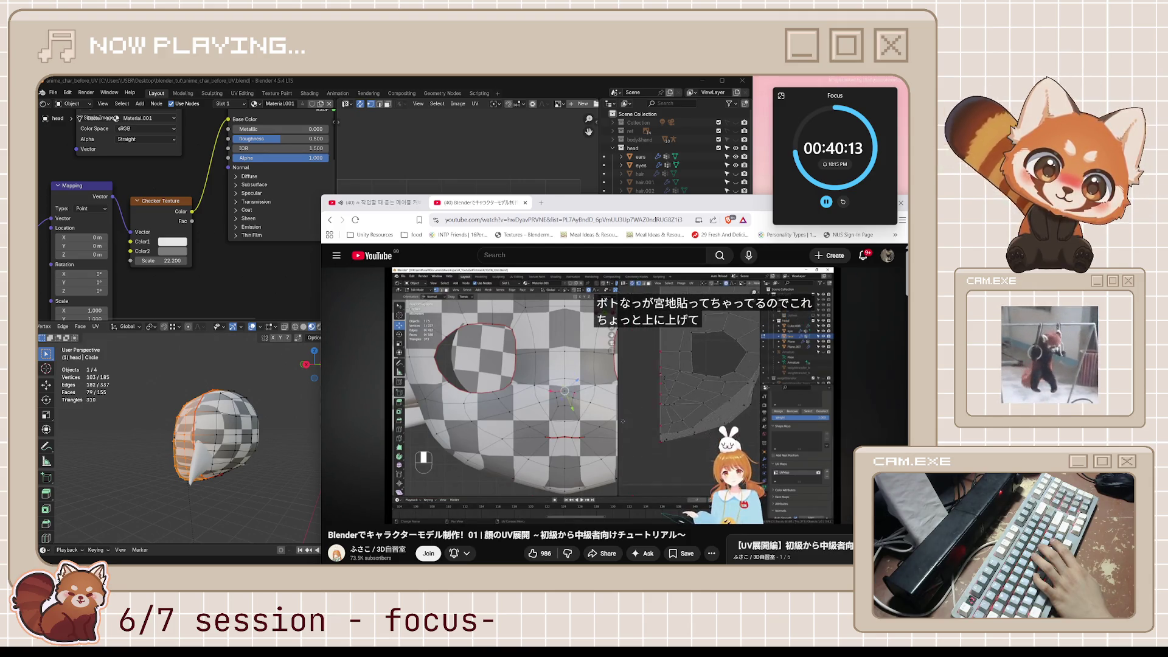
pyautogui.click(652, 389)
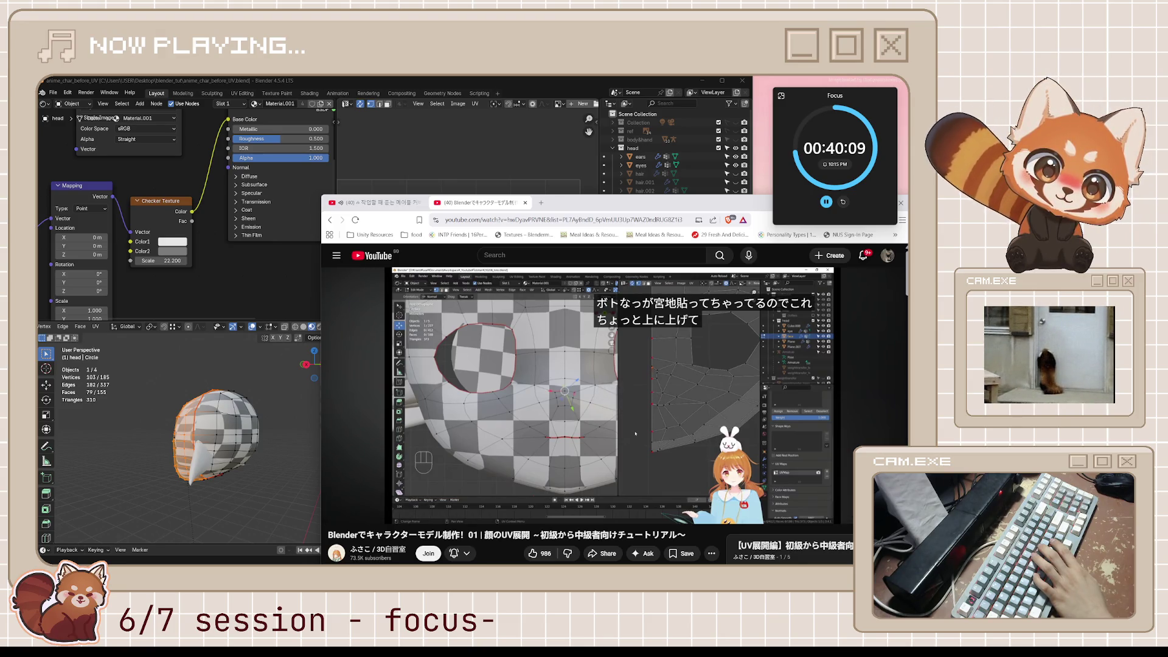
pyautogui.click(654, 393)
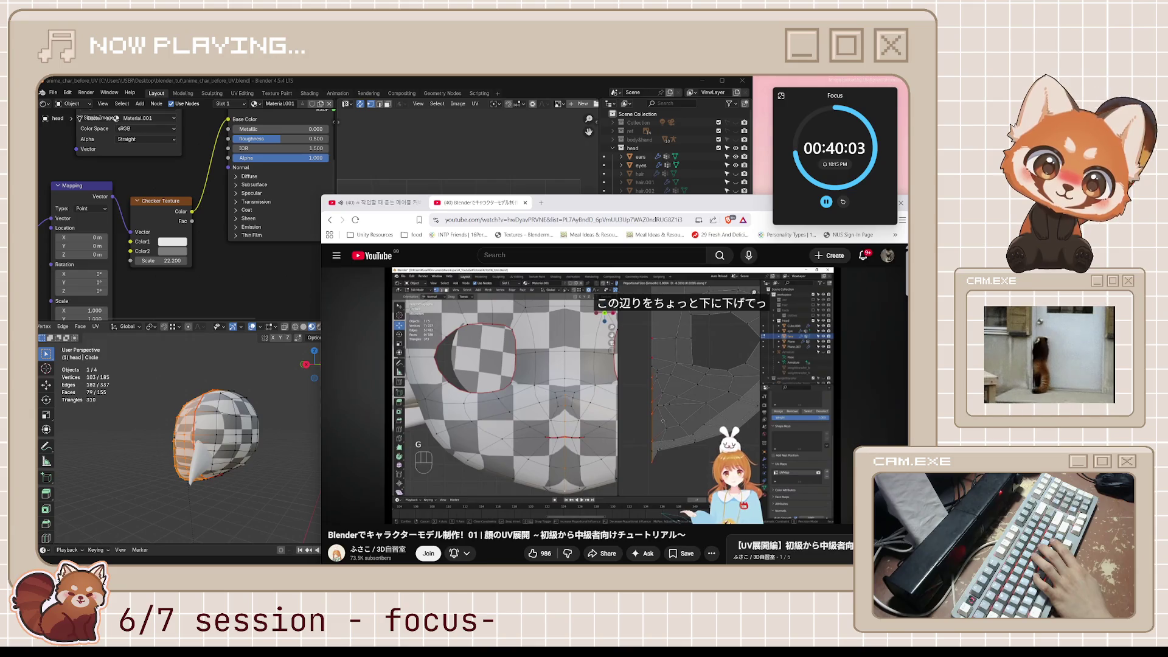
pyautogui.click(654, 394)
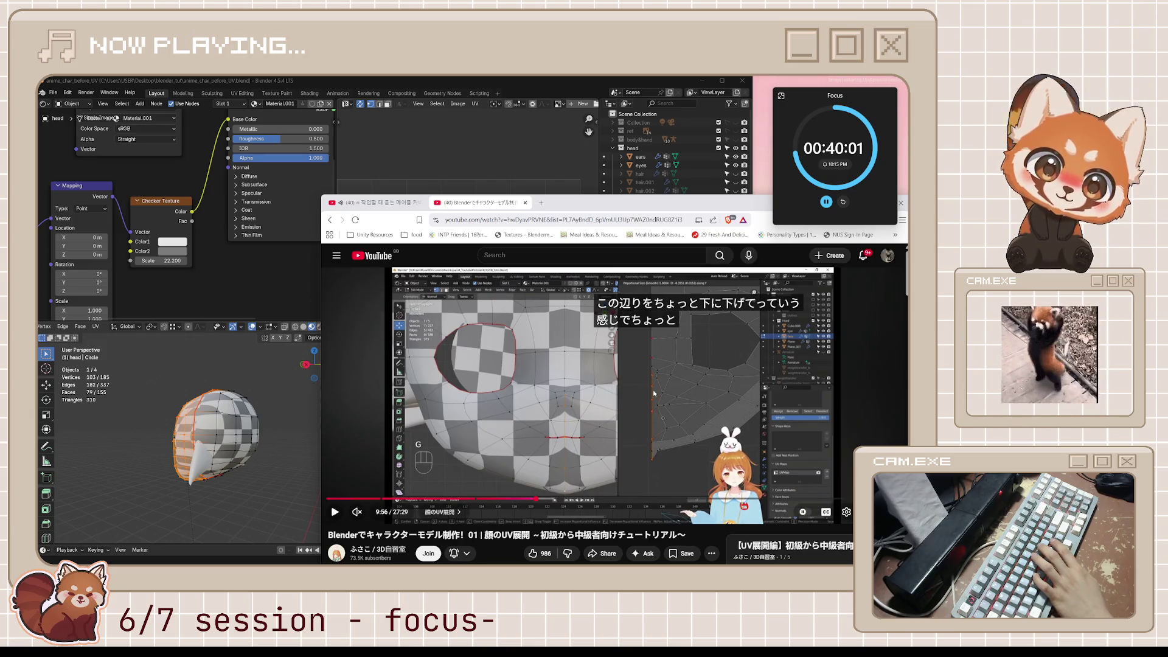
pyautogui.click(652, 389)
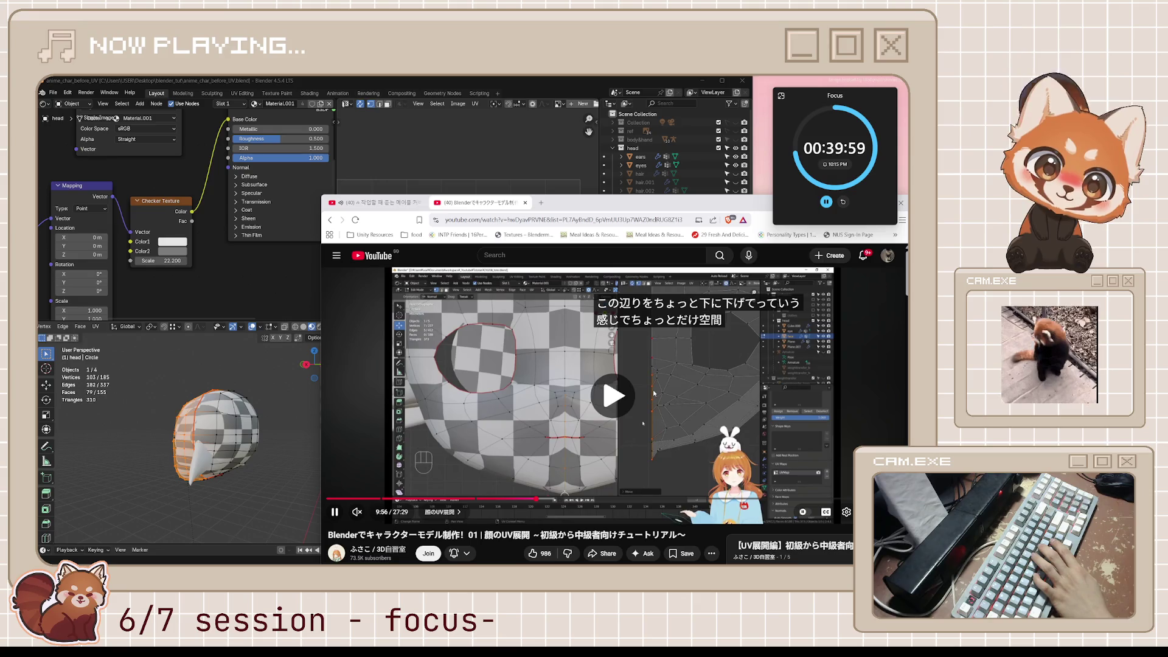
pyautogui.click(652, 389)
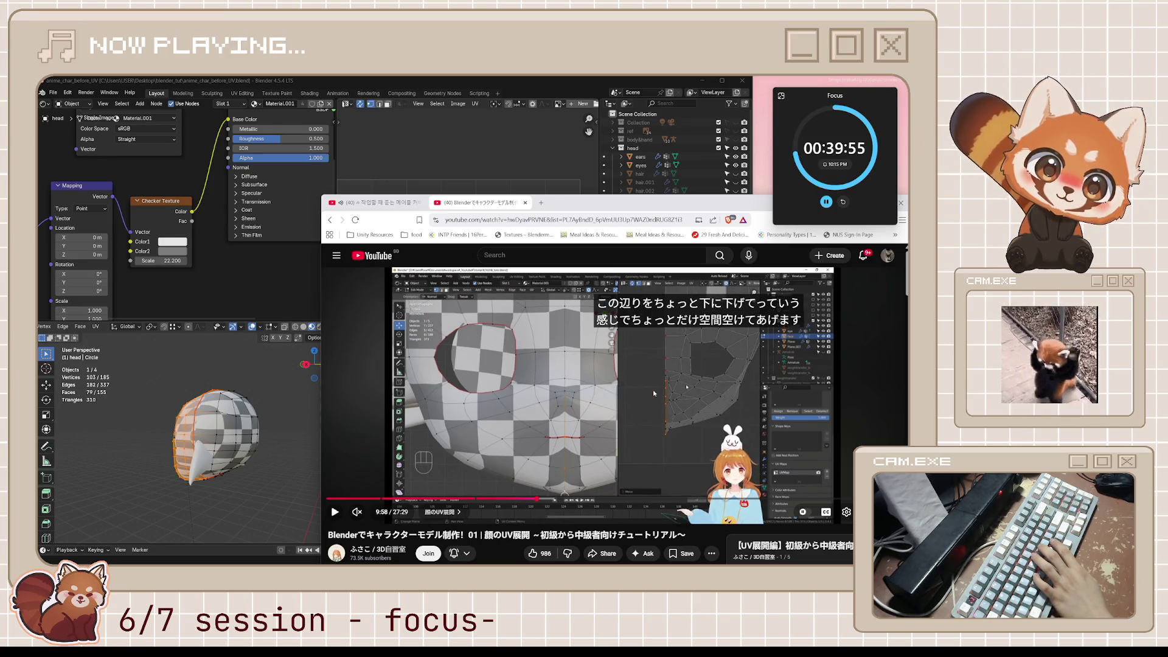
pyautogui.click(653, 389)
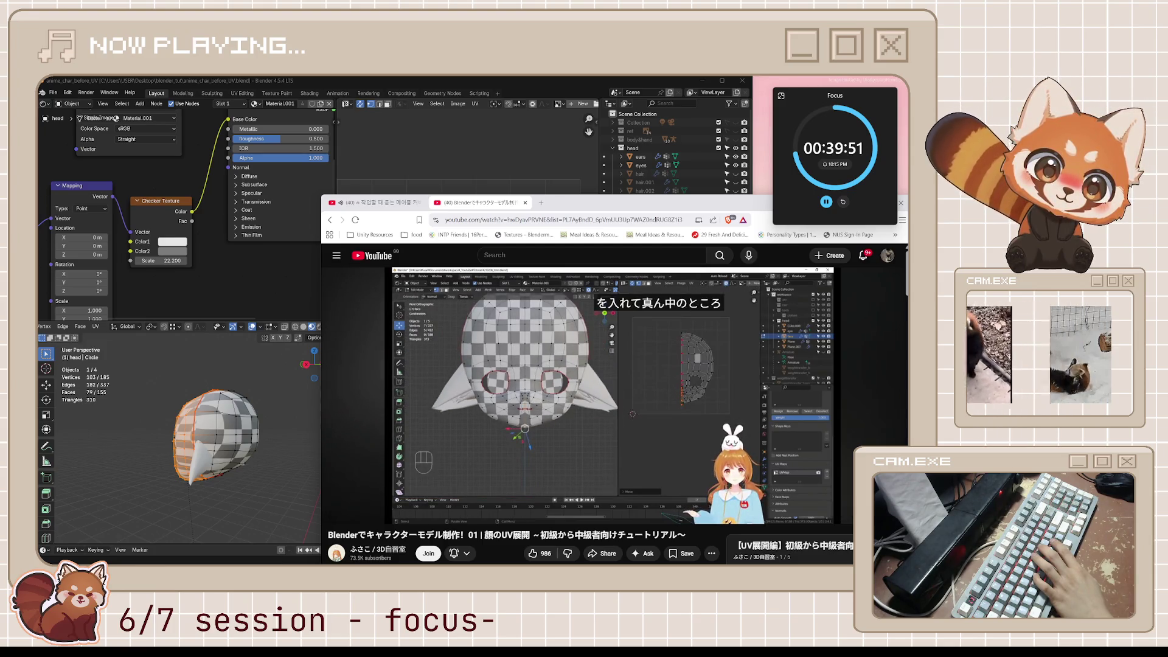
pyautogui.click(653, 390)
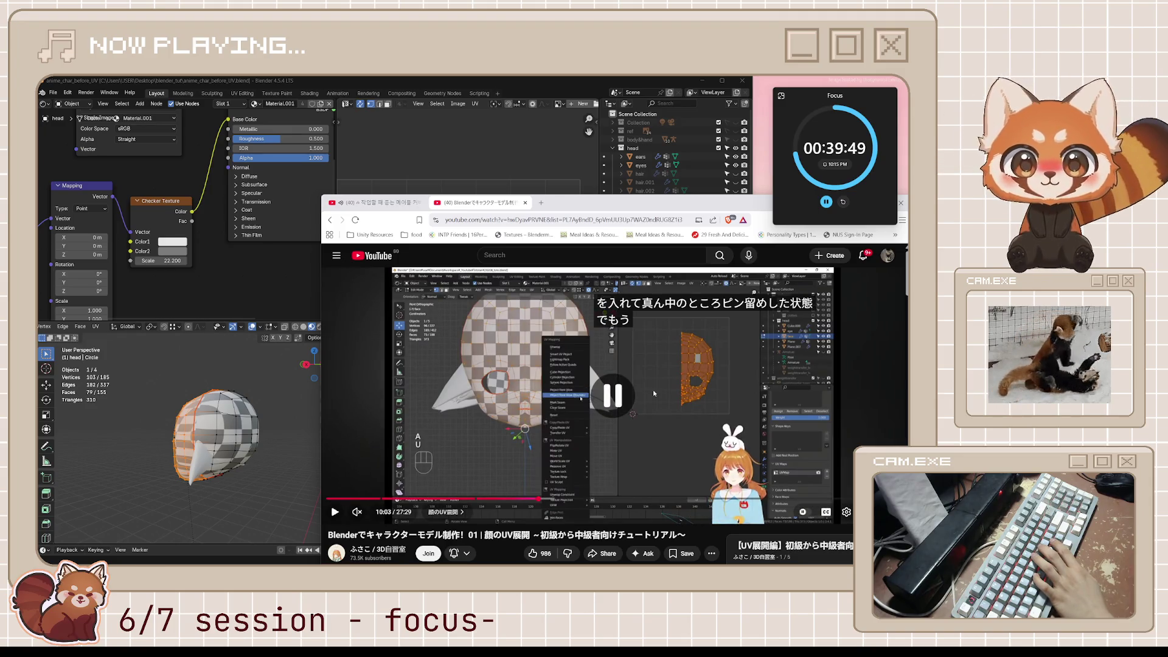
pyautogui.click(654, 393)
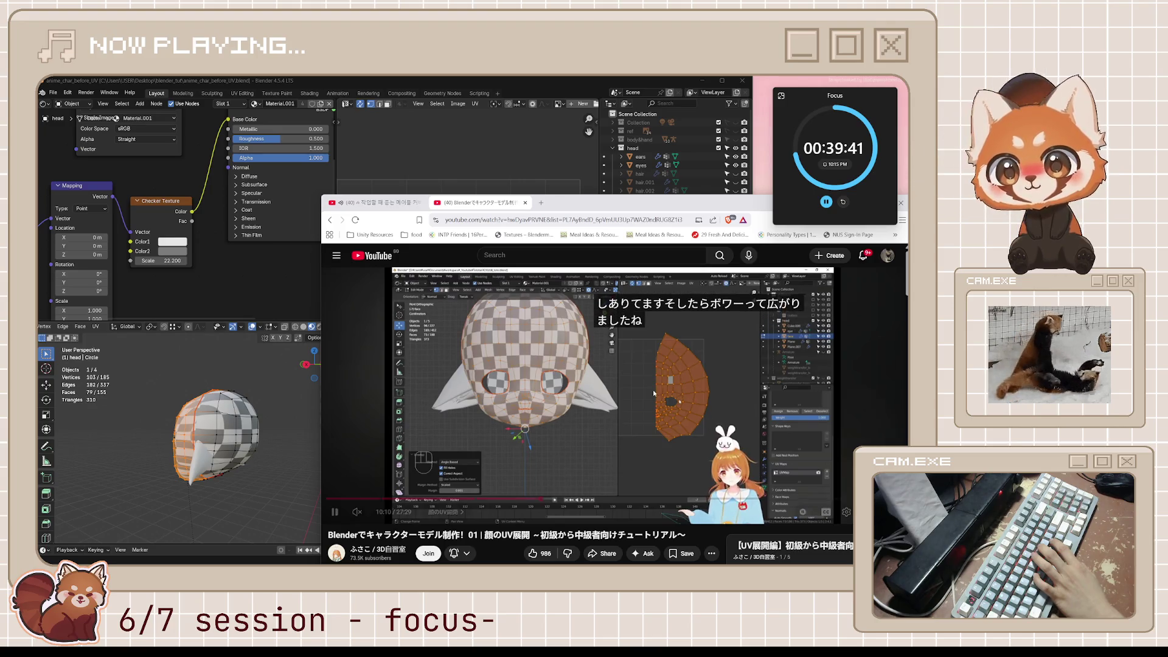
pyautogui.click(654, 392)
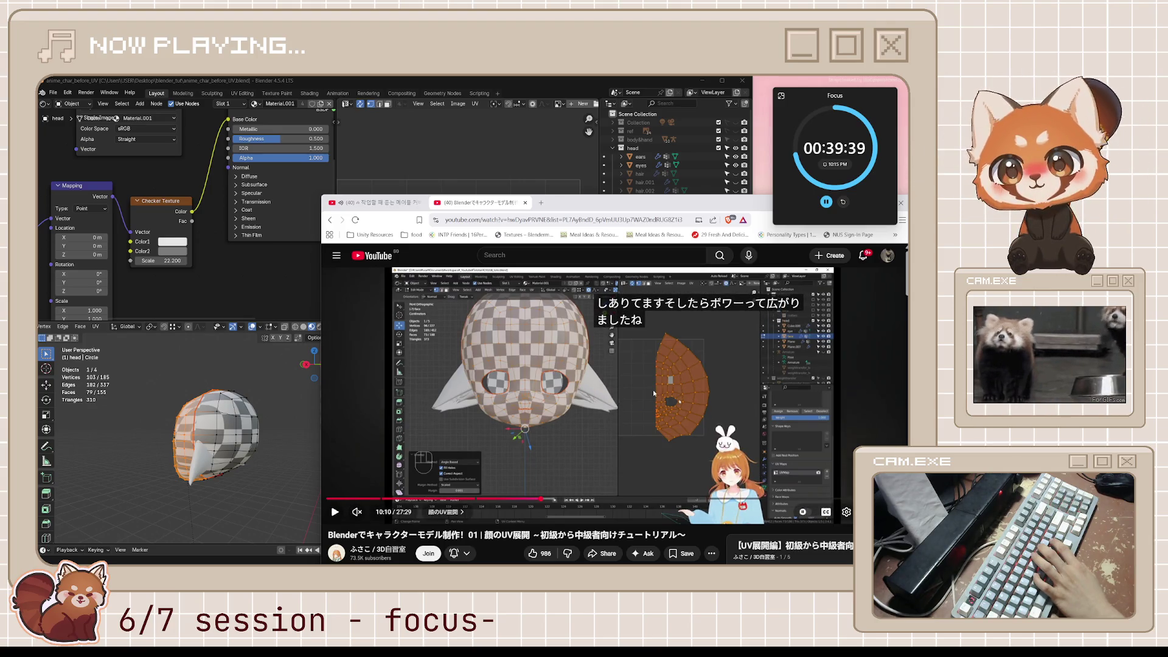
pyautogui.click(652, 390)
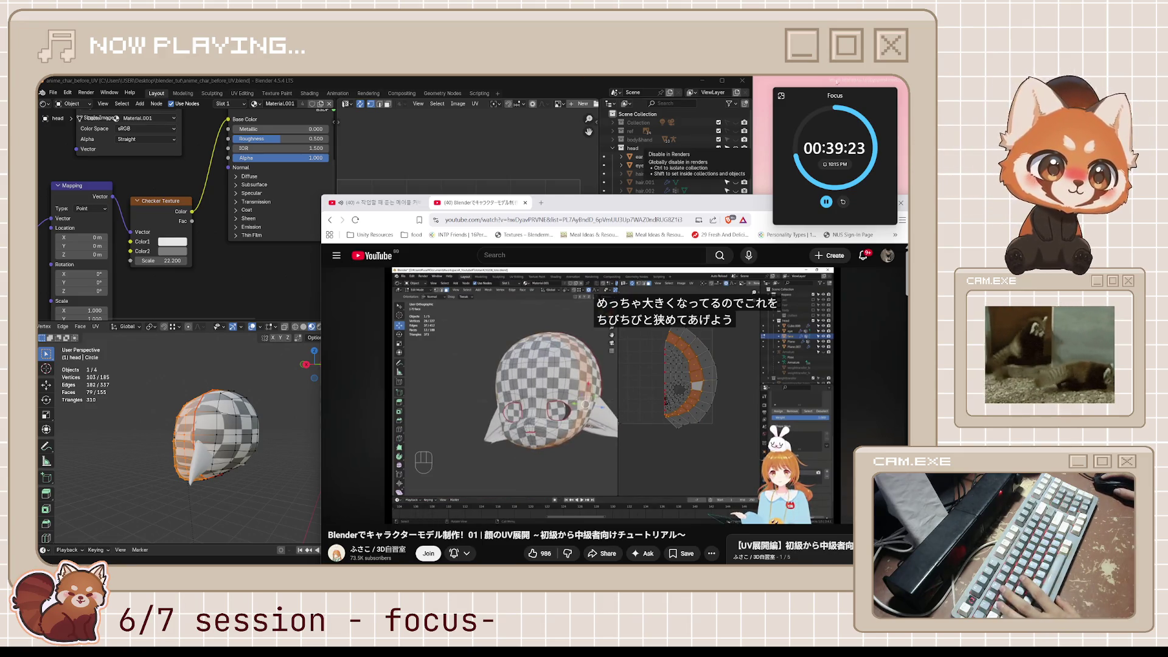
# Step: Enlarge the 3D view, set a front ortho view of the head, and Alt+click the face's centre edge loop
pyautogui.moveTo(256, 438); pyautogui.dragTo(140, 433, button='middle')
pyautogui.scroll(1, 46, 429)
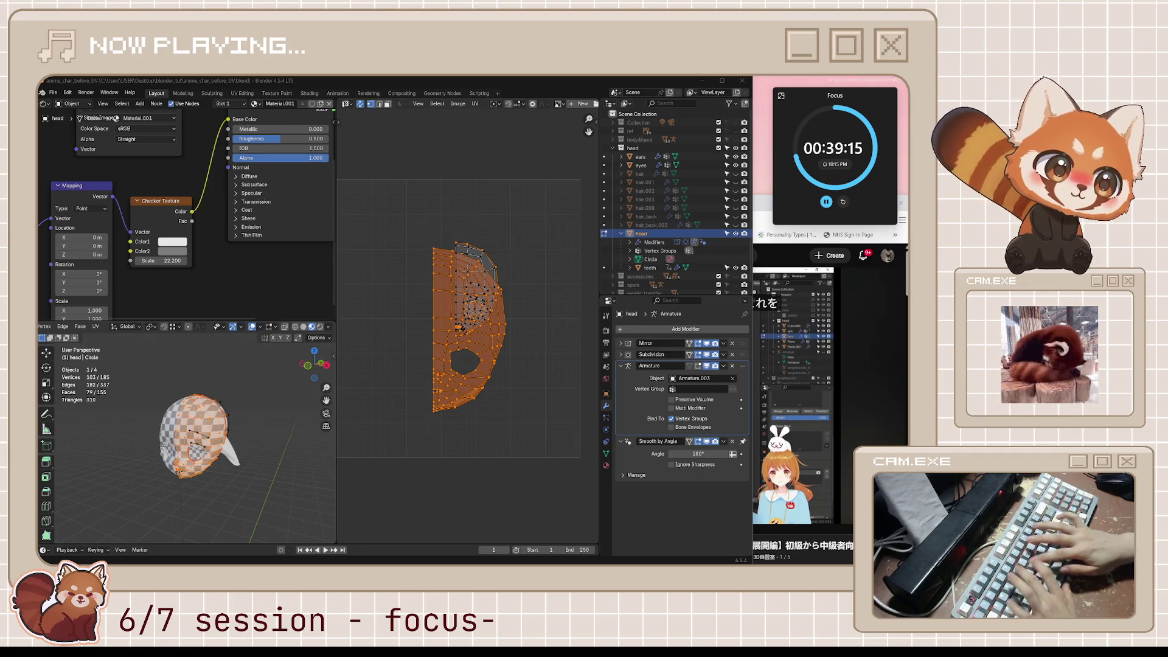
pyautogui.moveTo(171, 517)
pyautogui.mouseDown(button='middle')
pyautogui.moveTo(252, 393)
pyautogui.moveTo(328, 319)
pyautogui.mouseUp(button='middle')
pyautogui.scroll(3, 201, 463)
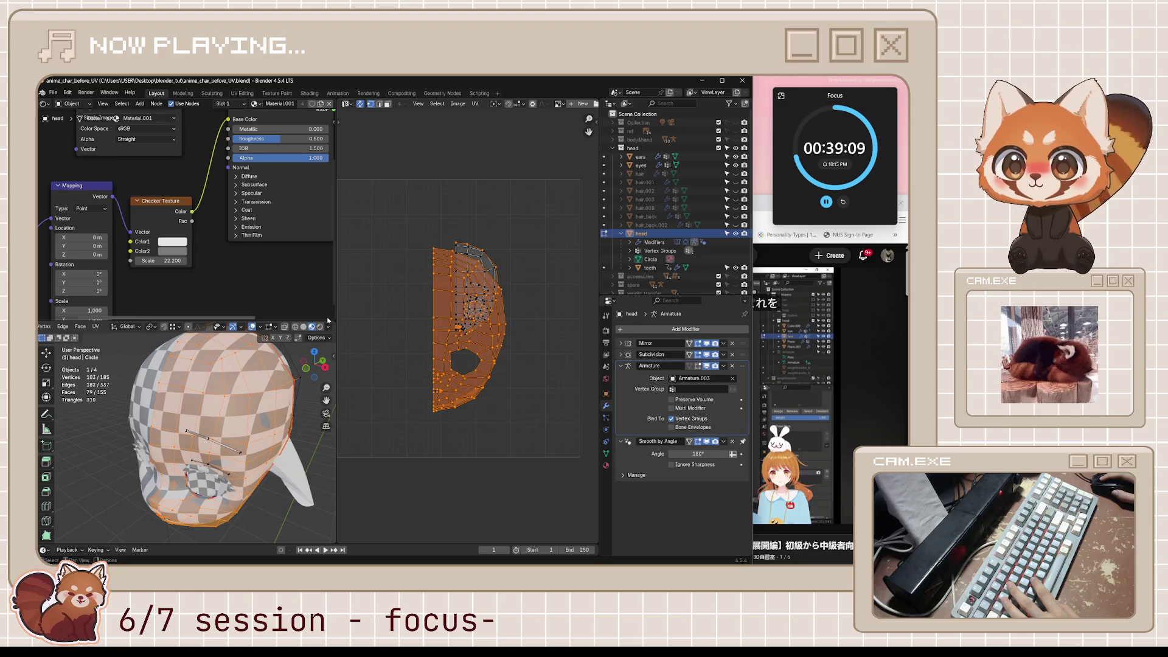
pyautogui.moveTo(319, 323); pyautogui.dragTo(319, 272)
pyautogui.moveTo(263, 416); pyautogui.dragTo(240, 405, button='middle')
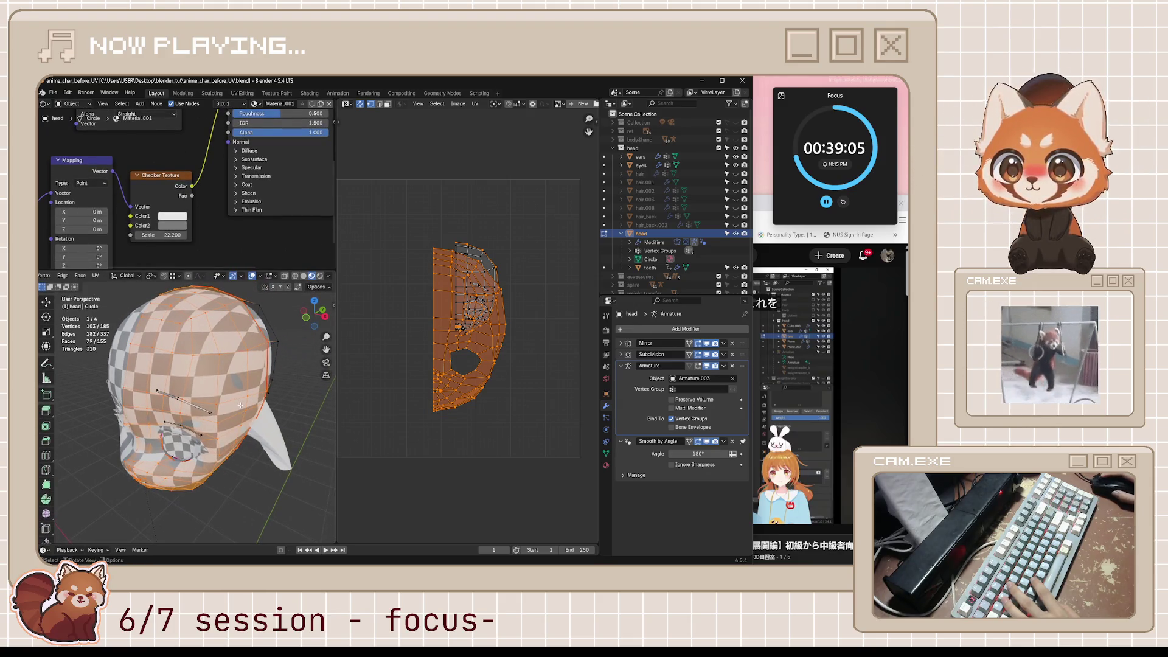
pyautogui.press('KP_1')
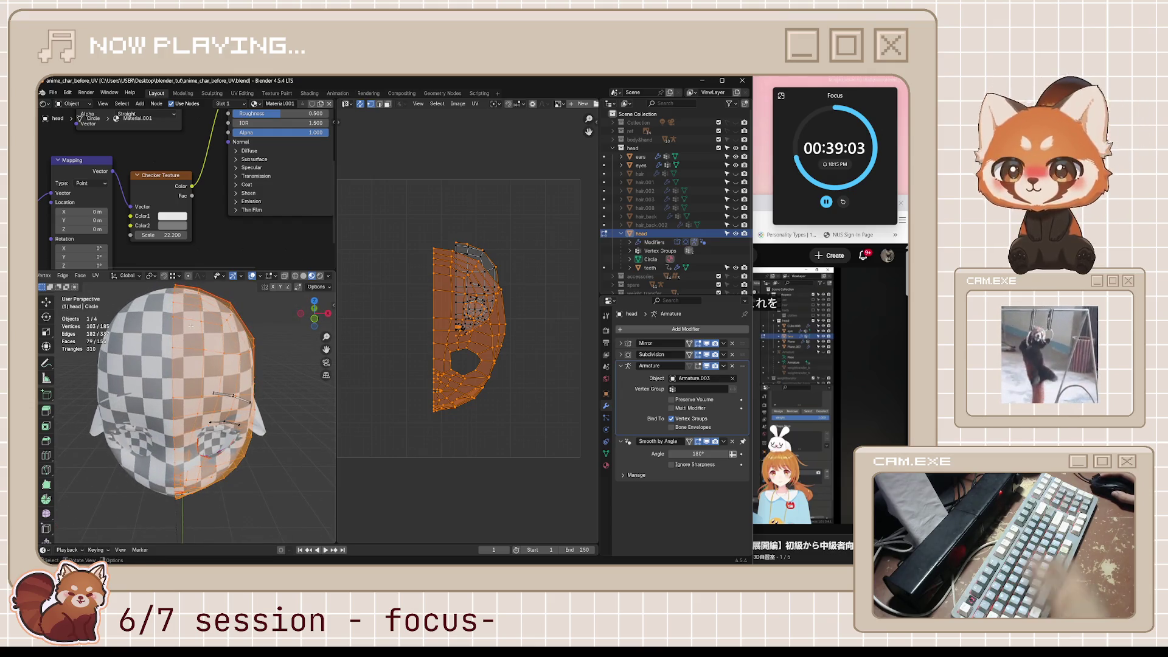
pyautogui.scroll(5, 146, 323)
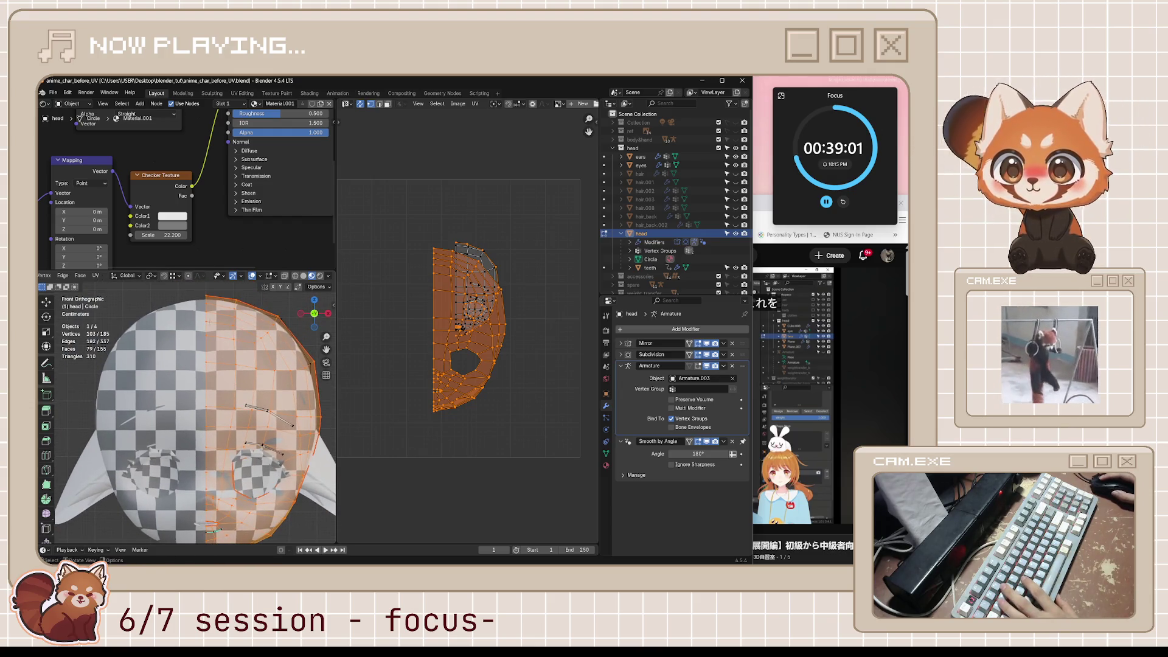
pyautogui.keyDown('alt'); pyautogui.click(210, 423); pyautogui.keyUp('alt')
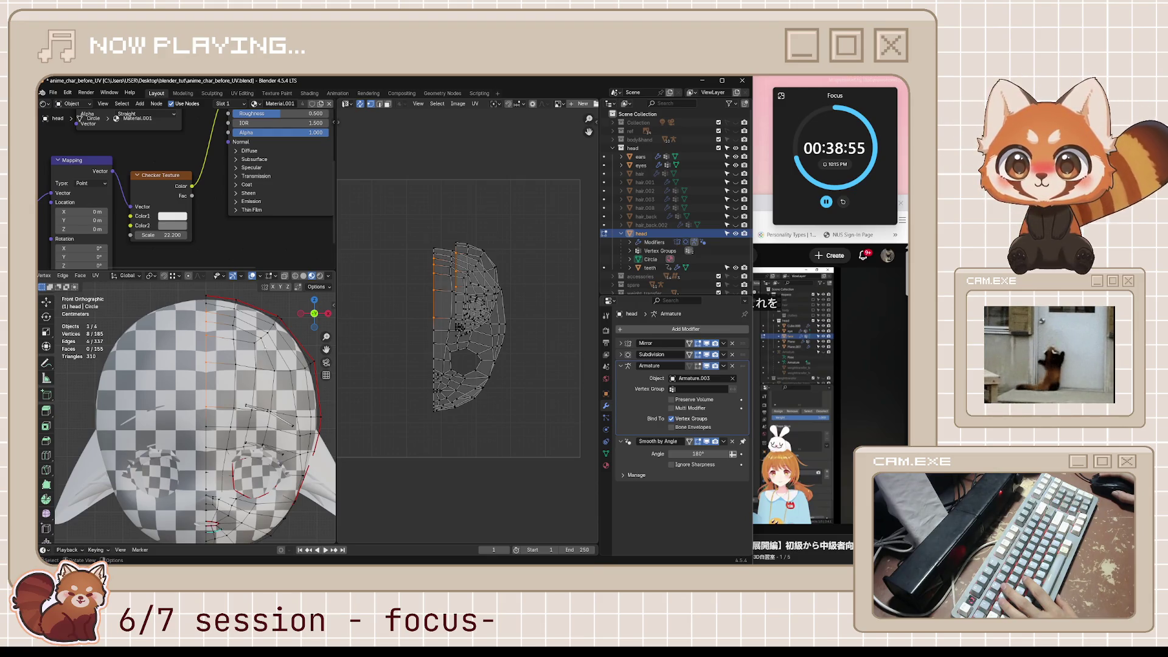
pyautogui.moveTo(183, 395); pyautogui.dragTo(256, 398, button='middle')
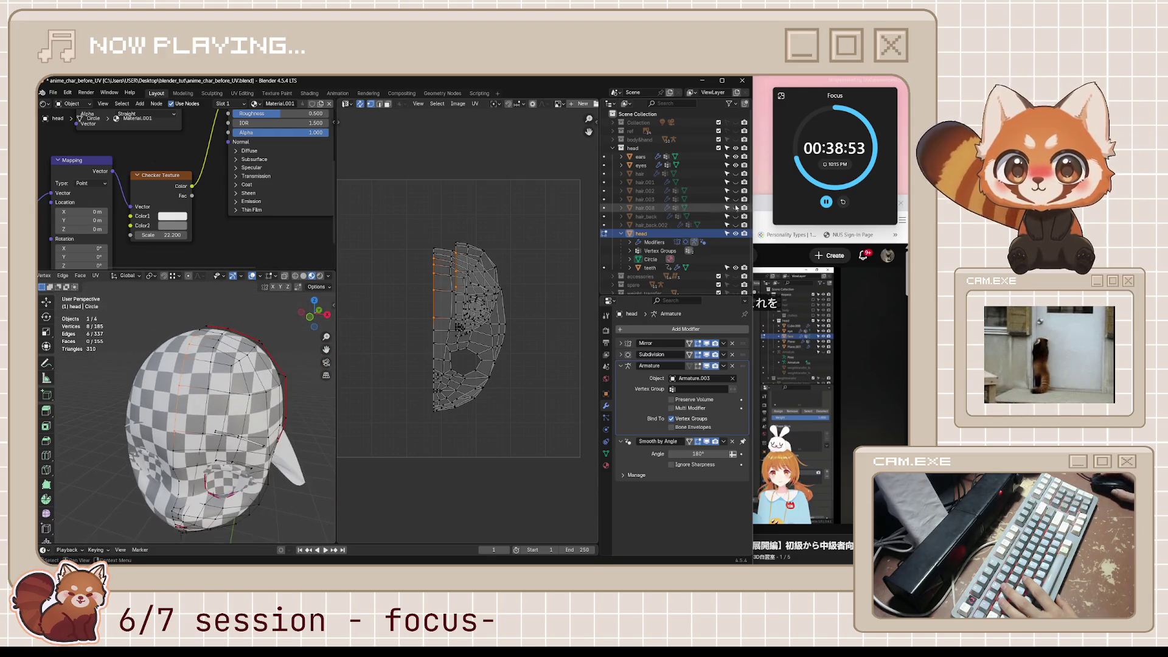
pyautogui.hotkey('alt', 'Tab')
# Step: Rewind the tutorial to 8:52, replay it, pause at 9:17, skip ahead, then return to Blender
pyautogui.press('j')
pyautogui.press('j')
pyautogui.press('j')
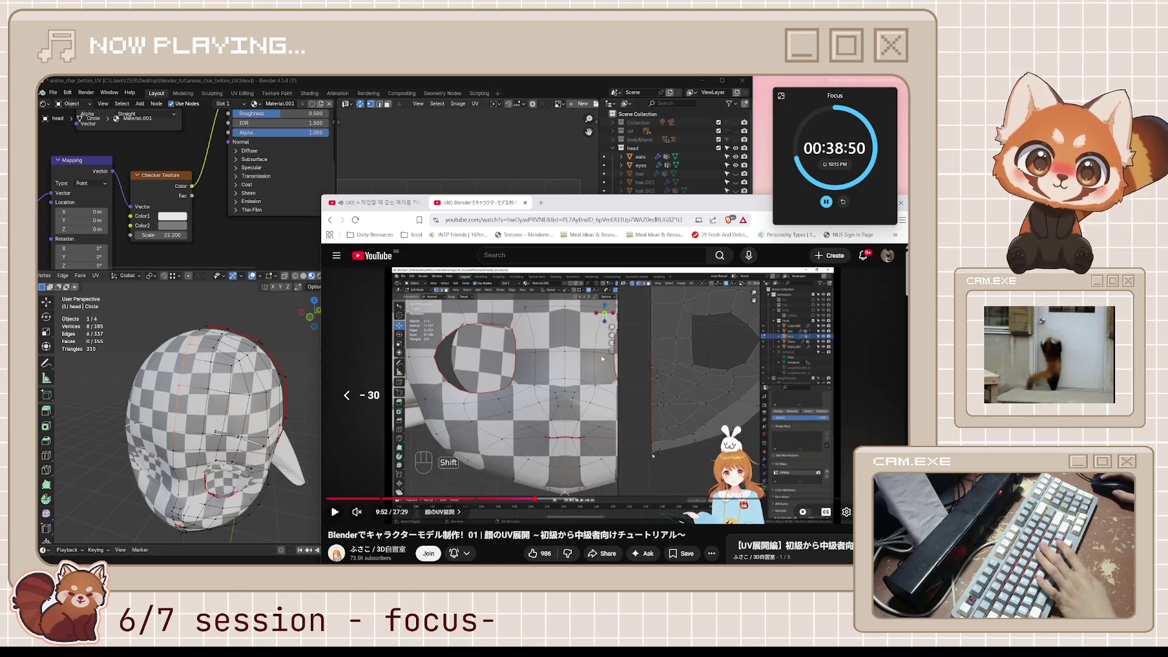
pyautogui.press('j')
pyautogui.press('j')
pyautogui.press('j')
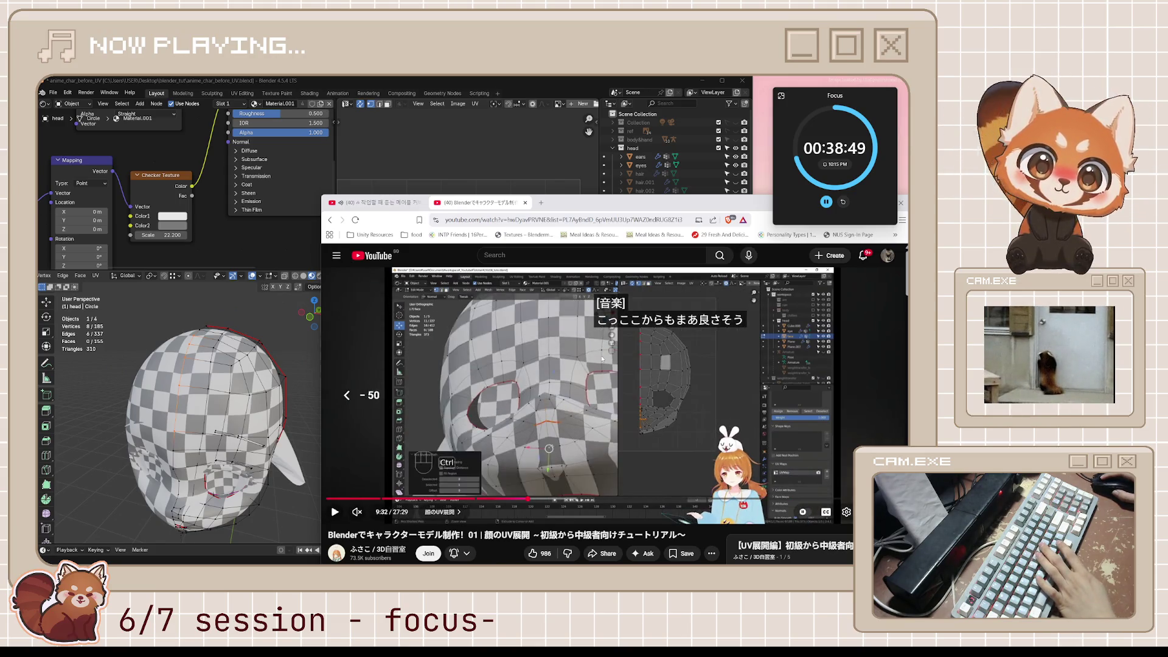
pyautogui.press('j')
pyautogui.press('j')
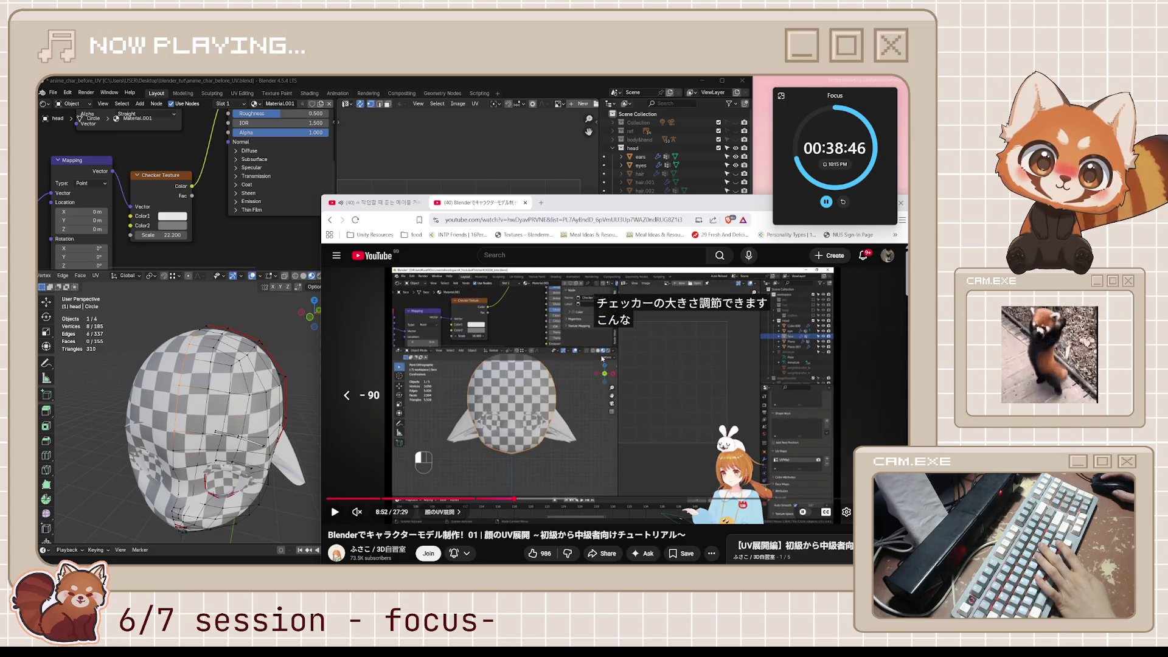
pyautogui.press('k')
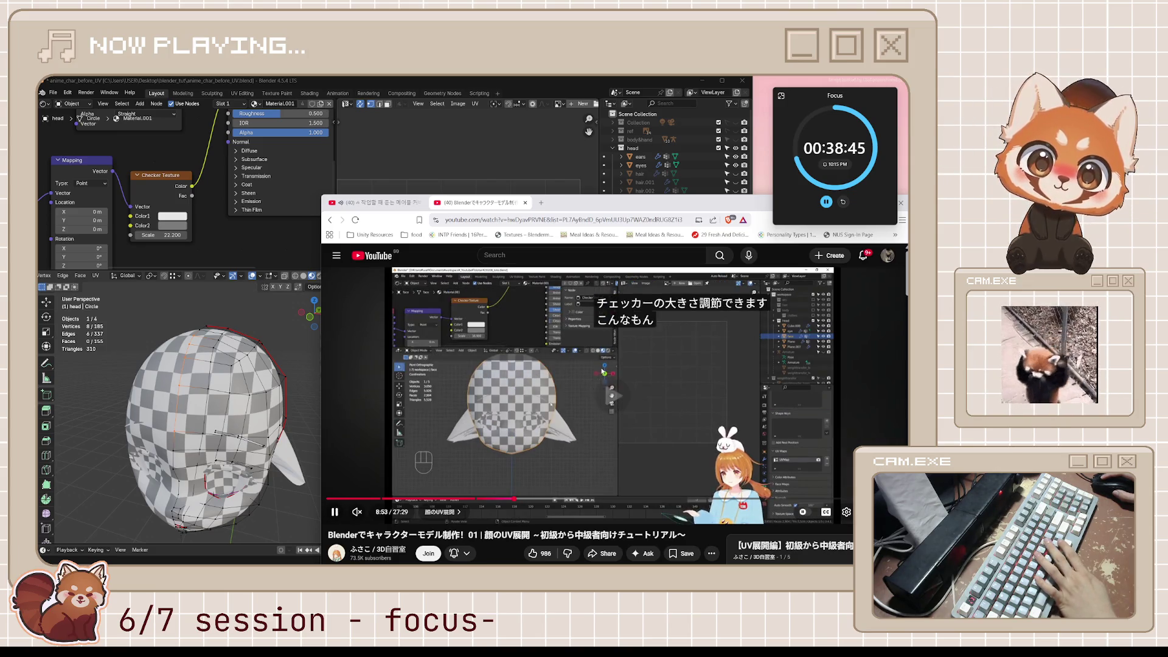
pyautogui.press('l')
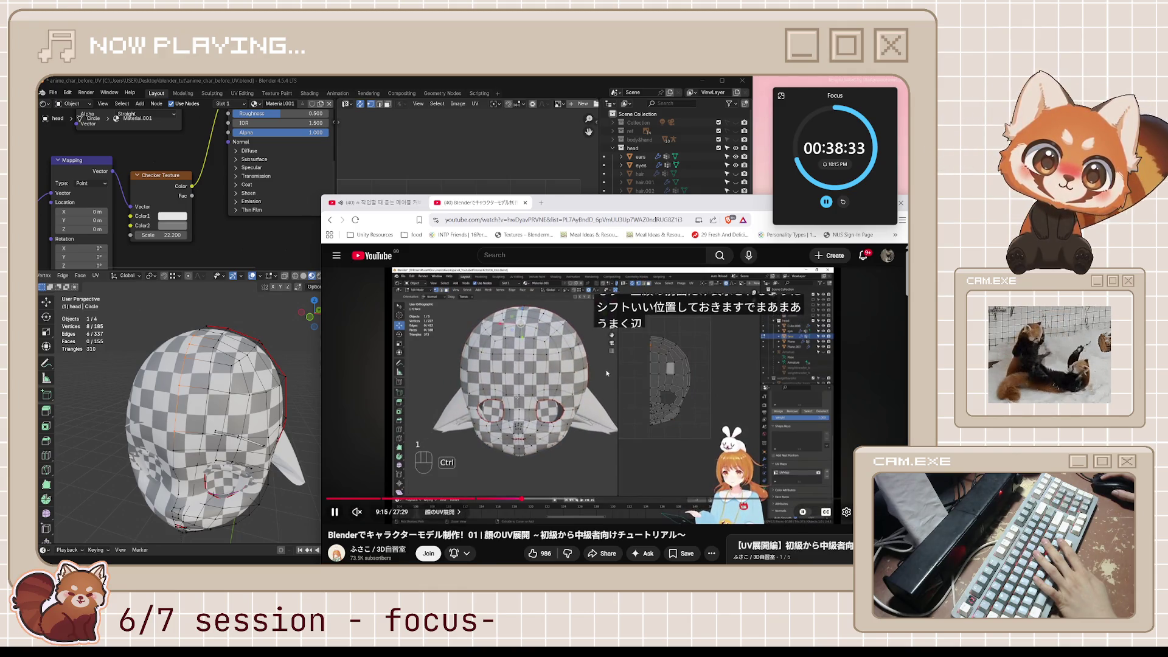
pyautogui.click(606, 373)
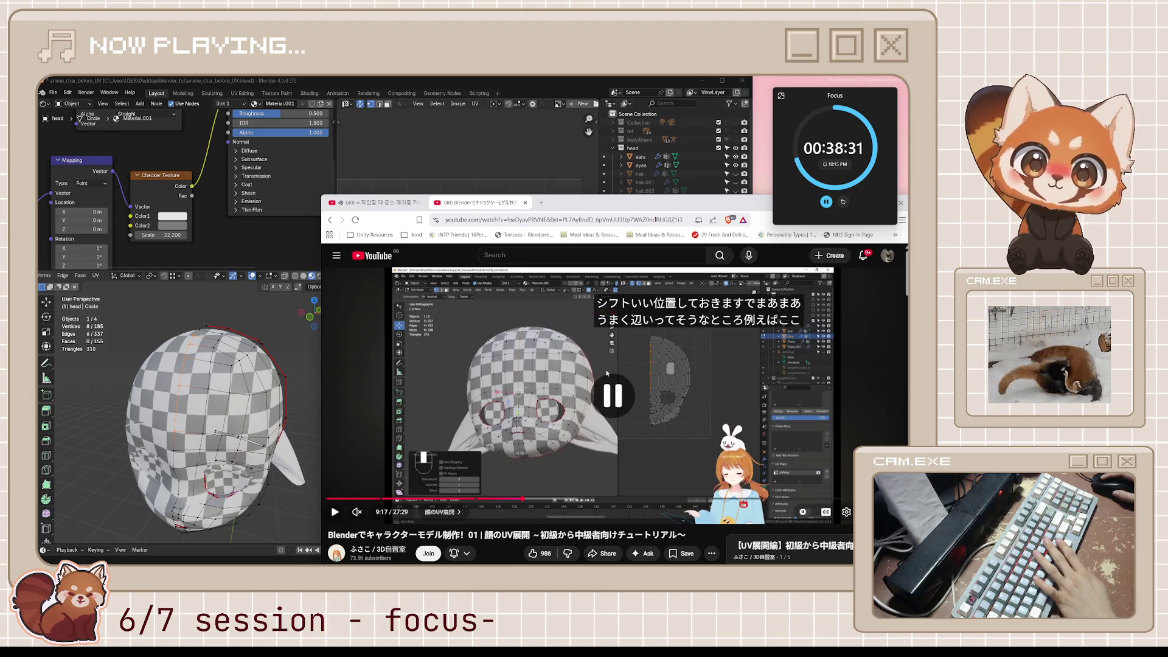
pyautogui.press('l')
pyautogui.press('l')
pyautogui.press('l')
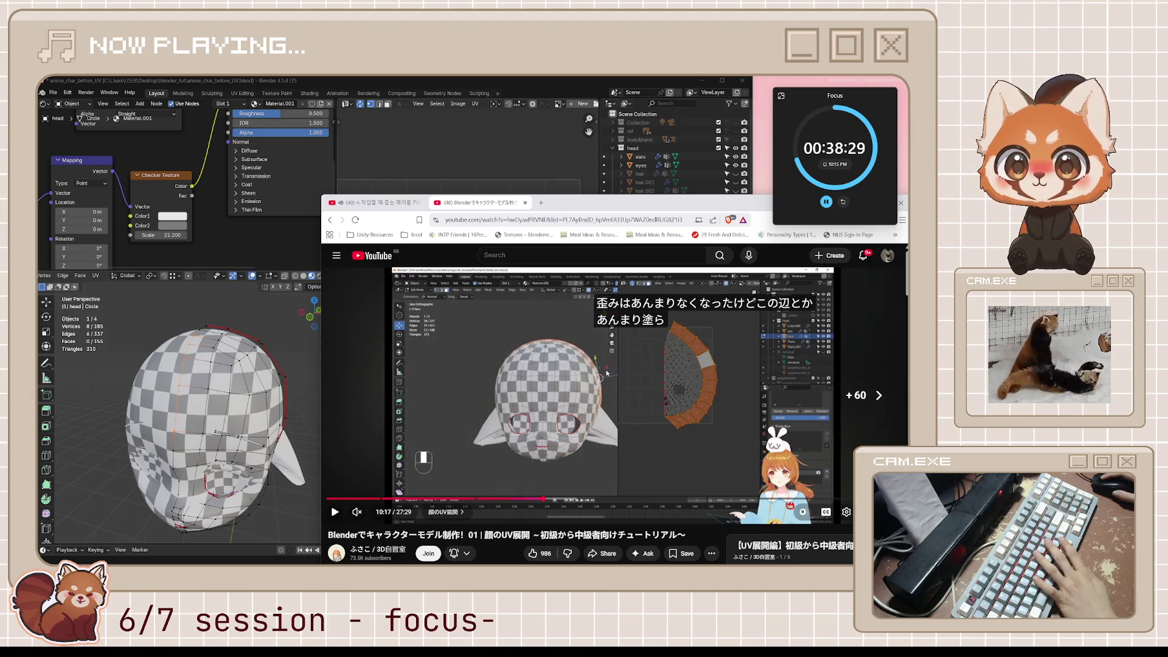
pyautogui.press('j')
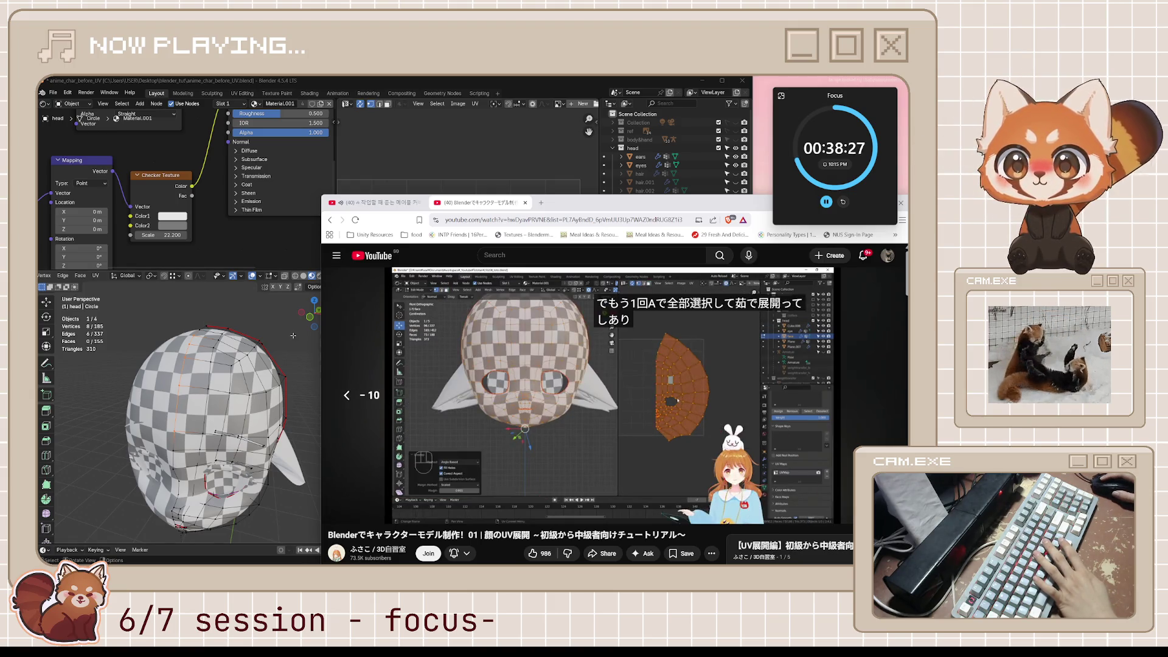
pyautogui.click(201, 403)
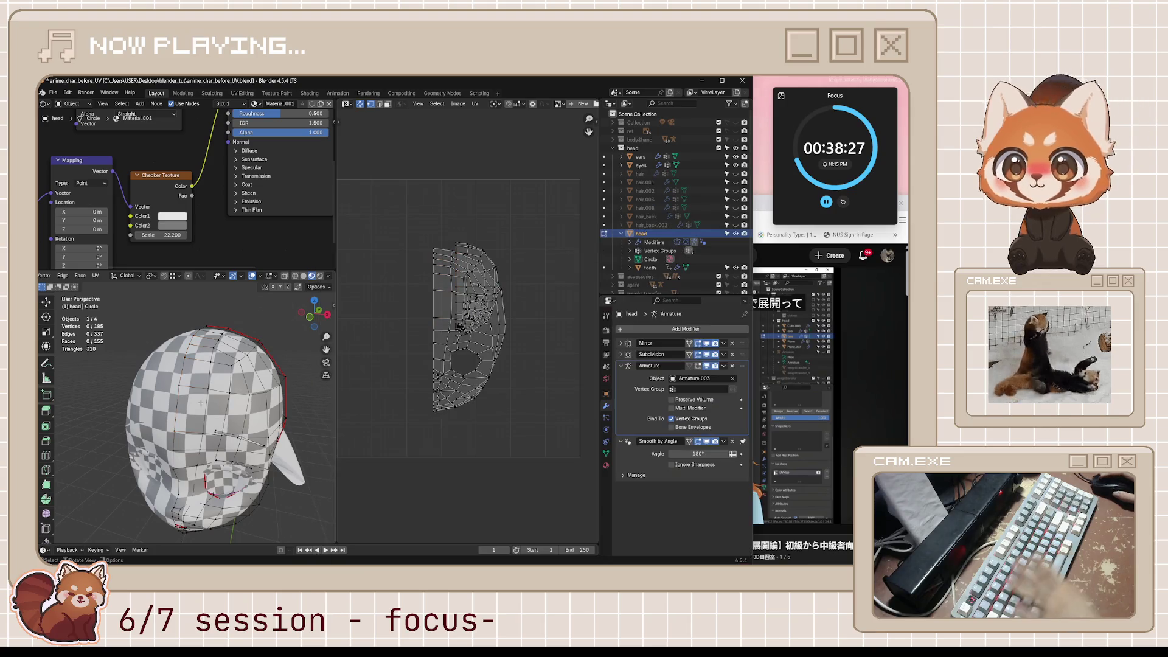
# Step: Toggle UV Sync Selection and orbit the head to a straight front view
pyautogui.moveTo(201, 403)
pyautogui.mouseDown(button='middle')
pyautogui.moveTo(296, 363)
pyautogui.moveTo(356, 123)
pyautogui.mouseUp(button='middle')
pyautogui.click(360, 105)
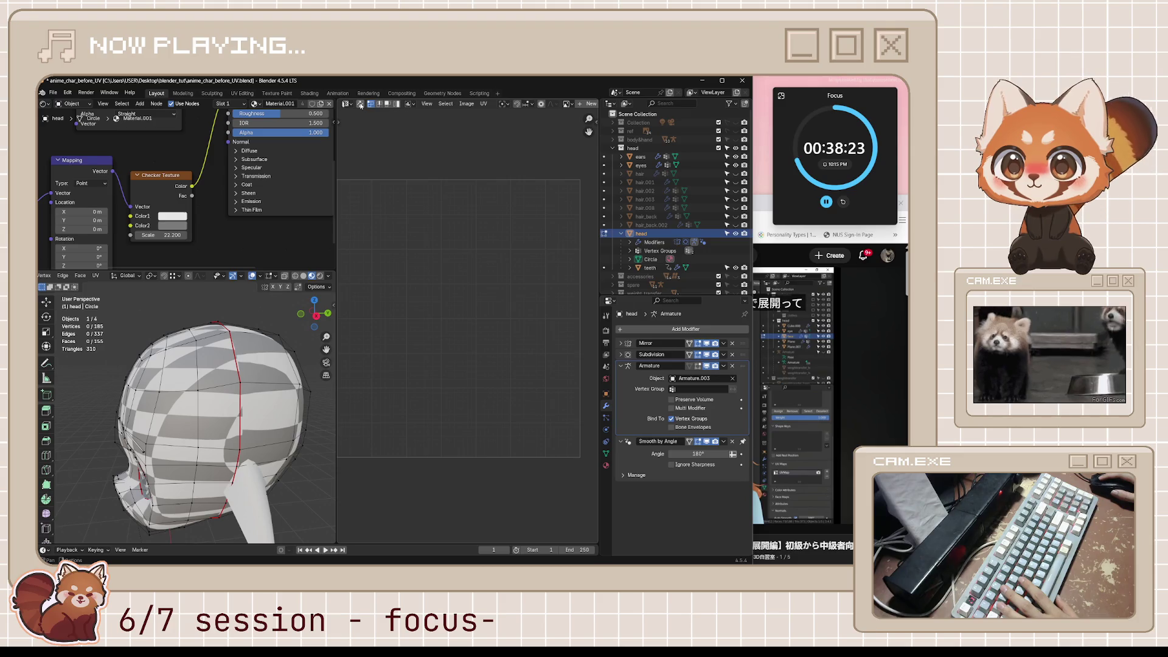
pyautogui.click(360, 104)
pyautogui.click(360, 104)
pyautogui.moveTo(183, 371); pyautogui.dragTo(210, 338, button='middle')
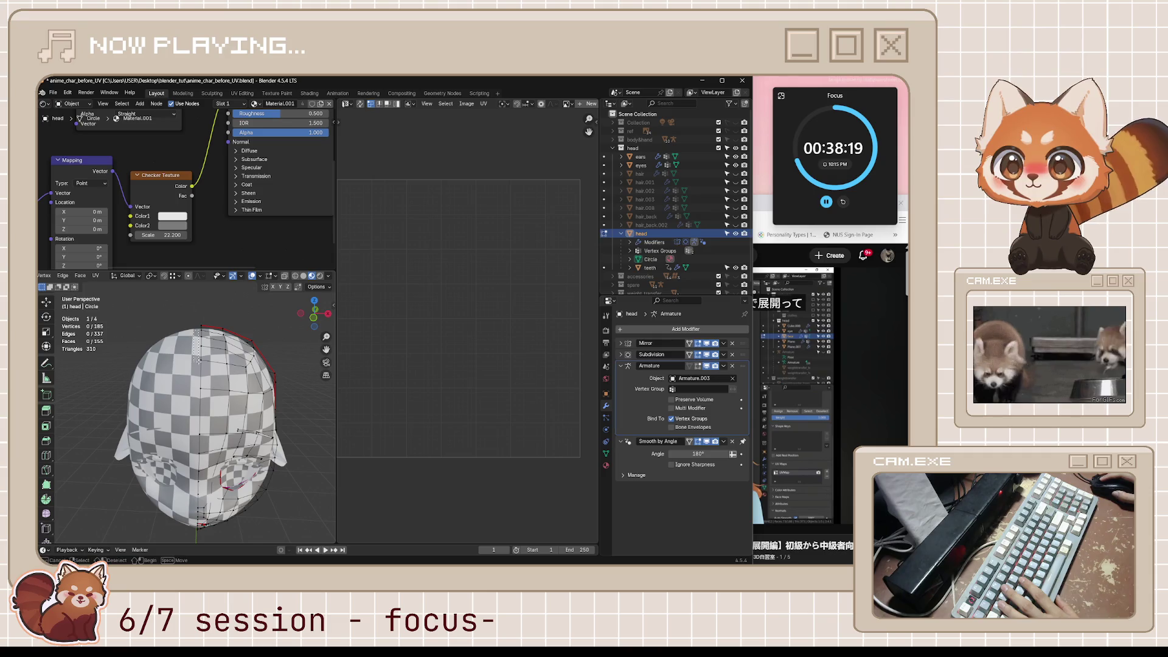
pyautogui.moveTo(209, 407); pyautogui.dragTo(217, 380, button='middle')
pyautogui.moveTo(208, 436); pyautogui.dragTo(213, 464)
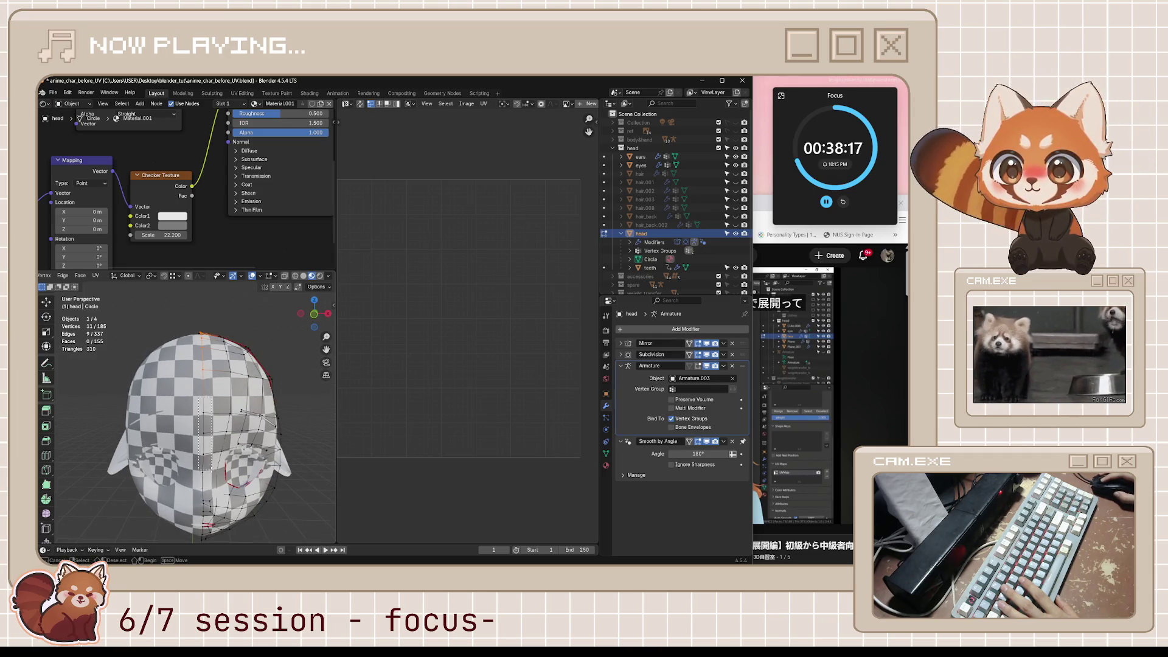
pyautogui.moveTo(213, 463); pyautogui.dragTo(213, 425, button='middle')
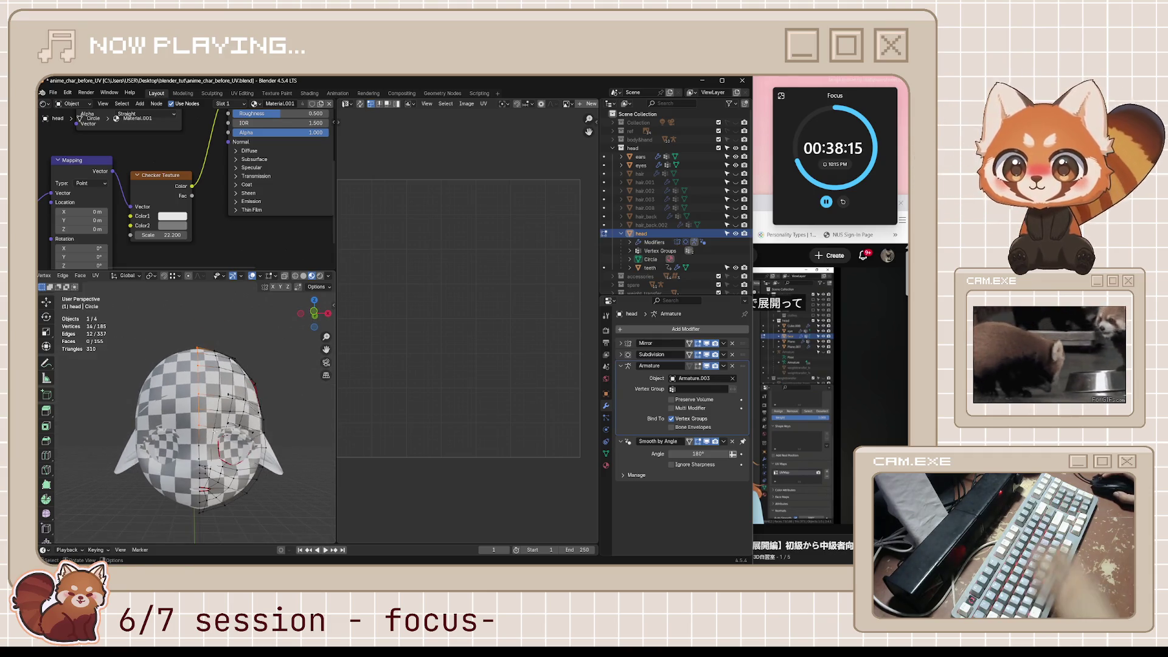
pyautogui.press('KP_1')
# Step: Show the head's UVs, select a seam-bounded half with L, then reduce the selection to one vertex
pyautogui.click(362, 105)
pyautogui.click(362, 105)
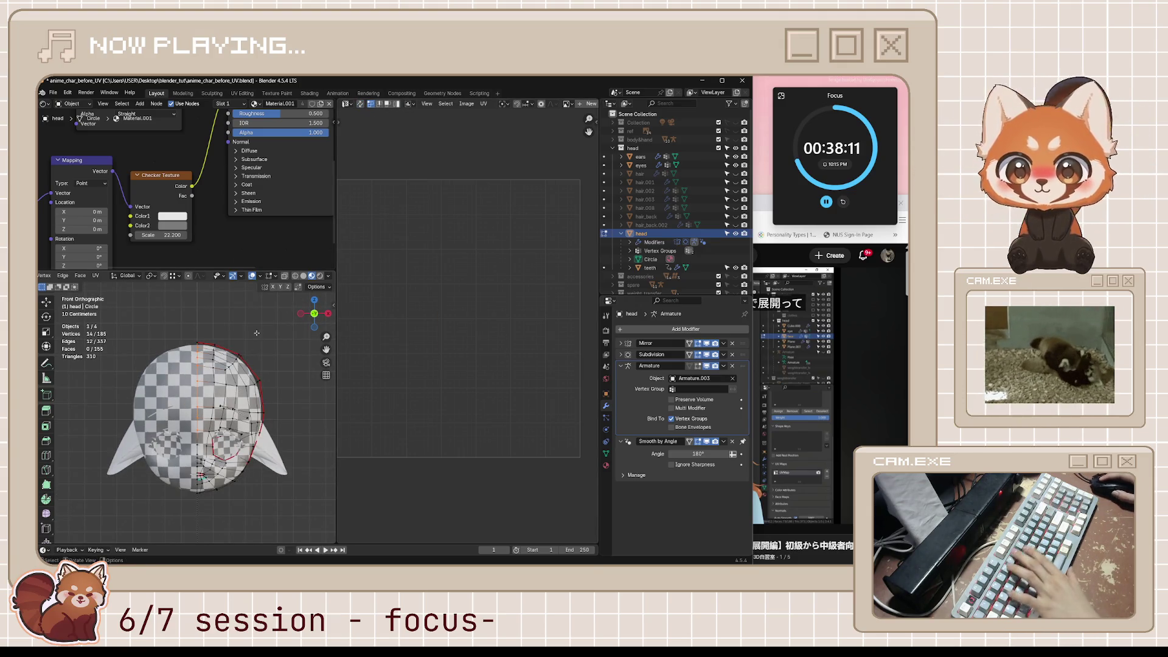
pyautogui.press('l')
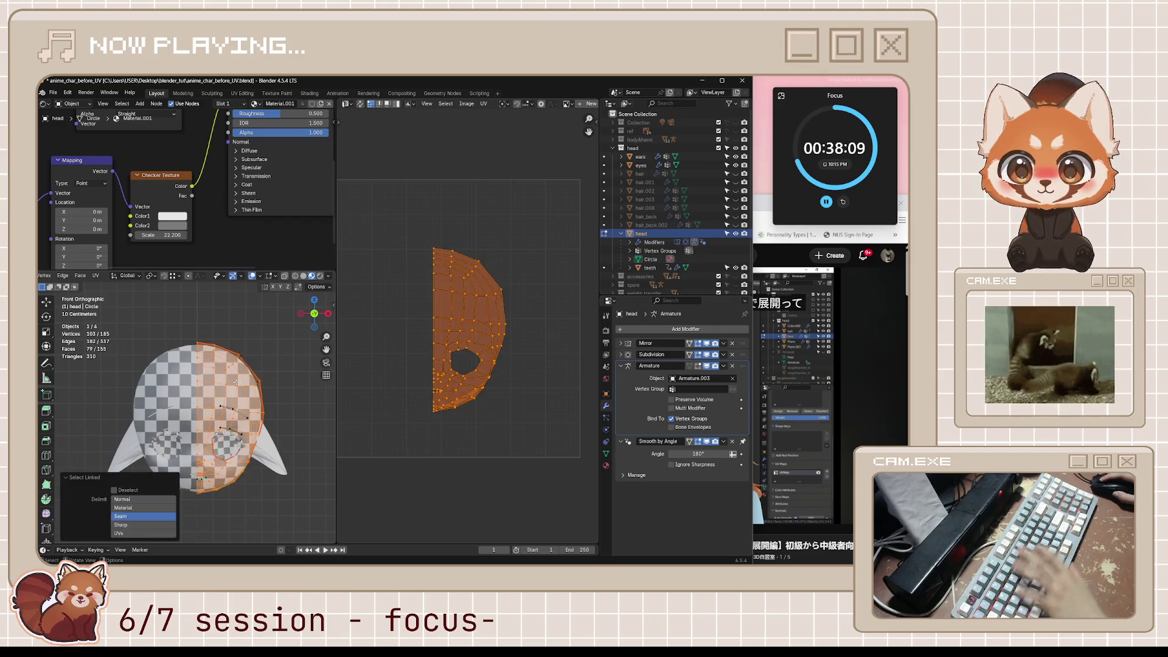
pyautogui.click(199, 365)
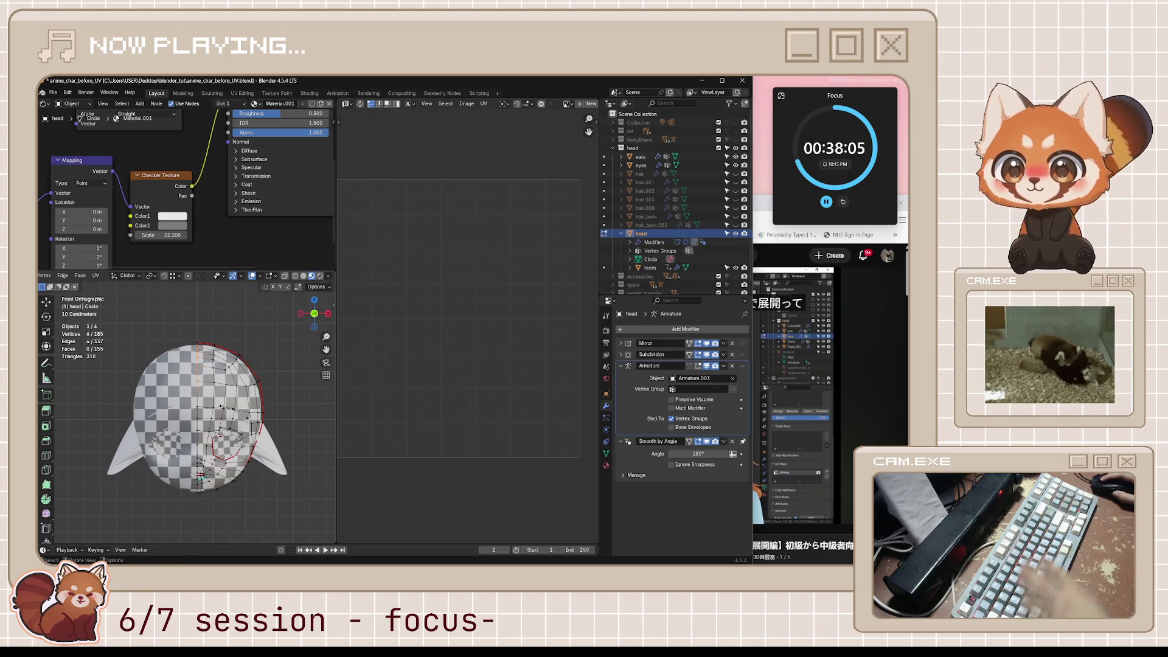
pyautogui.press('l')
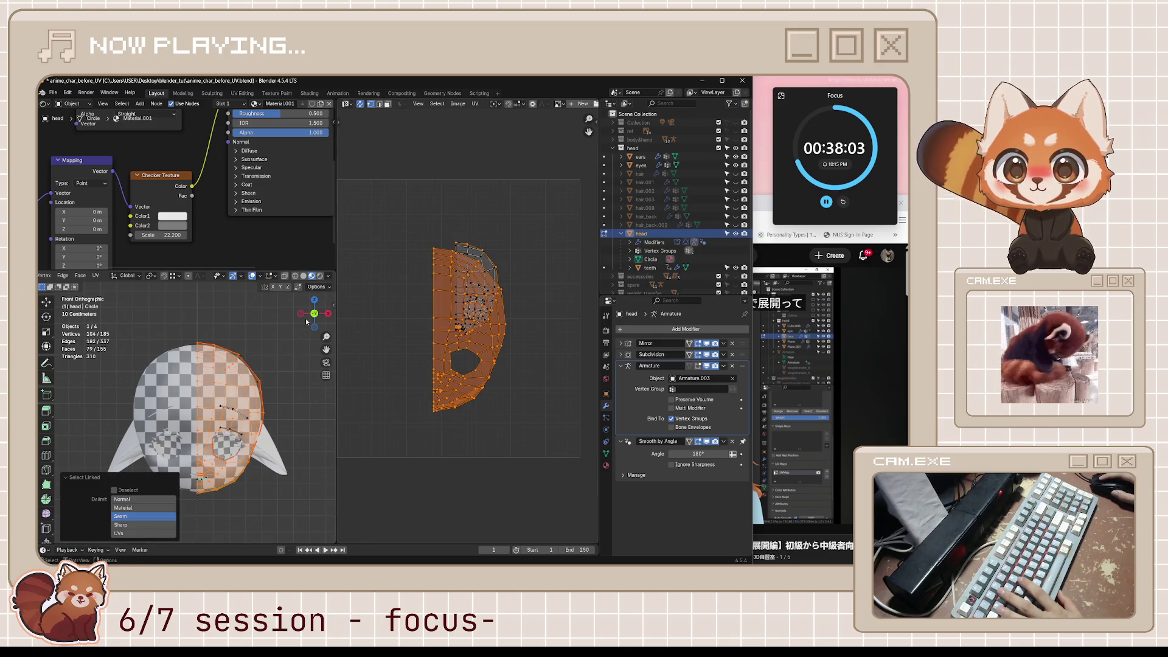
pyautogui.scroll(1, 195, 387)
pyautogui.click(193, 343)
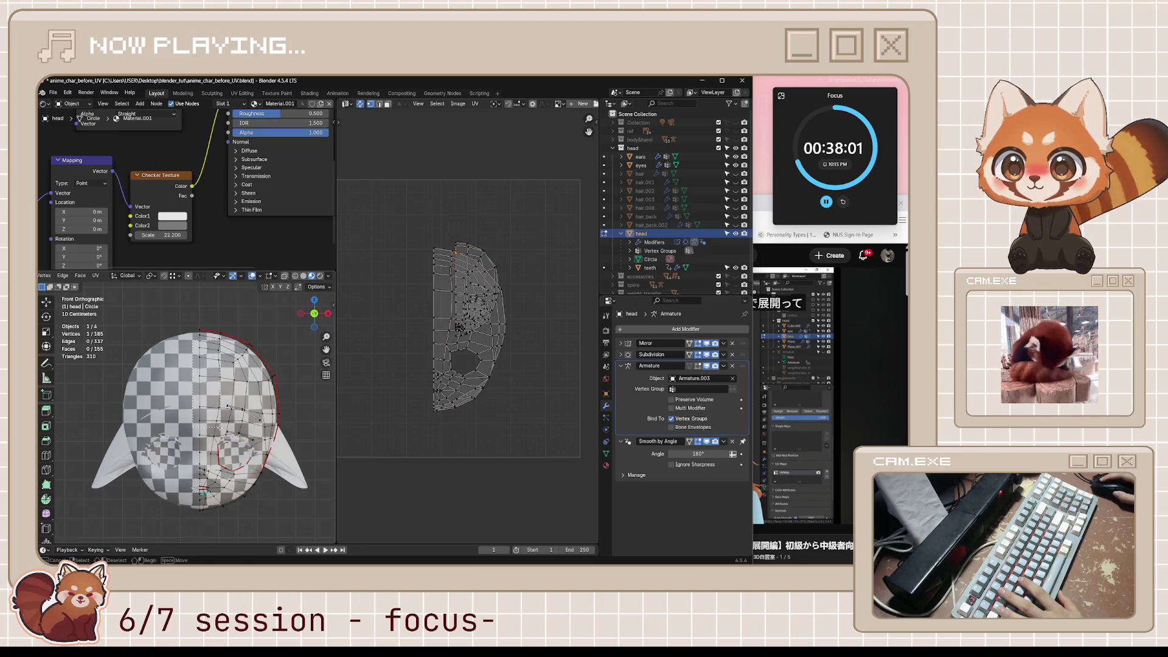
# Step: Box-select the head's centre vertex column, pin its UVs with P, and add chin vertices
pyautogui.moveTo(193, 350); pyautogui.dragTo(209, 436)
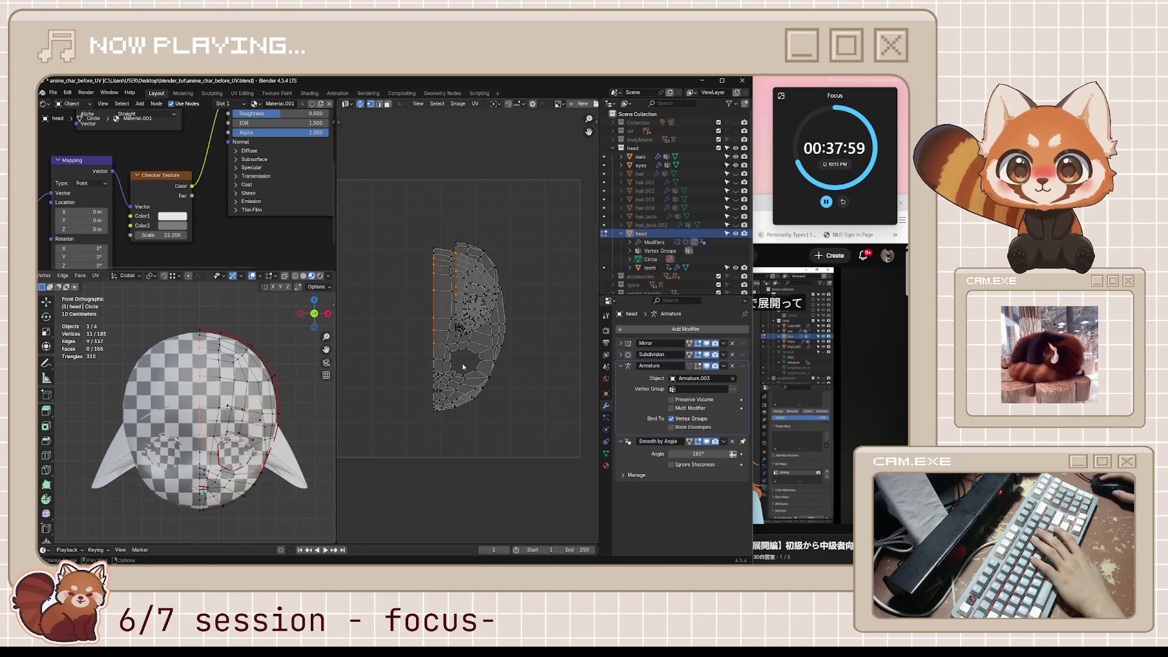
pyautogui.press('p')
pyautogui.press('p')
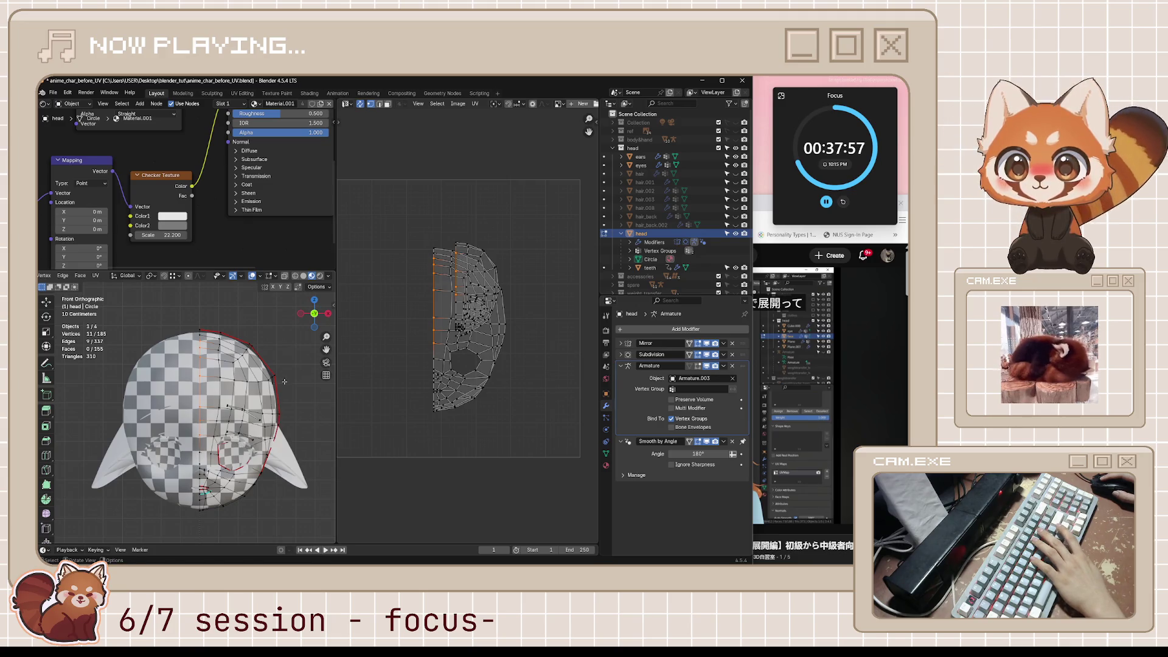
pyautogui.scroll(2, 267, 353)
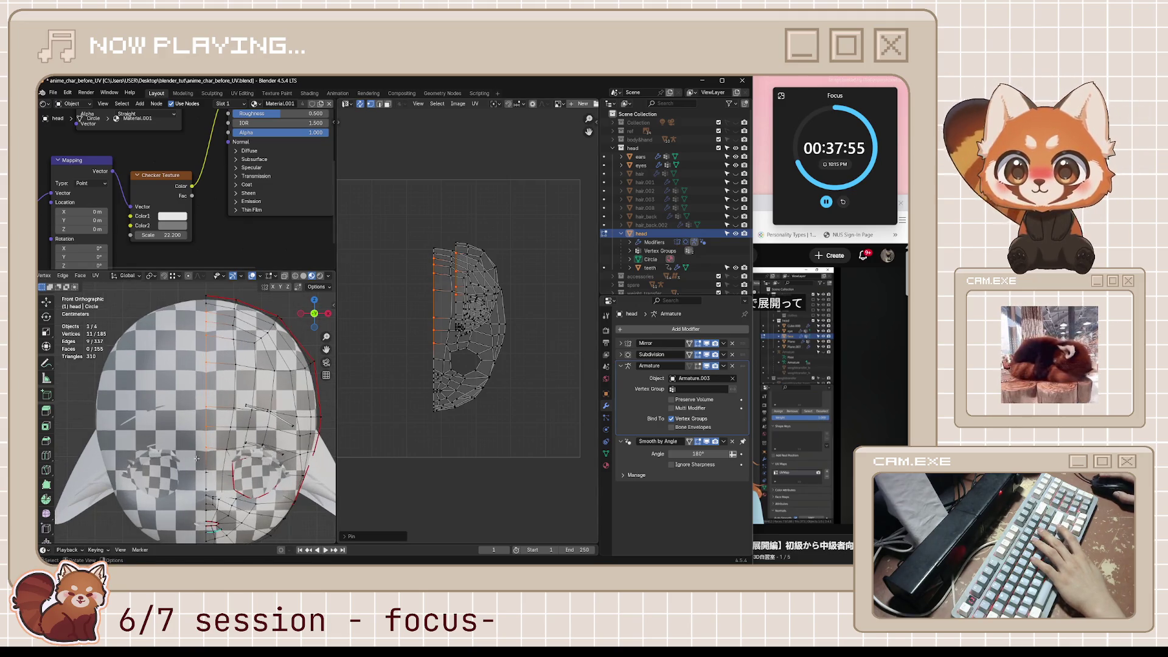
pyautogui.scroll(2, 267, 353)
pyautogui.moveTo(232, 396)
pyautogui.keyDown('shift'); pyautogui.mouseDown(button='middle')
pyautogui.moveTo(266, 352)
pyautogui.moveTo(225, 390)
pyautogui.mouseUp(button='middle'); pyautogui.keyUp('shift')
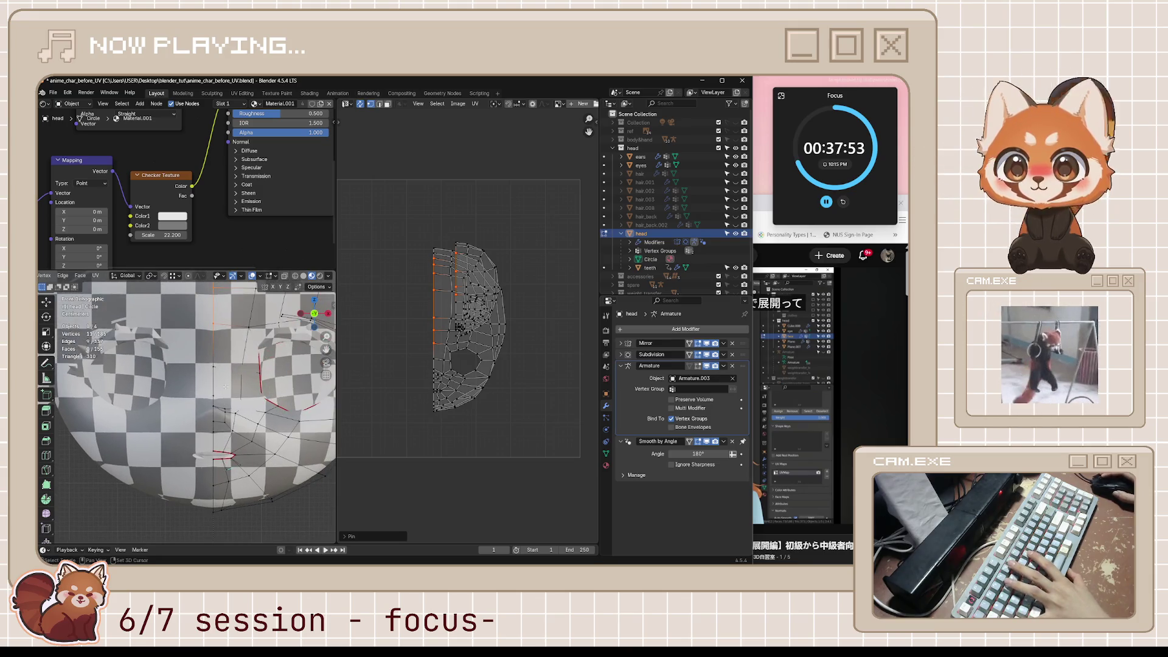
pyautogui.moveTo(194, 350); pyautogui.dragTo(216, 438)
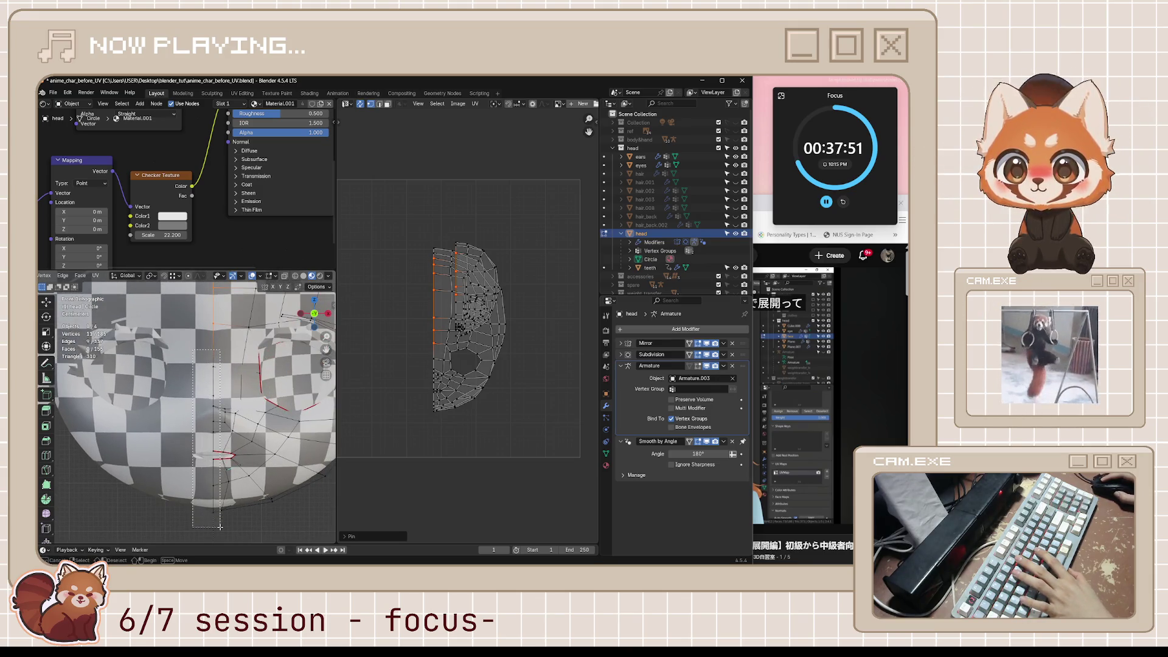
pyautogui.moveTo(220, 527); pyautogui.dragTo(220, 530)
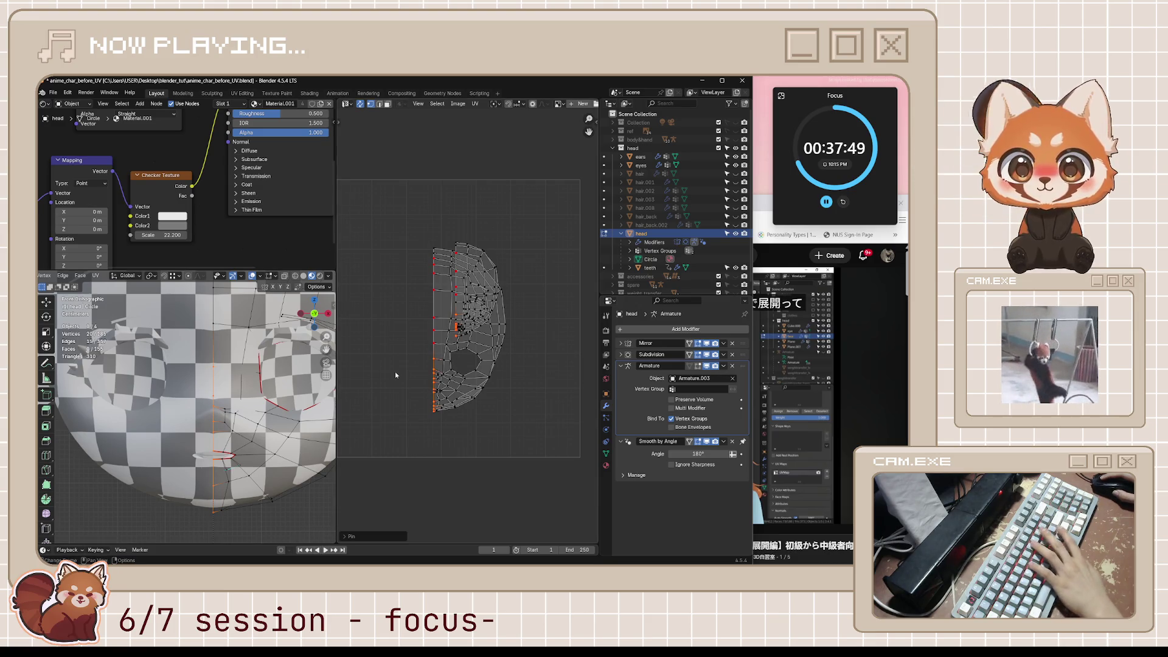
pyautogui.scroll(-6, 258, 355)
# Step: Clear the selection and select one seam-bounded half of the head with L
pyautogui.press('a')
pyautogui.moveTo(258, 355); pyautogui.dragTo(180, 366, button='middle')
pyautogui.hotkey('ctrl', 'l')
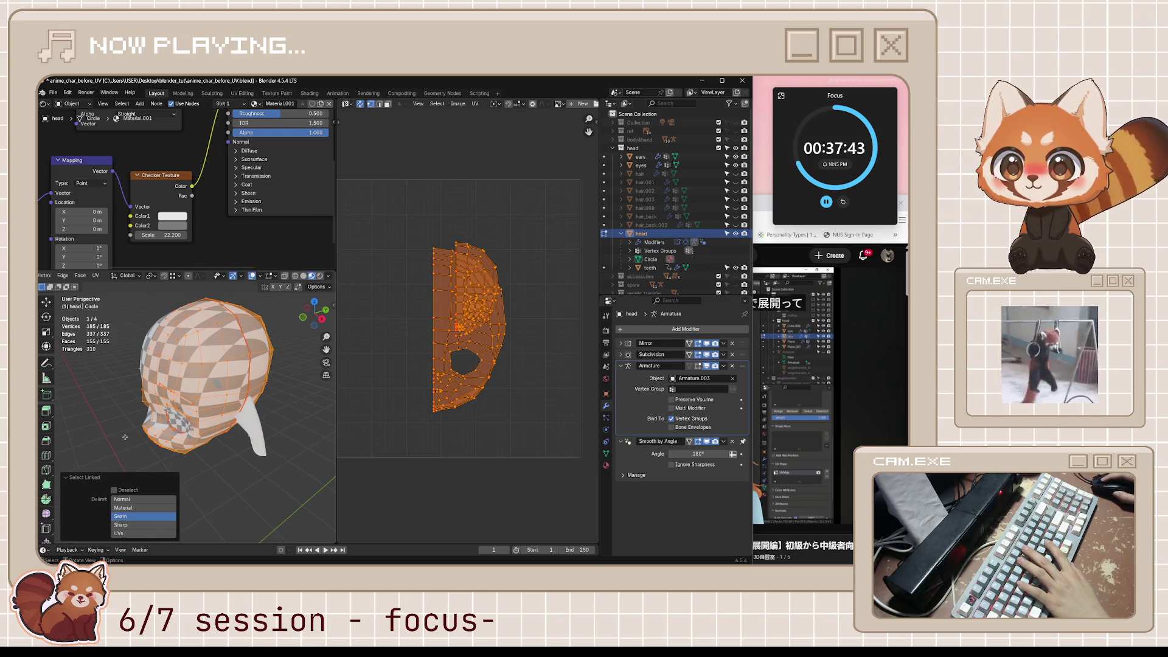
pyautogui.hotkey('alt', 'a')
pyautogui.press('l')
pyautogui.moveTo(201, 389)
pyautogui.mouseDown(button='middle')
pyautogui.moveTo(240, 392)
pyautogui.moveTo(242, 352)
pyautogui.moveTo(259, 387)
pyautogui.mouseUp(button='middle')
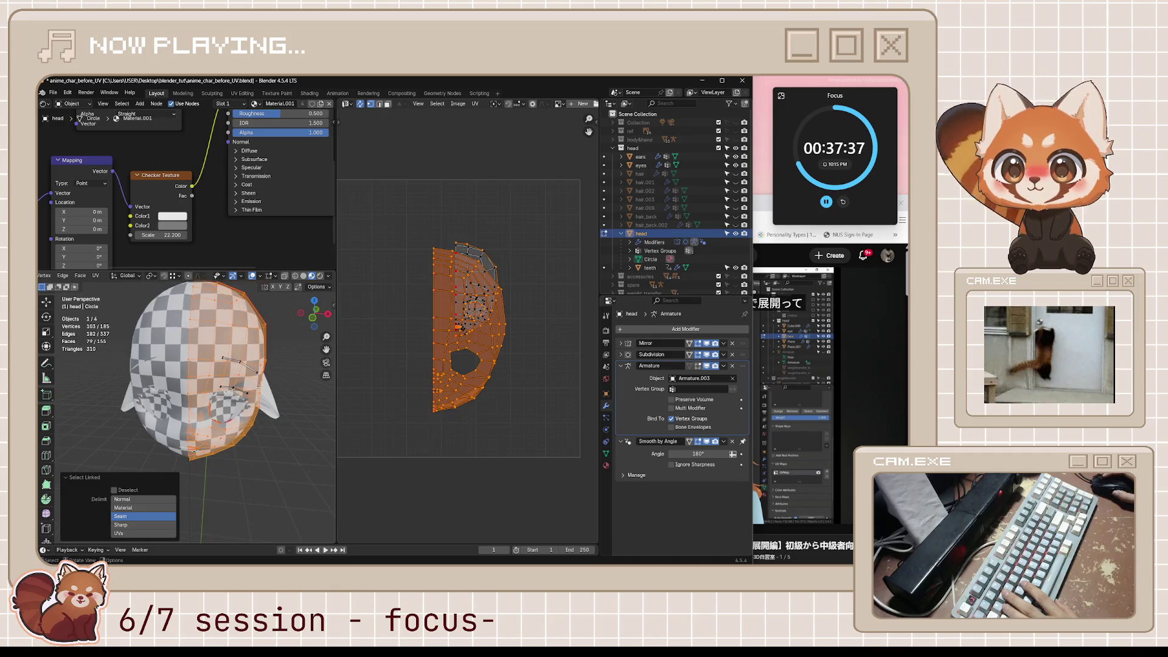
# Step: Project the selected half's UVs with Project from View in front ortho view
pyautogui.rightClick(258, 387)
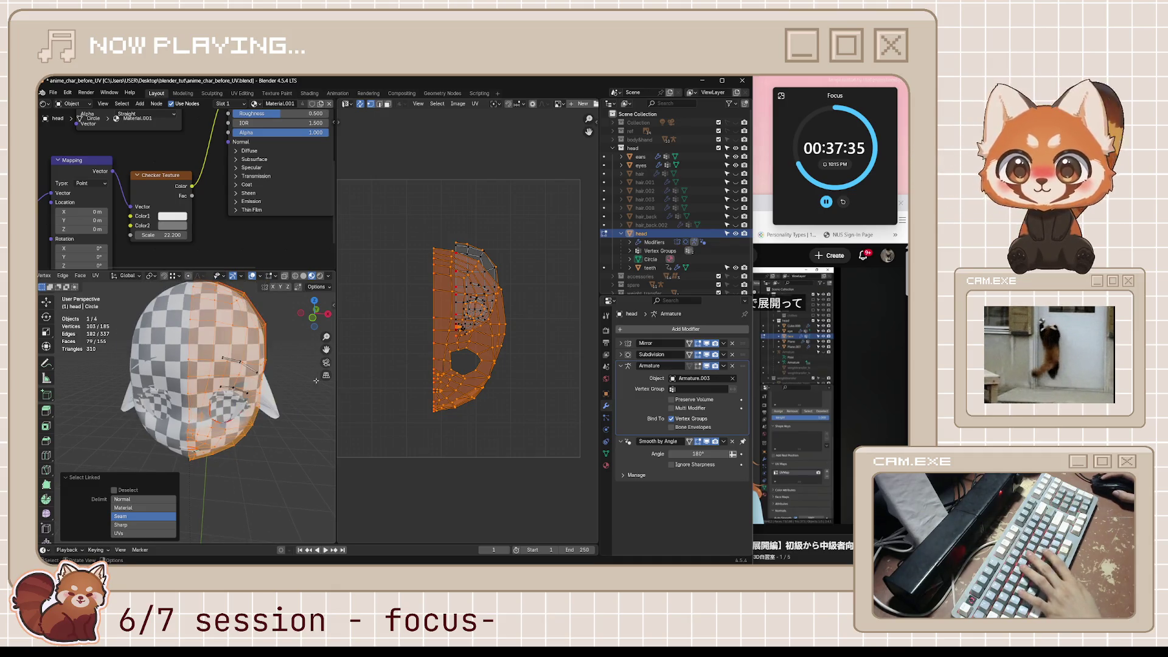
pyautogui.press('KP_1')
pyautogui.press('u')
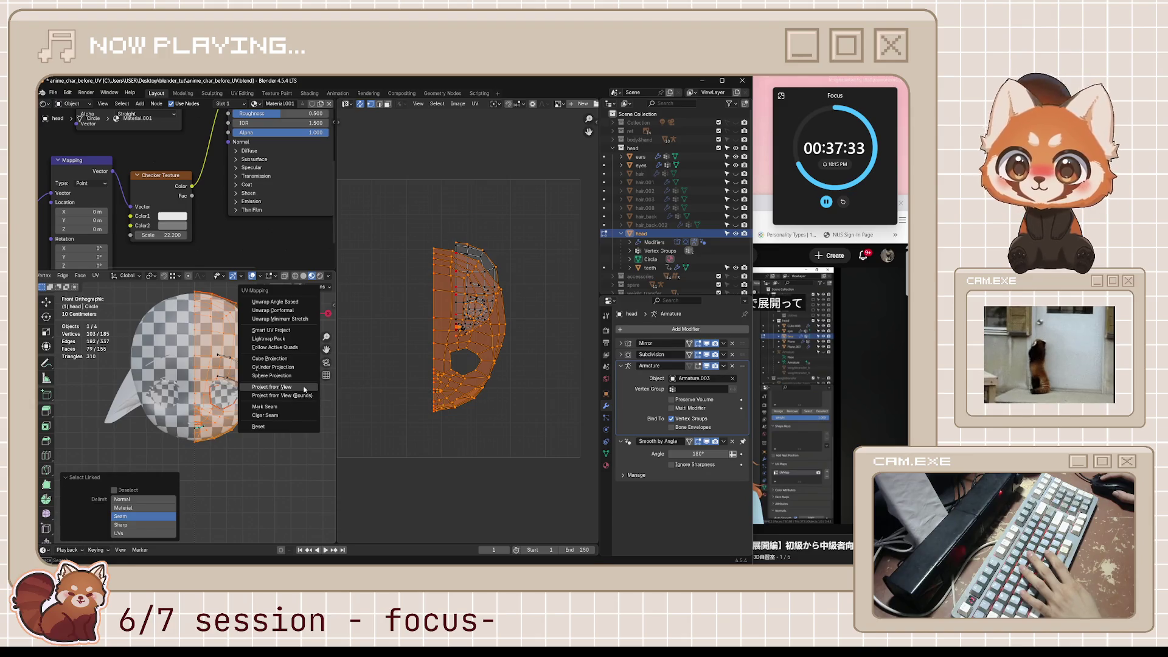
pyautogui.click(304, 389)
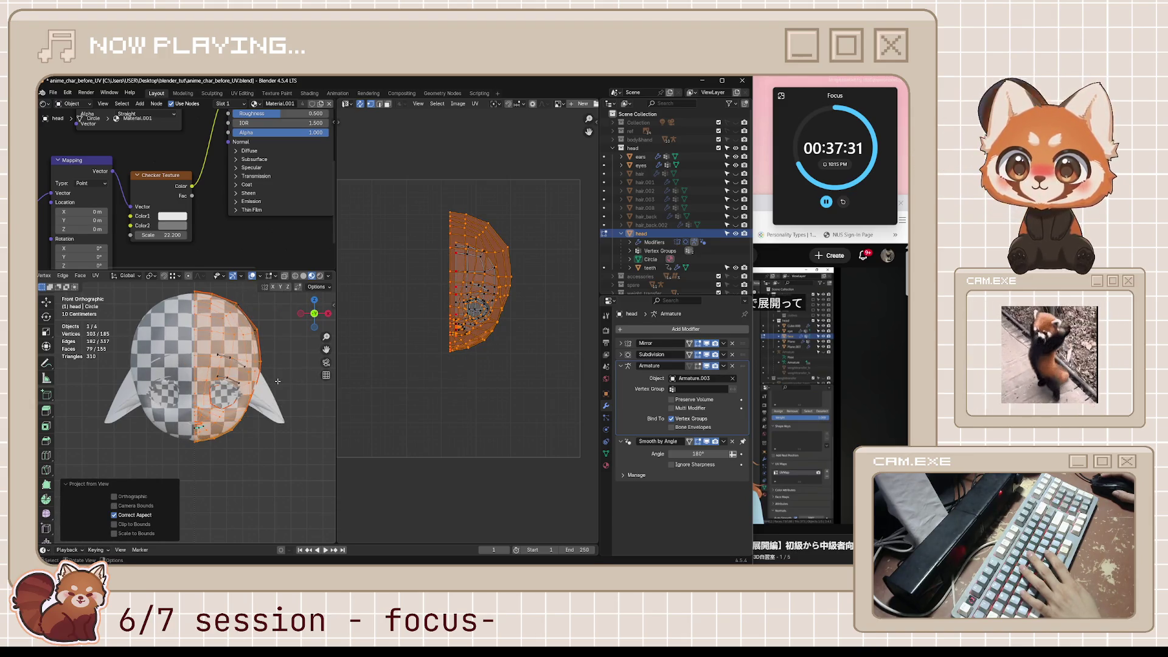
# Step: Inspect the new half-dome UV layout and box-select vertices along the centre seam
pyautogui.press('u')
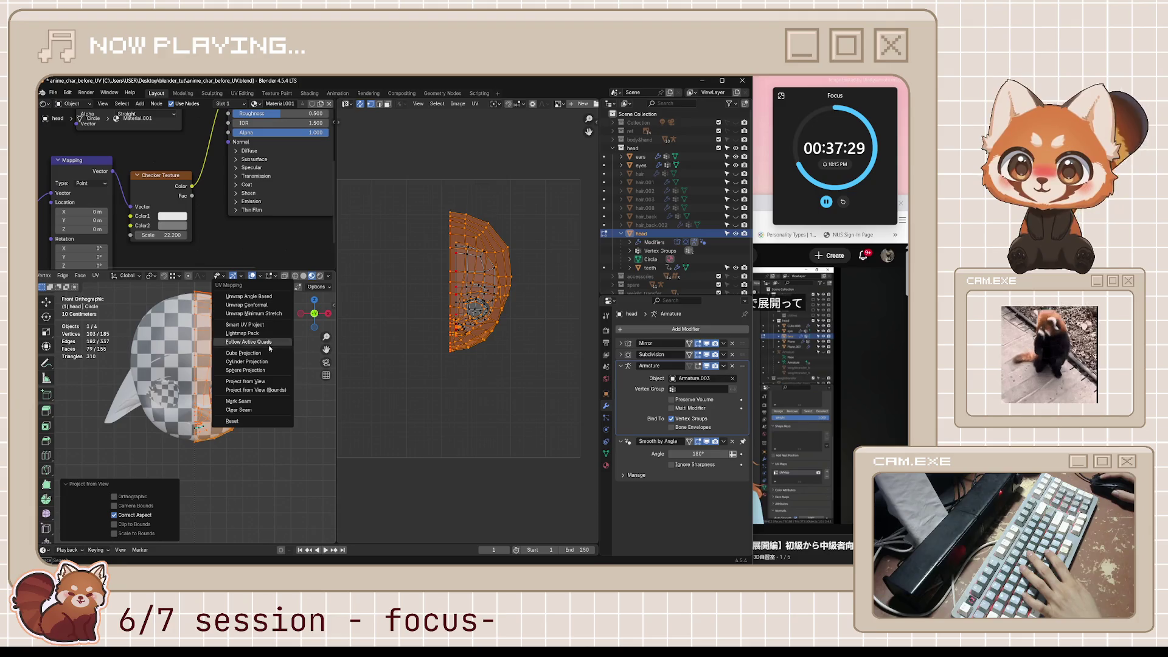
pyautogui.scroll(5, 233, 470)
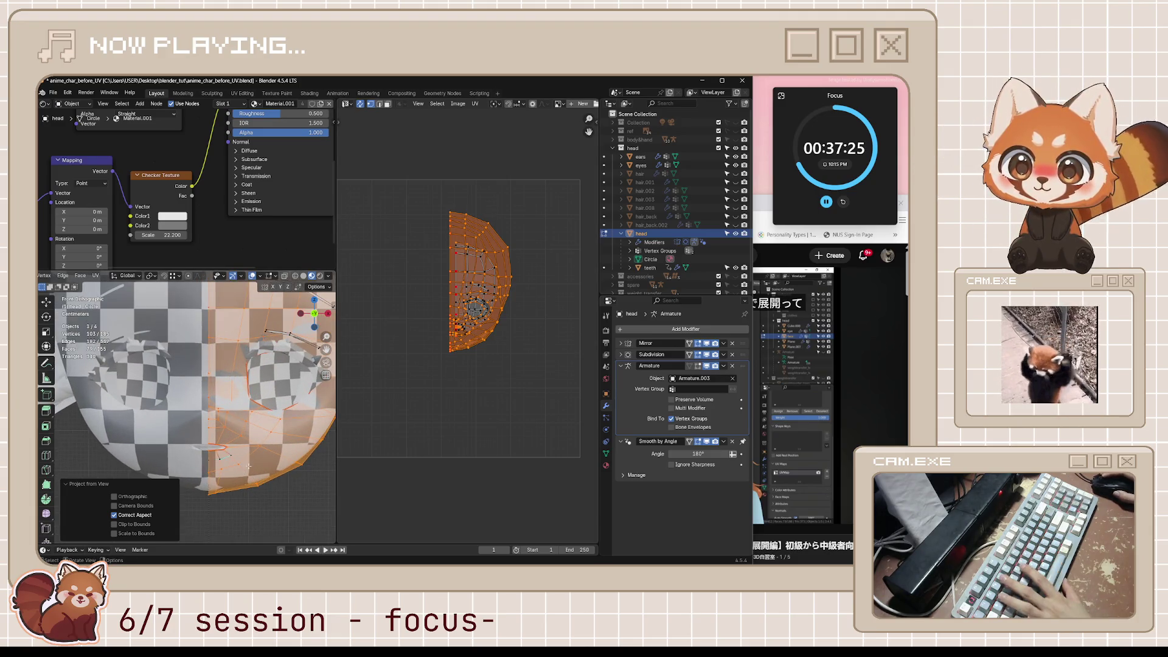
pyautogui.scroll(4, 439, 369)
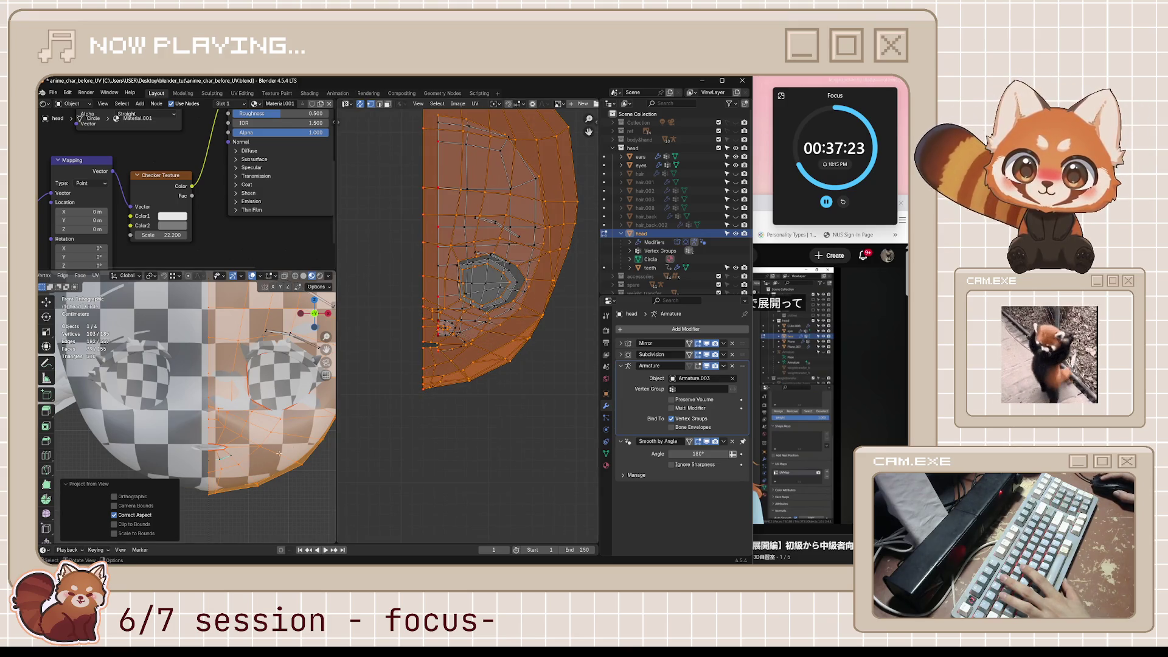
pyautogui.scroll(-4, 380, 402)
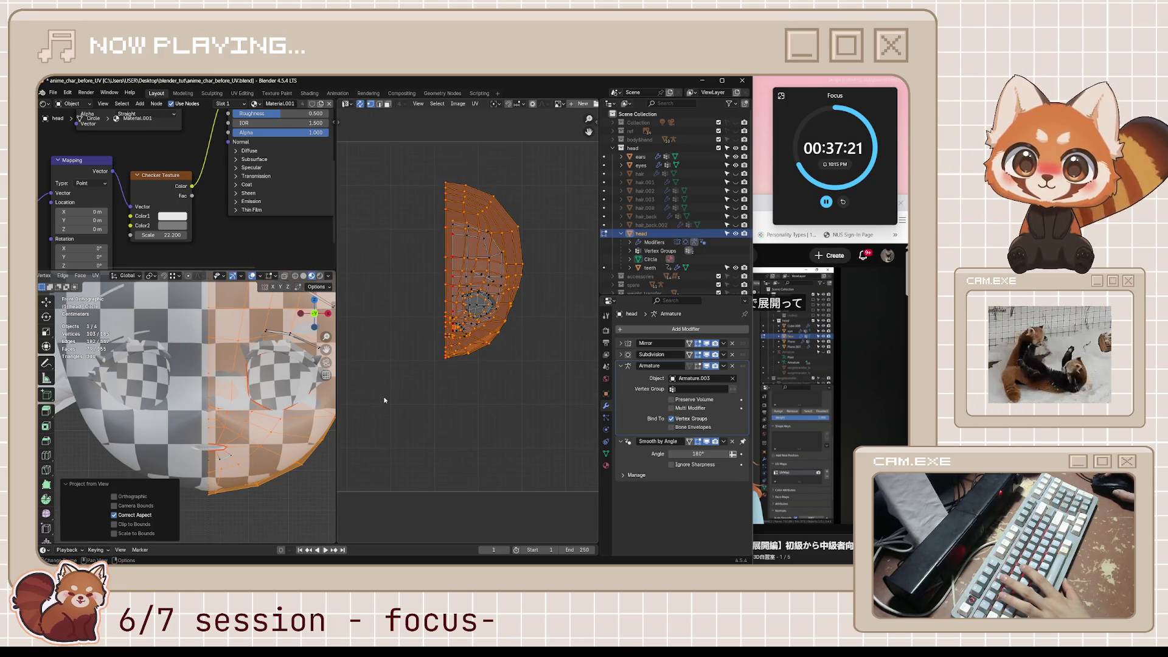
pyautogui.scroll(-1, 384, 400)
pyautogui.scroll(-3, 265, 393)
pyautogui.moveTo(228, 321)
pyautogui.mouseDown(button='middle')
pyautogui.moveTo(249, 356)
pyautogui.moveTo(222, 365)
pyautogui.mouseUp(button='middle')
pyautogui.scroll(3, 223, 365)
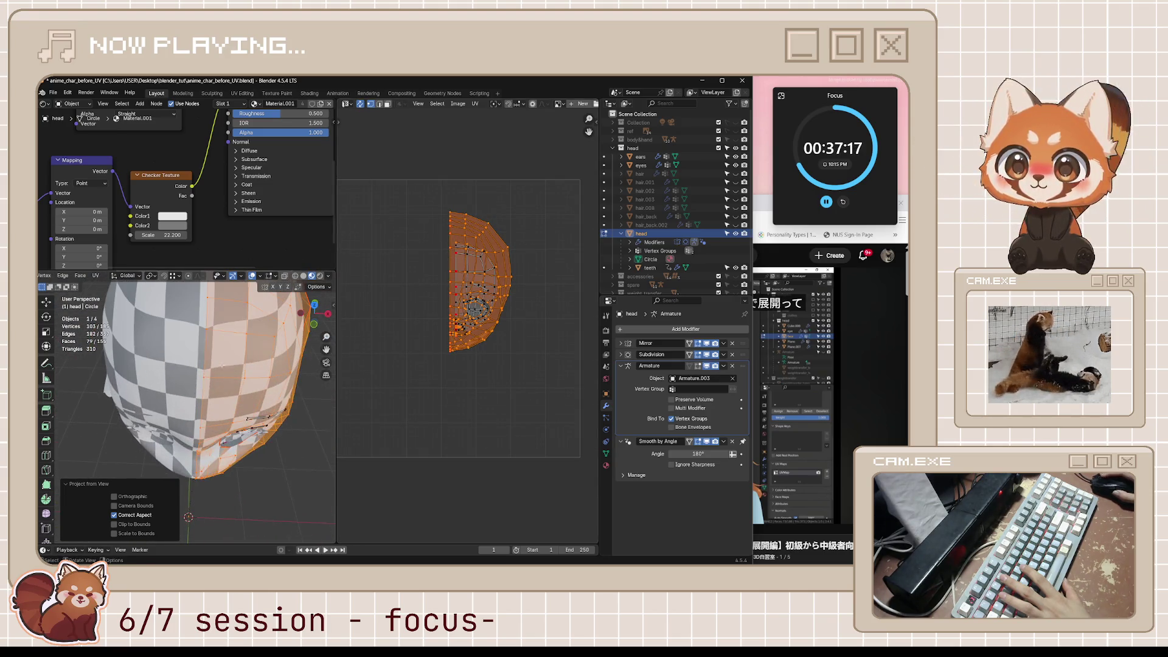
pyautogui.moveTo(198, 369); pyautogui.dragTo(198, 370)
pyautogui.moveTo(199, 370); pyautogui.dragTo(234, 385, button='middle')
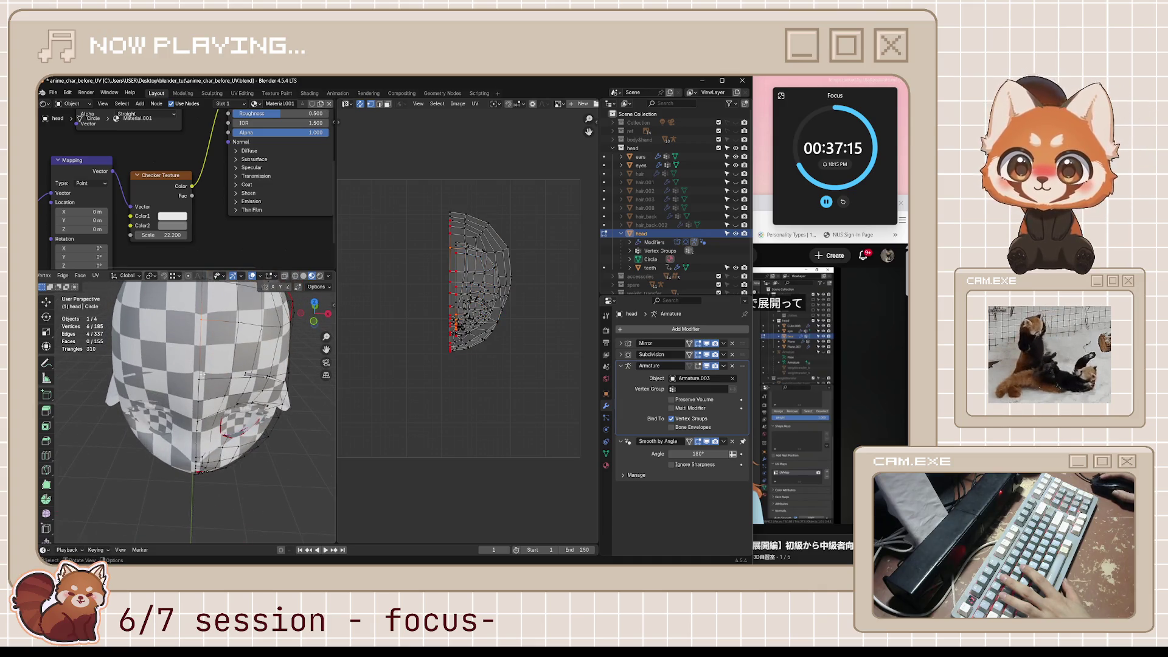
# Step: Box-select the centre seam vertices down to the chin and pin their UVs
pyautogui.moveTo(199, 430); pyautogui.dragTo(223, 382, button='middle')
pyautogui.scroll(3, 202, 403)
pyautogui.moveTo(206, 404); pyautogui.dragTo(211, 421)
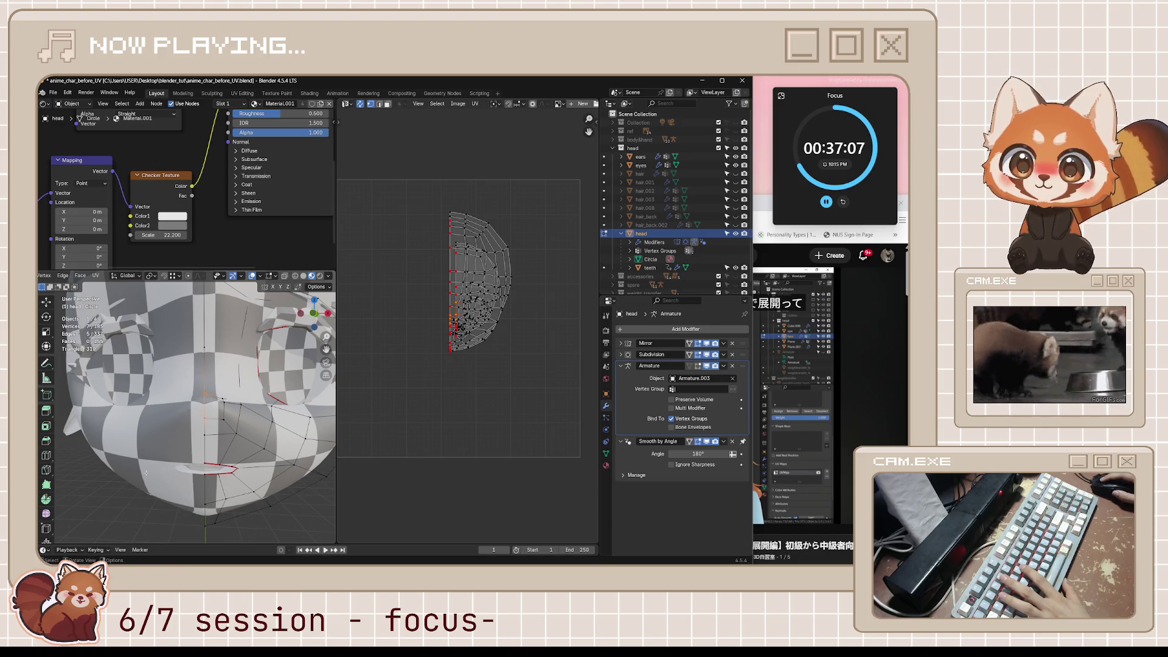
pyautogui.moveTo(191, 350); pyautogui.dragTo(213, 449)
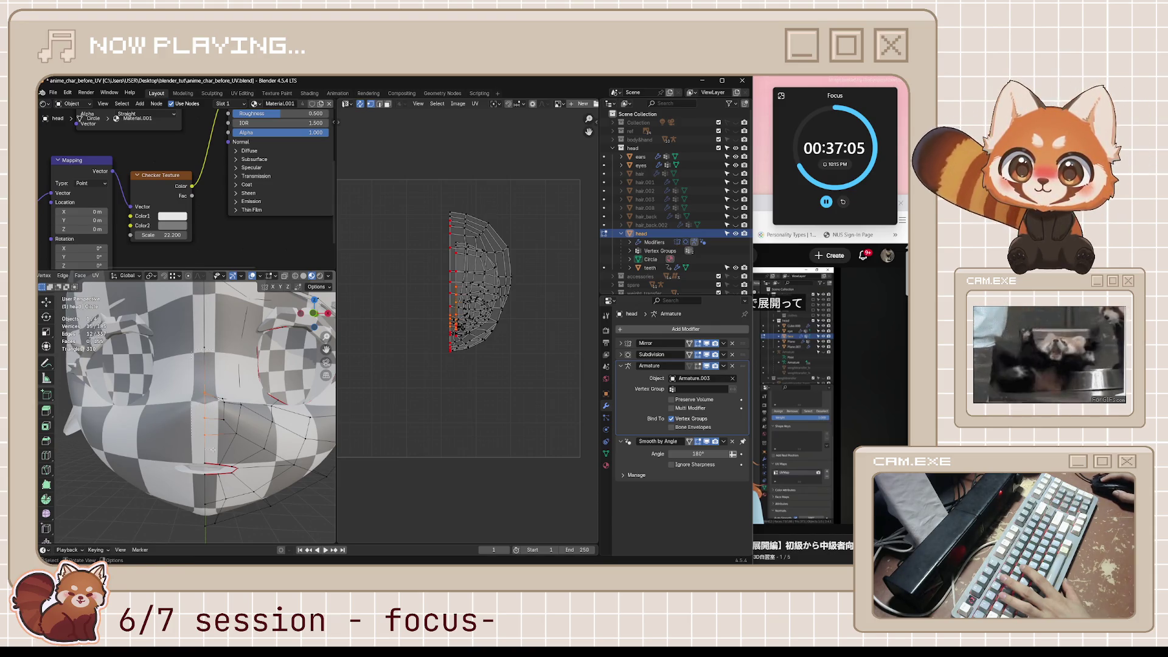
pyautogui.keyDown('shift'); pyautogui.moveTo(216, 452); pyautogui.dragTo(214, 408, button='middle'); pyautogui.keyUp('shift')
pyautogui.keyDown('alt'); pyautogui.keyDown('shift'); pyautogui.click(213, 522); pyautogui.keyUp('shift'); pyautogui.keyUp('alt')
pyautogui.hotkey('ctrl', 'z')
pyautogui.moveTo(175, 404)
pyautogui.mouseDown()
pyautogui.moveTo(210, 466)
pyautogui.moveTo(209, 514)
pyautogui.mouseUp()
pyautogui.moveTo(165, 323); pyautogui.dragTo(204, 418)
pyautogui.moveTo(204, 418); pyautogui.dragTo(217, 409, button='middle')
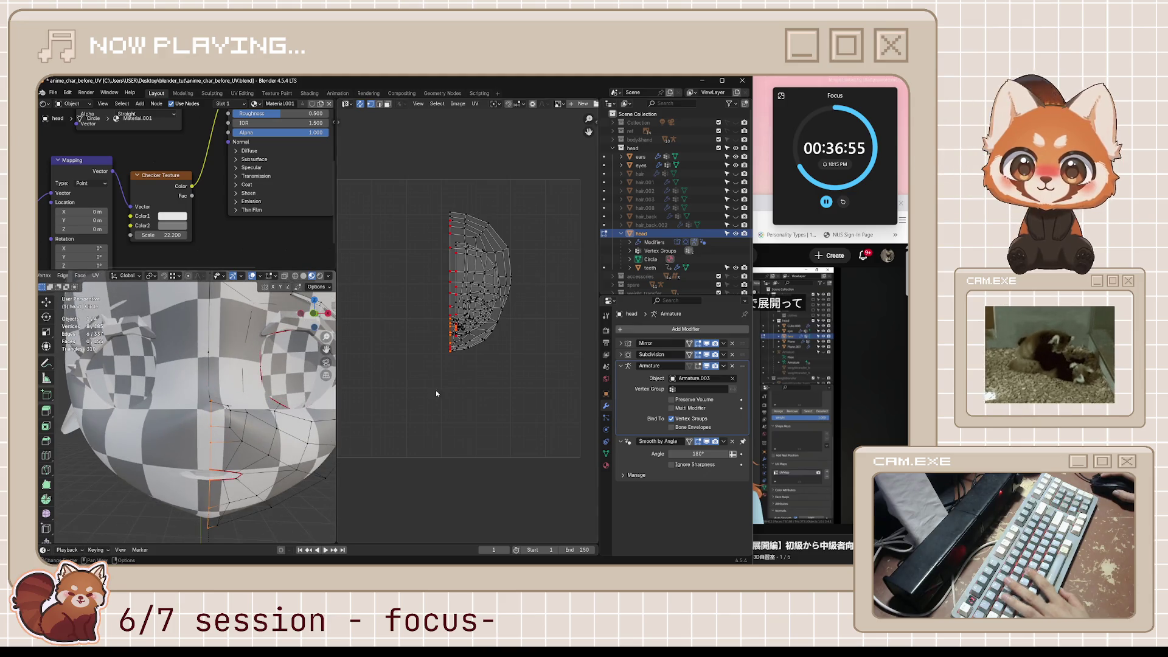
pyautogui.press('p')
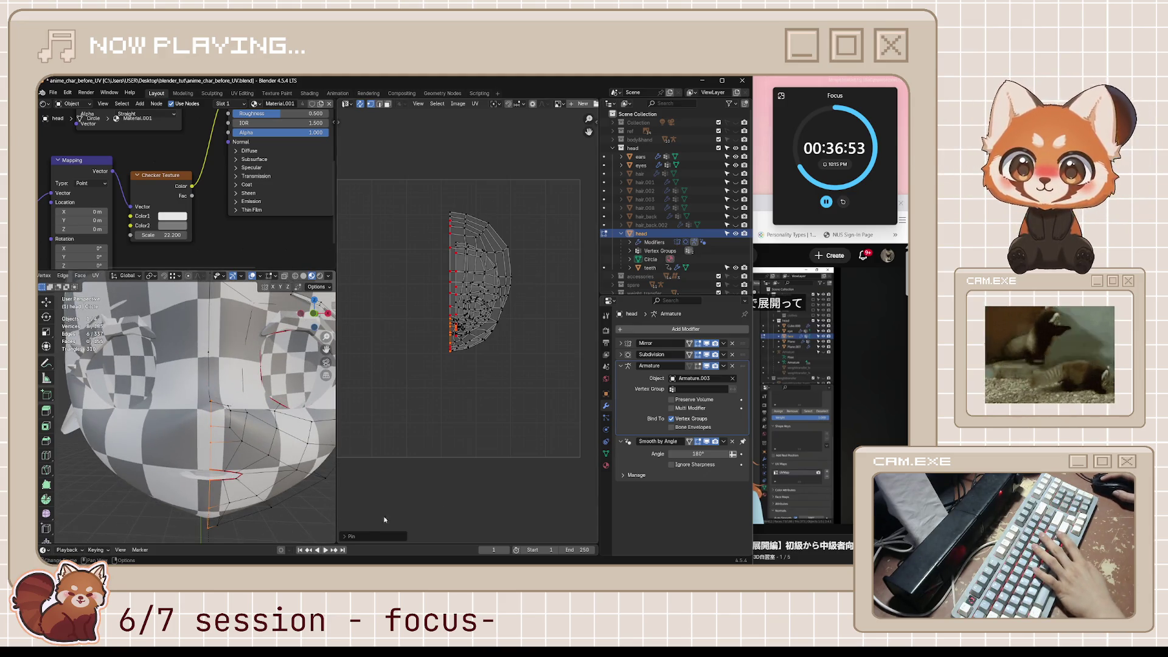
# Step: Return to front orthographic view and pan to frame the head
pyautogui.scroll(-2, 204, 359)
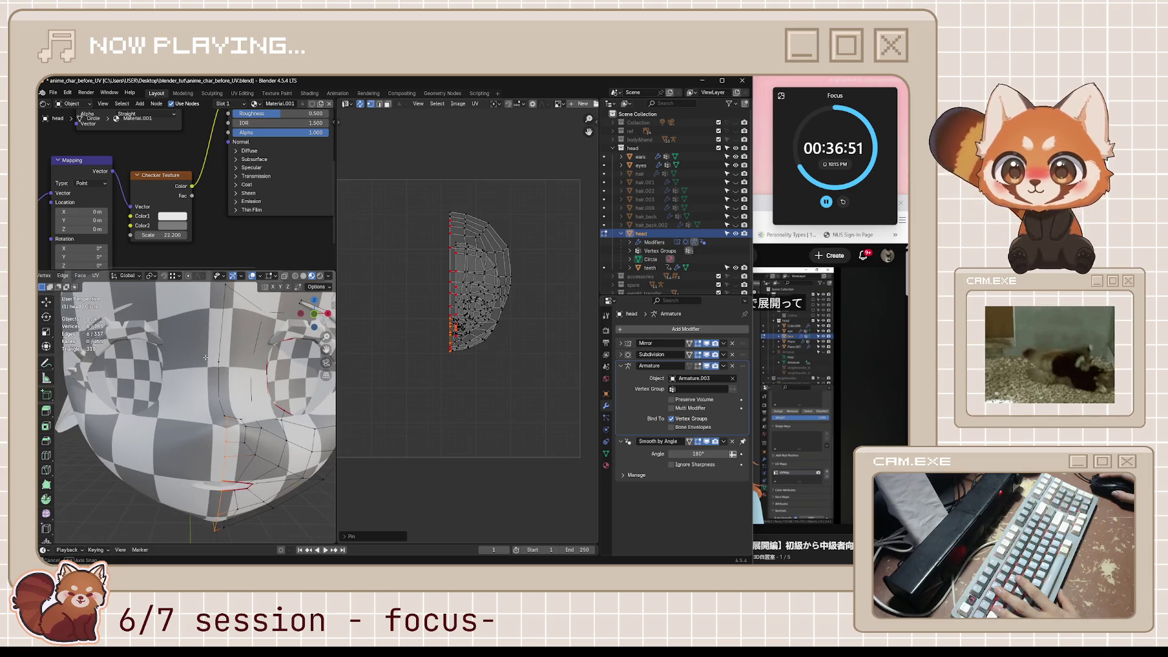
pyautogui.scroll(-3, 203, 353)
pyautogui.press('KP_1')
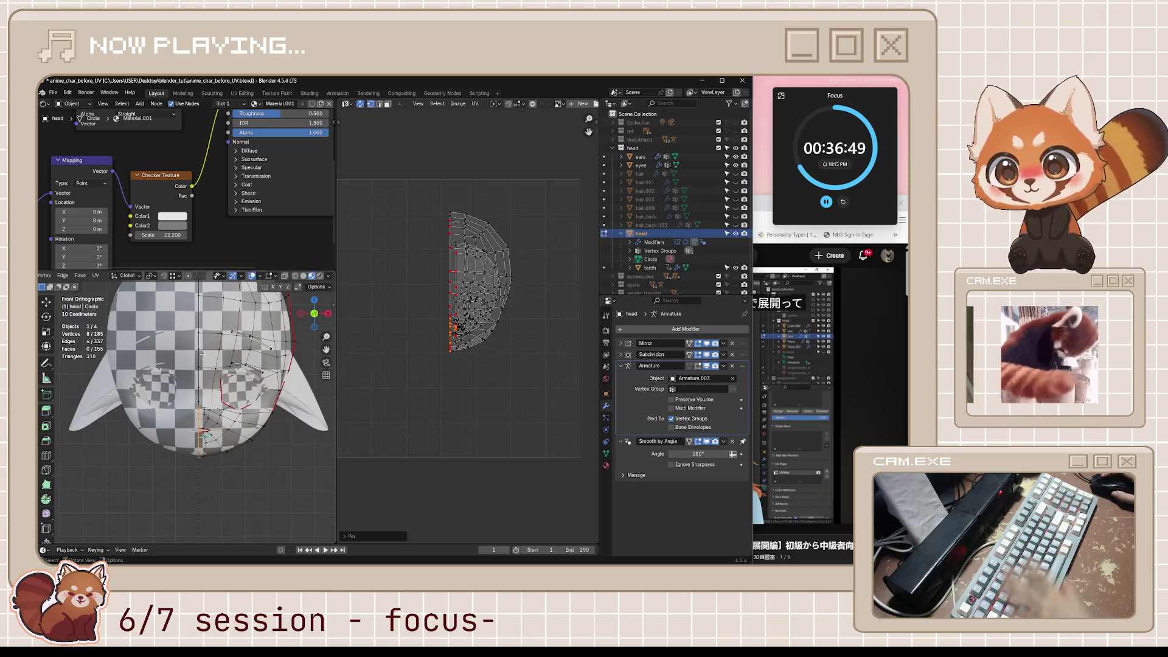
pyautogui.keyDown('shift'); pyautogui.moveTo(203, 353); pyautogui.dragTo(201, 391, button='middle'); pyautogui.keyUp('shift')
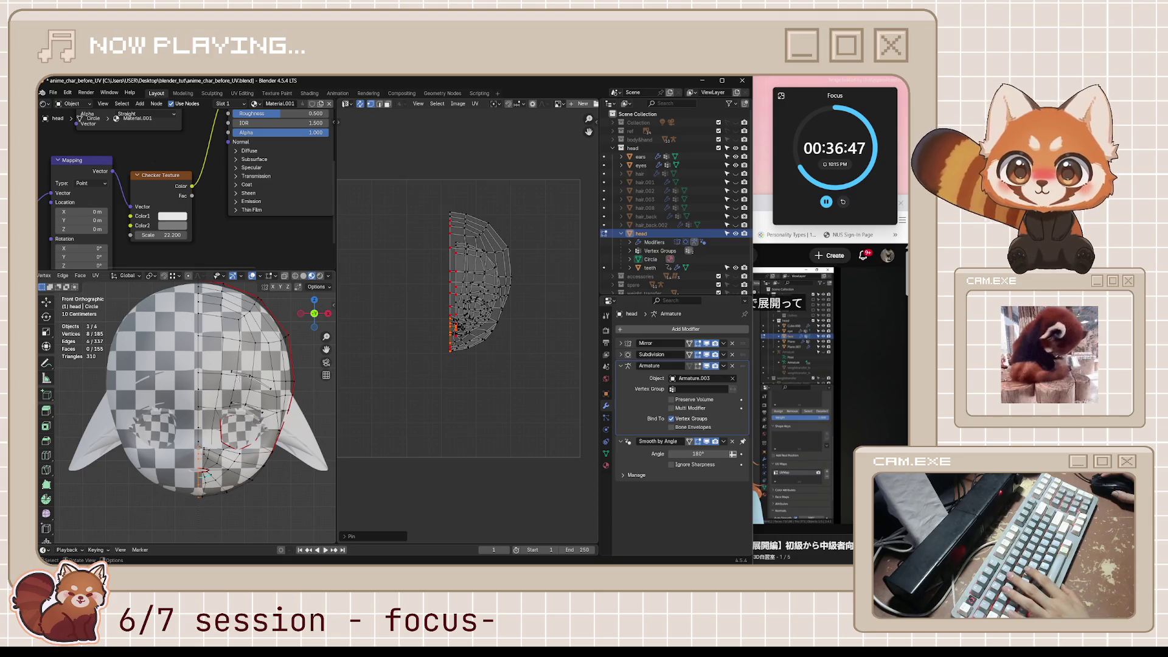
# Step: Select the right head half up to its seams, project its UVs from view, and disable UV Sync Selection
pyautogui.press('l')
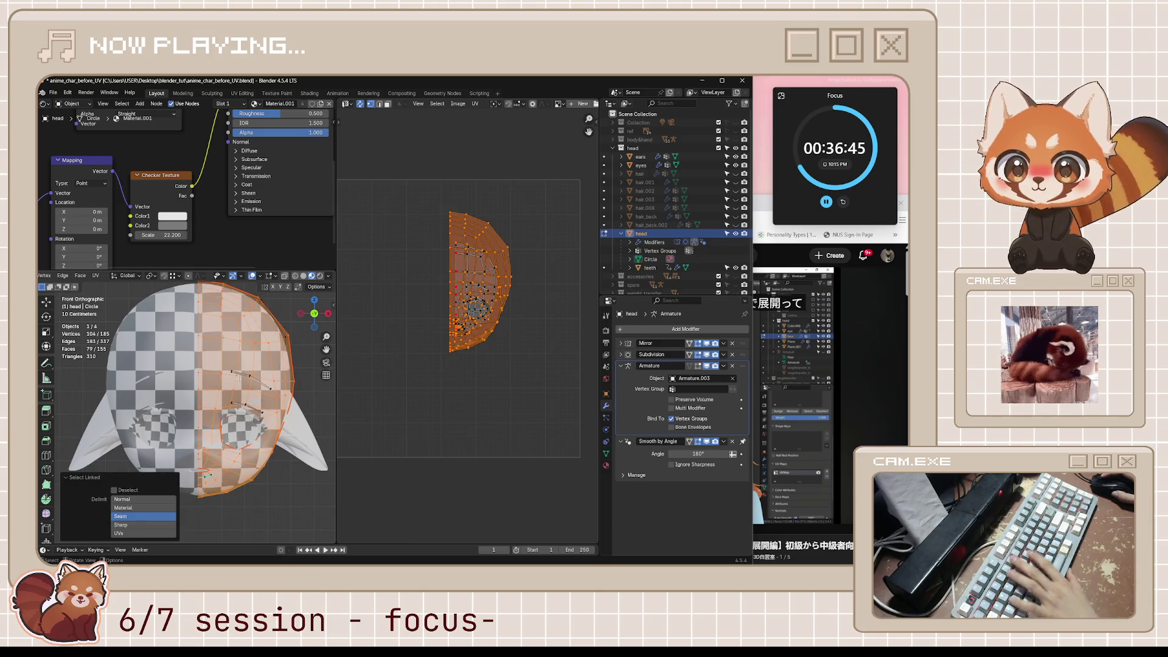
pyautogui.press('u')
pyautogui.click(238, 377)
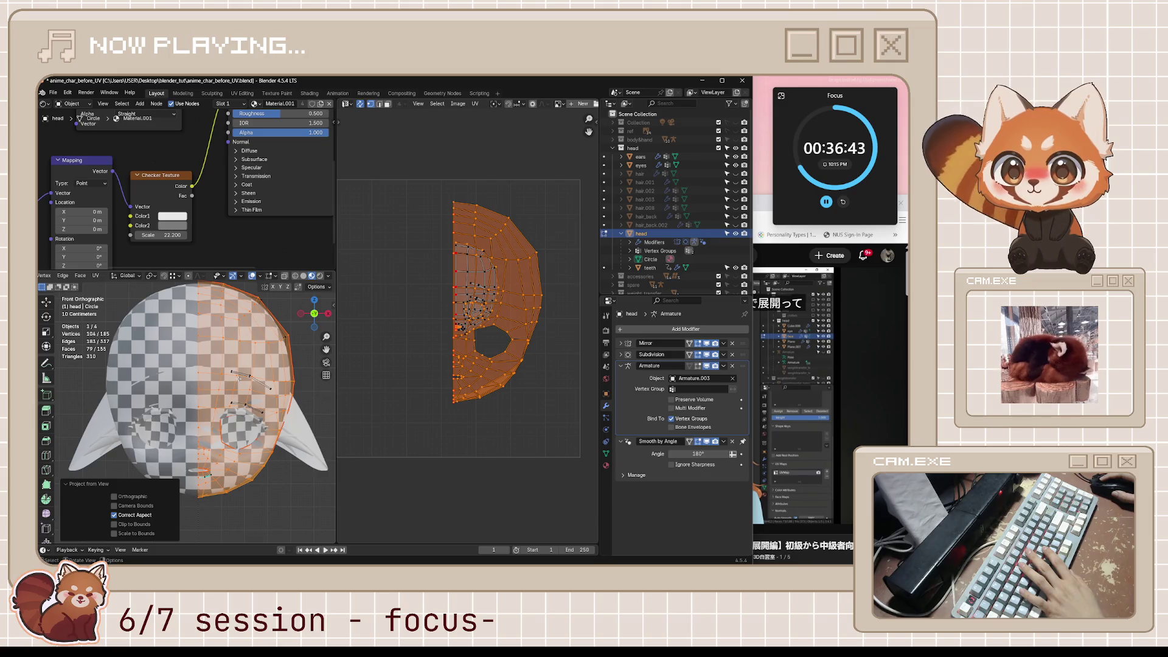
pyautogui.click(362, 104)
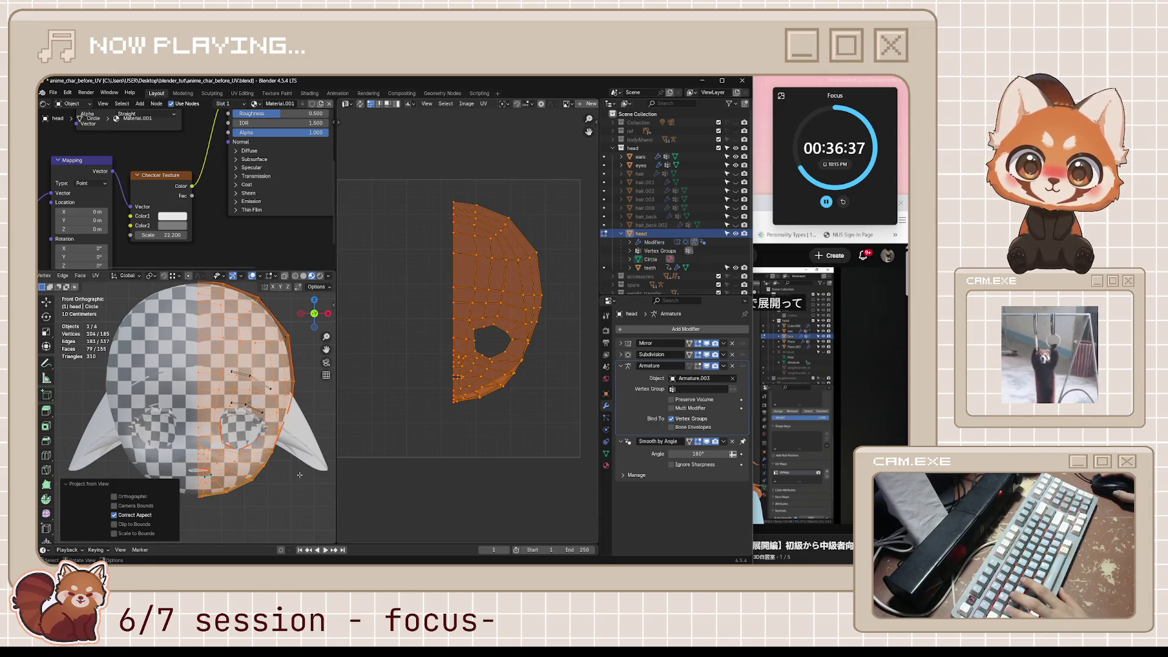
# Step: Save the file with Ctrl+S and switch to the tutorial
pyautogui.scroll(-1, 299, 475)
pyautogui.hotkey('ctrl', 's')
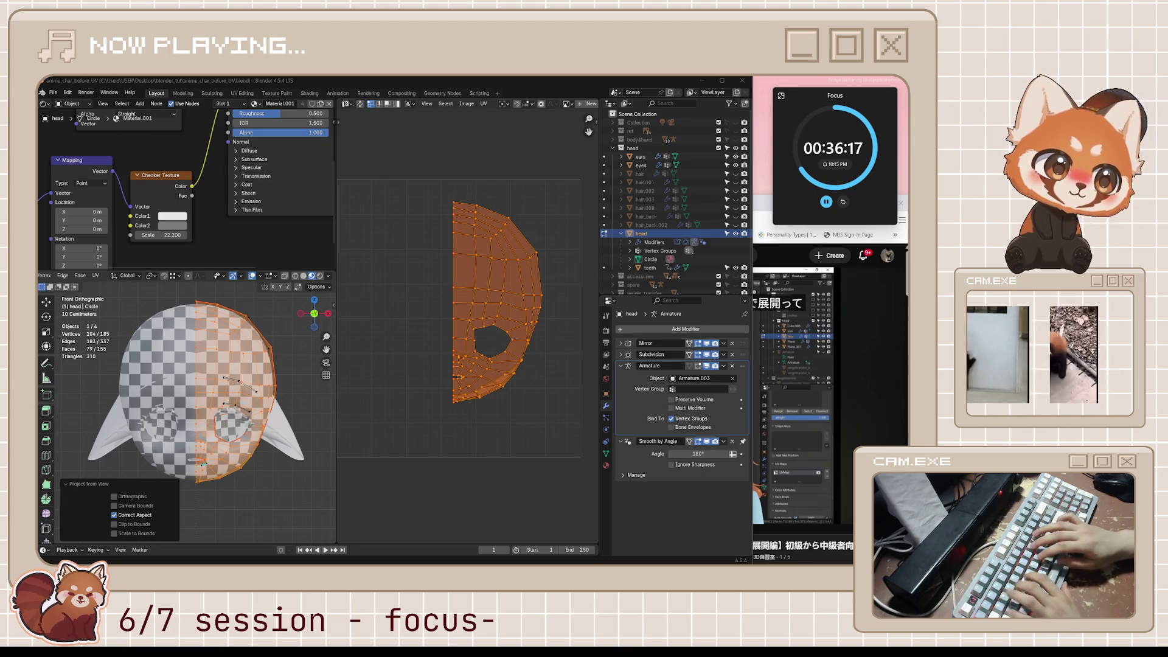
pyautogui.hotkey('alt', 'Tab')
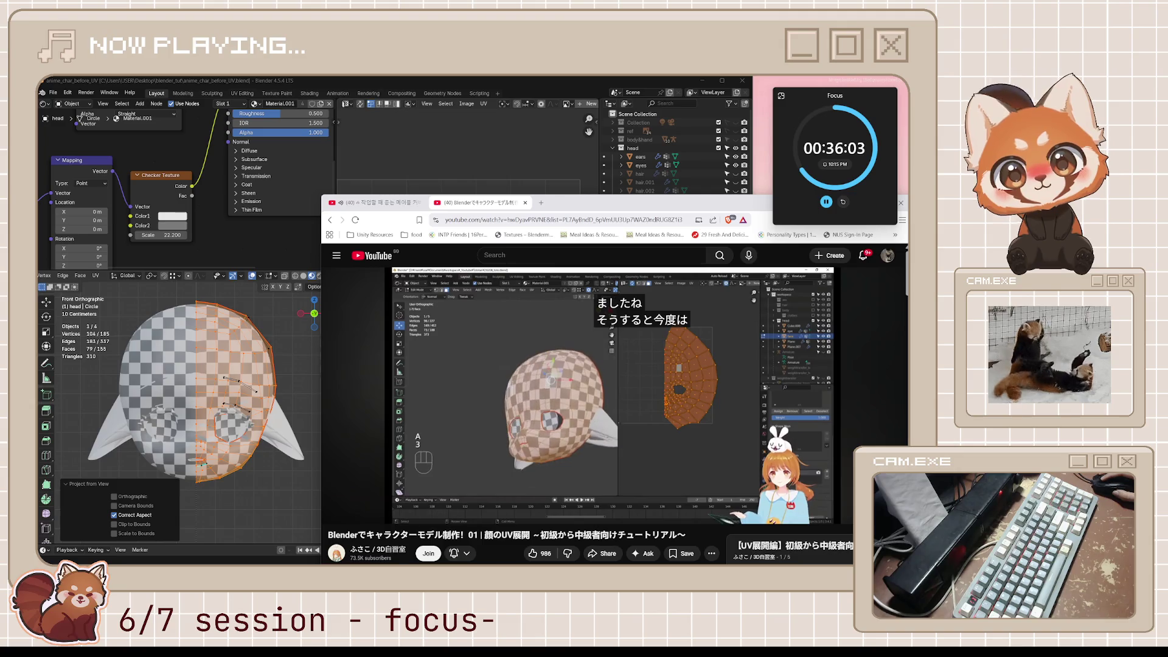
# Step: Pause the tutorial and flip to Blender to orbit the head to a side view
pyautogui.press('space')
pyautogui.hotkey('alt', 'Tab')
pyautogui.hotkey('alt', 'Tab')
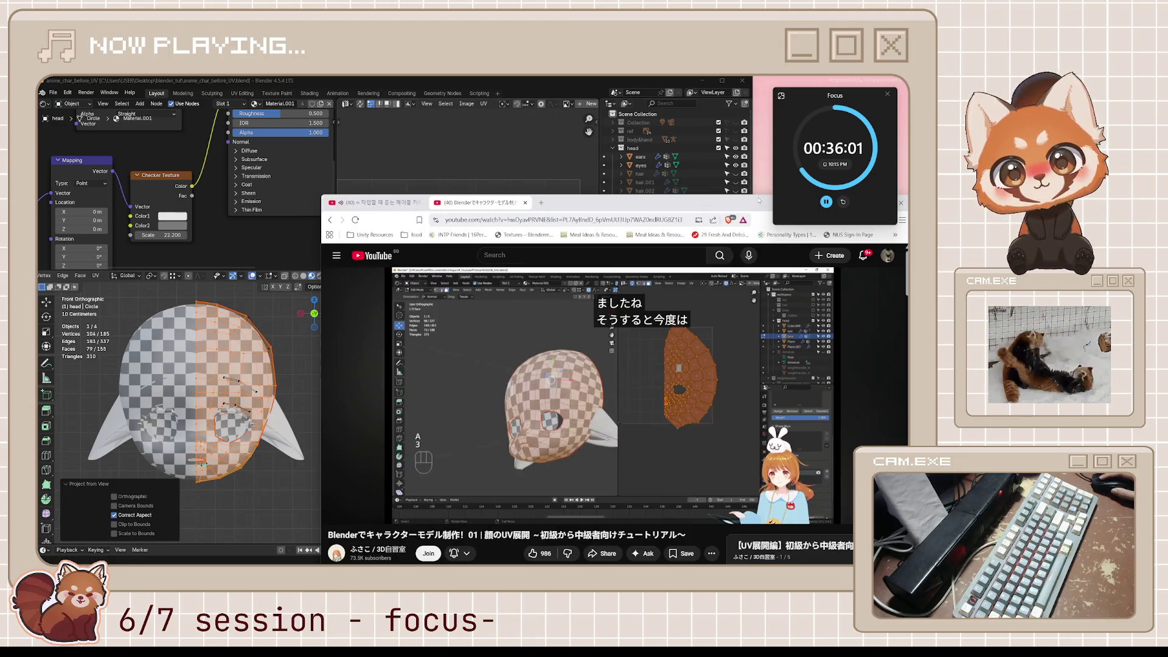
pyautogui.hotkey('alt', 'Tab')
pyautogui.moveTo(214, 440)
pyautogui.mouseDown(button='middle')
pyautogui.moveTo(249, 407)
pyautogui.moveTo(213, 420)
pyautogui.mouseUp(button='middle')
pyautogui.hotkey('alt', 'Tab')
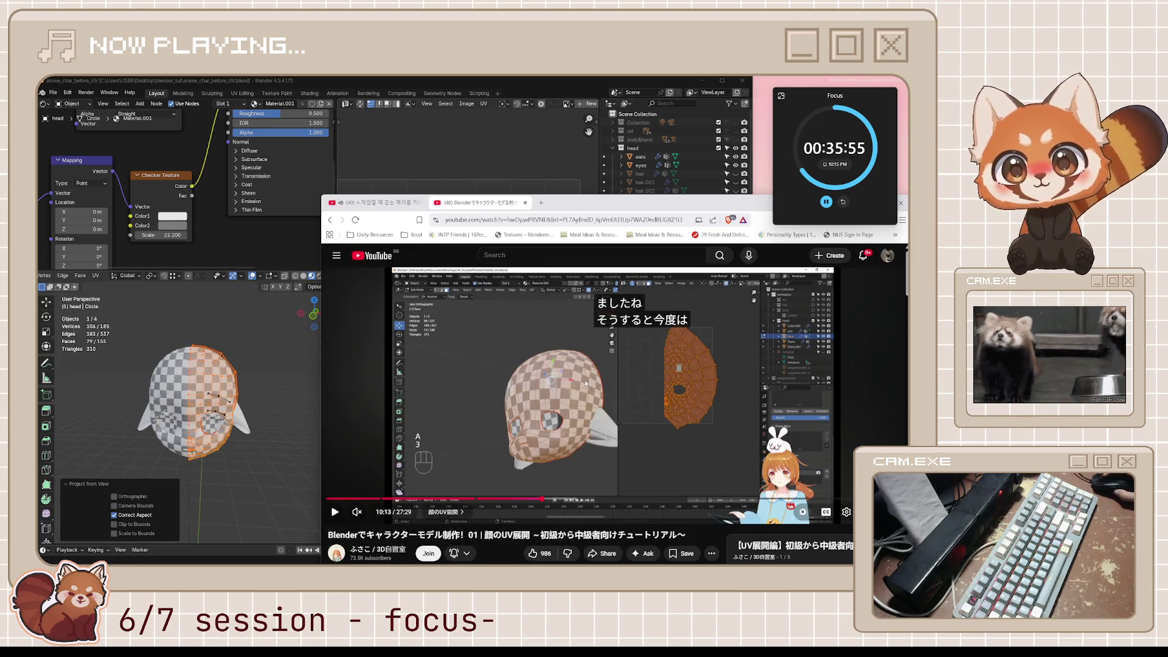
# Step: Play the tutorial through the UV adjustment to 10:27, pause it, and return to Blender
pyautogui.press('space')
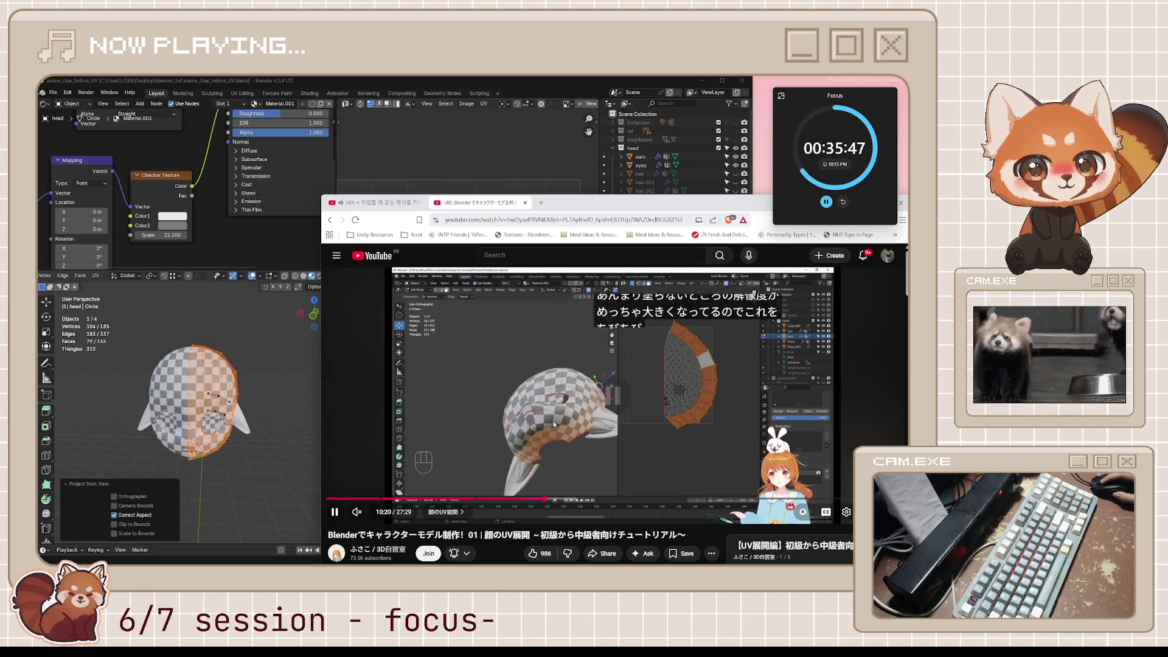
pyautogui.press('space')
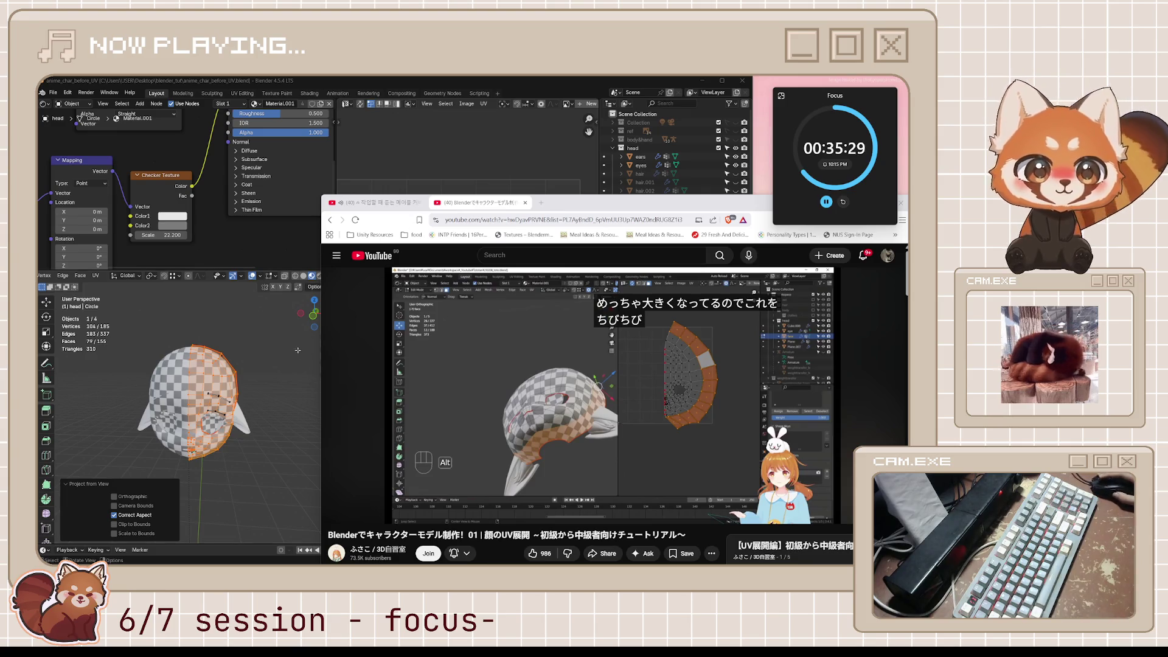
pyautogui.scroll(-1, 509, 509)
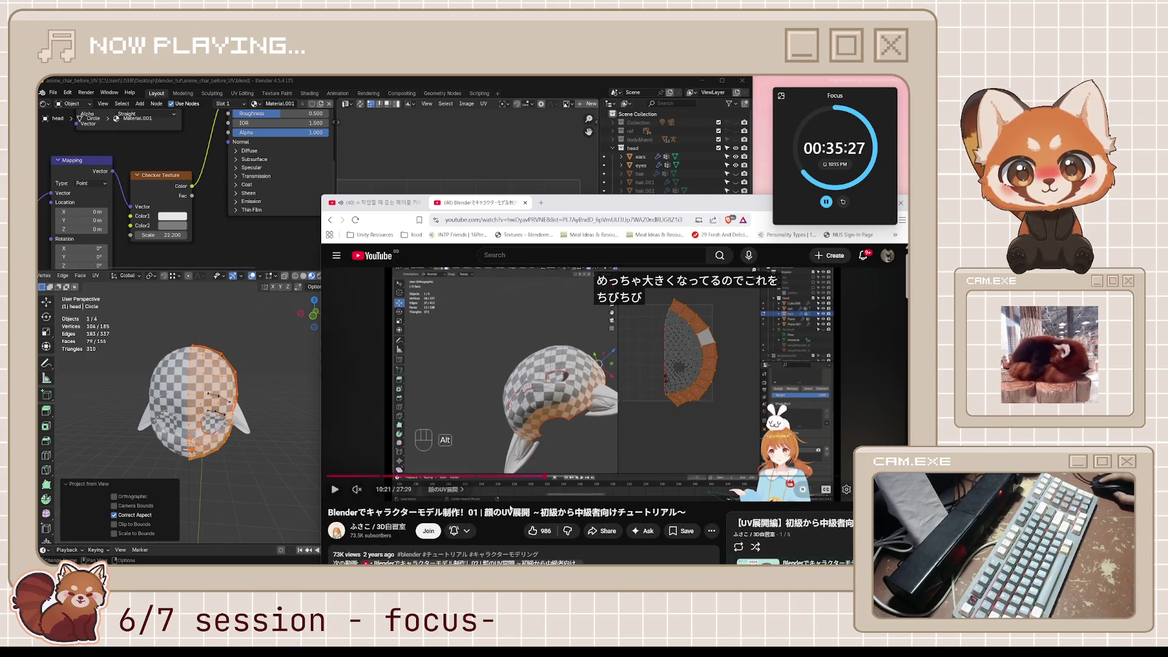
pyautogui.scroll(1, 548, 438)
pyautogui.click(592, 368)
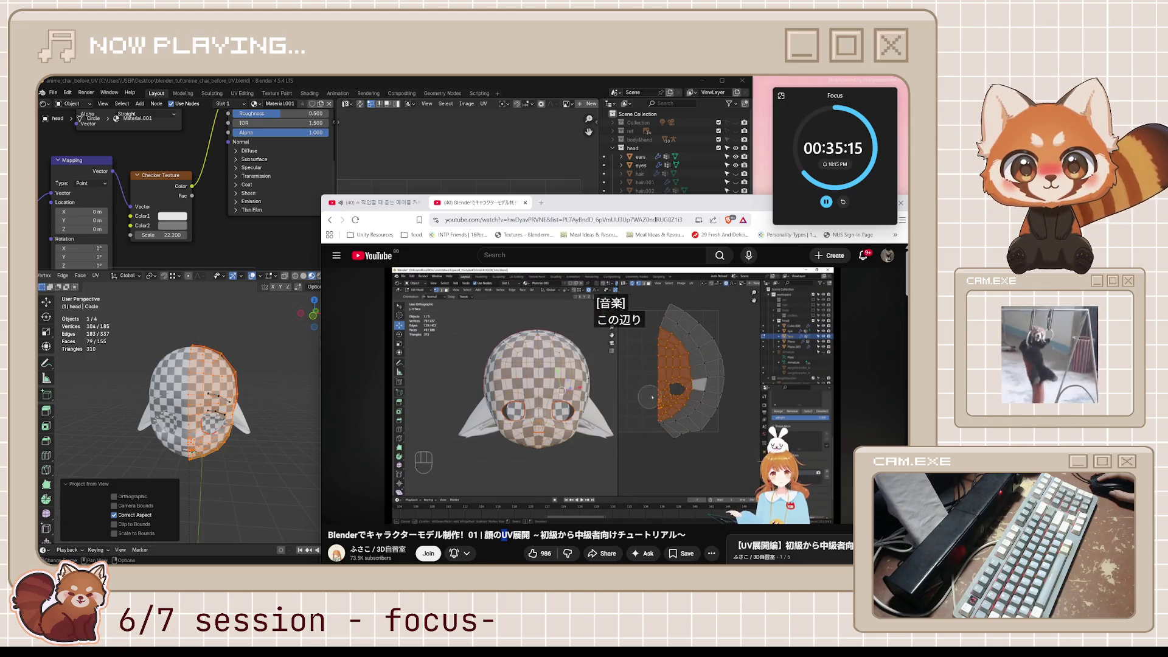
pyautogui.click(543, 402)
pyautogui.hotkey('alt', 'Tab')
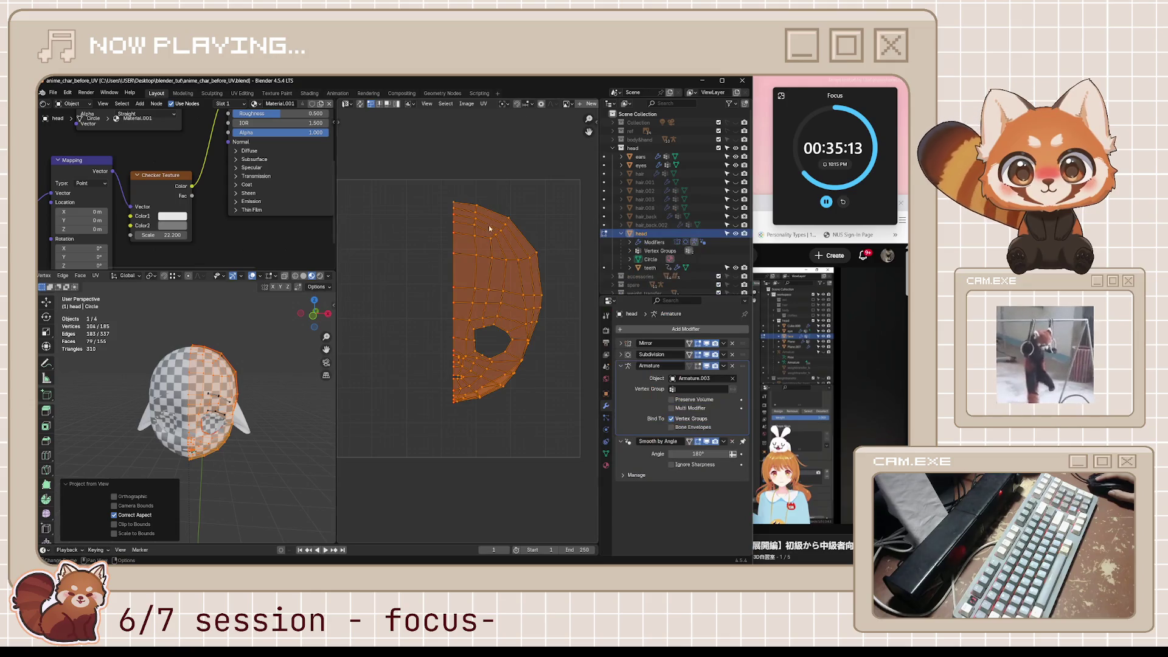
# Step: Box-select the UV island's left centre-line edge, pin those vertices with P, then deselect
pyautogui.click(406, 354)
pyautogui.moveTo(445, 213); pyautogui.dragTo(459, 412)
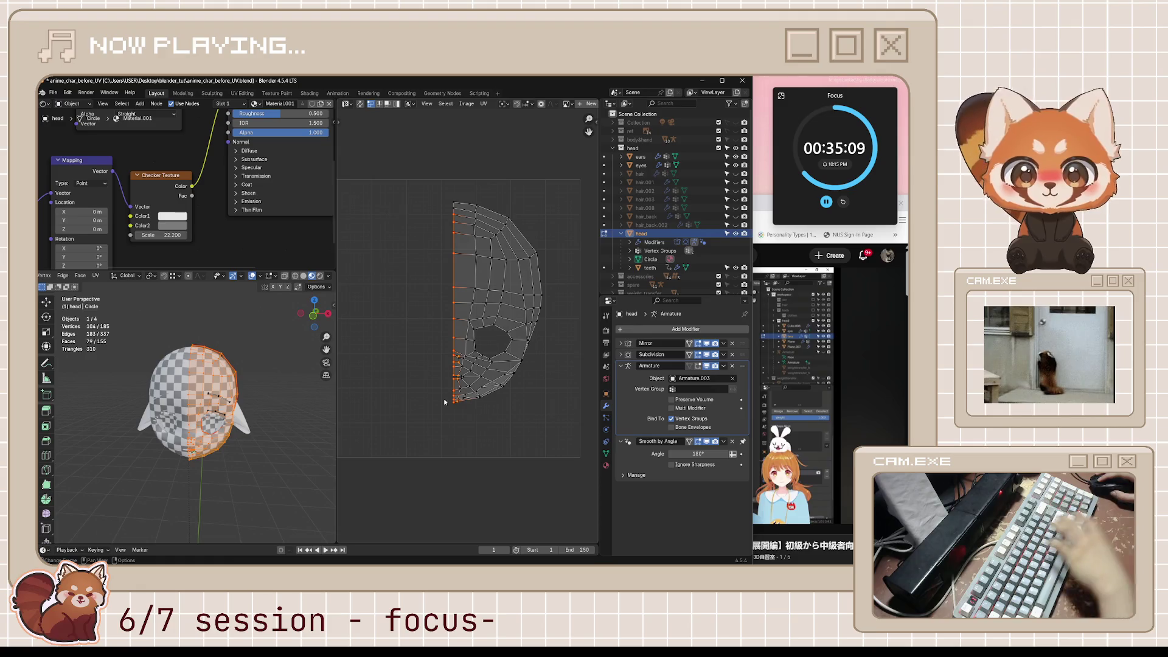
pyautogui.press('p')
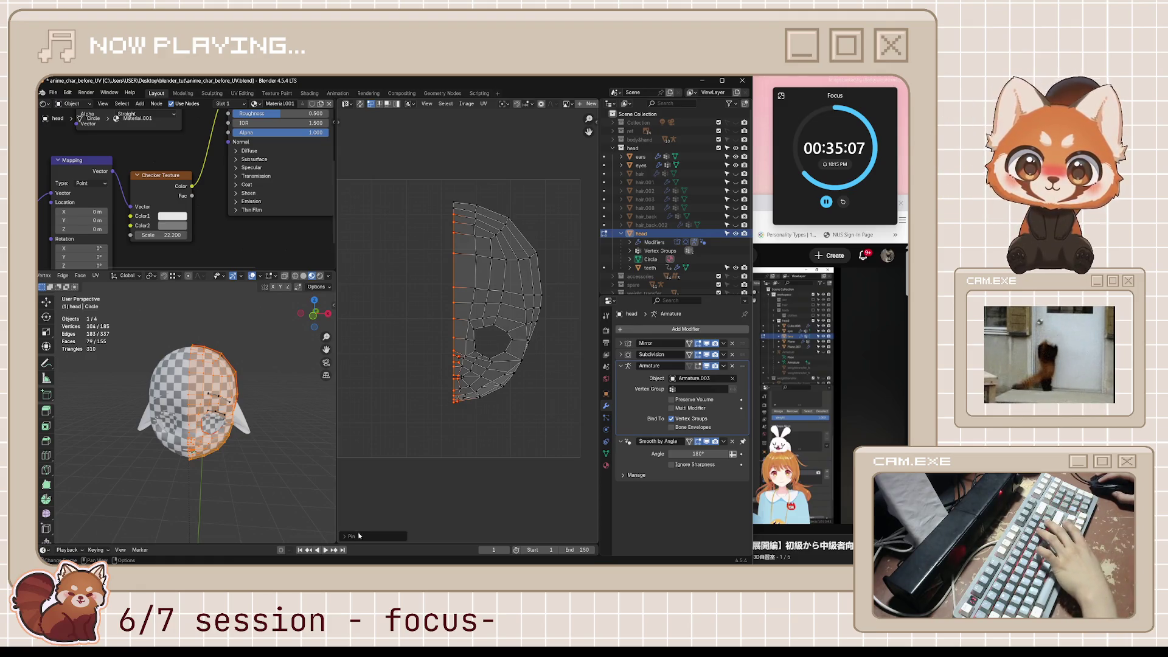
pyautogui.click(347, 536)
pyautogui.click(405, 449)
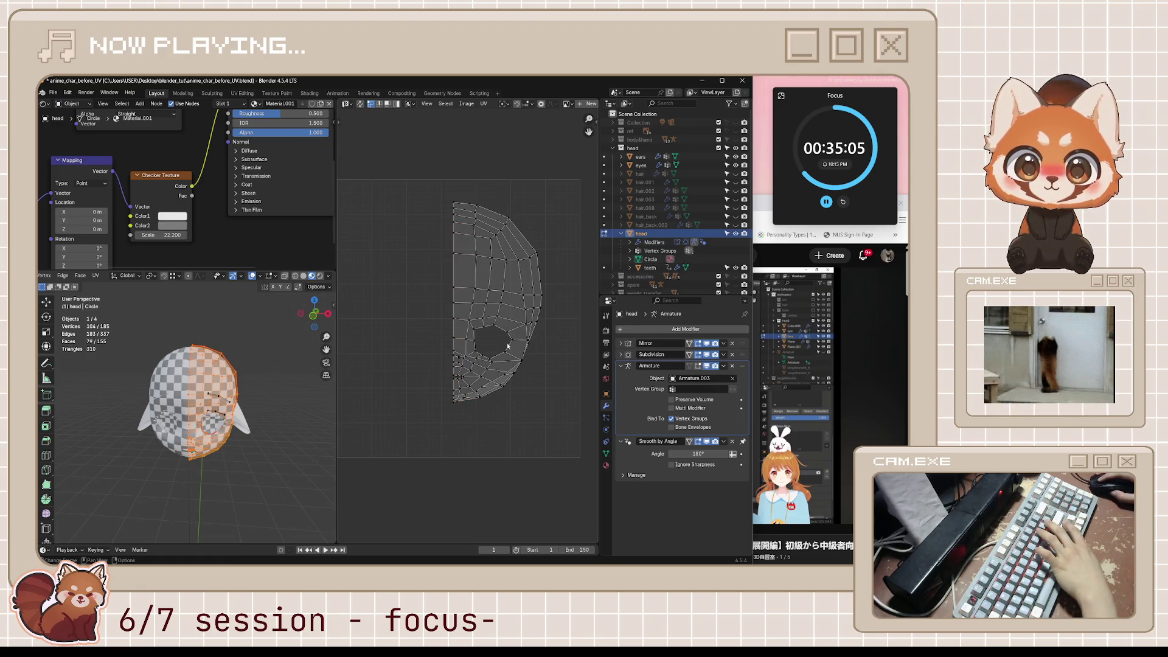
# Step: Save the file and bring the tutorial back in front
pyautogui.hotkey('ctrl', 's')
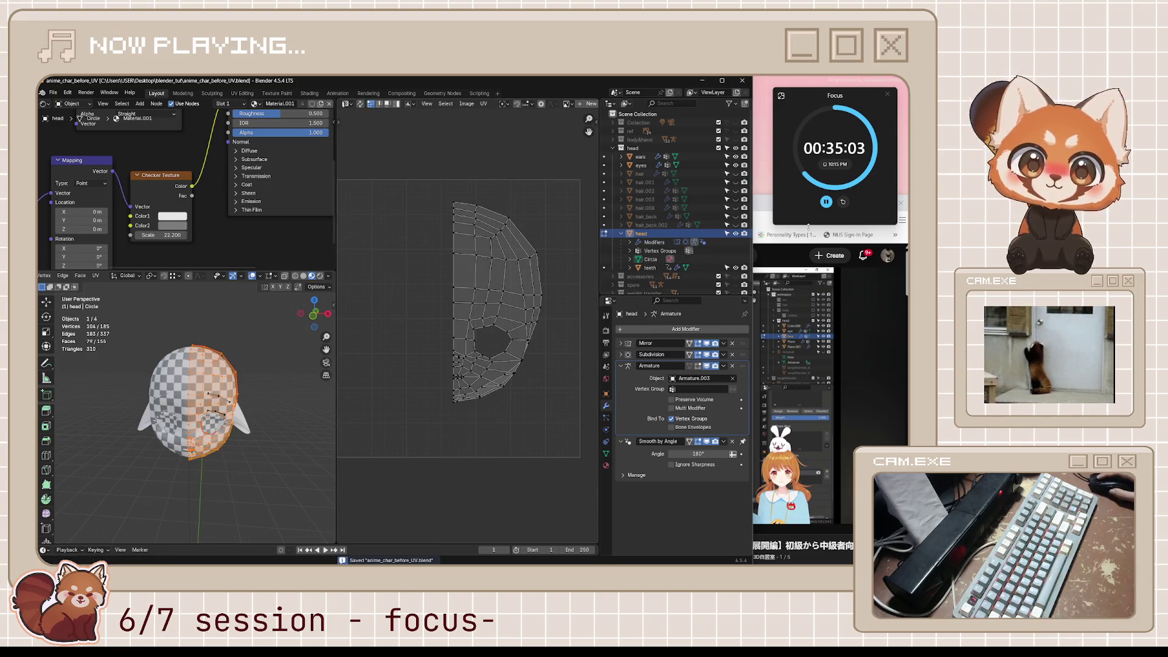
pyautogui.click(762, 205)
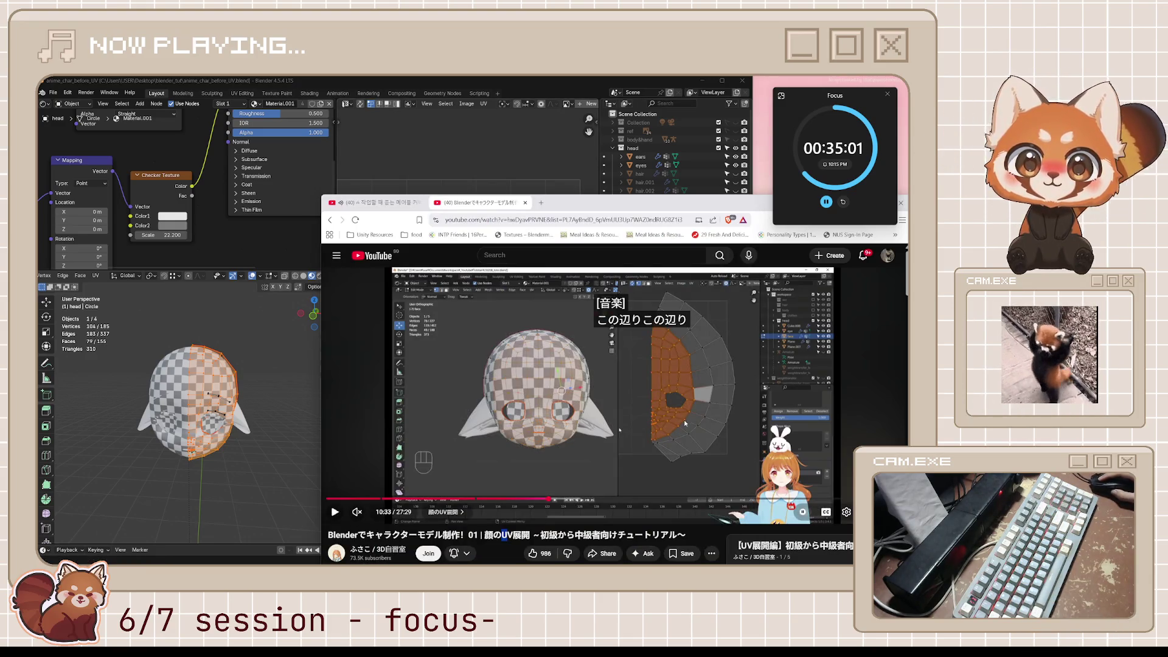
pyautogui.hotkey('alt', 'Tab')
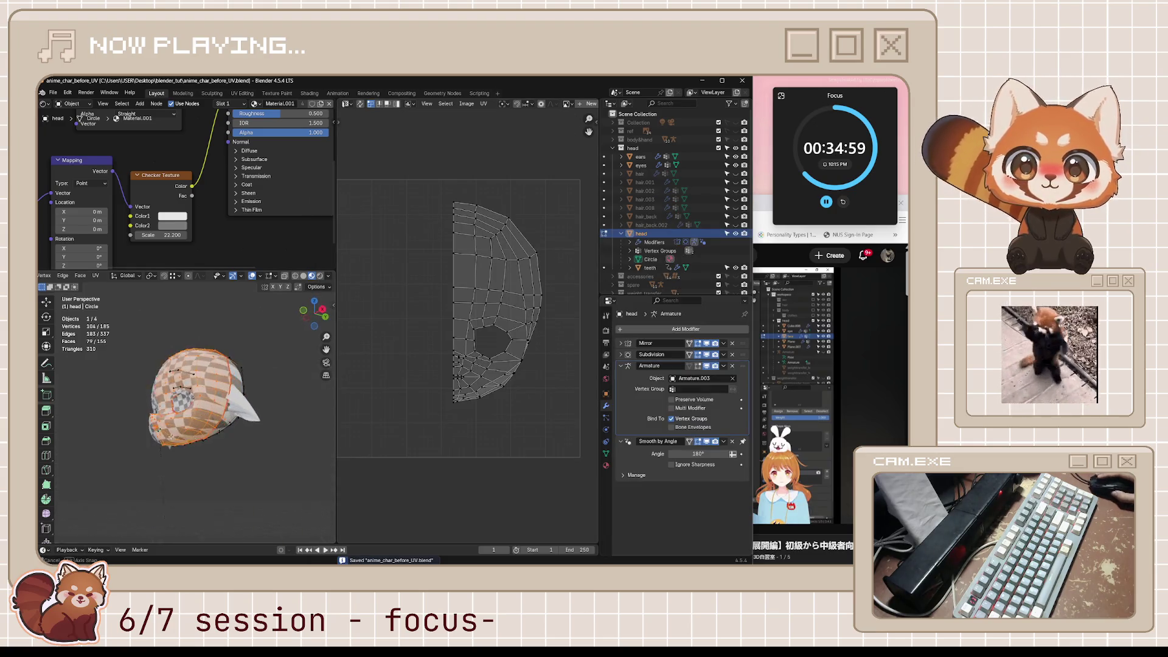
pyautogui.hotkey('alt', 'Tab')
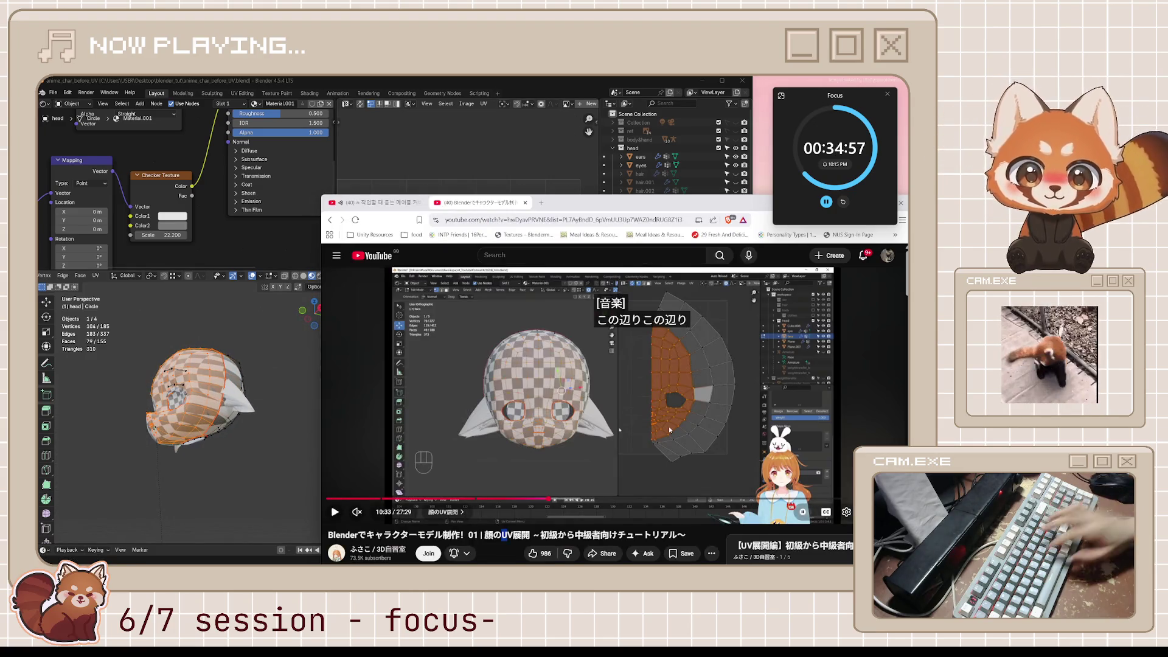
# Step: Rewind the tutorial to about 10:05 to rewatch the pin-then-unwrap step, then pause it
pyautogui.press('j')
pyautogui.press('j')
pyautogui.press('j')
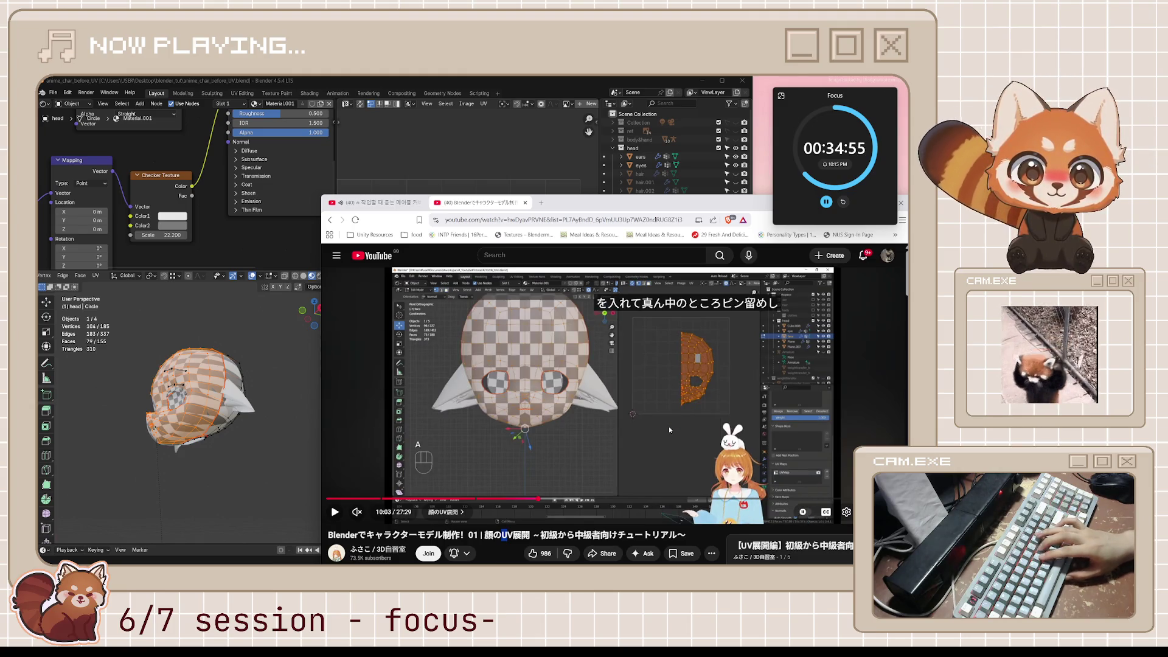
pyautogui.press('j')
pyautogui.press('k')
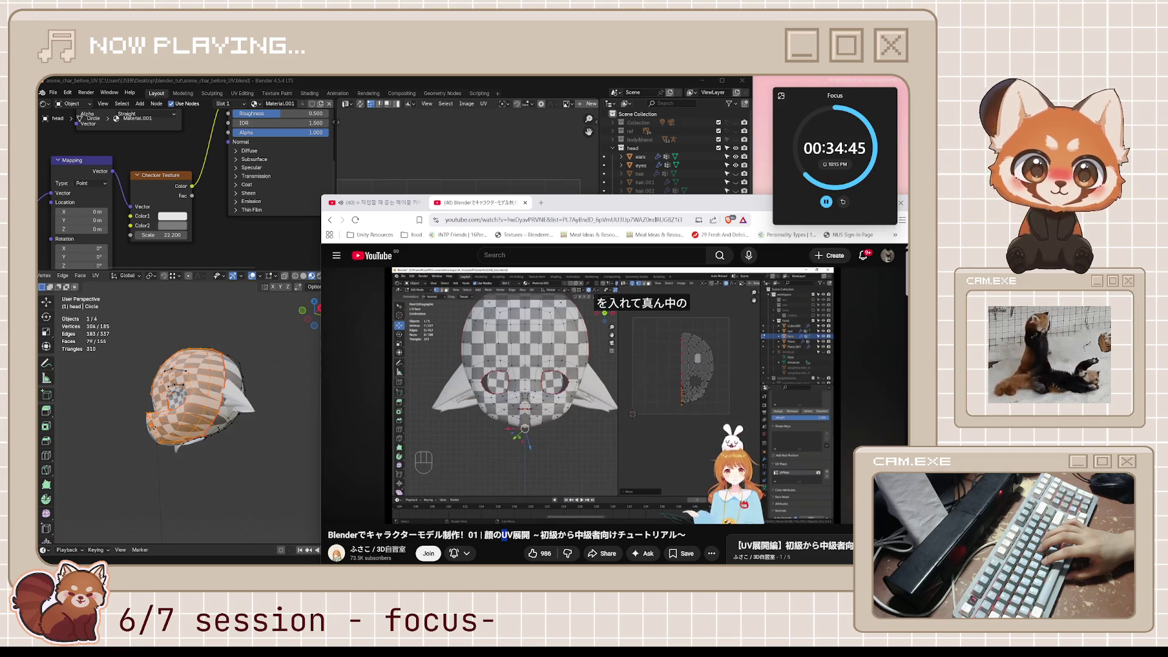
pyautogui.click(669, 430)
pyautogui.click(670, 429)
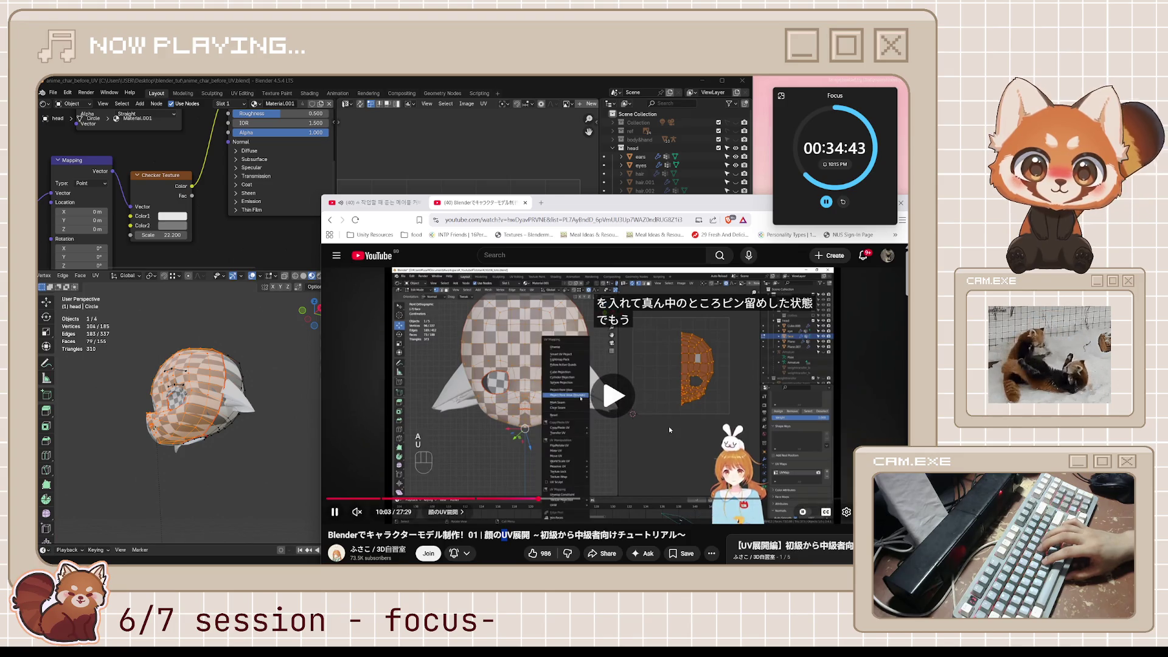
pyautogui.click(670, 429)
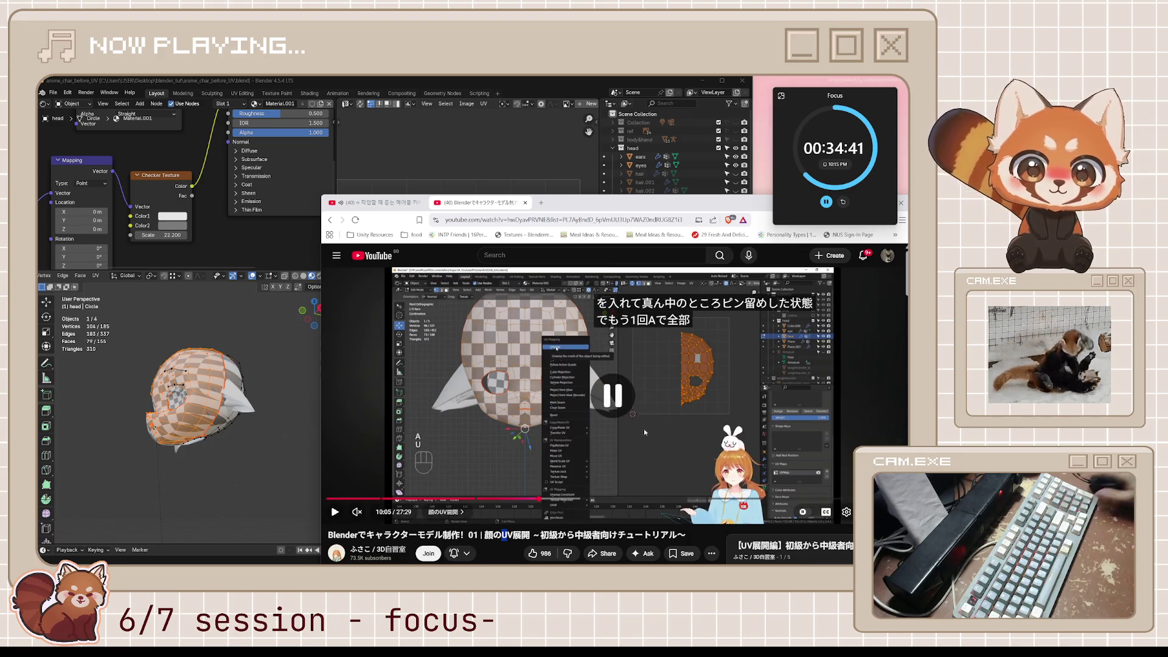
# Step: Back in Blender, orbit to a near-front view and select part of the island's left boundary
pyautogui.click(513, 136)
pyautogui.moveTo(201, 396); pyautogui.dragTo(262, 395, button='middle')
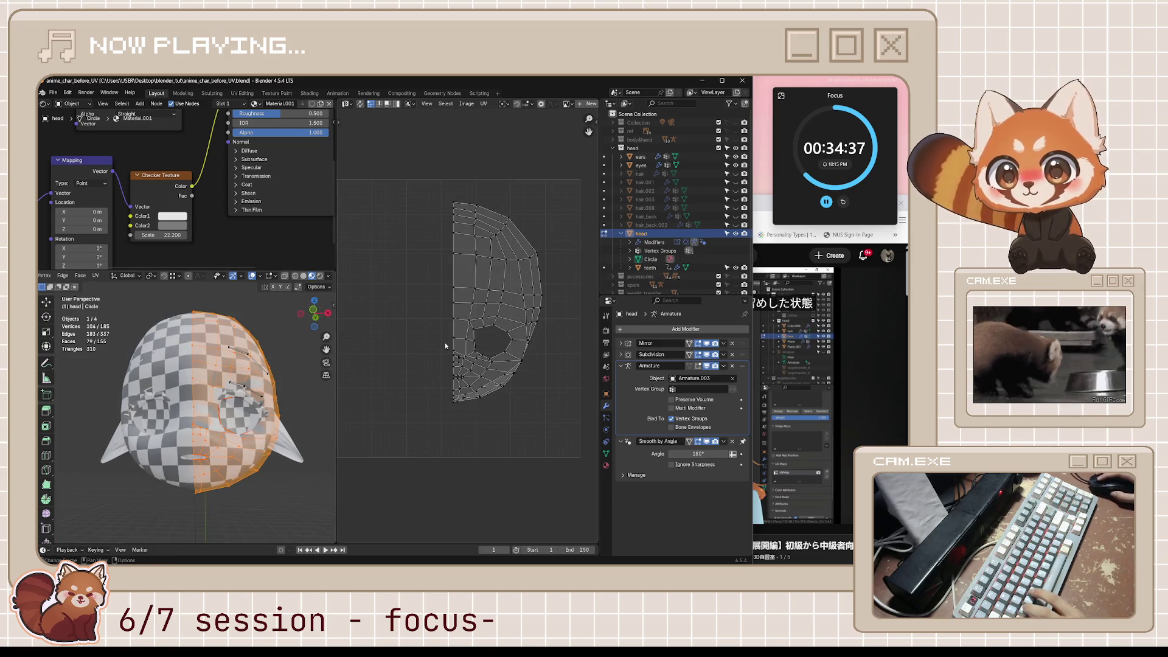
pyautogui.click(427, 349)
# Step: Pin the selected boundary vertices and re-unwrap the head half with the pins held fixed
pyautogui.press('p')
pyautogui.moveTo(242, 426); pyautogui.dragTo(251, 388, button='middle')
pyautogui.press('u')
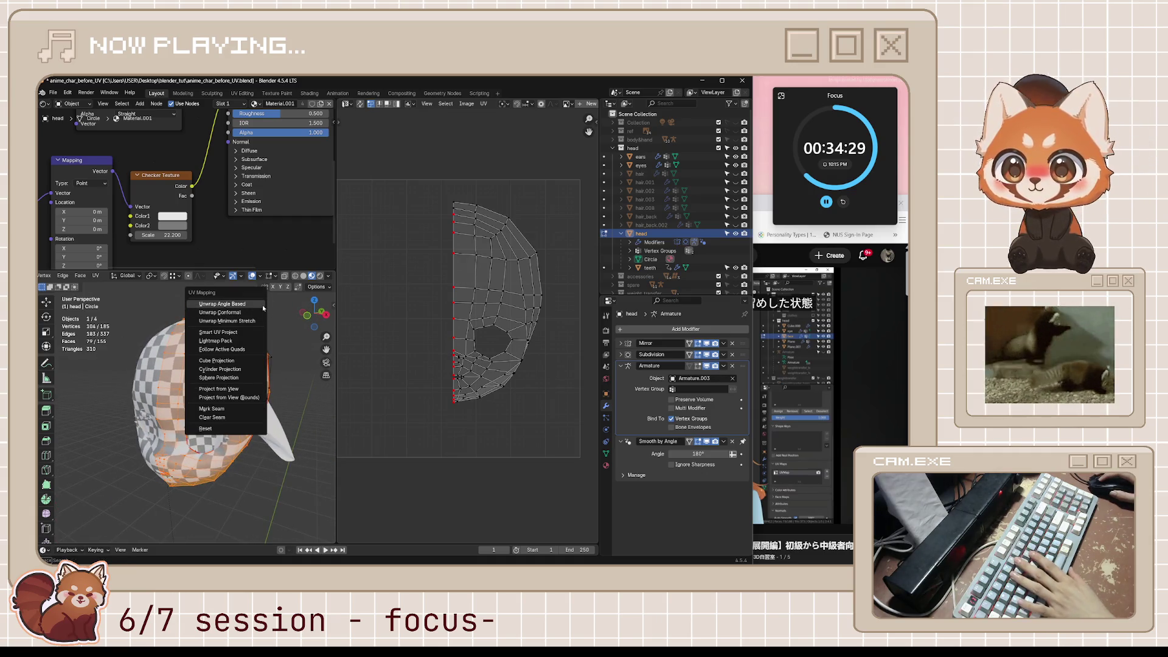
pyautogui.click(263, 305)
pyautogui.scroll(-3, 413, 350)
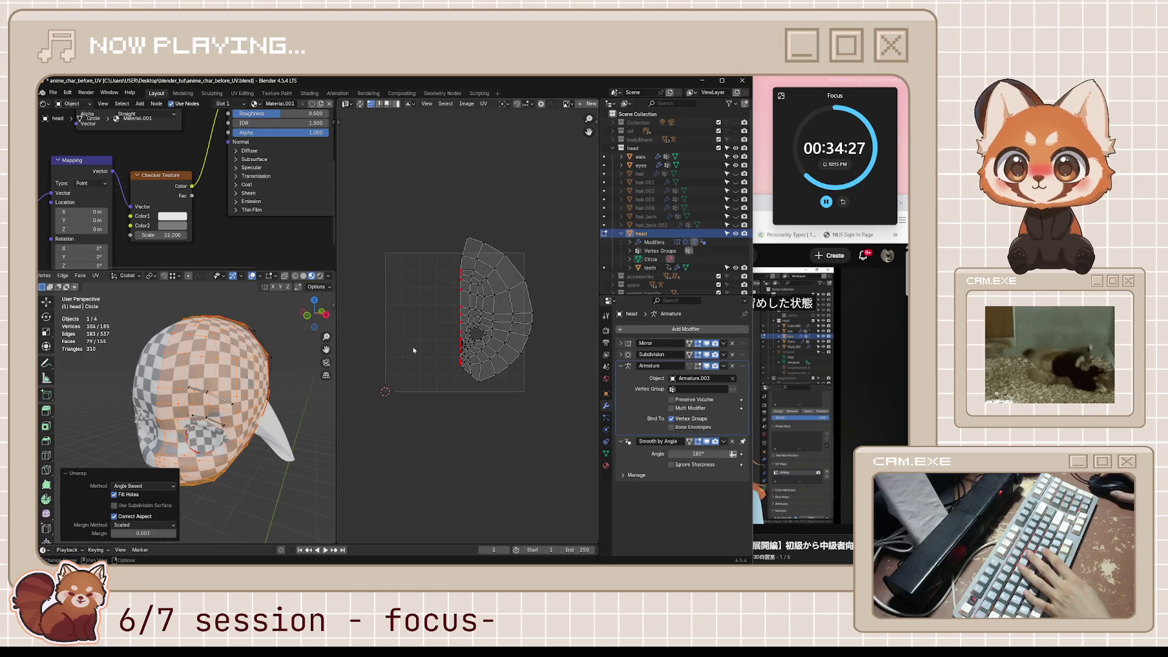
# Step: Scale the whole UV island down to 0.678 and move it into place inside the UV square
pyautogui.press('a')
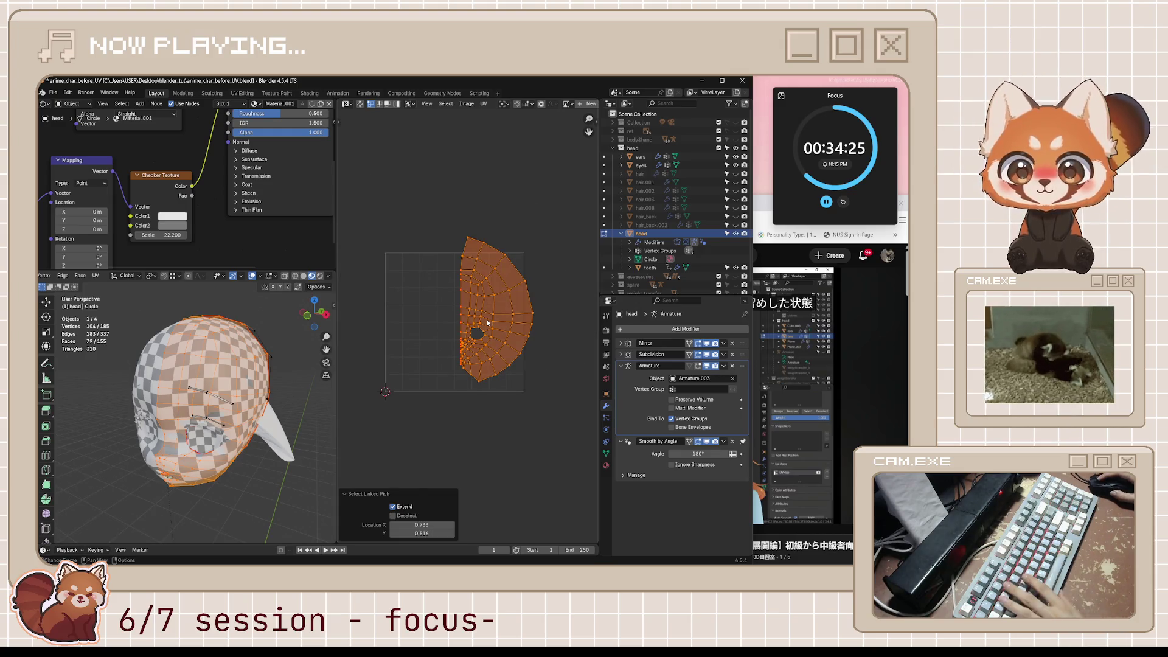
pyautogui.press('s')
pyautogui.click(555, 399)
pyautogui.press('g')
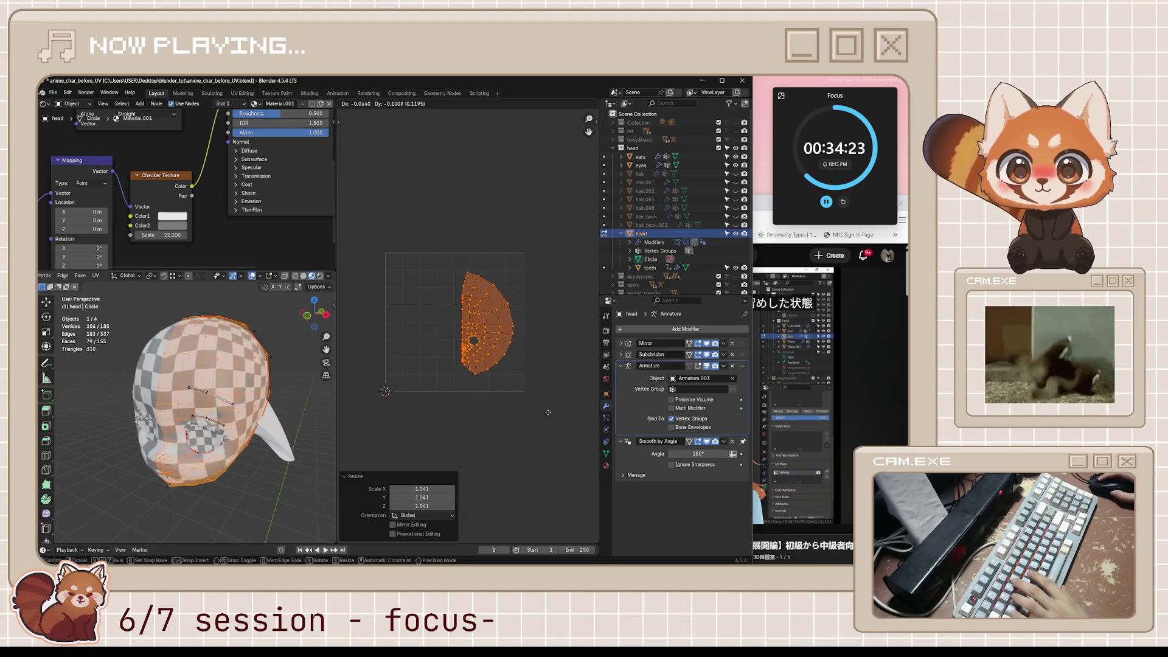
pyautogui.click(535, 413)
pyautogui.press('s')
pyautogui.press('Escape')
pyautogui.press('g')
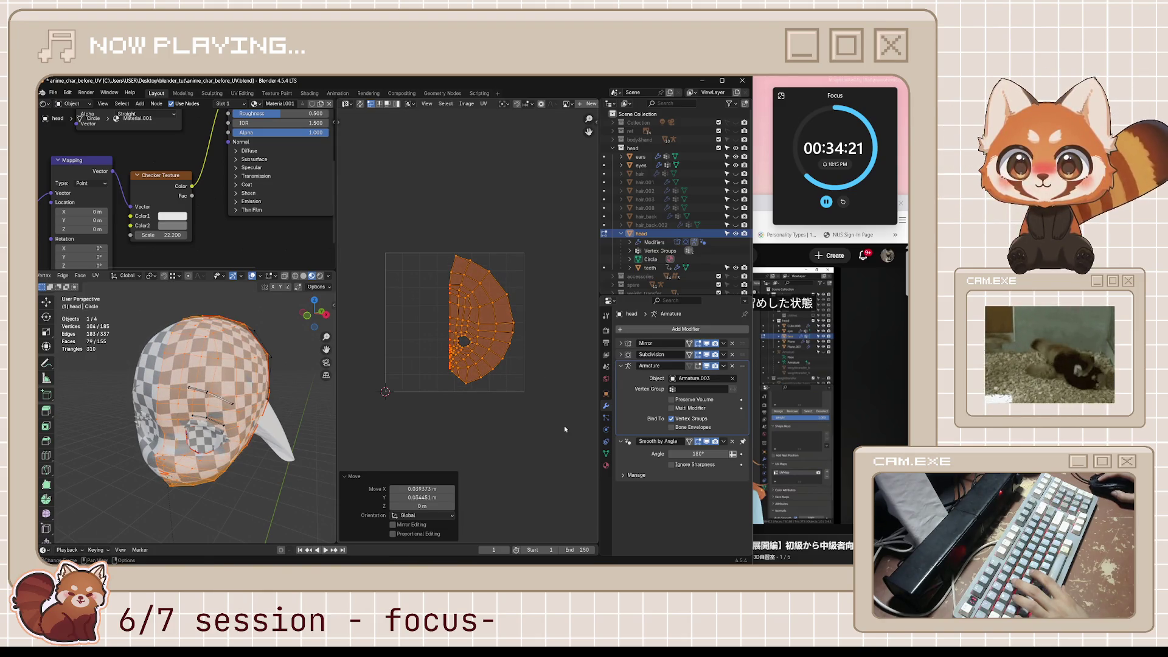
pyautogui.click(570, 438)
pyautogui.press('g')
pyautogui.click(578, 452)
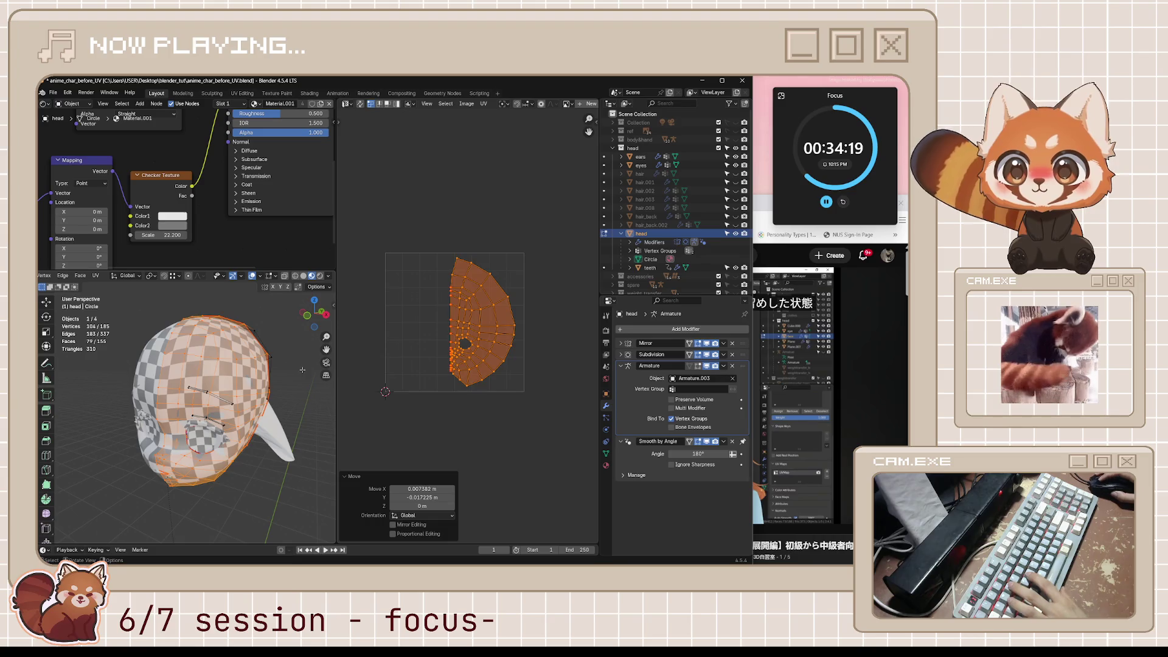
# Step: Pin the centre-seam UV vertices along the island's left edge and save the blend file
pyautogui.hotkey('alt', 'a')
pyautogui.moveTo(302, 370); pyautogui.dragTo(262, 441, button='middle')
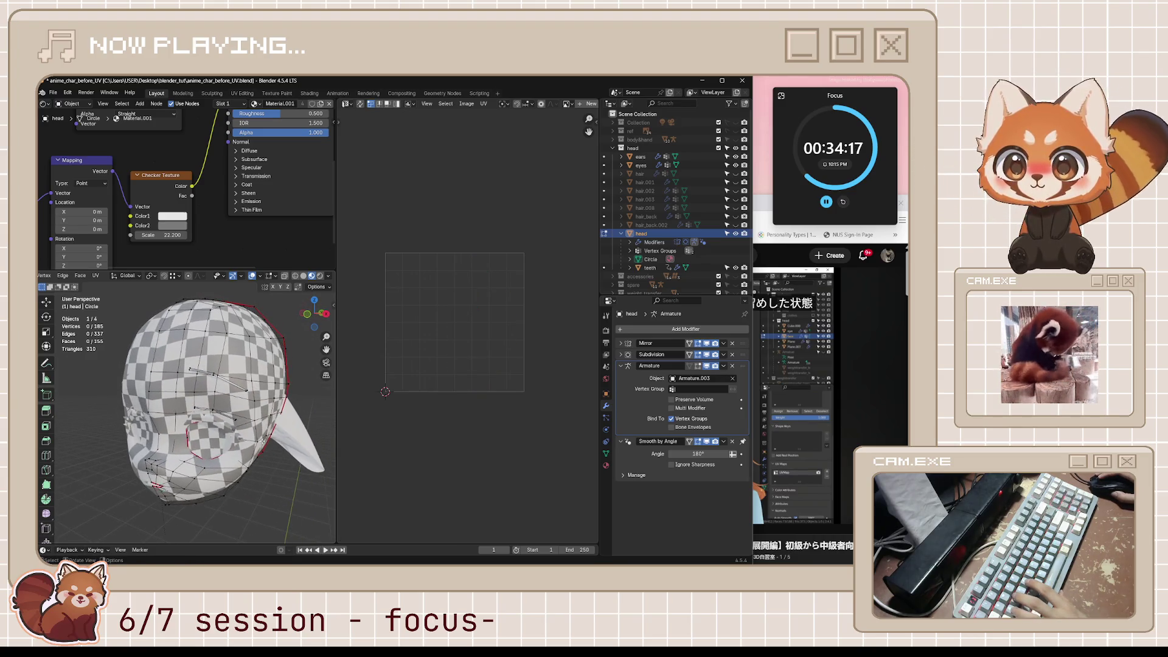
pyautogui.press('l')
pyautogui.click(432, 304)
pyautogui.scroll(2, 442, 293)
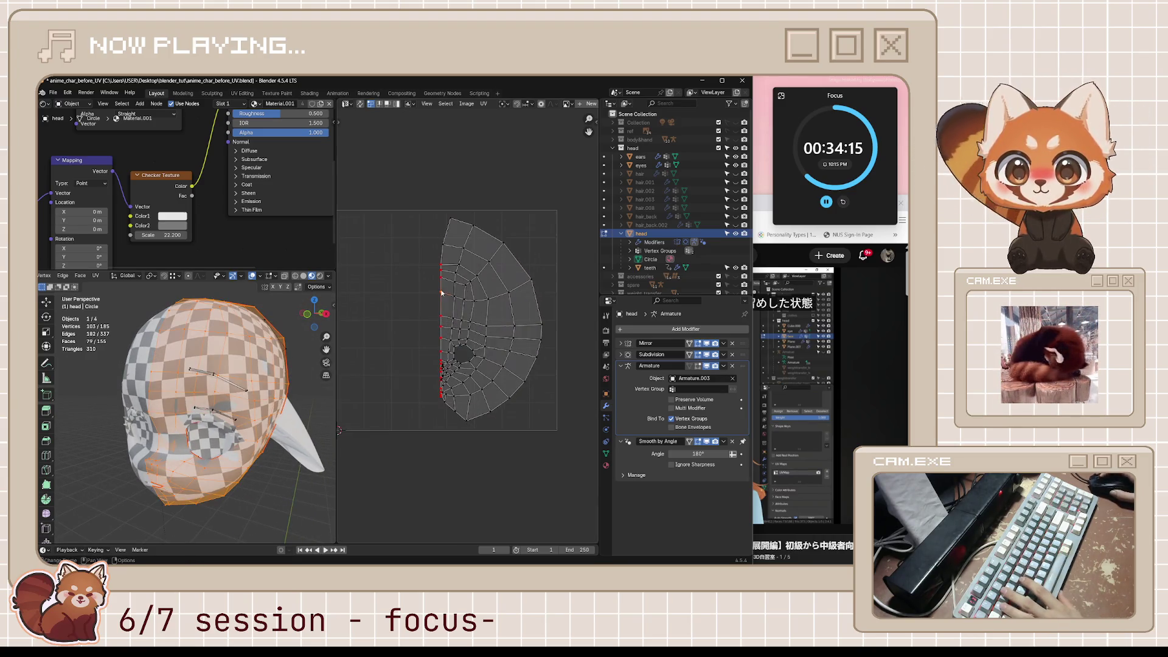
pyautogui.moveTo(428, 254); pyautogui.dragTo(447, 415)
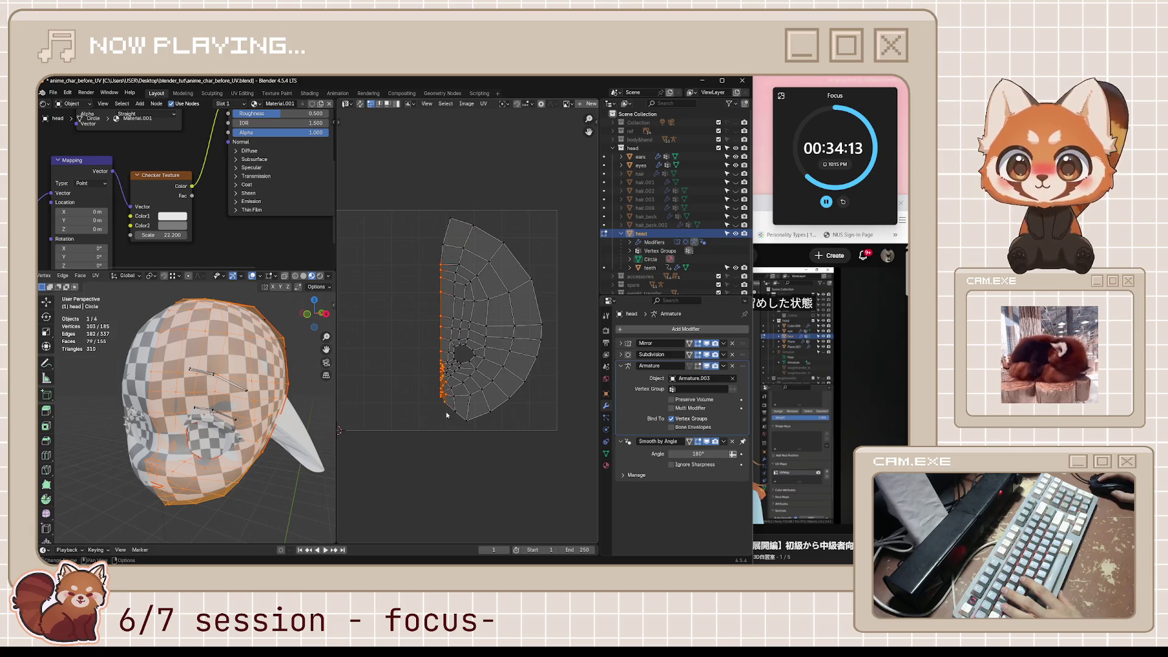
pyautogui.press('p')
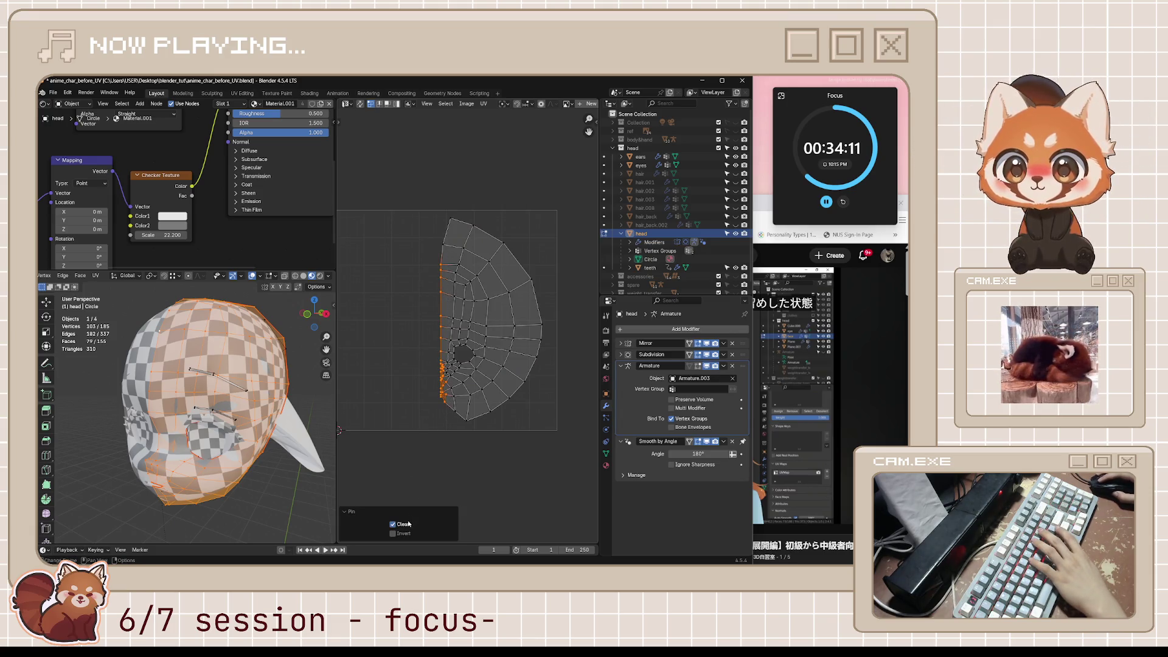
pyautogui.click(429, 446)
pyautogui.hotkey('ctrl', 's')
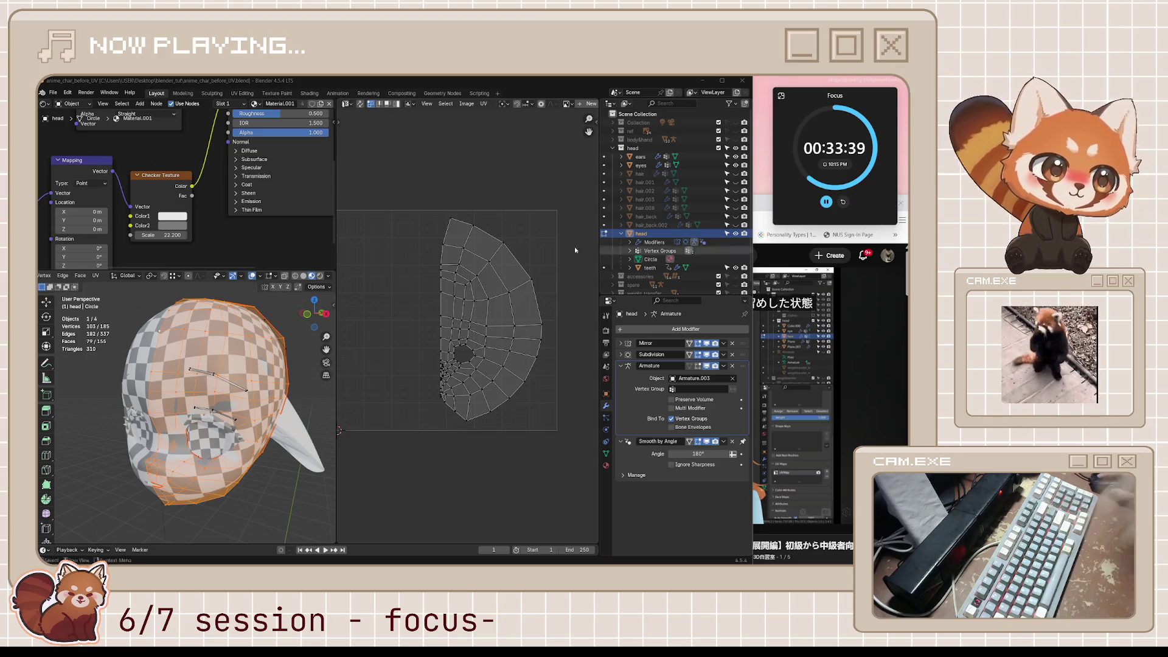
# Step: Bring the YouTube tutorial, paused near 10:05, in front of the Blender window
pyautogui.click(756, 209)
pyautogui.click(596, 89)
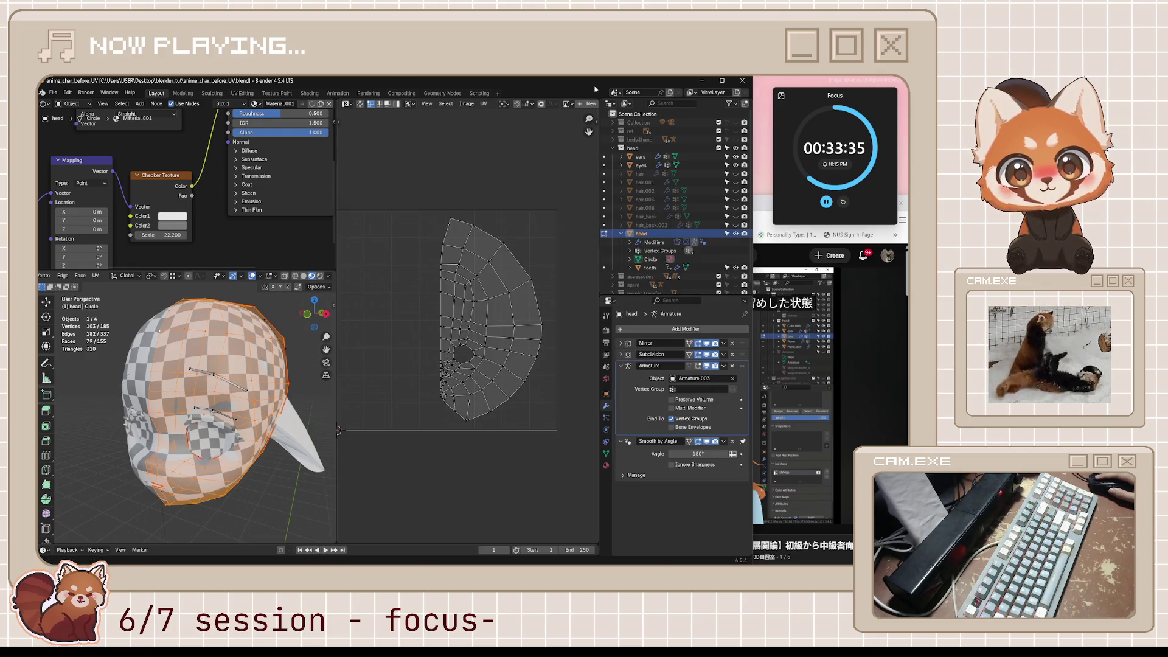
pyautogui.click(785, 365)
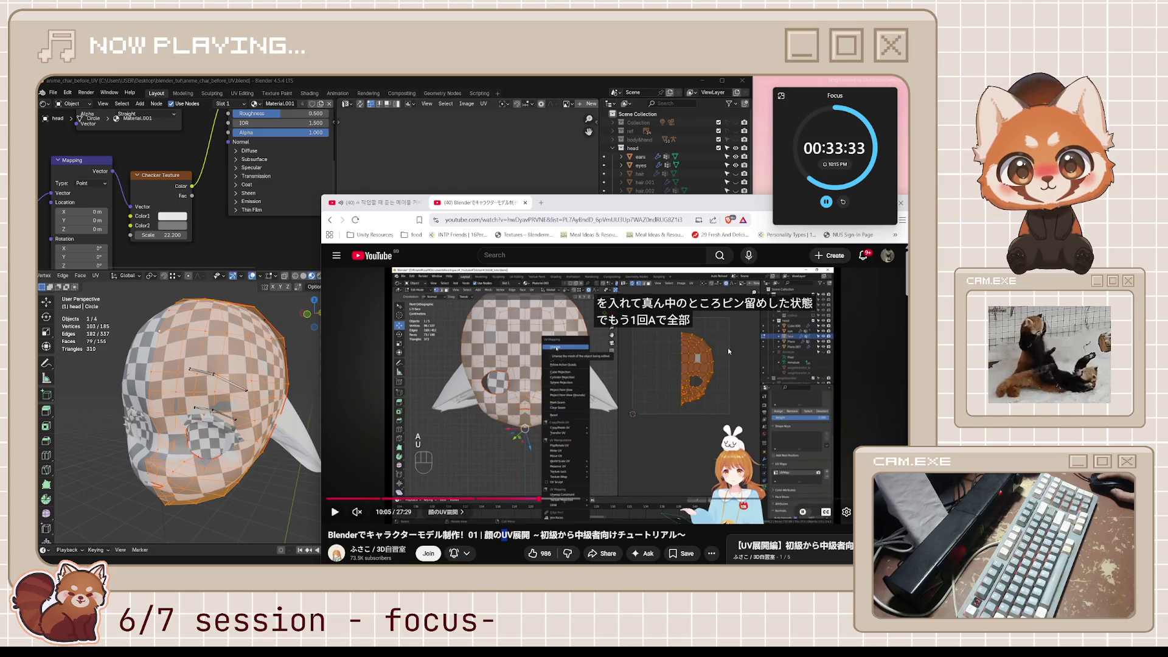
# Step: Resume playing the YouTube UV unwrapping tutorial
pyautogui.press('space')
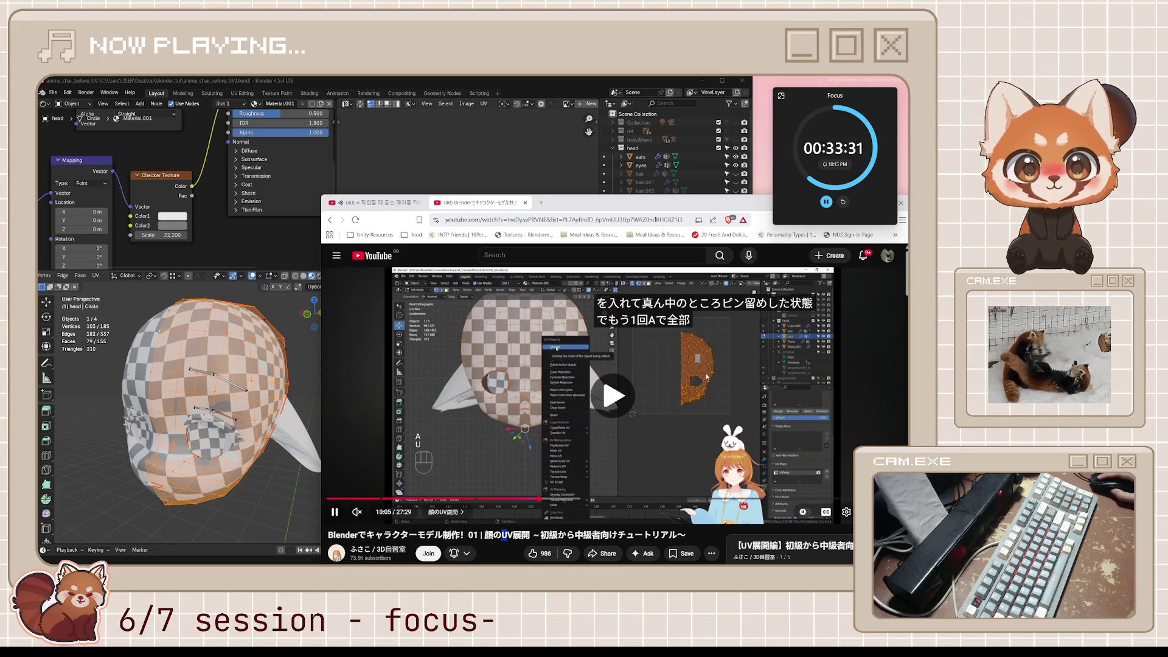
pyautogui.click(641, 95)
pyautogui.hotkey('alt', 'Tab')
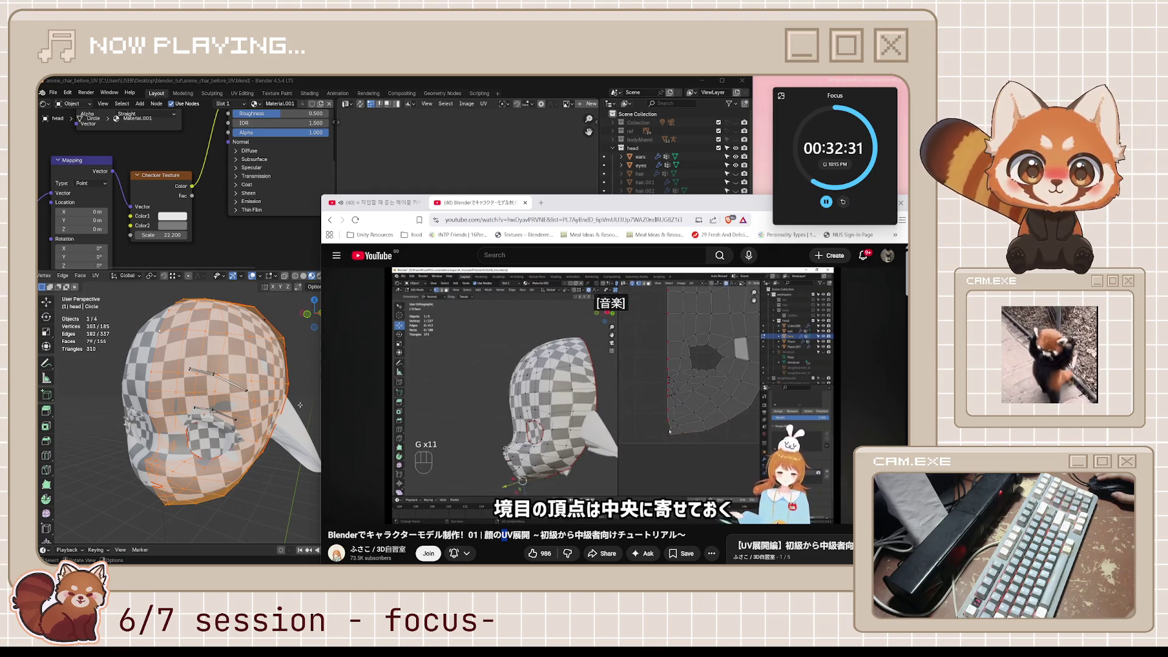
# Step: Pause the tutorial at 11:14 on shrinking outer UV areas, then return to Blender
pyautogui.click(488, 373)
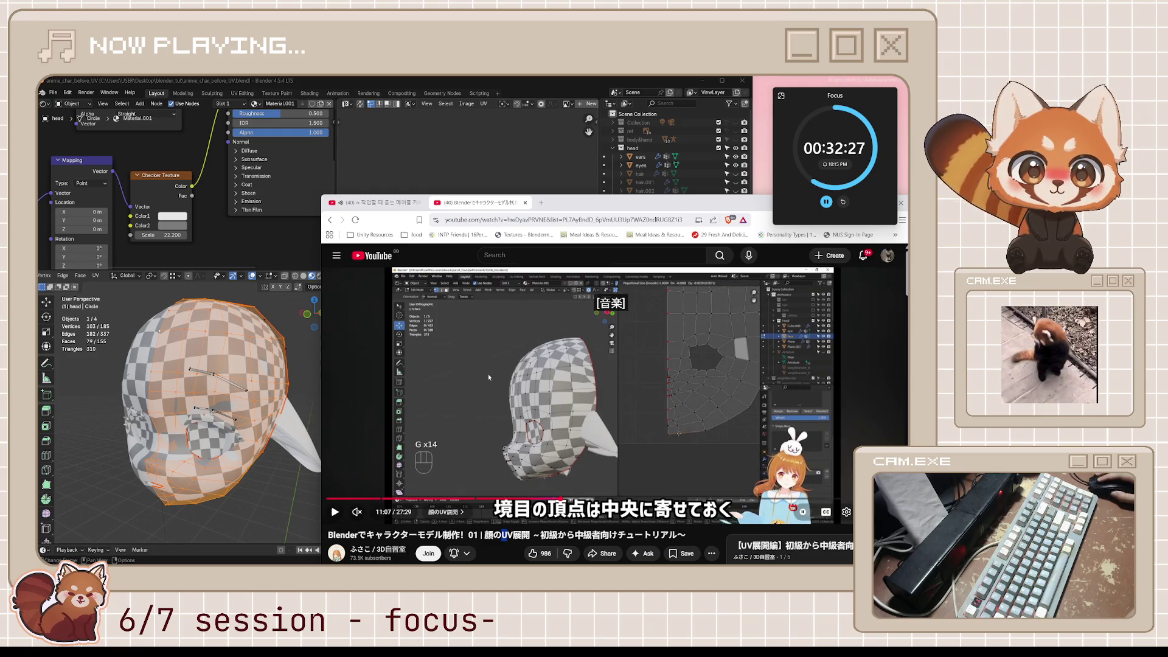
pyautogui.click(487, 374)
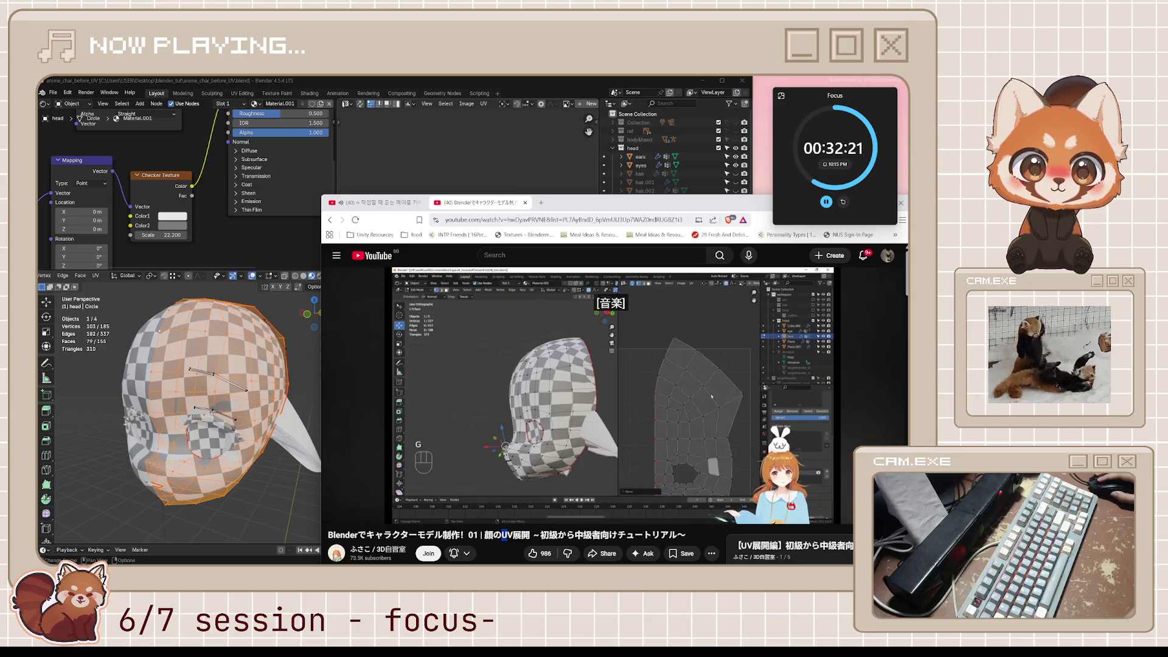
pyautogui.click(487, 373)
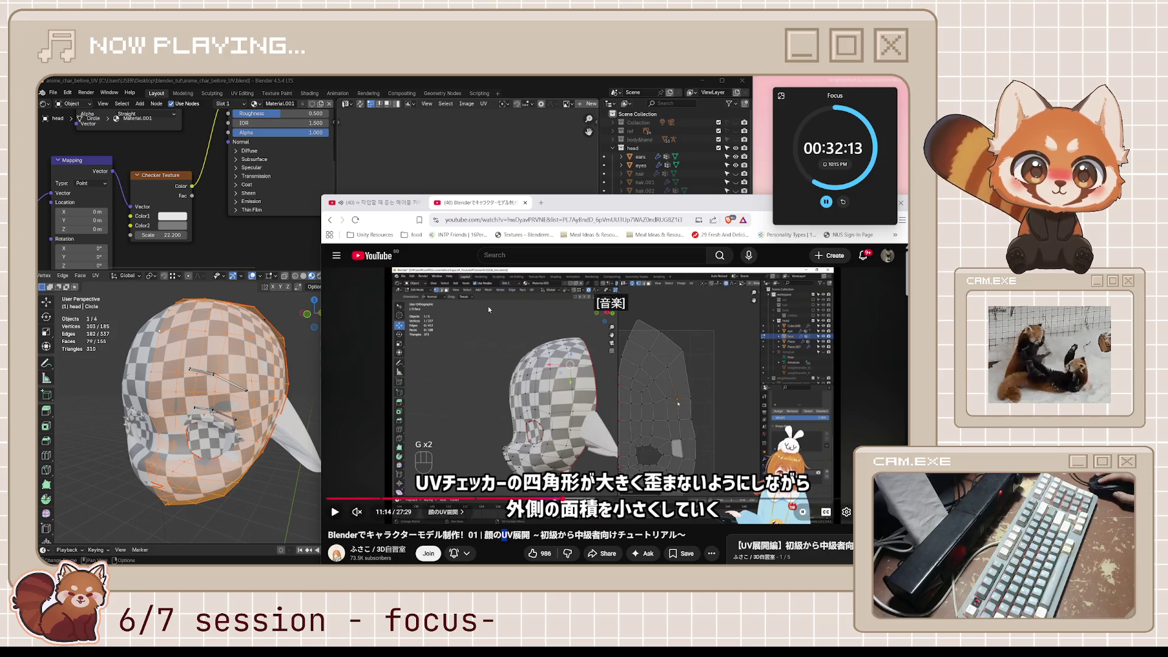
pyautogui.click(484, 333)
pyautogui.click(483, 333)
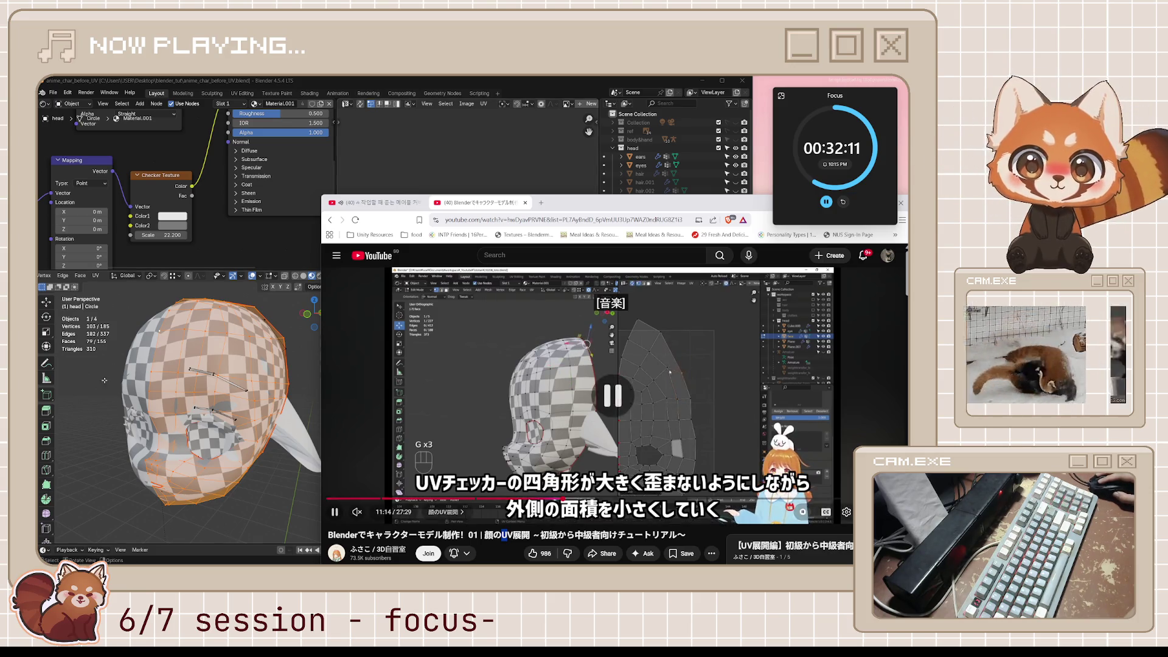
pyautogui.hotkey('alt', 'Tab')
pyautogui.moveTo(223, 400)
pyautogui.mouseDown(button='middle')
pyautogui.moveTo(194, 394)
pyautogui.moveTo(224, 390)
pyautogui.moveTo(258, 354)
pyautogui.moveTo(266, 422)
pyautogui.mouseUp(button='middle')
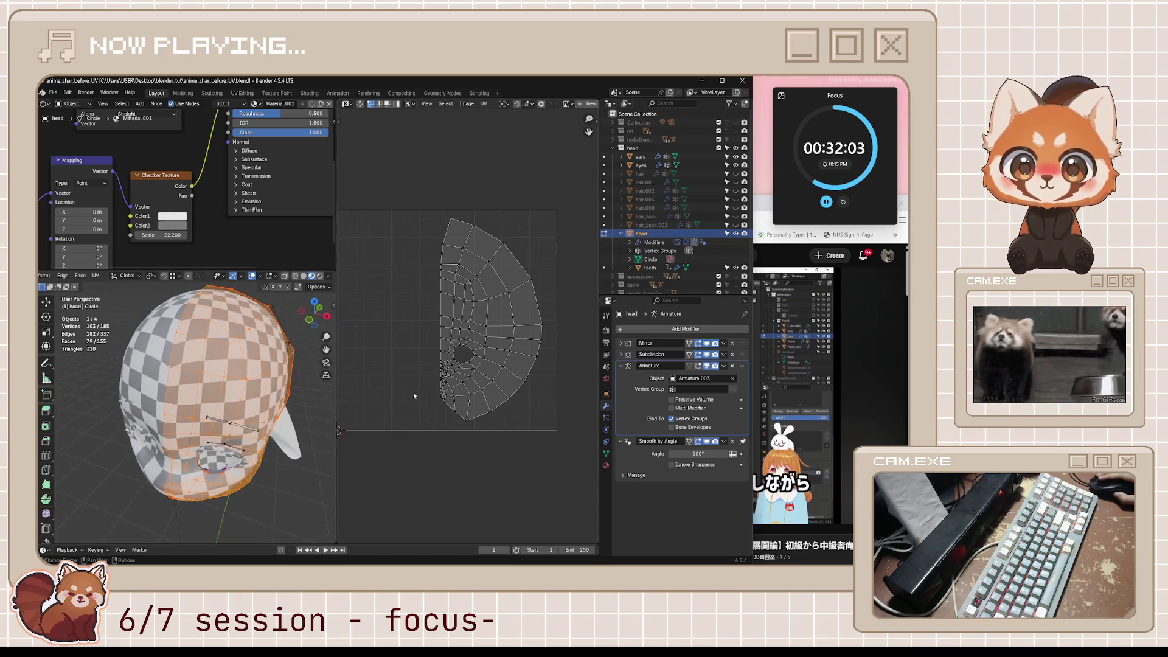
# Step: Zoom to the island's lower-left edge and select an outer UV vertex there
pyautogui.scroll(6, 414, 392)
pyautogui.moveTo(508, 369)
pyautogui.mouseDown(button='middle')
pyautogui.moveTo(441, 447)
pyautogui.moveTo(495, 286)
pyautogui.mouseUp(button='middle')
pyautogui.scroll(3, 447, 462)
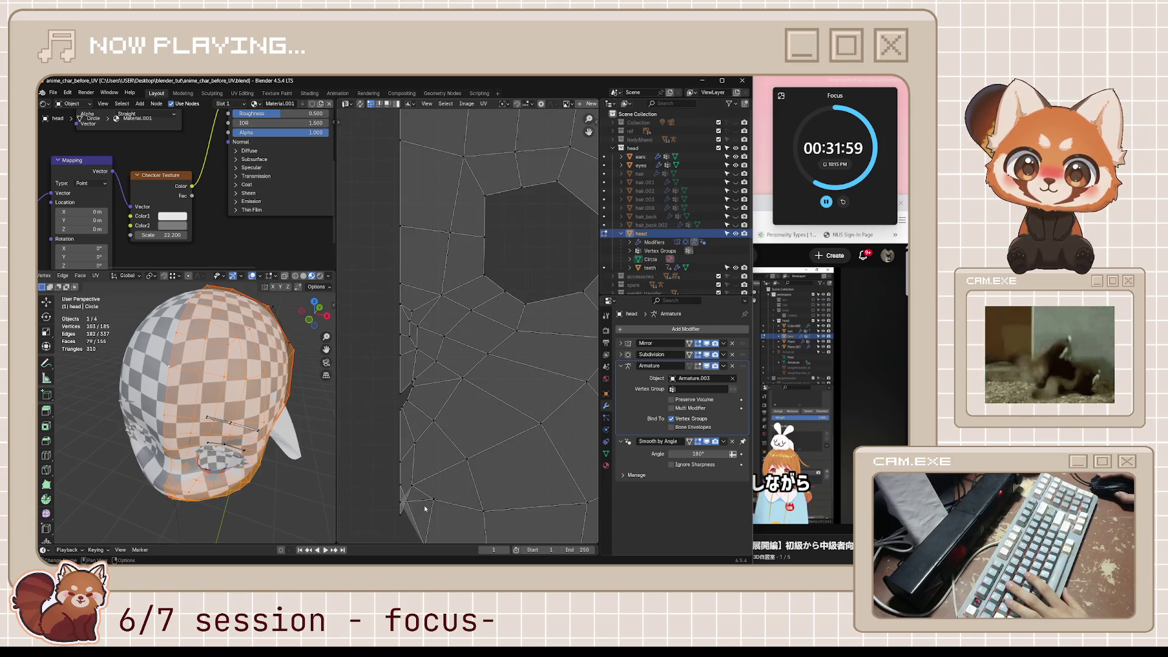
pyautogui.moveTo(425, 508); pyautogui.dragTo(450, 418, button='middle')
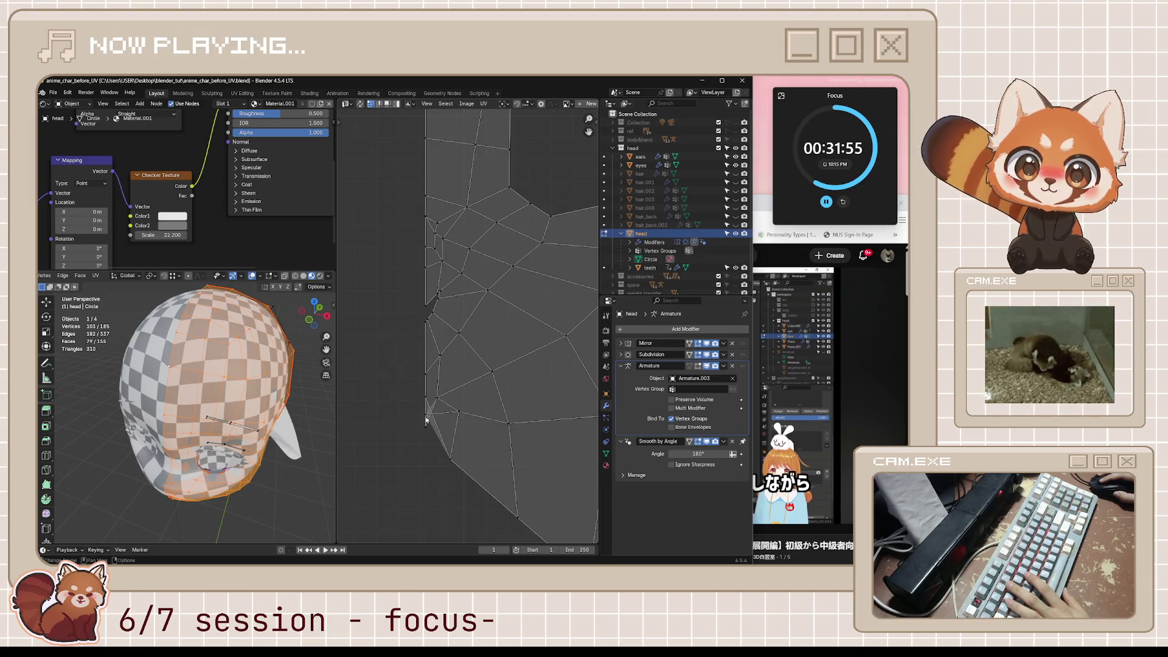
pyautogui.moveTo(256, 469); pyautogui.dragTo(310, 465, button='middle')
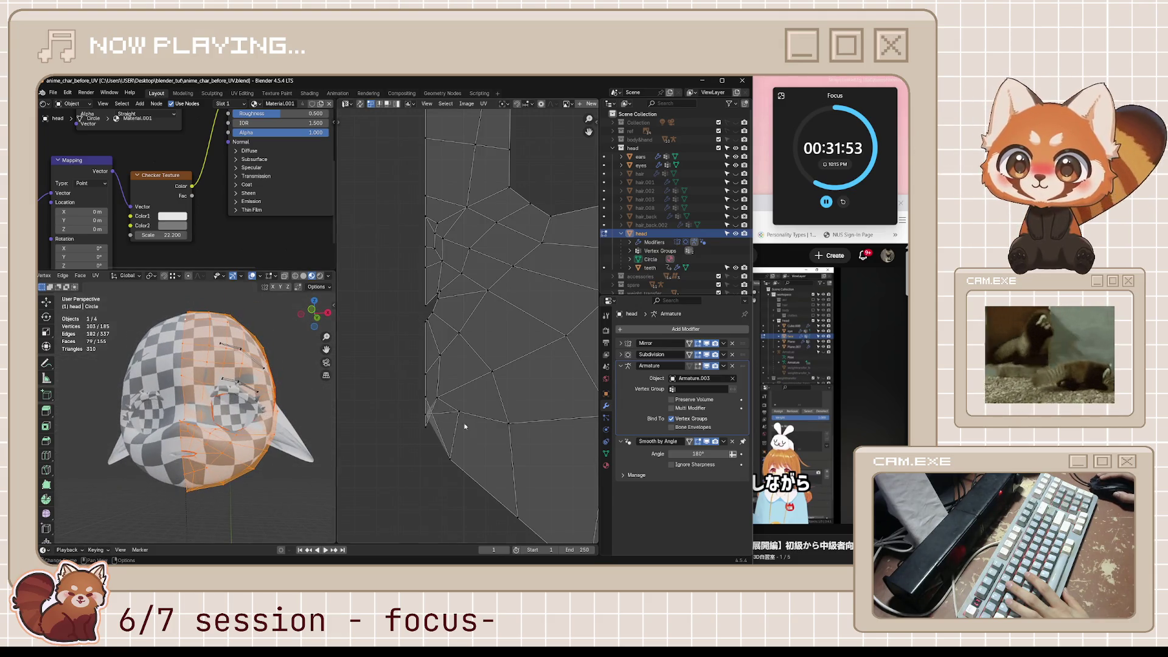
pyautogui.click(427, 427)
pyautogui.press('g')
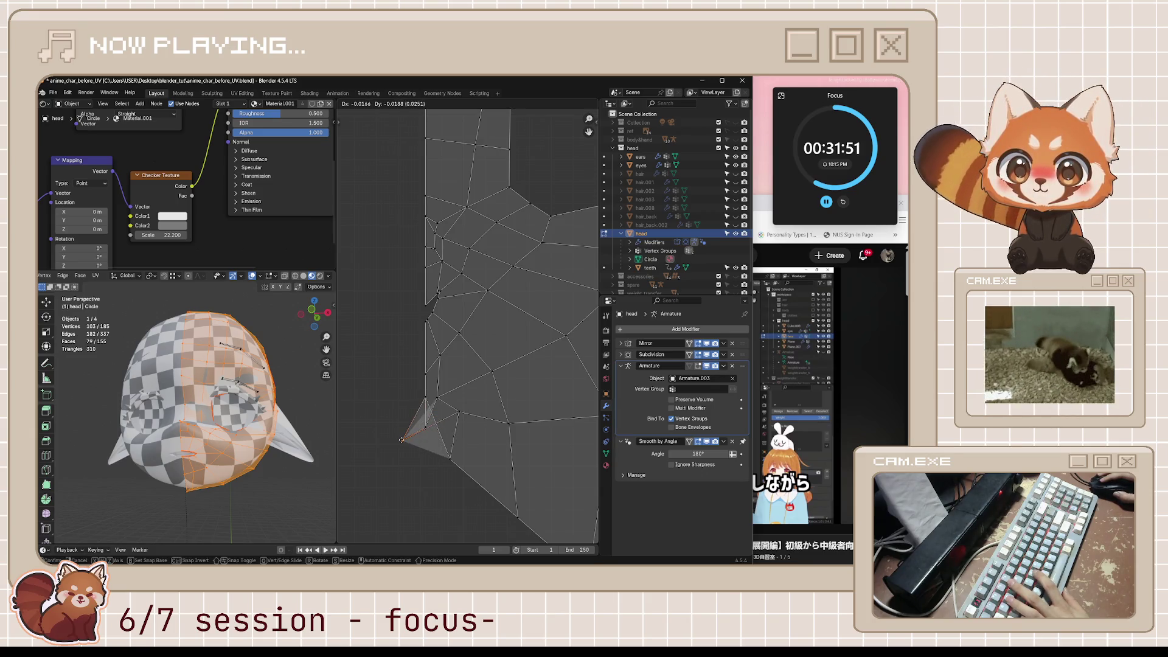
pyautogui.press('Escape')
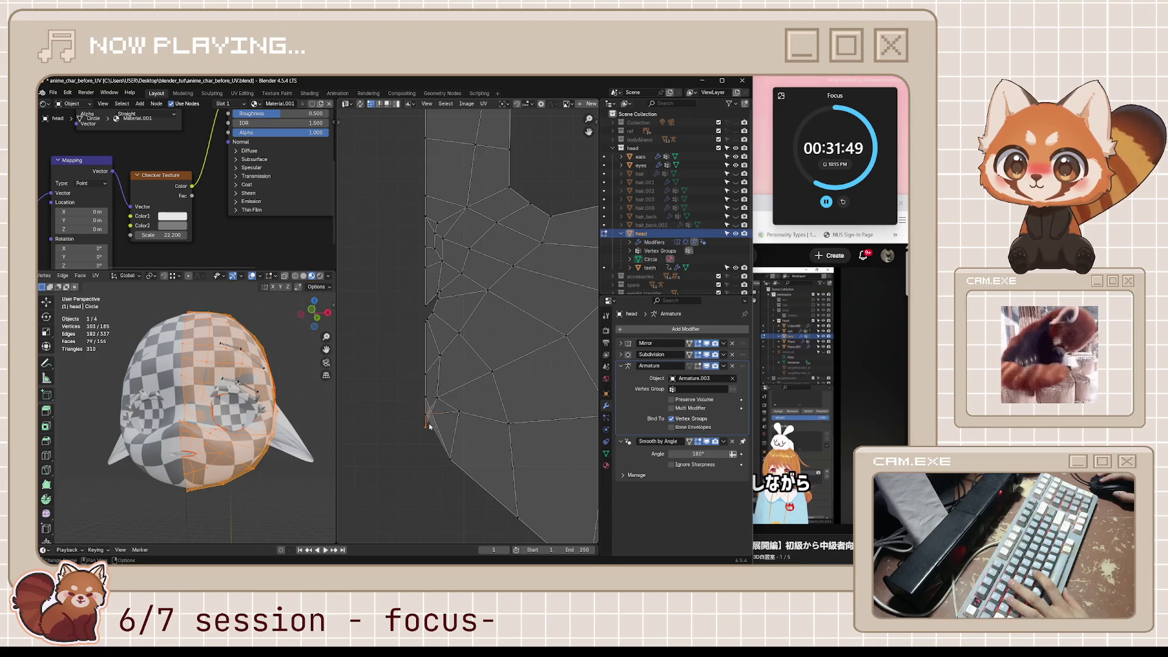
pyautogui.press('g')
pyautogui.press('Escape')
# Step: Move the outer UV vertex down in two small moves to ease checker distortion
pyautogui.moveTo(292, 438); pyautogui.dragTo(327, 424, button='middle')
pyautogui.press('g')
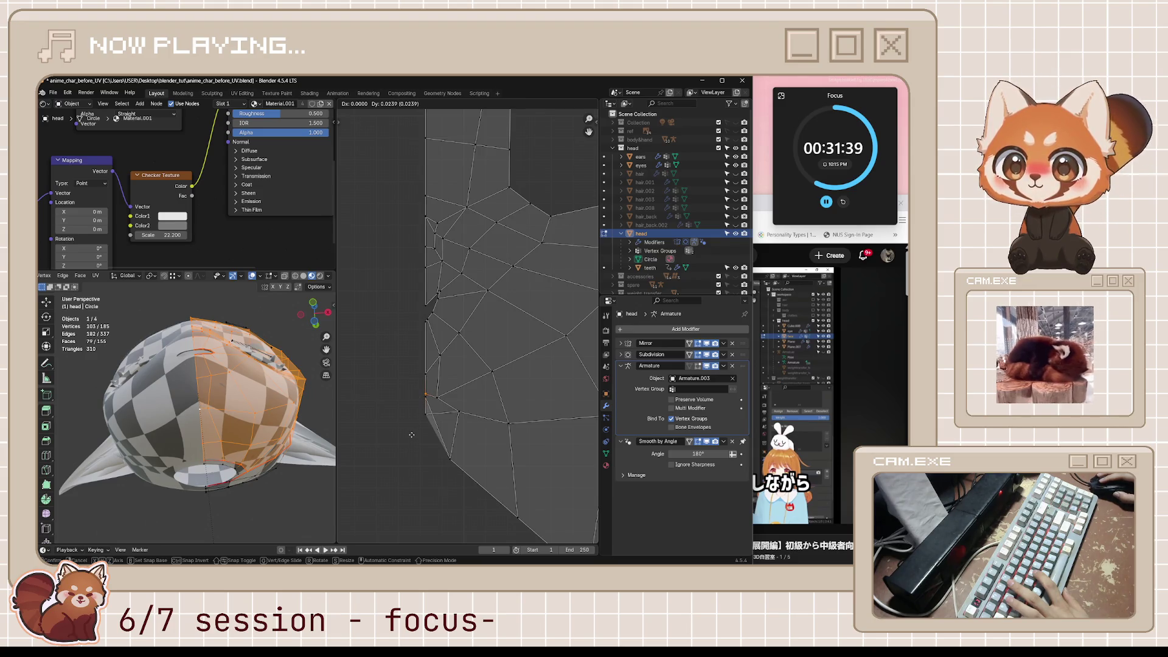
pyautogui.click(420, 426)
pyautogui.press('g')
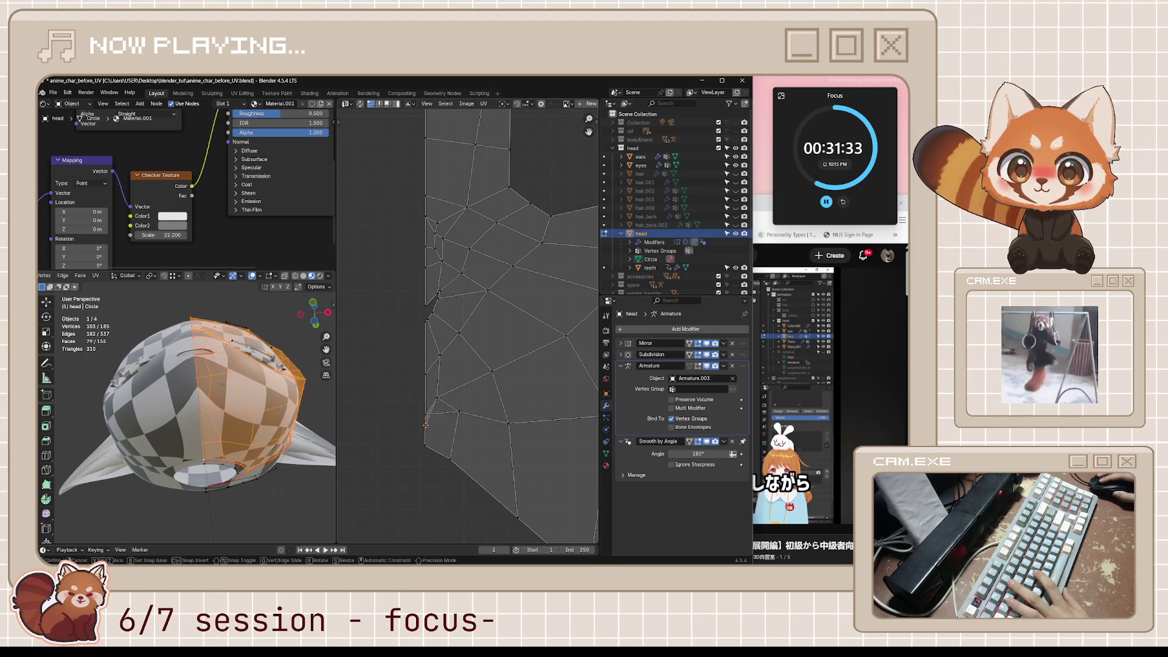
pyautogui.click(425, 394)
# Step: Save the blend file and bring back the YouTube tutorial, playing at 11:18
pyautogui.scroll(1, 429, 393)
pyautogui.moveTo(255, 426)
pyautogui.mouseDown(button='middle')
pyautogui.moveTo(229, 458)
pyautogui.moveTo(359, 490)
pyautogui.mouseUp(button='middle')
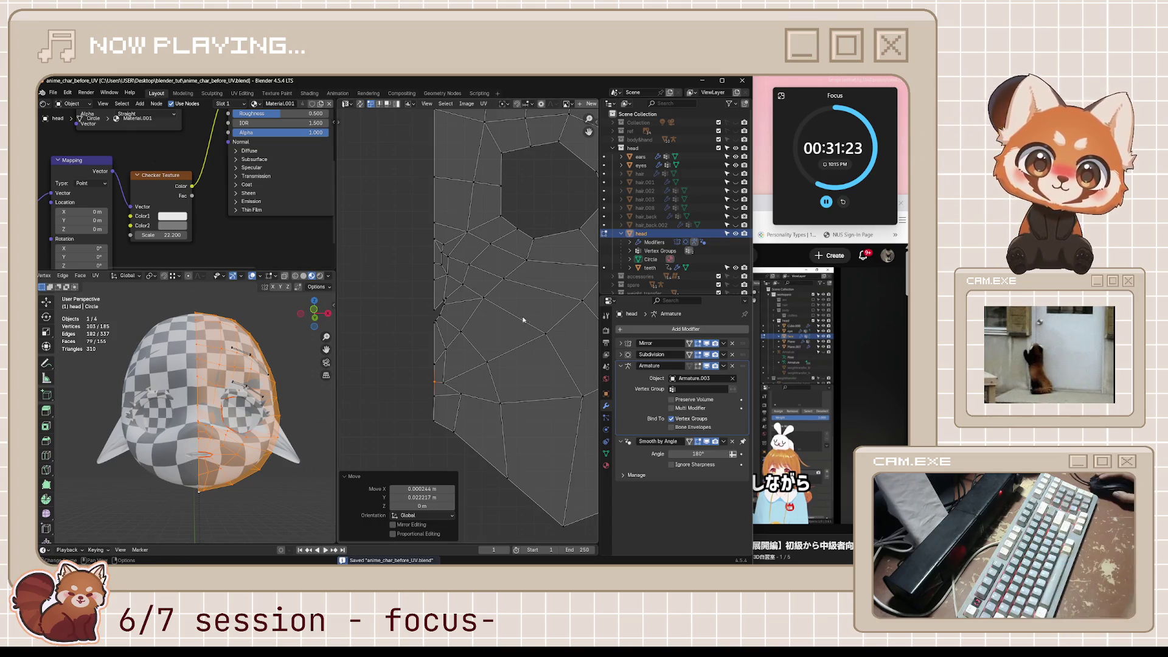
pyautogui.hotkey('alt', 'Tab')
pyautogui.press('space')
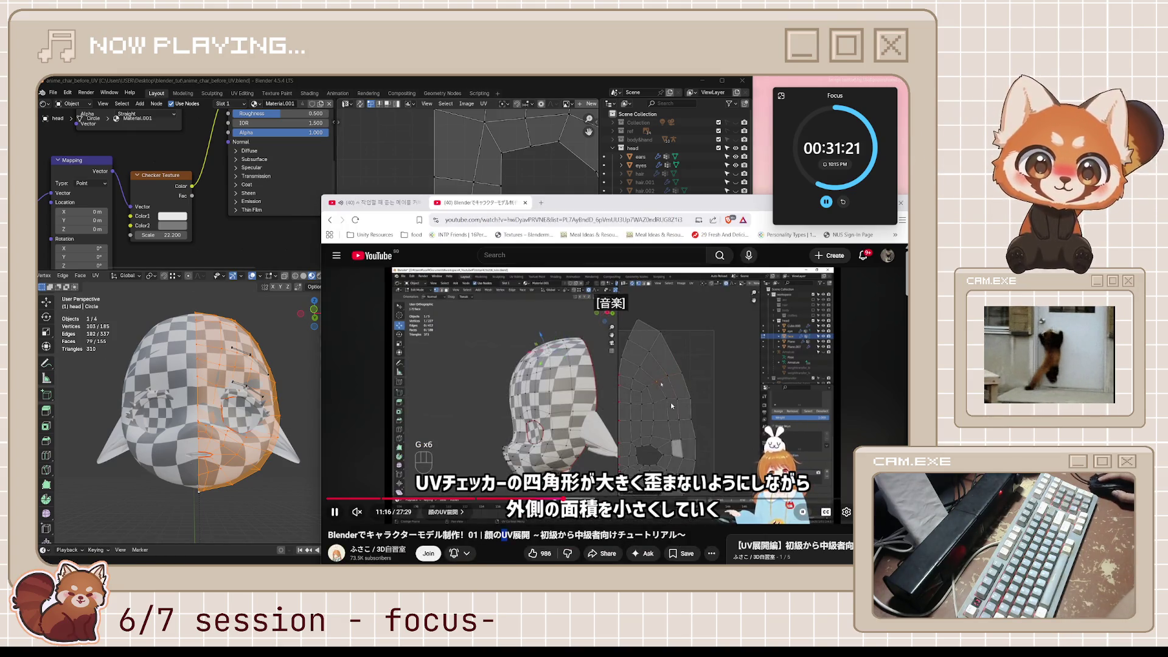
pyautogui.press('space')
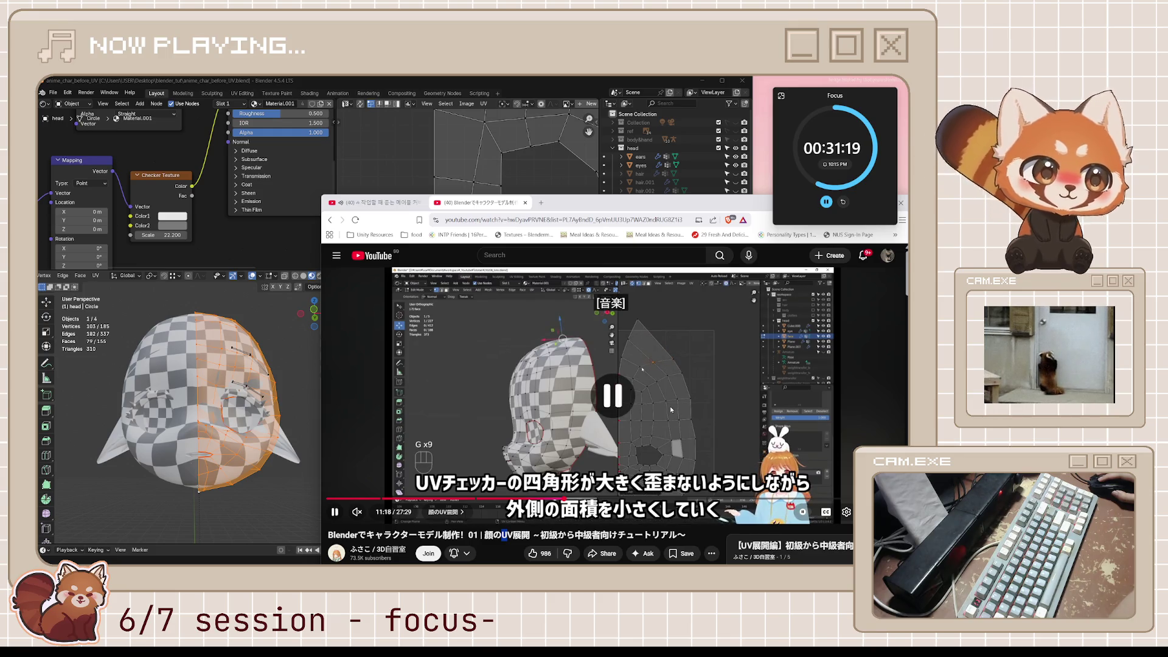
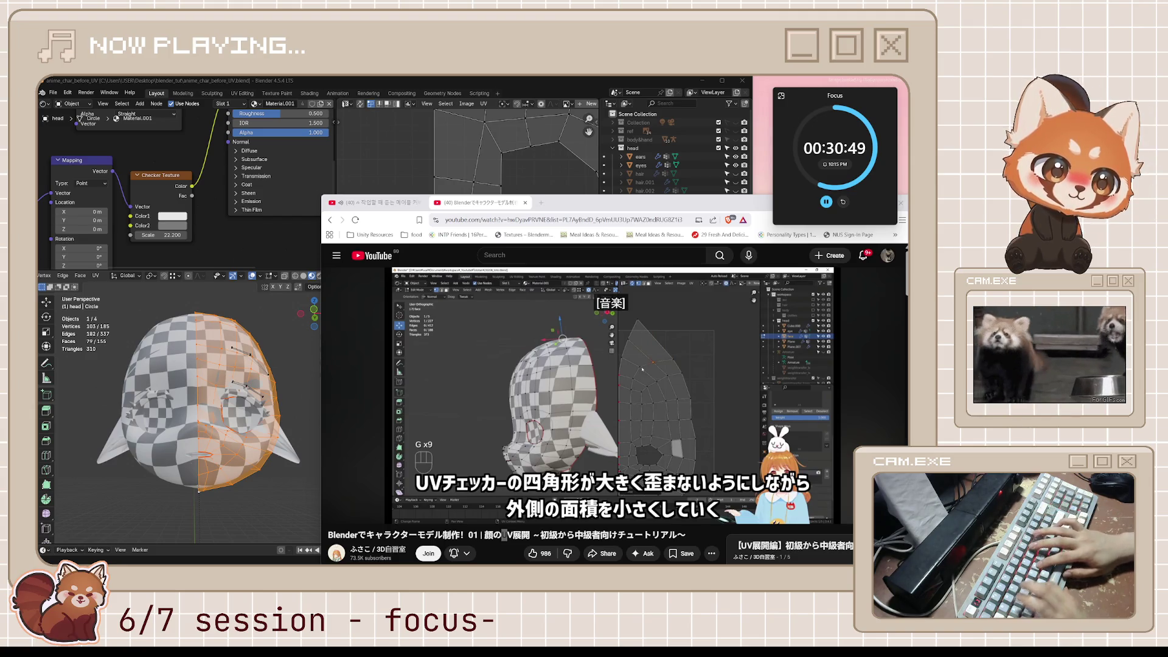
# Step: Resume the UV tutorial, then return to Blender with the island's upper edge in view
pyautogui.click(552, 368)
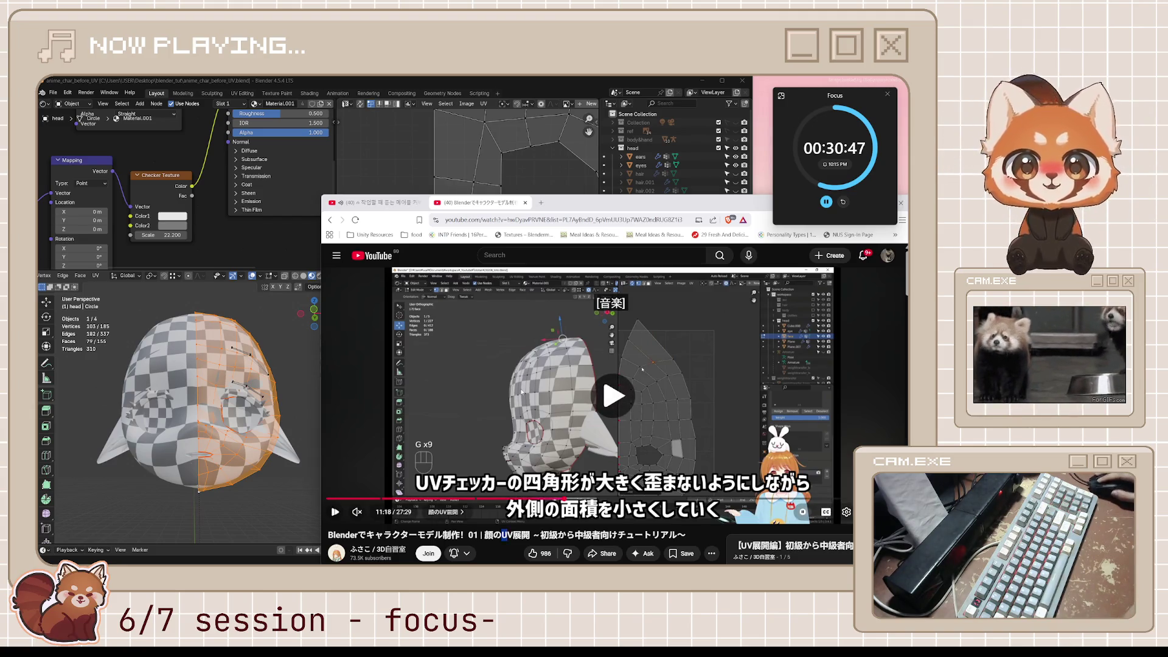
pyautogui.moveTo(201, 395); pyautogui.dragTo(261, 386, button='middle')
pyautogui.hotkey('alt', 'Tab')
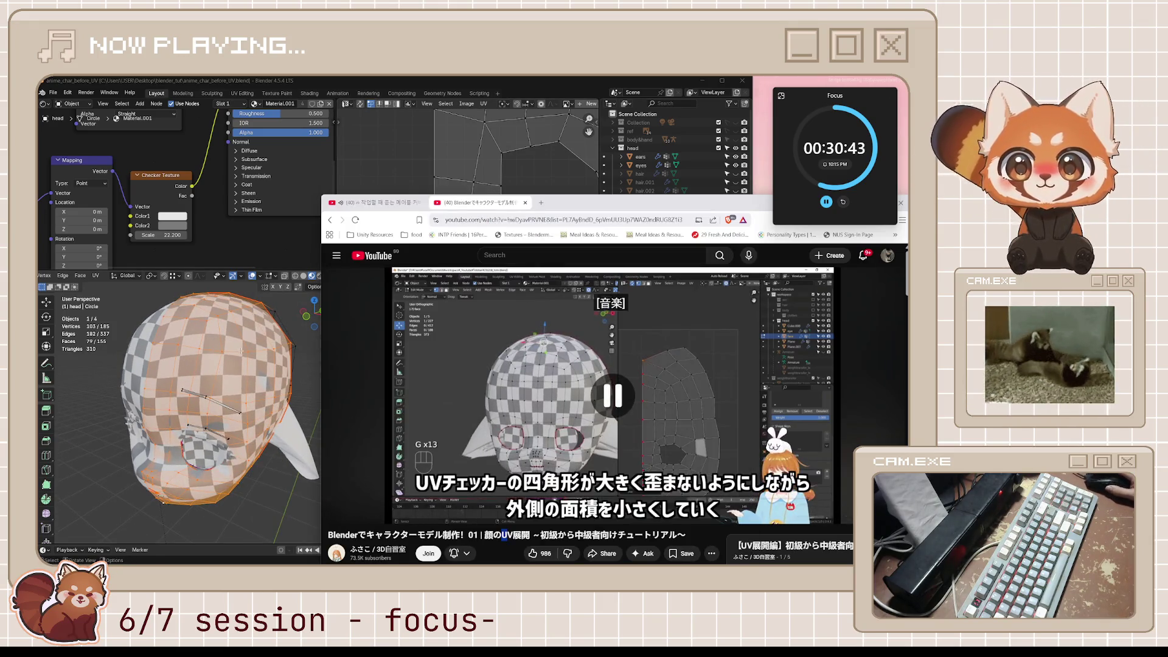
pyautogui.click(380, 146)
pyautogui.moveTo(505, 125)
pyautogui.mouseDown(button='middle')
pyautogui.moveTo(465, 164)
pyautogui.moveTo(440, 222)
pyautogui.moveTo(407, 412)
pyautogui.mouseUp(button='middle')
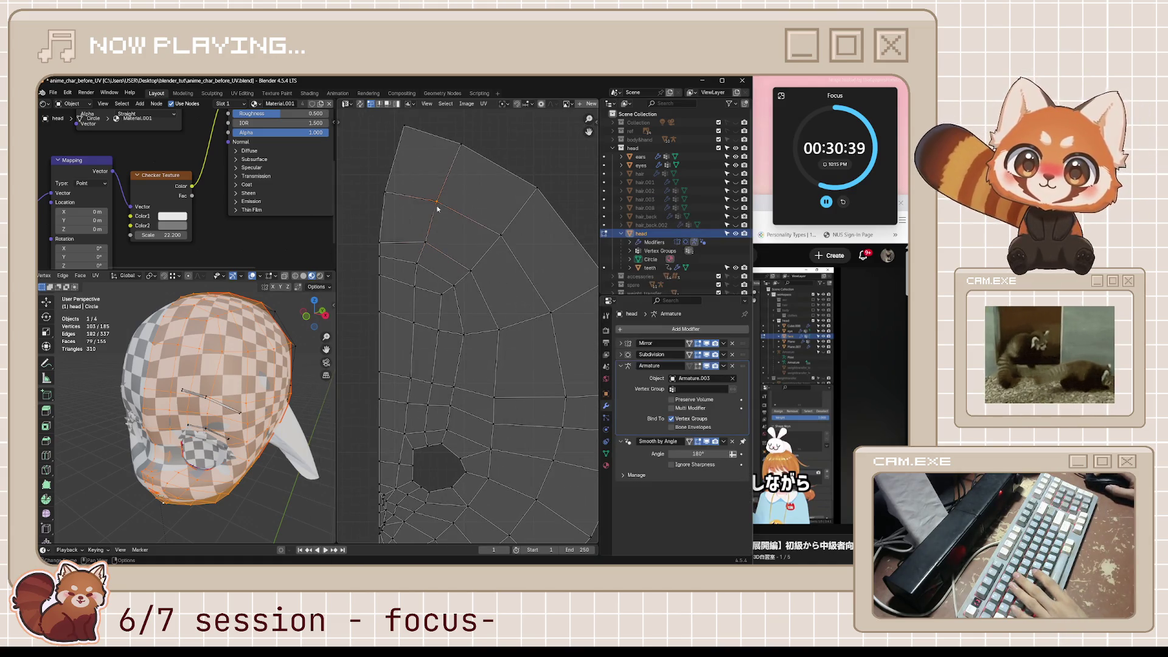
# Step: Slide two outer-edge UV vertices along their edges, cancelling a third slide
pyautogui.press('g')
pyautogui.press('g')
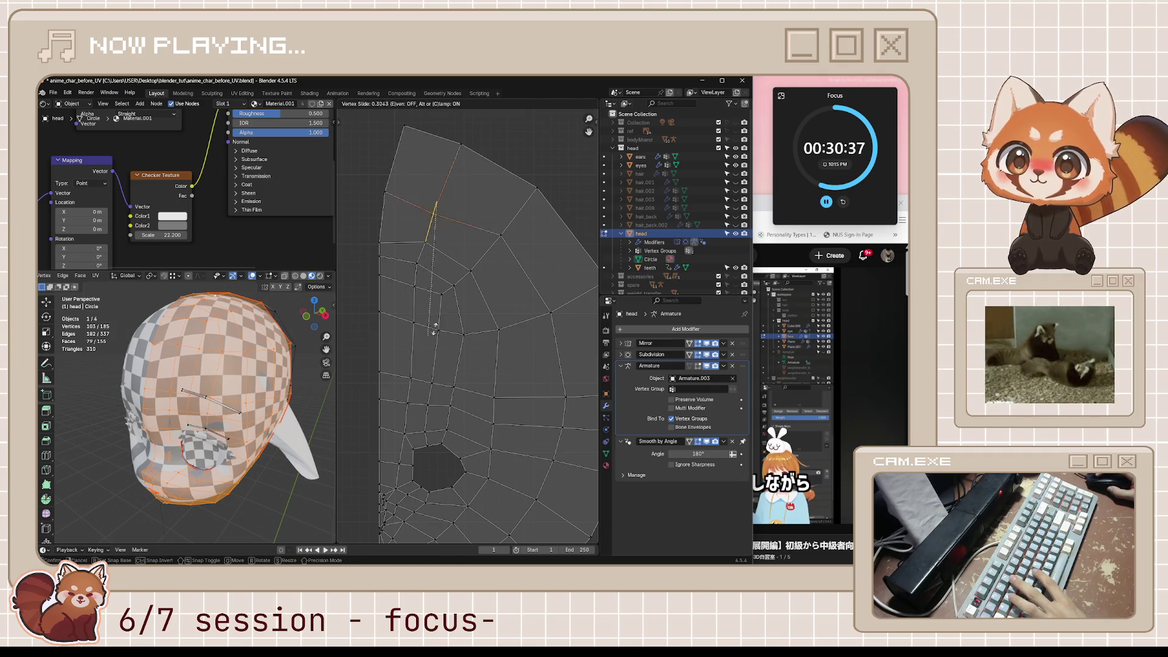
pyautogui.click(462, 264)
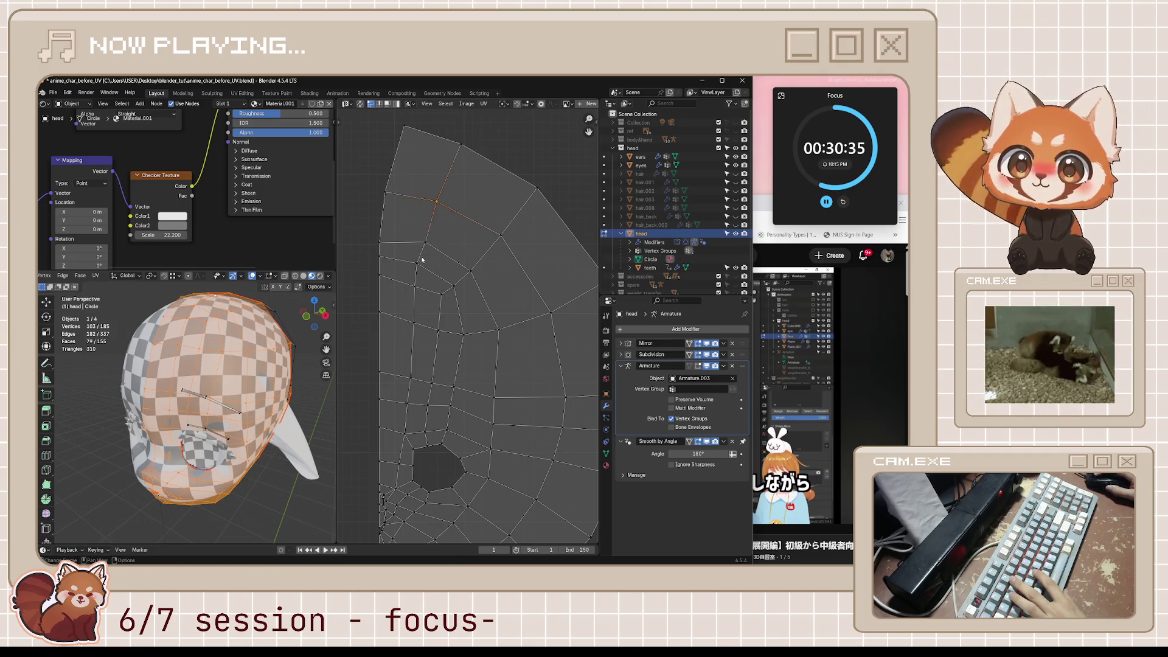
pyautogui.click(415, 286)
pyautogui.press('g')
pyautogui.press('g')
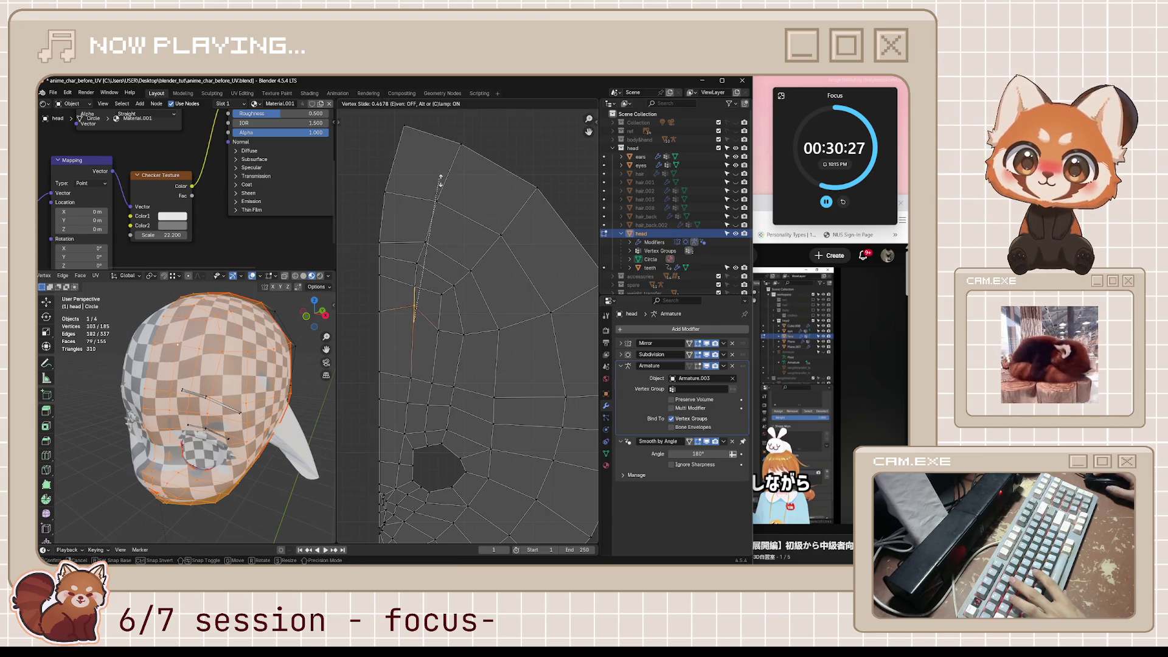
pyautogui.click(418, 318)
pyautogui.press('g')
pyautogui.press('g')
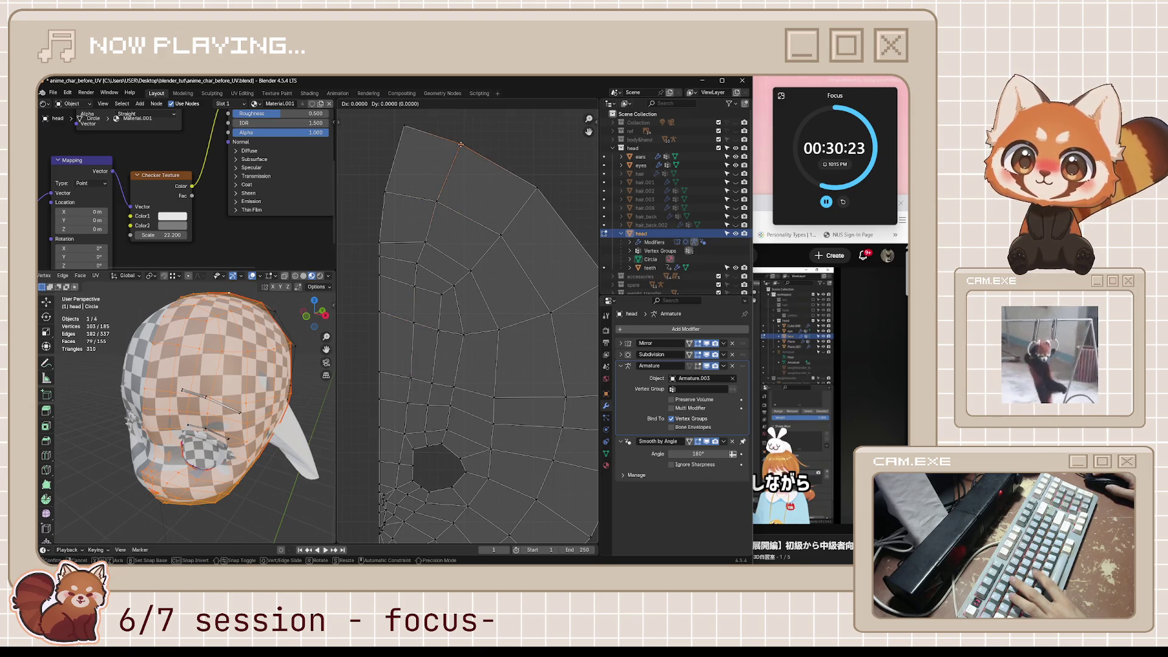
pyautogui.rightClick(465, 177)
# Step: Move two more vertices on the island's outer edge leftward to shrink the outer area
pyautogui.moveTo(255, 401)
pyautogui.mouseDown(button='middle')
pyautogui.moveTo(333, 483)
pyautogui.moveTo(322, 438)
pyautogui.mouseUp(button='middle')
pyautogui.keyDown('shift'); pyautogui.scroll(2, 244, 213); pyautogui.keyUp('shift')
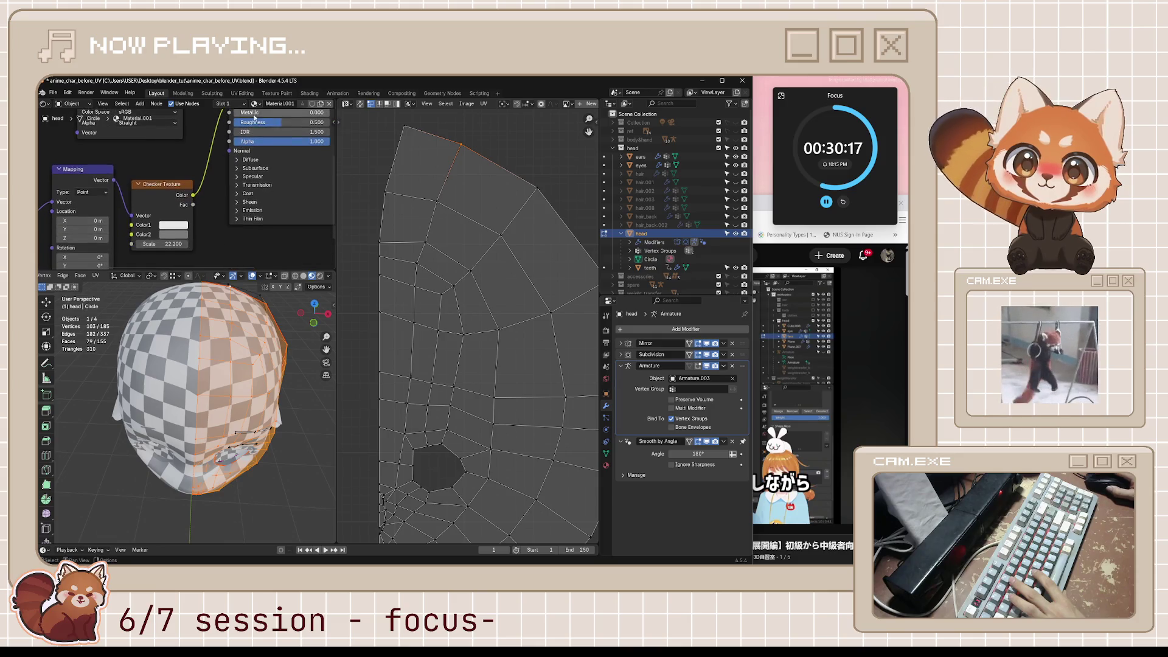
pyautogui.moveTo(246, 306); pyautogui.dragTo(281, 279, button='middle')
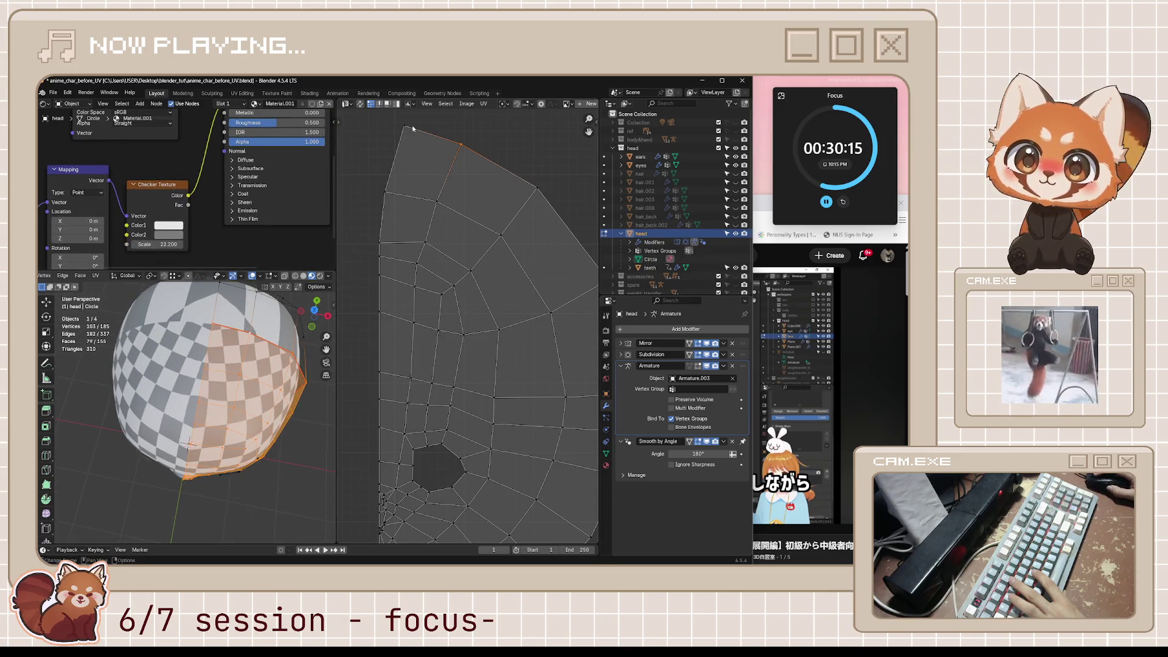
pyautogui.press('g')
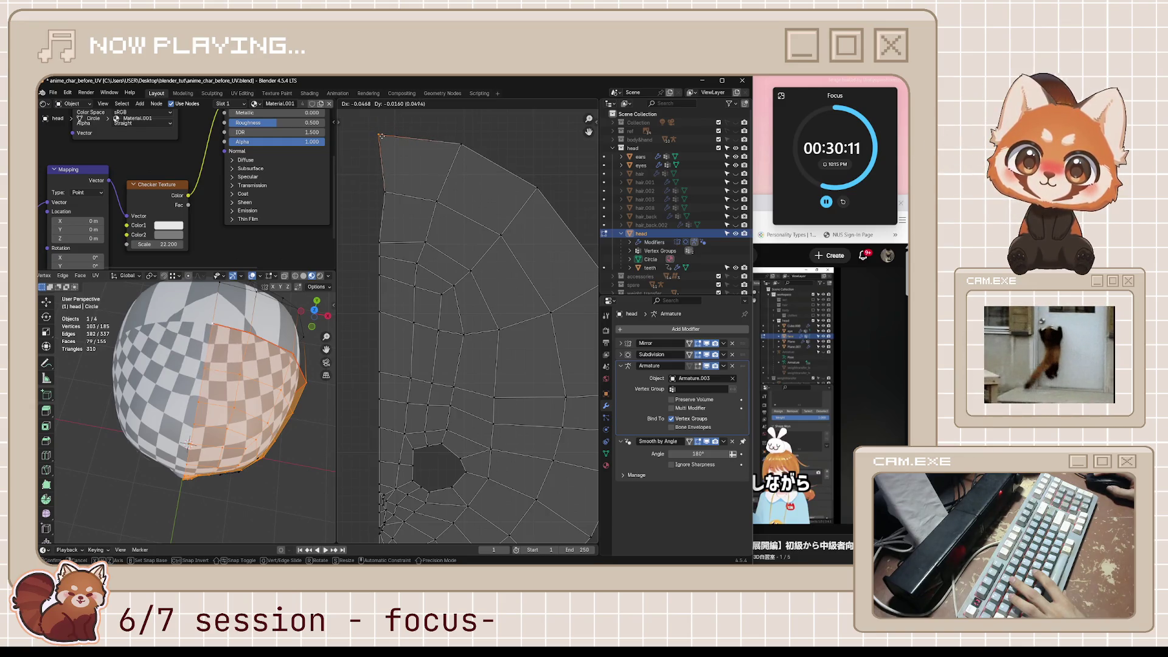
pyautogui.click(381, 135)
pyautogui.moveTo(383, 197); pyautogui.dragTo(346, 188)
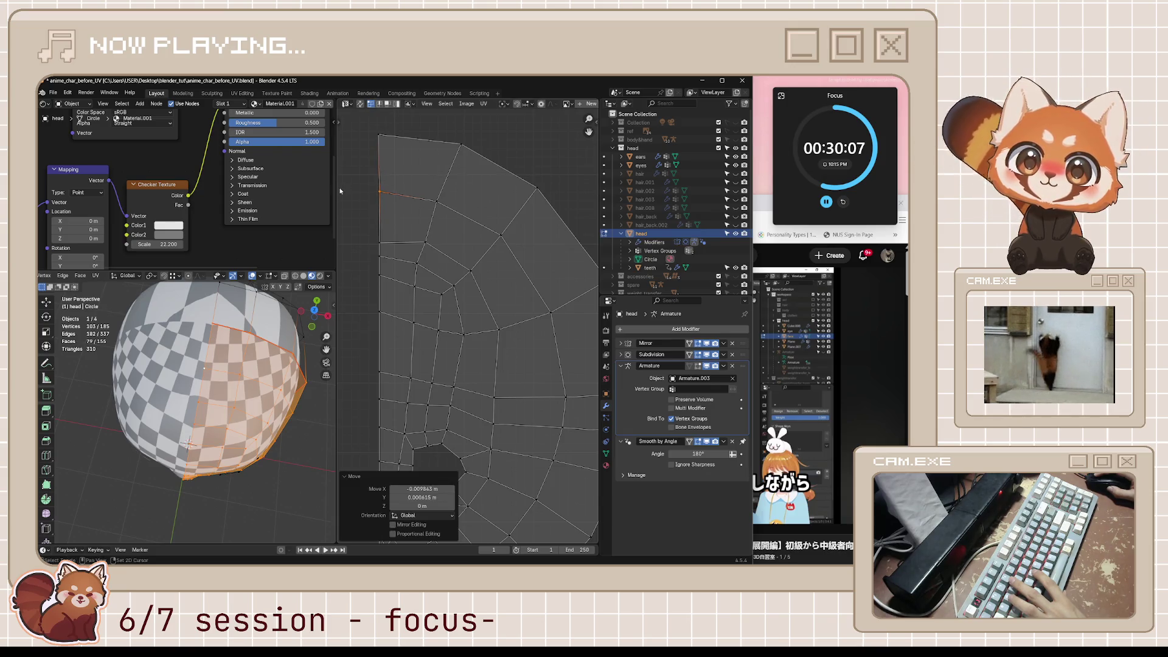
# Step: Select a vertex on the island's left seam, then pause the tutorial in the browser
pyautogui.scroll(-3, 424, 229)
pyautogui.moveTo(483, 397); pyautogui.dragTo(439, 282, button='middle')
pyautogui.moveTo(238, 365)
pyautogui.mouseDown(button='middle')
pyautogui.moveTo(190, 333)
pyautogui.moveTo(227, 321)
pyautogui.mouseUp(button='middle')
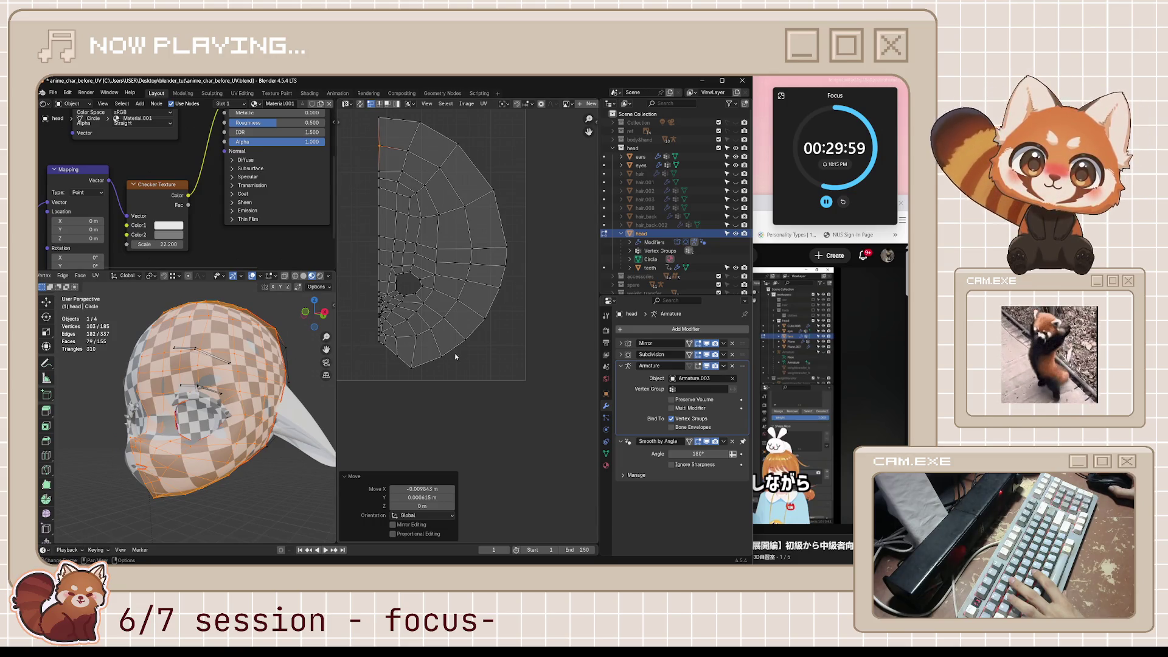
pyautogui.scroll(3, 458, 354)
pyautogui.moveTo(393, 355); pyautogui.dragTo(547, 336, button='middle')
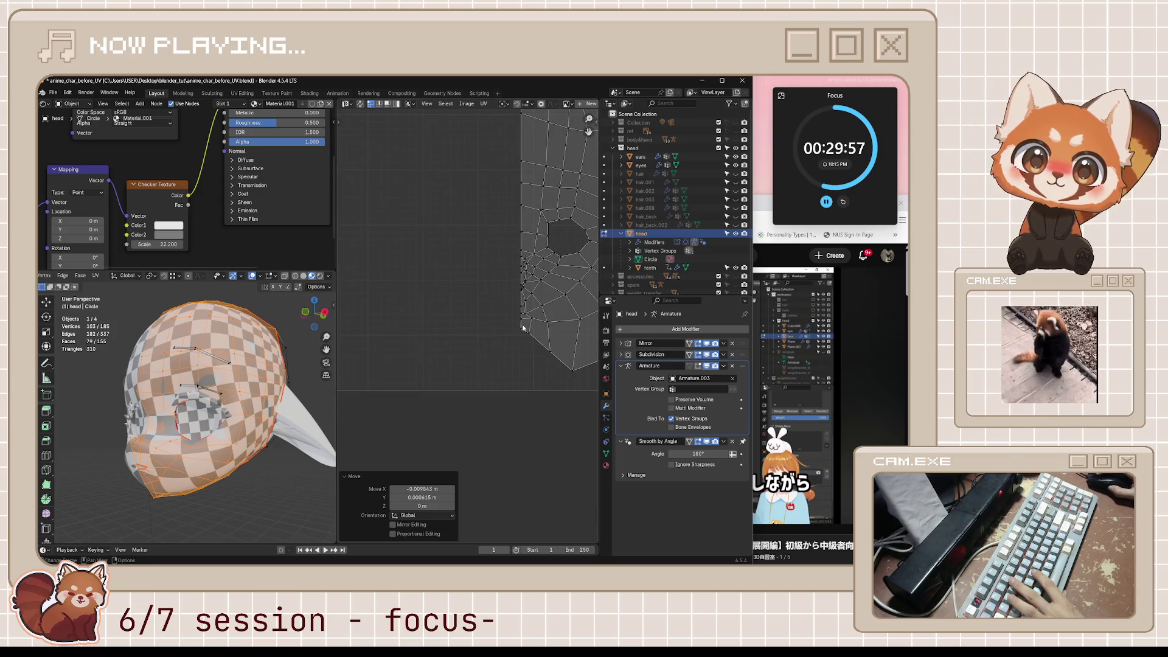
pyautogui.click(518, 329)
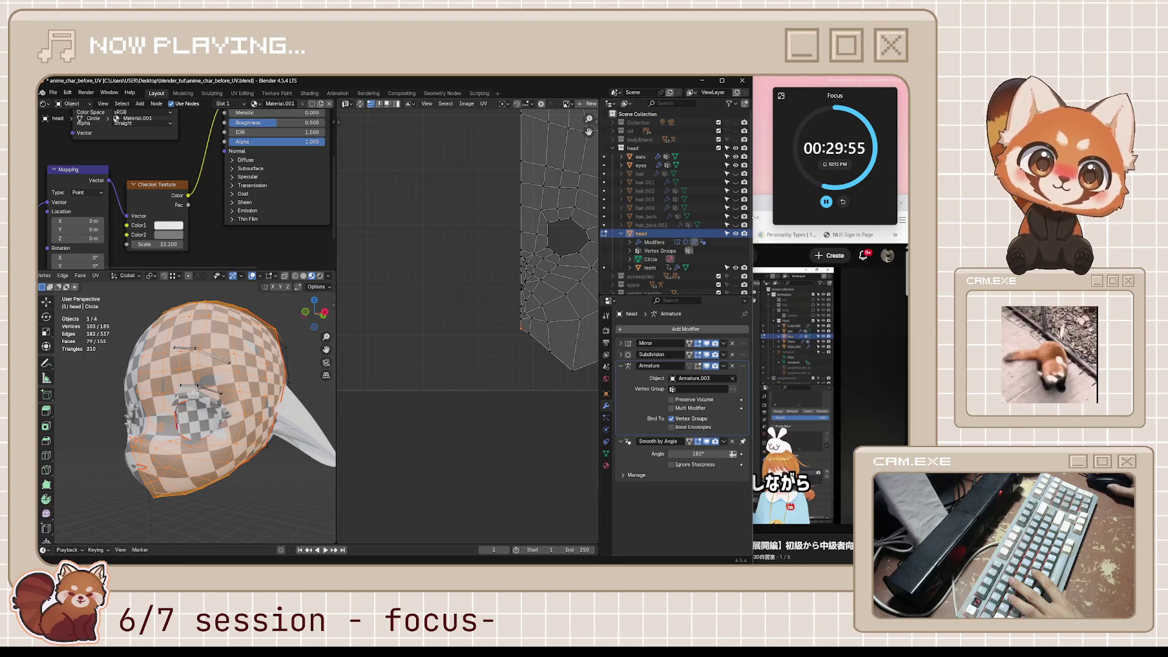
pyautogui.click(762, 209)
pyautogui.click(657, 396)
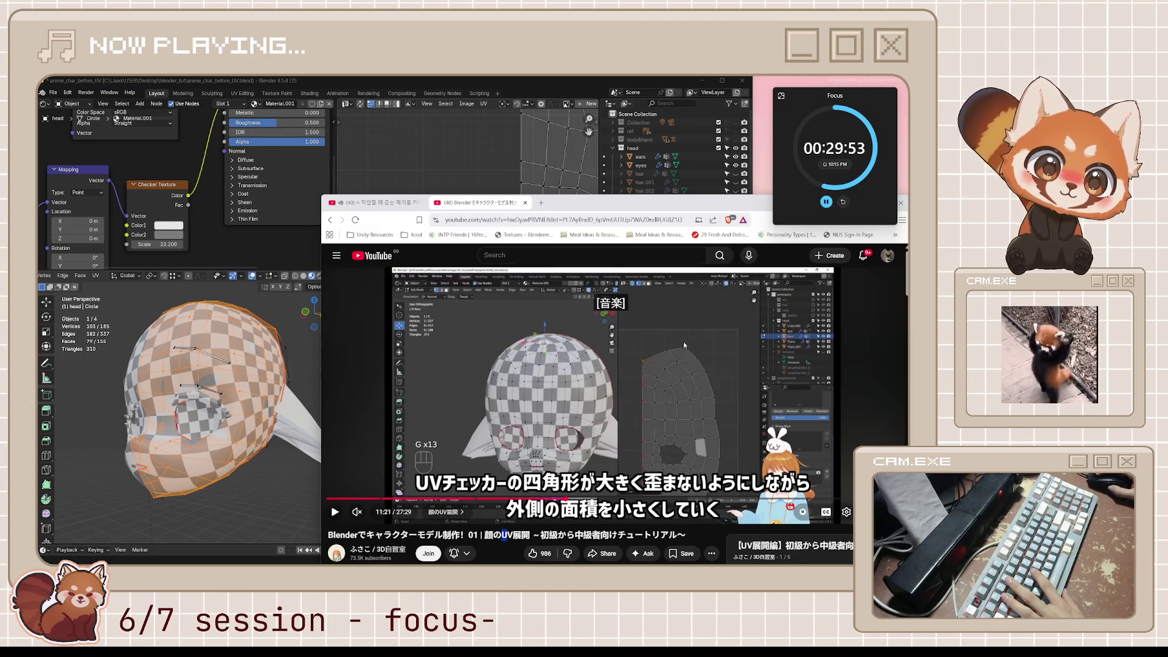
# Step: Play the video briefly, then pause and expand its full description
pyautogui.click(669, 399)
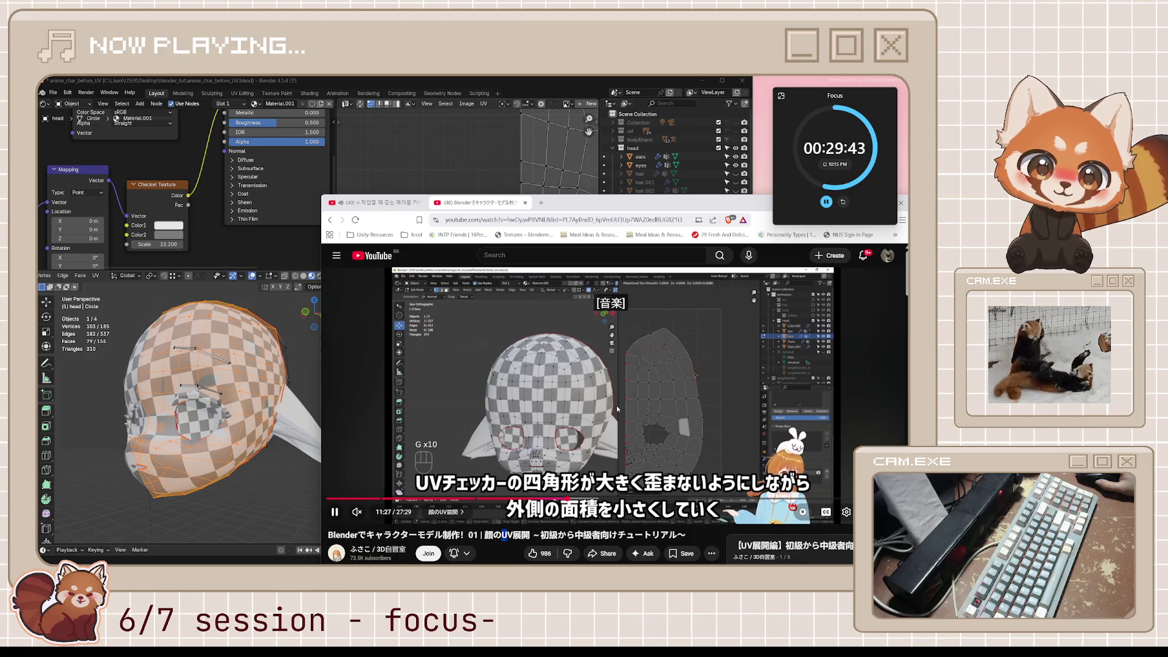
pyautogui.click(640, 433)
pyautogui.scroll(-2, 561, 456)
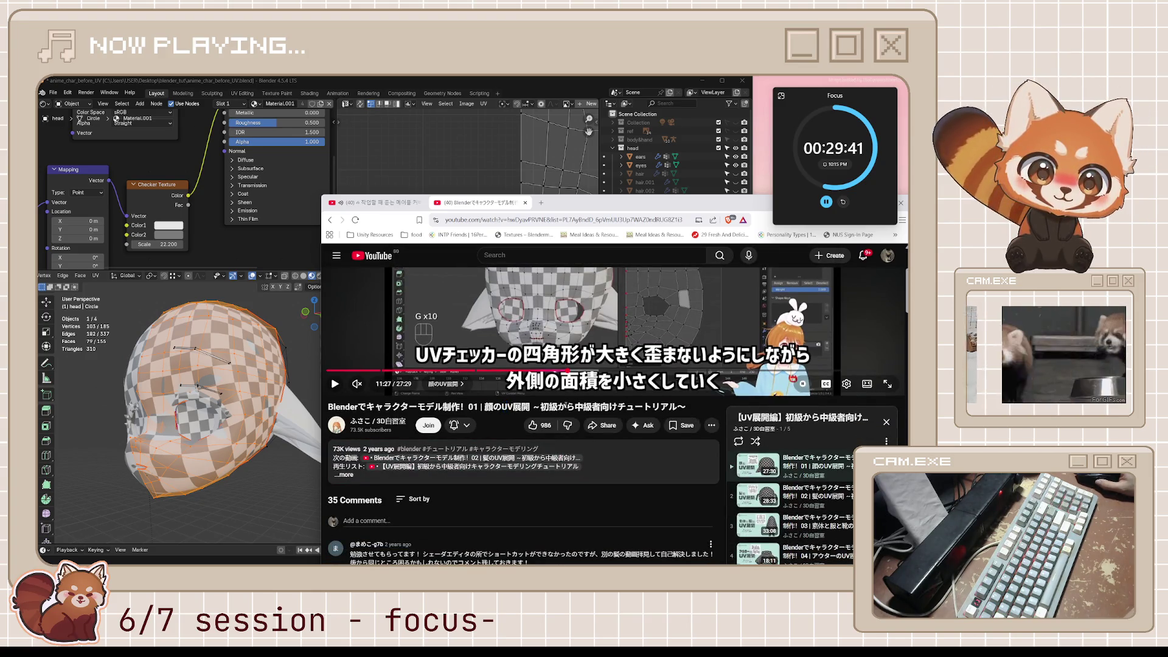
pyautogui.click(389, 485)
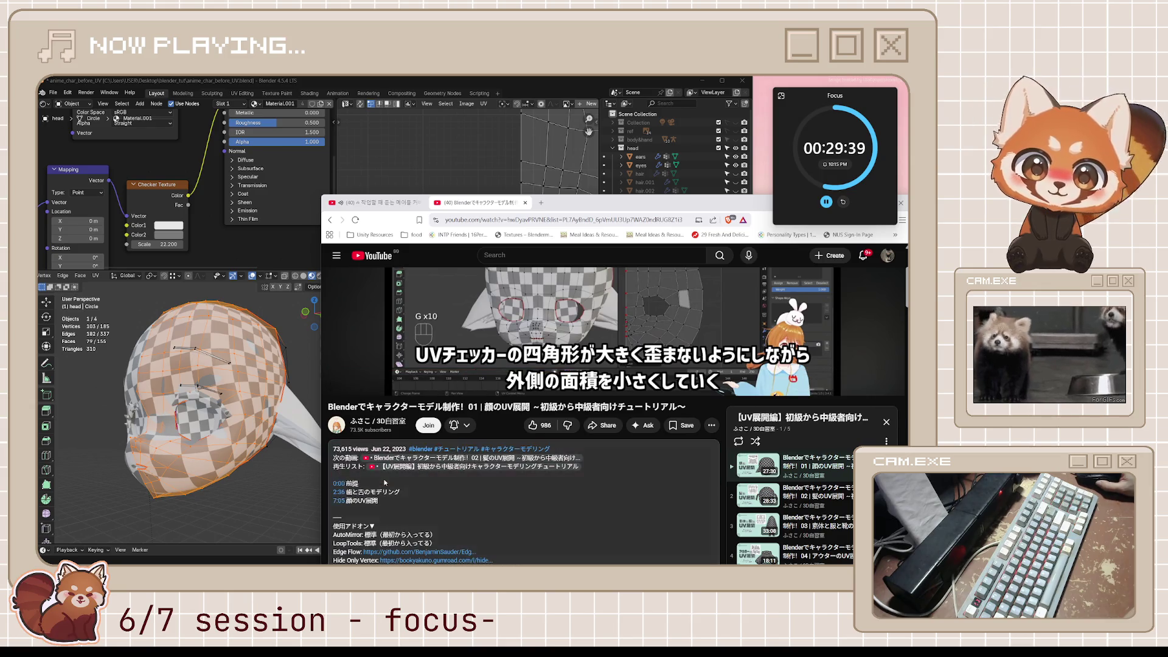
# Step: Read the recommended add-ons list and resume playback from about 11:27
pyautogui.scroll(-2, 386, 483)
pyautogui.scroll(-7, 385, 482)
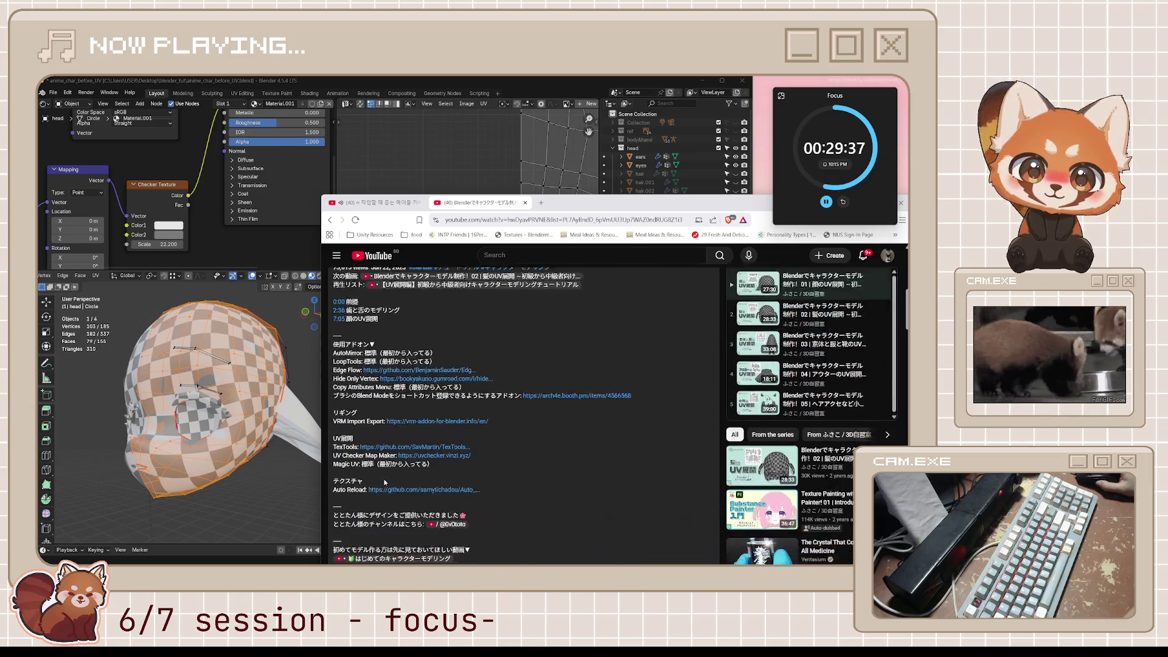
pyautogui.scroll(8, 385, 482)
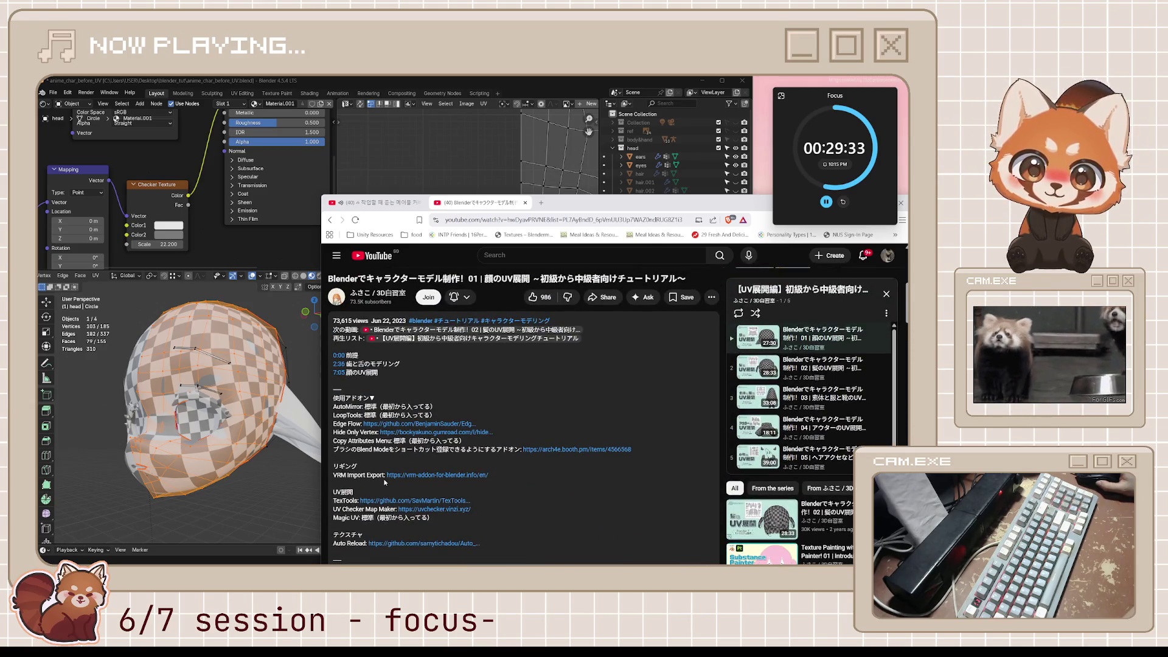
pyautogui.scroll(5, 384, 482)
pyautogui.click(627, 418)
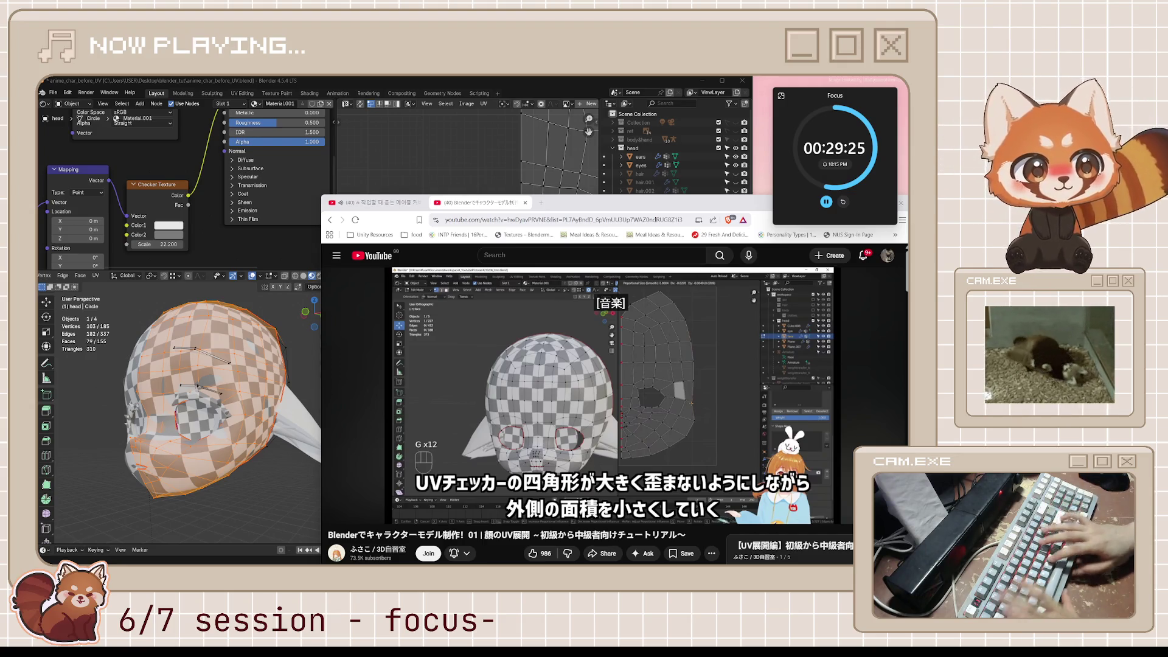
# Step: Watch the 2D-cursor and pinning section to about 12:10, then switch back to Blender
pyautogui.click(606, 329)
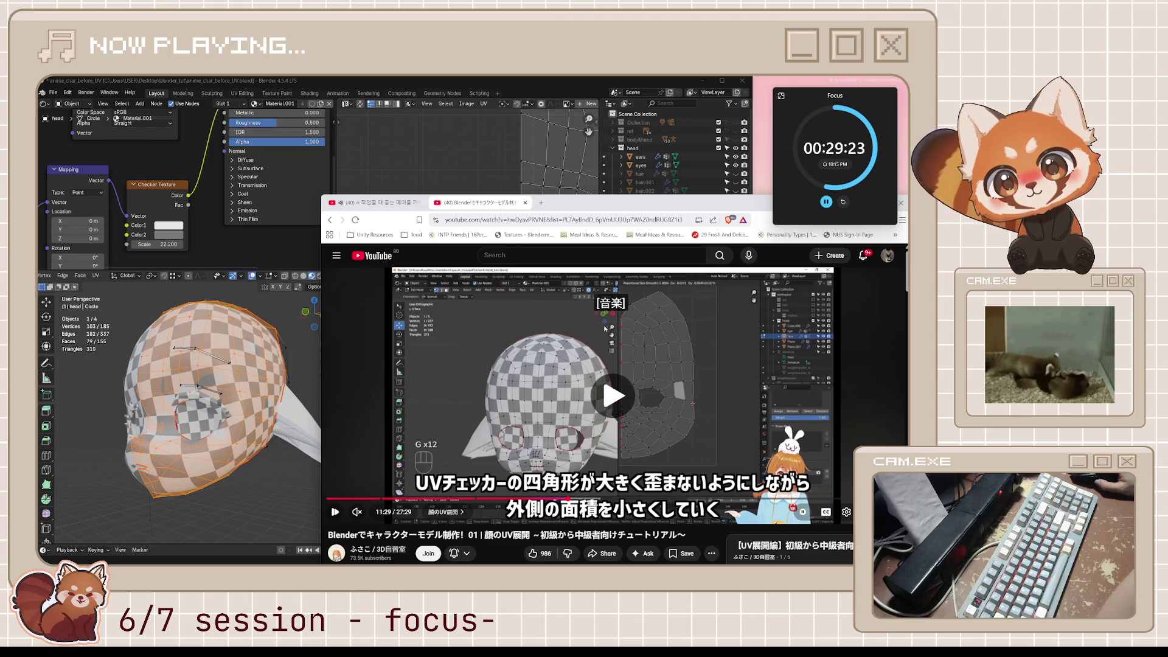
pyautogui.click(606, 329)
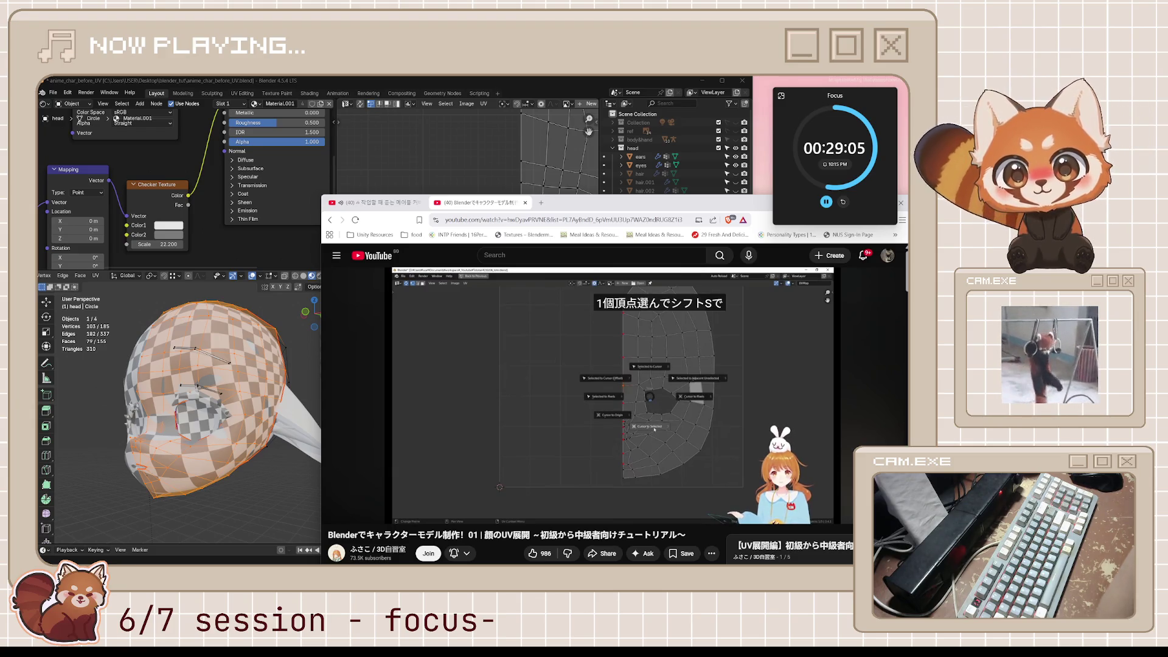
pyautogui.moveTo(750, 459)
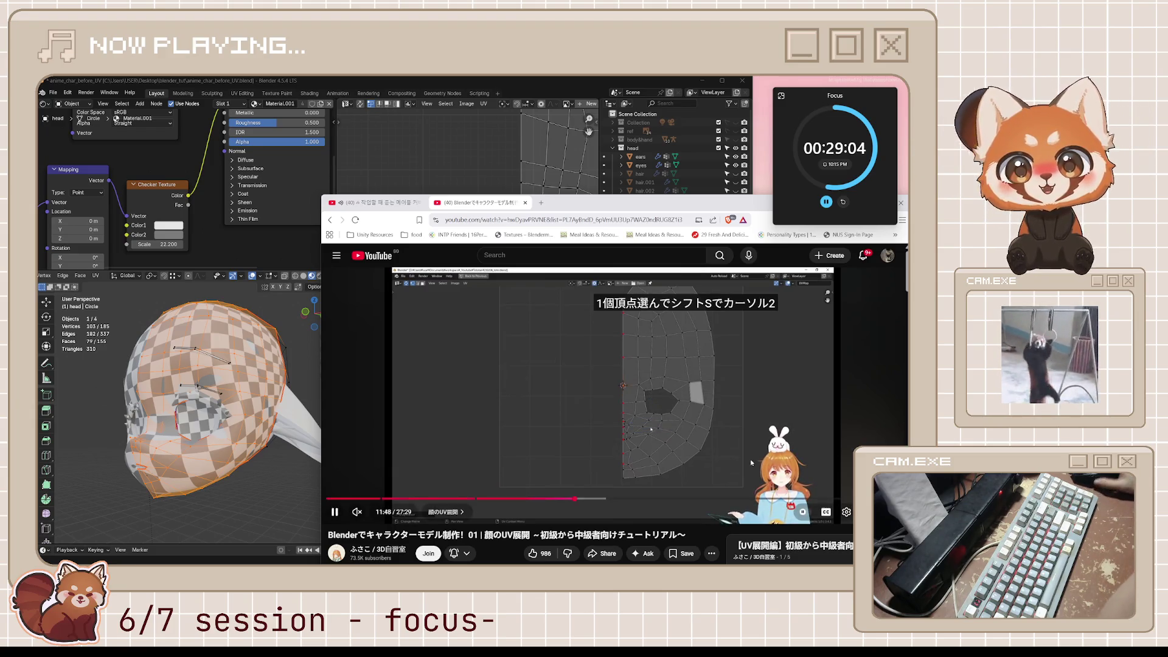
pyautogui.click(688, 409)
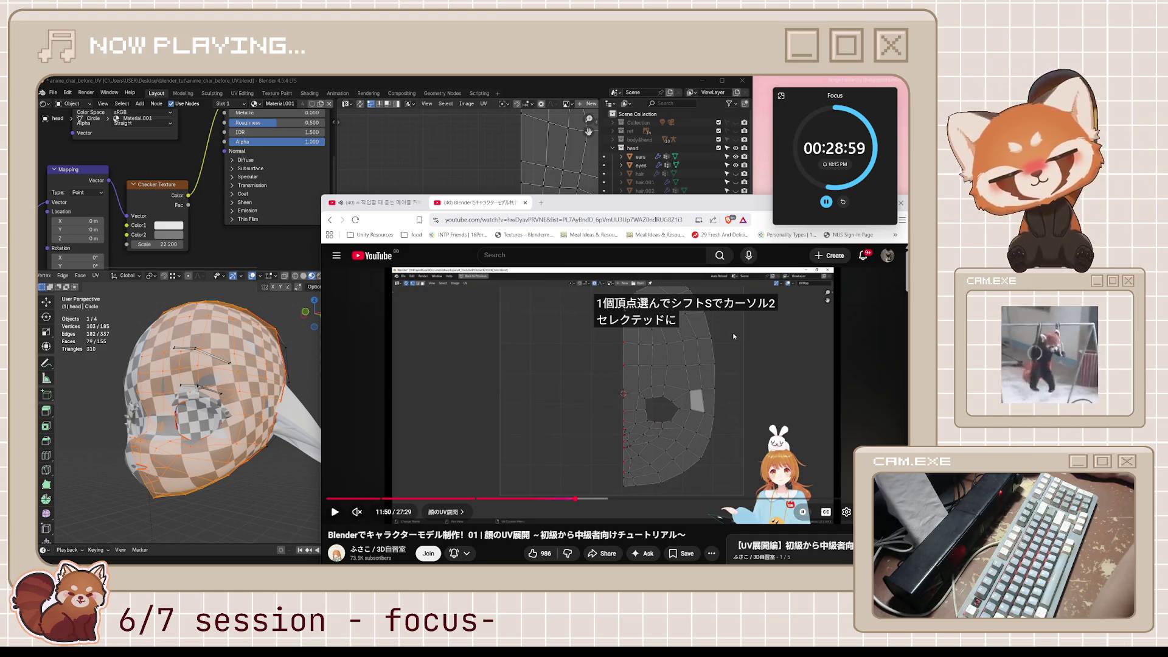
pyautogui.click(701, 413)
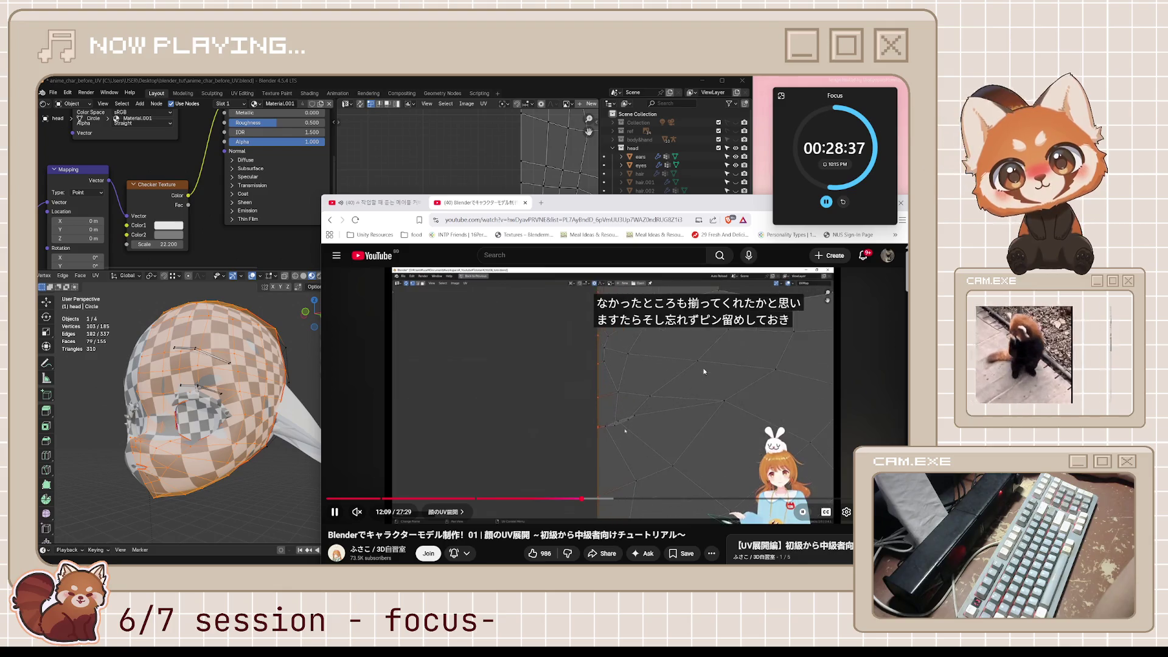
pyautogui.click(548, 365)
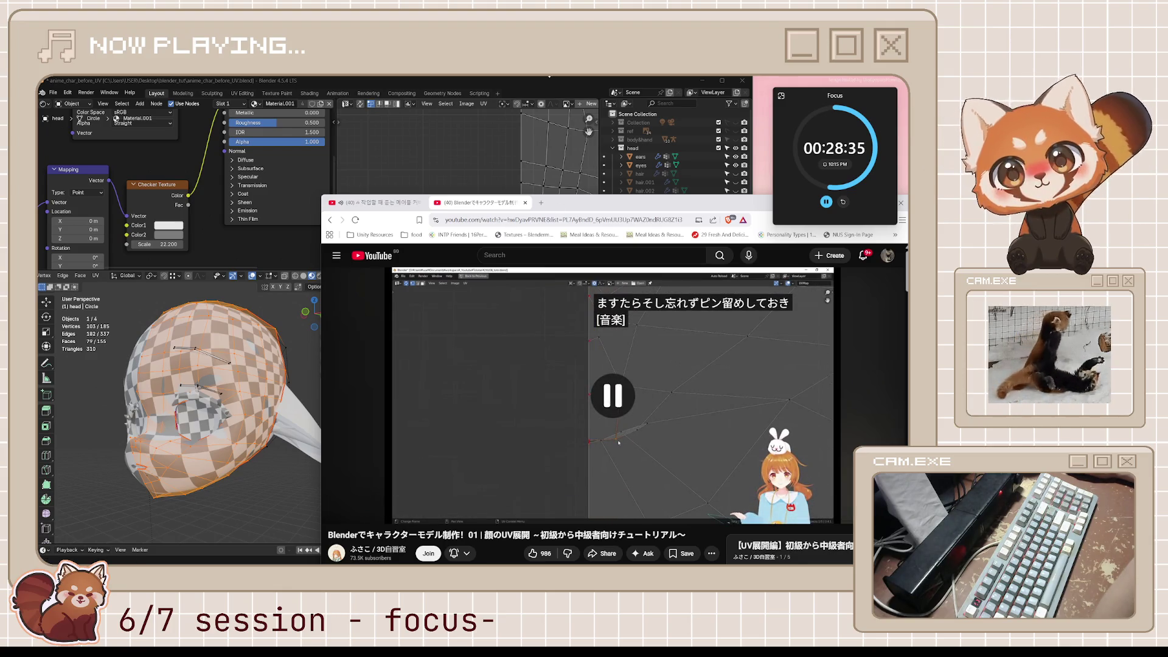
pyautogui.click(550, 96)
pyautogui.scroll(-5, 470, 312)
# Step: Select the left seam's UV vertices and scale them to 0 on X into a straight line
pyautogui.scroll(2, 472, 303)
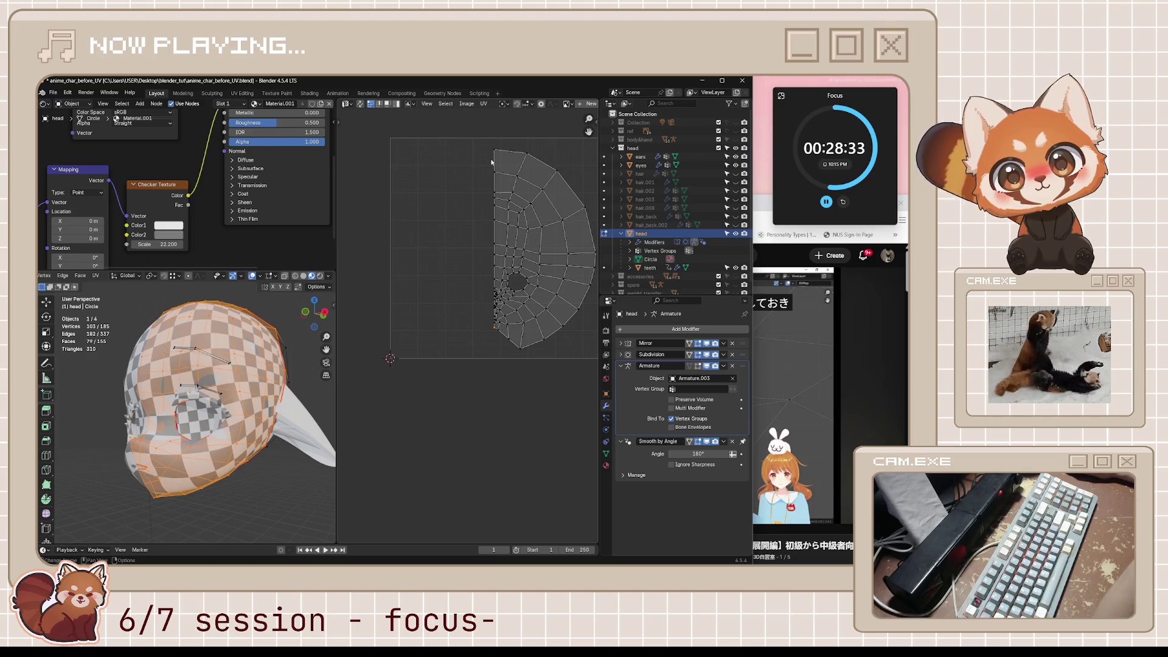
pyautogui.moveTo(503, 142)
pyautogui.mouseDown()
pyautogui.moveTo(480, 358)
pyautogui.moveTo(494, 196)
pyautogui.mouseUp()
pyautogui.scroll(2, 481, 347)
pyautogui.scroll(2, 511, 256)
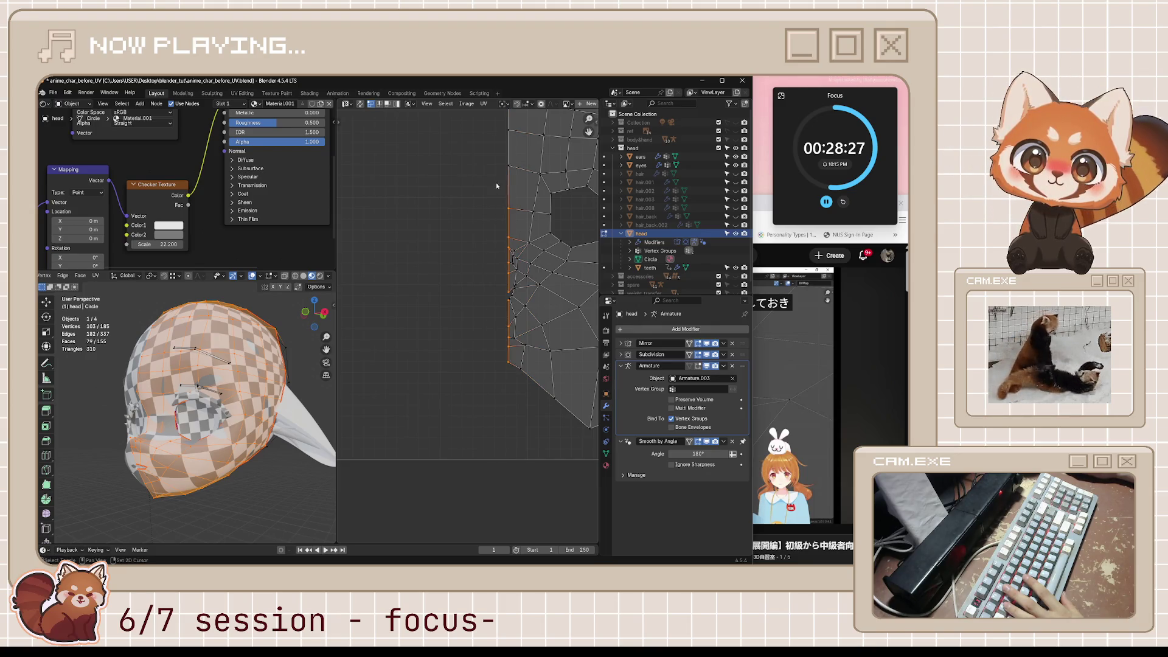
pyautogui.scroll(-4, 486, 255)
pyautogui.moveTo(463, 169); pyautogui.dragTo(490, 344)
pyautogui.press('s')
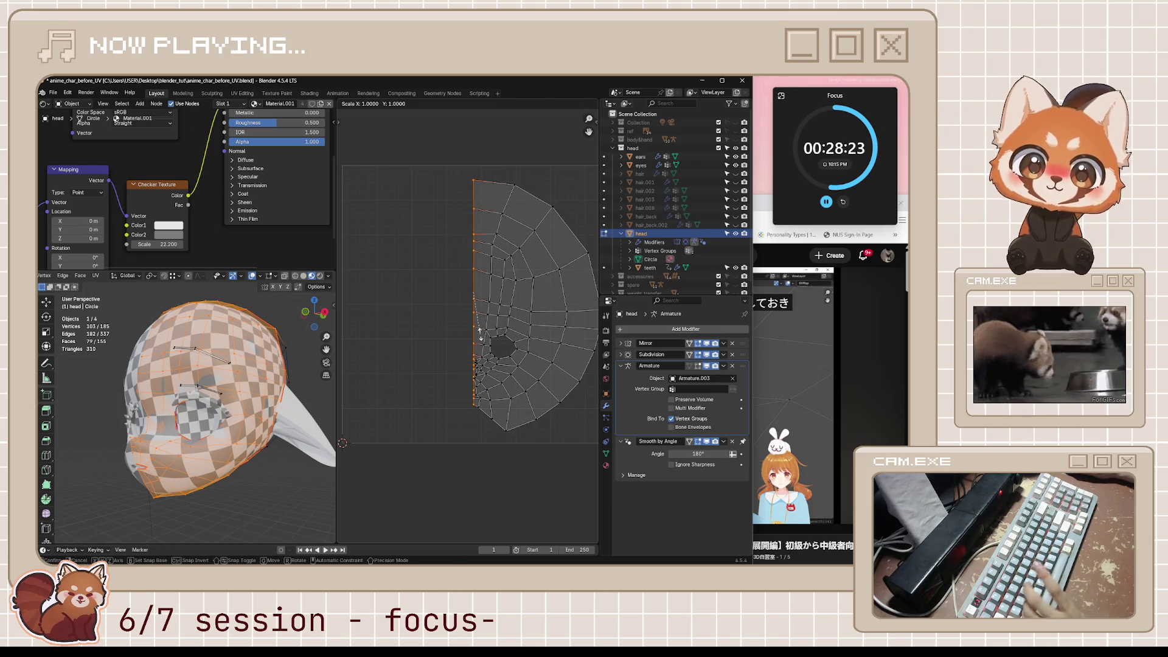
pyautogui.press('x')
pyautogui.press('0')
pyautogui.press('Return')
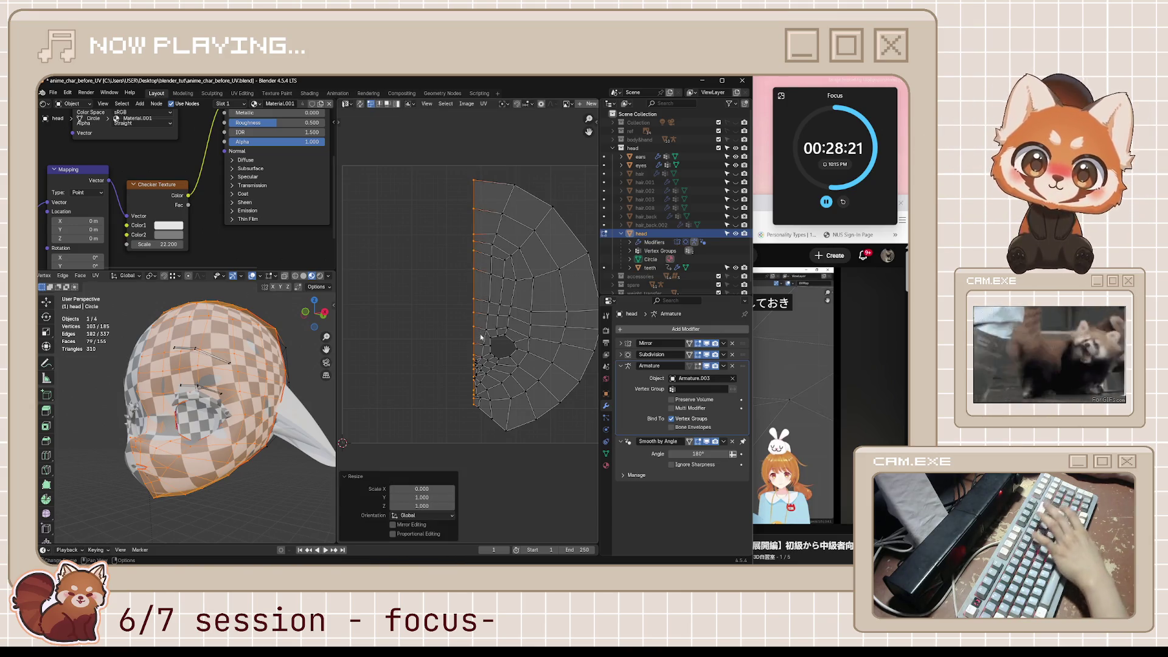
# Step: Deselect everything and orbit the head to a three-quarter view to check the result
pyautogui.click(481, 336)
pyautogui.moveTo(255, 468)
pyautogui.mouseDown(button='middle')
pyautogui.moveTo(196, 470)
pyautogui.moveTo(185, 502)
pyautogui.moveTo(225, 478)
pyautogui.moveTo(190, 473)
pyautogui.mouseUp(button='middle')
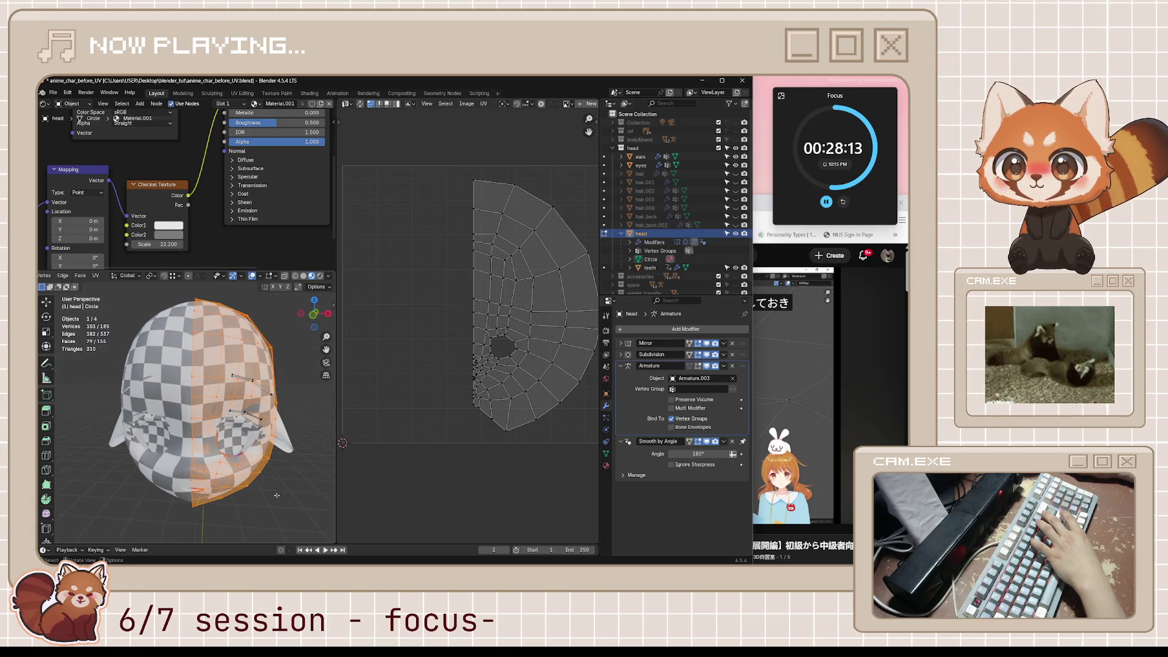
pyautogui.click(277, 496)
pyautogui.moveTo(277, 495)
pyautogui.mouseDown(button='middle')
pyautogui.moveTo(395, 426)
pyautogui.moveTo(530, 375)
pyautogui.mouseUp(button='middle')
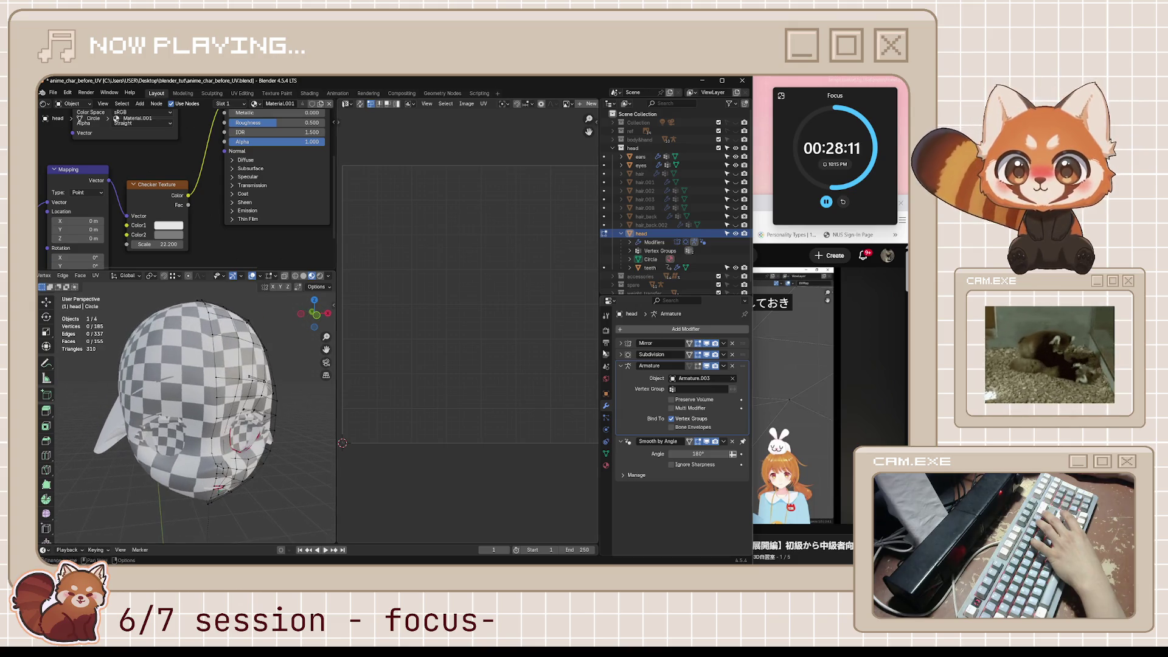
# Step: Play the tutorial on to about 12:12, then return to Blender
pyautogui.hotkey('alt', 'Tab')
pyautogui.click(676, 389)
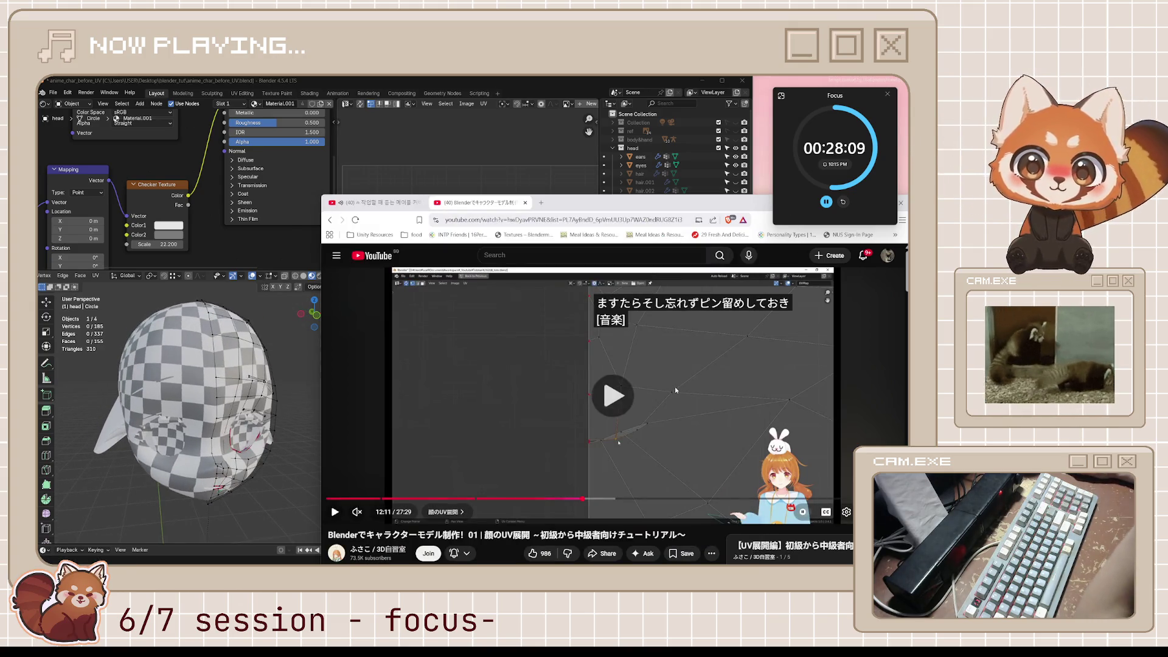
pyautogui.click(674, 385)
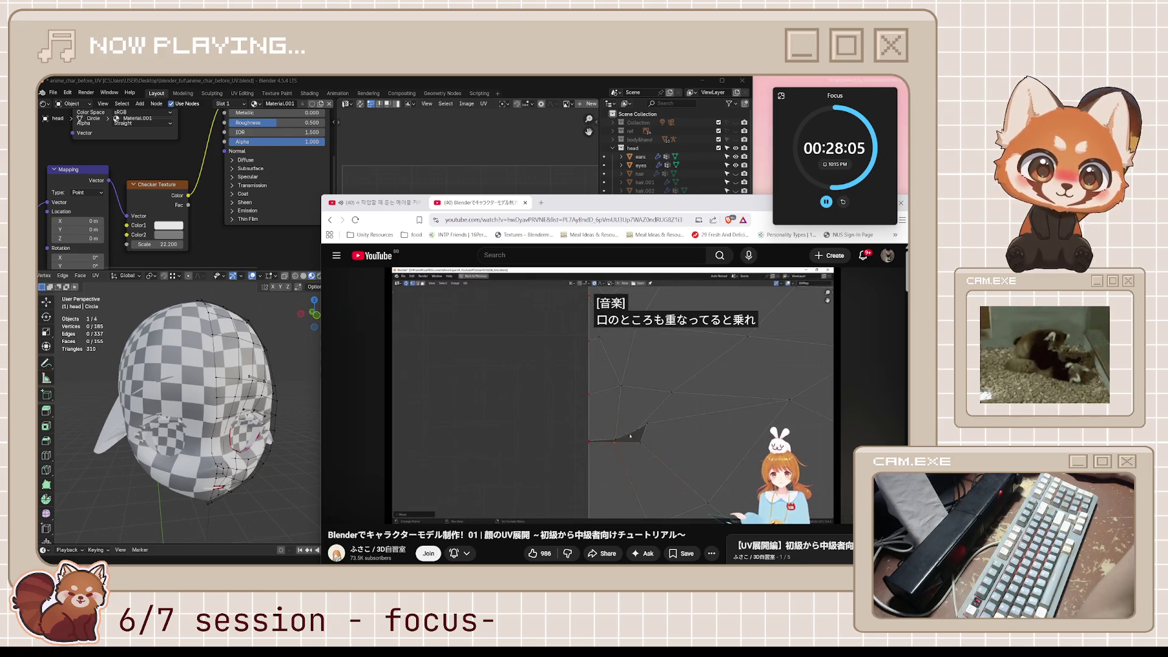
pyautogui.click(675, 385)
pyautogui.click(558, 83)
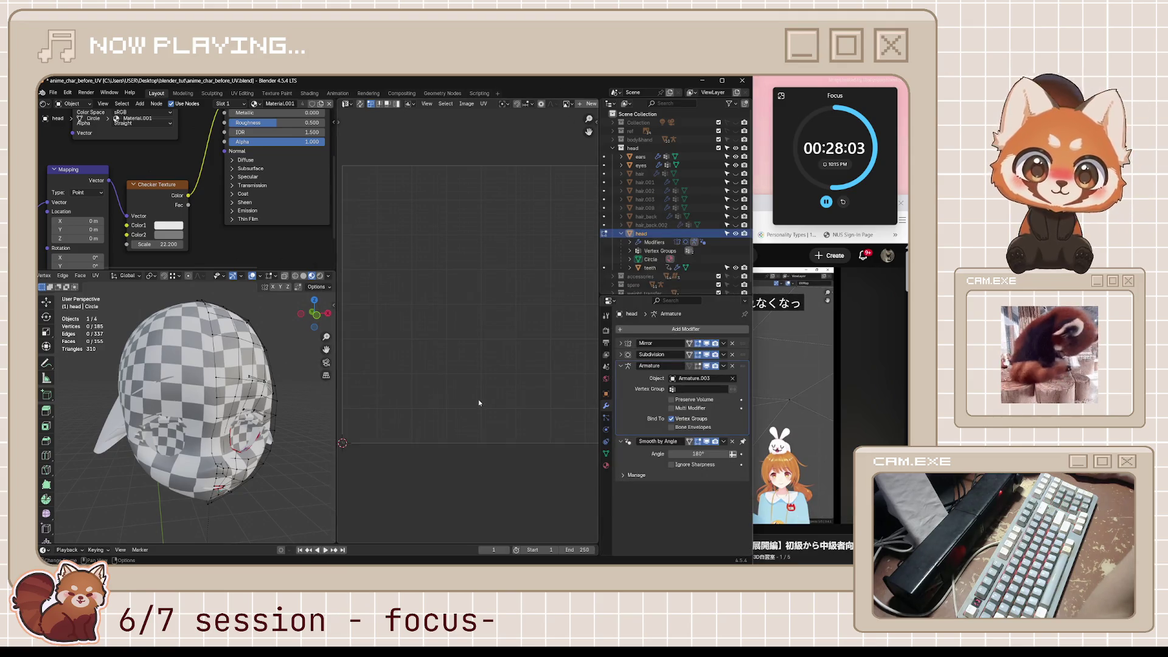
# Step: Select the linked half of the head, briefly hide it, then restore it
pyautogui.moveTo(299, 385); pyautogui.dragTo(255, 389, button='middle')
pyautogui.press('l')
pyautogui.scroll(5, 533, 419)
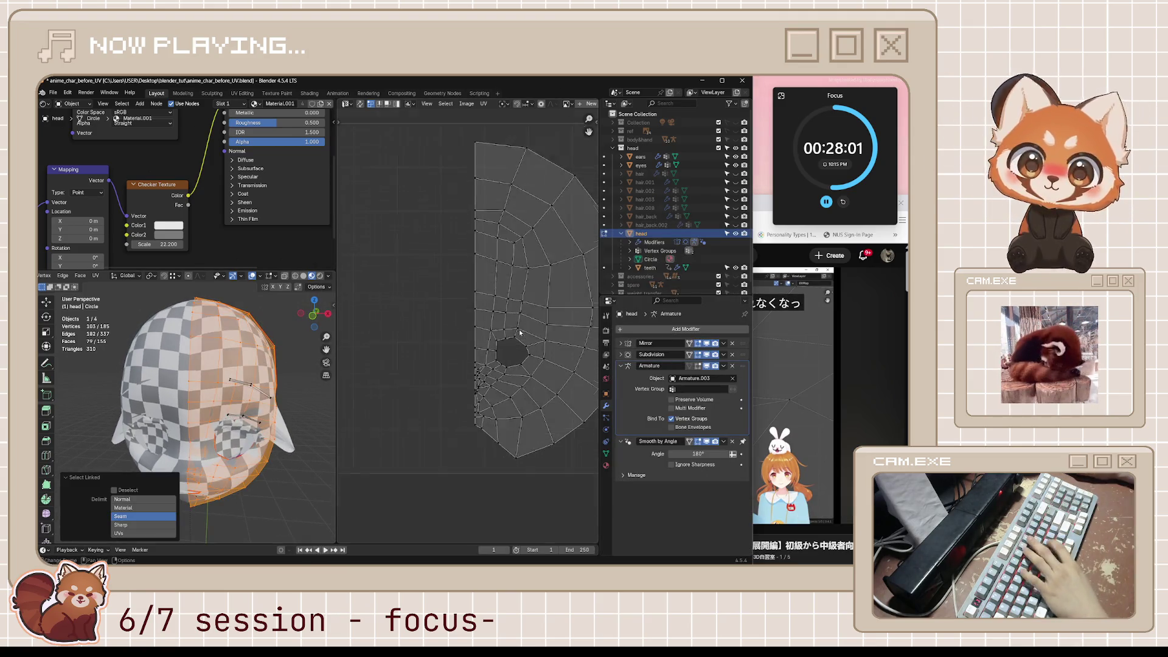
pyautogui.moveTo(533, 419); pyautogui.dragTo(486, 334, button='middle')
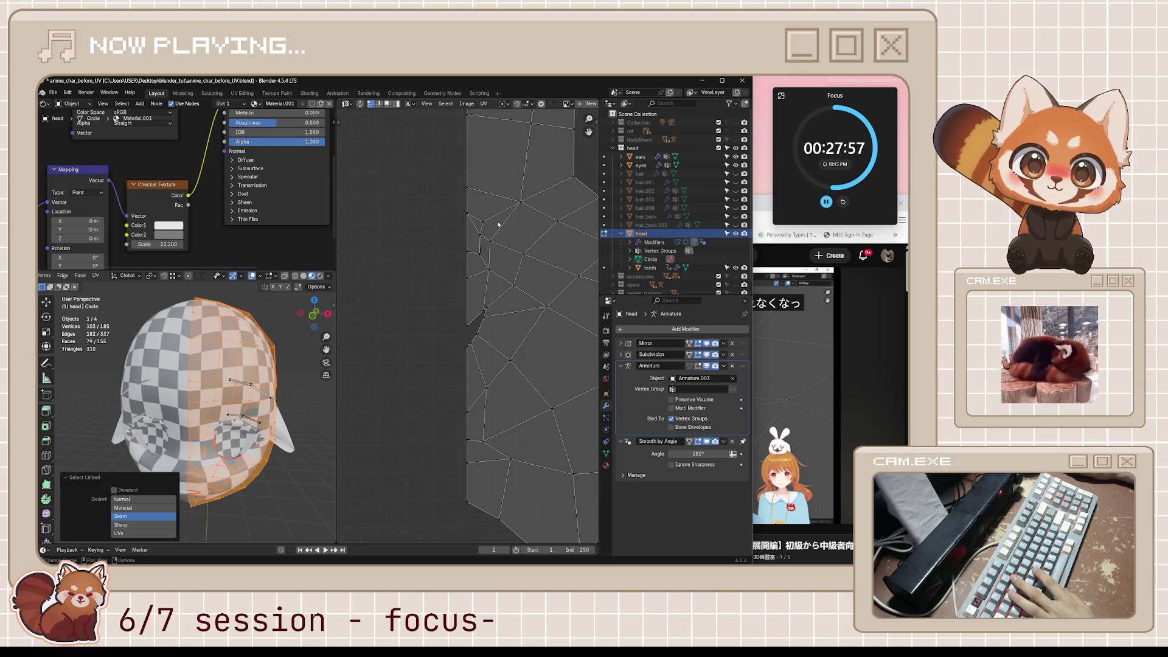
pyautogui.scroll(-3, 485, 241)
pyautogui.scroll(3, 468, 356)
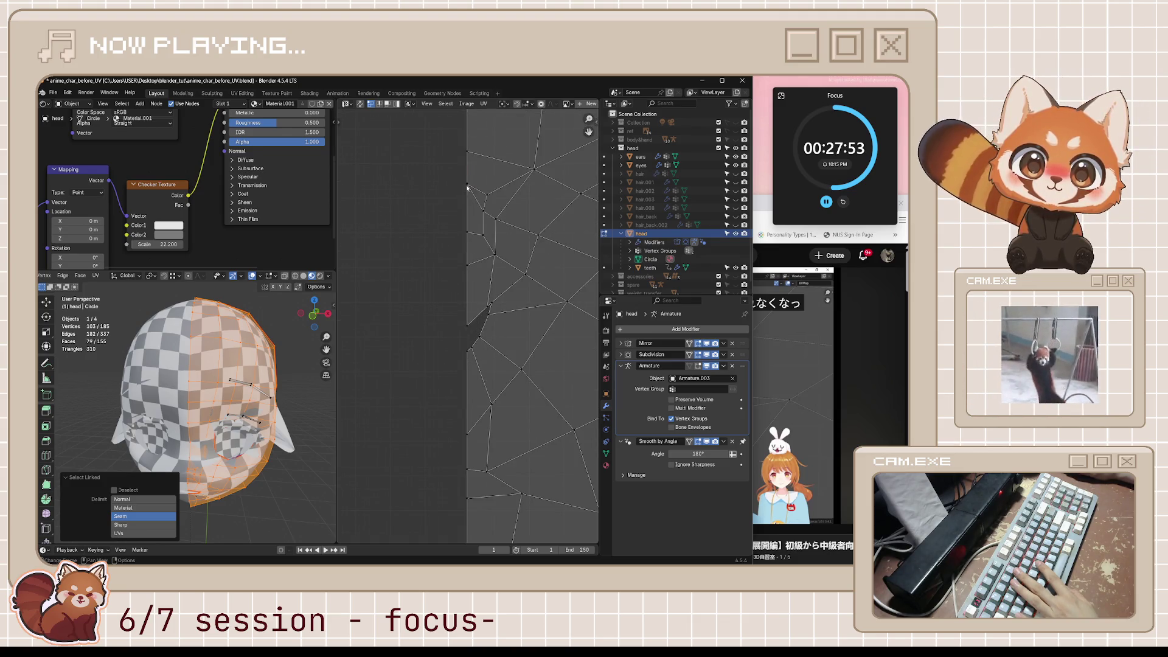
pyautogui.press('h')
pyautogui.hotkey('ctrl', 'z')
# Step: Move a stray UV vertex onto the seam line and nudge it slightly along Y
pyautogui.press('g')
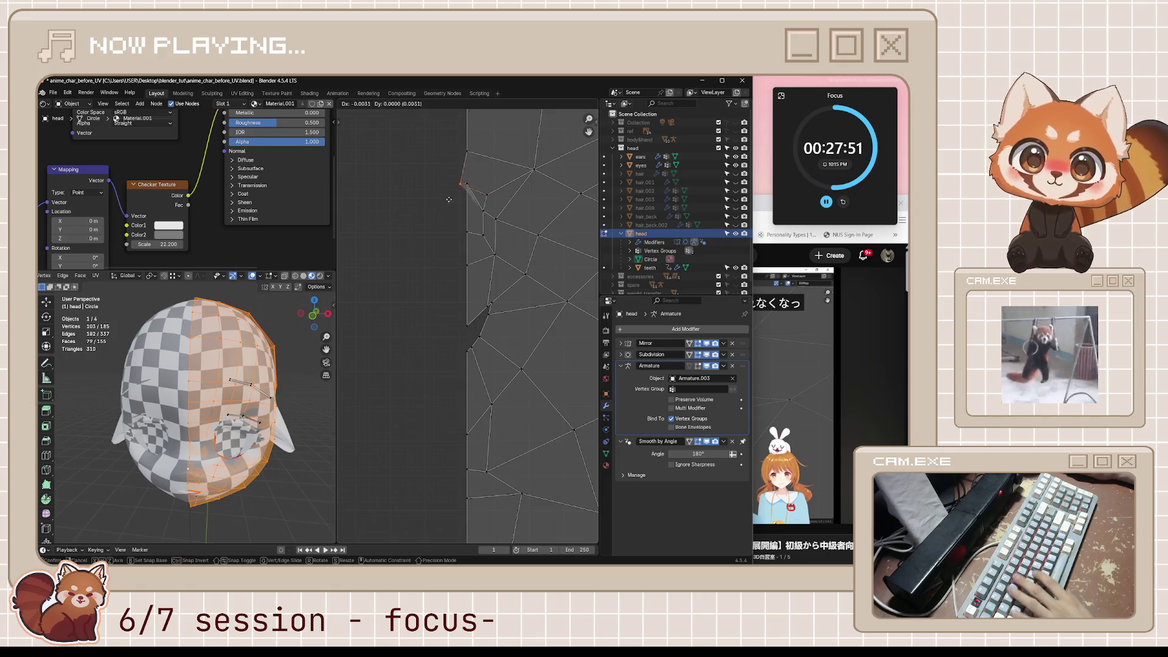
pyautogui.click(462, 193)
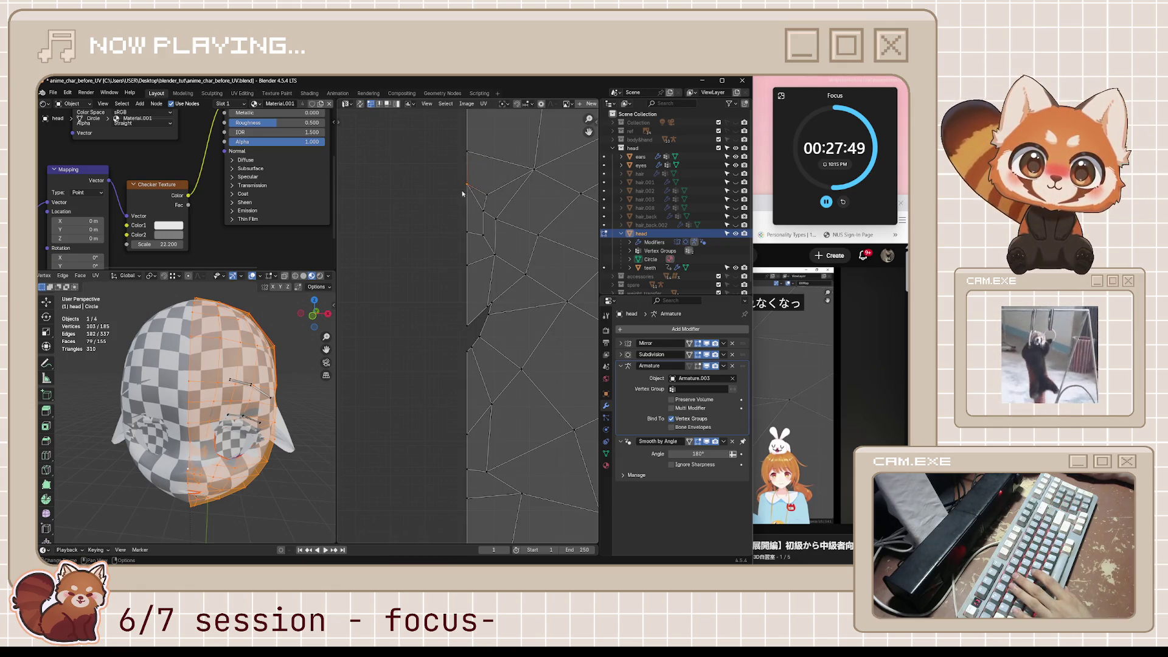
pyautogui.press('g')
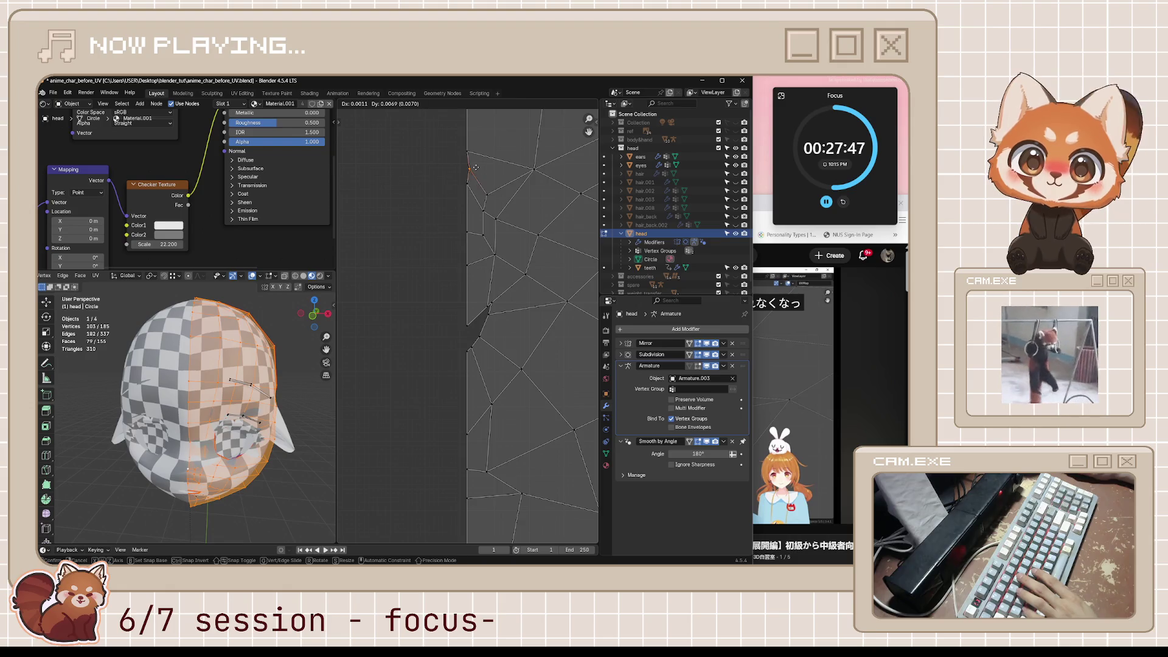
pyautogui.press('x')
pyautogui.press('y')
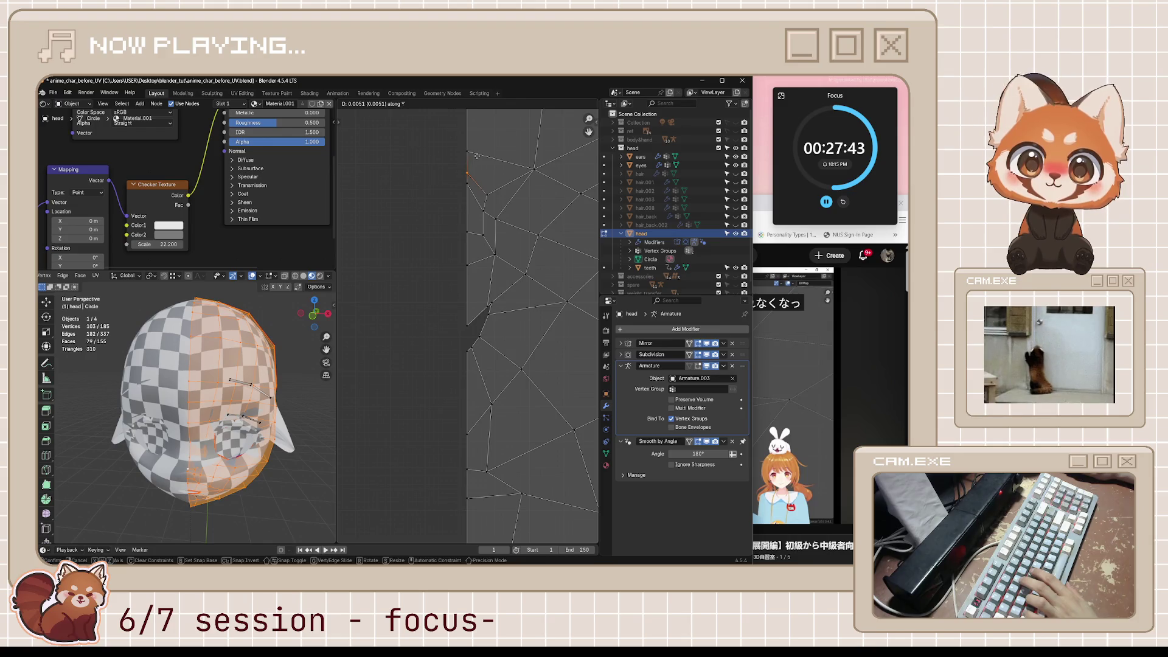
pyautogui.press('y')
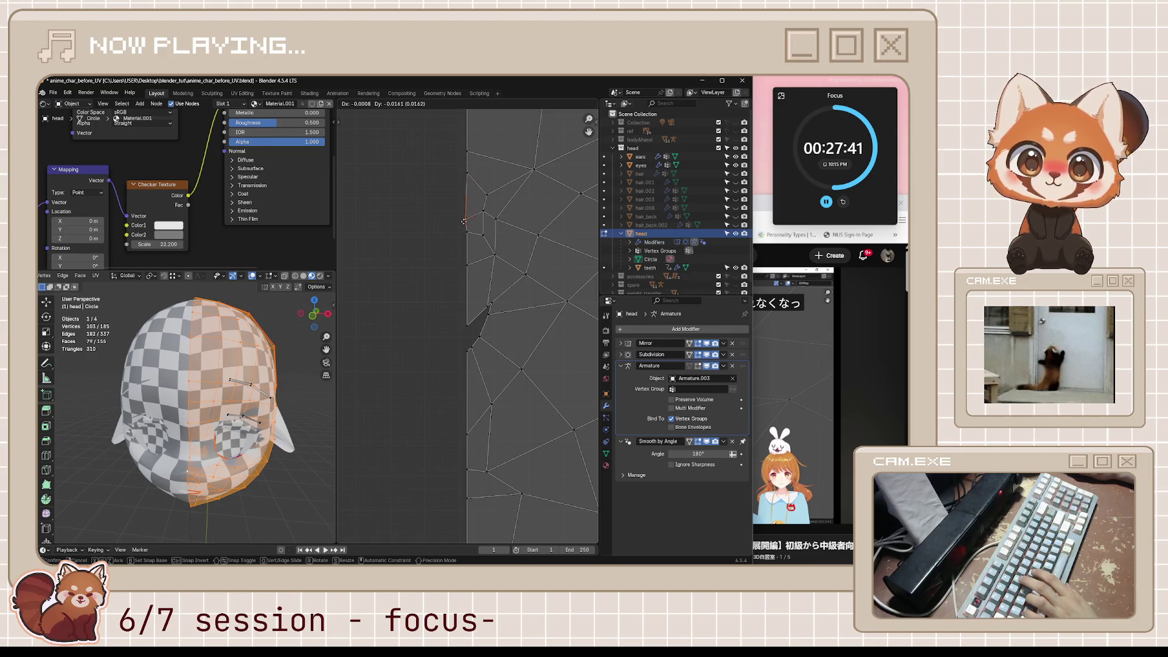
pyautogui.press('y')
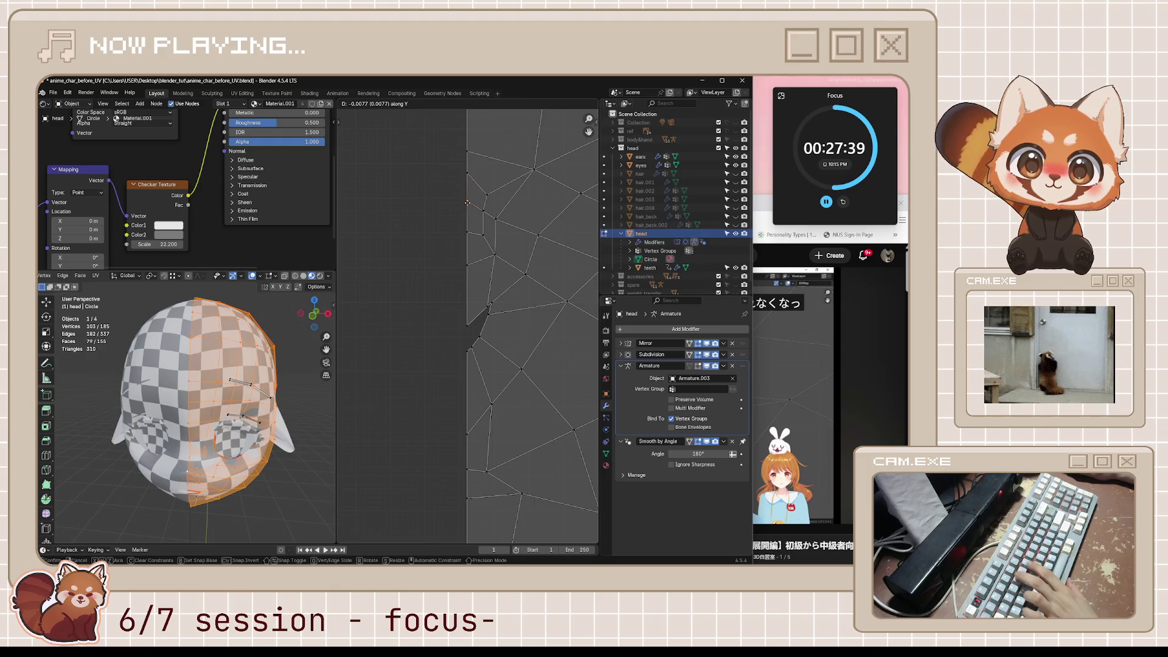
pyautogui.click(463, 239)
# Step: Select the next seam vertex lower down and recentre the head island
pyautogui.click(467, 264)
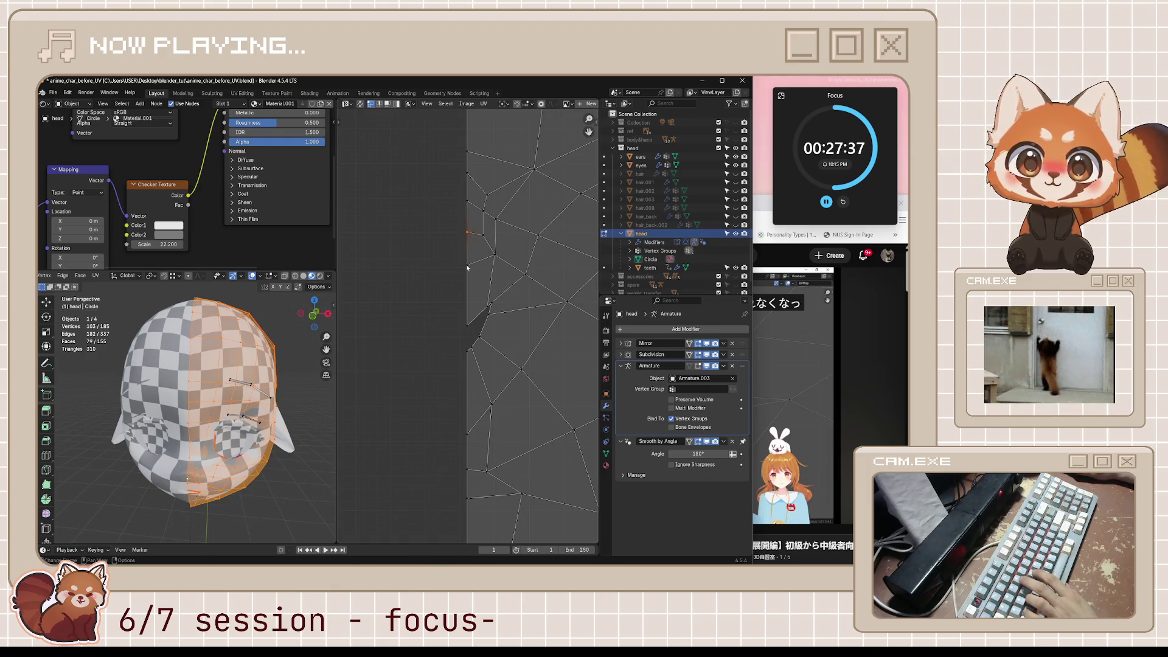
pyautogui.scroll(-2, 458, 408)
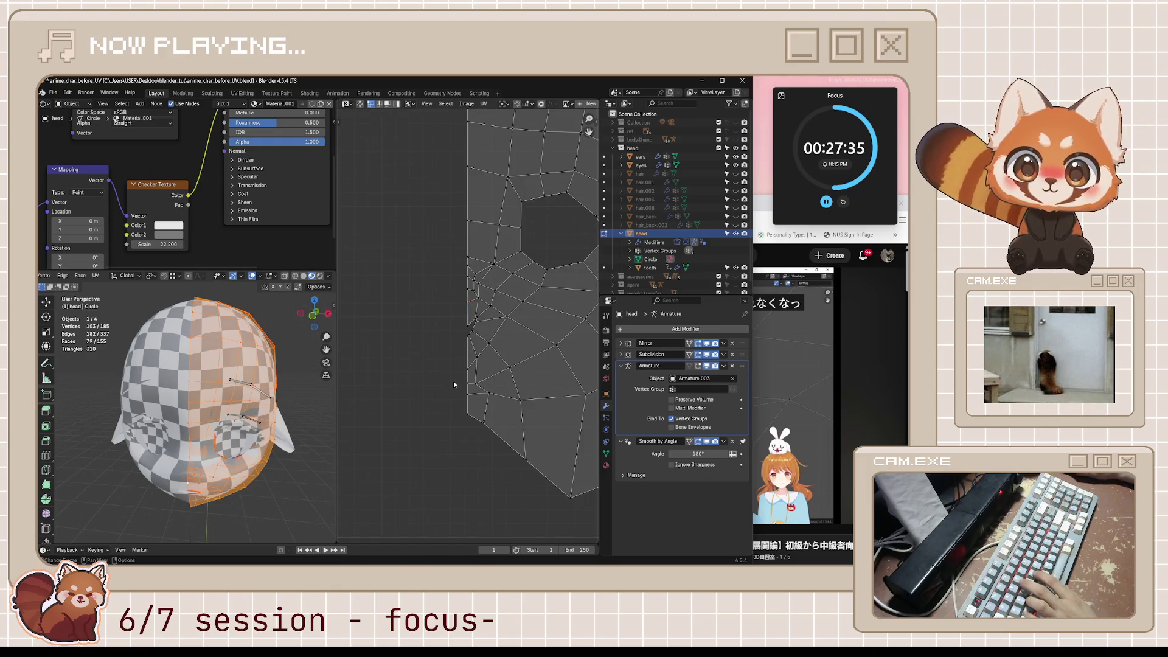
pyautogui.scroll(-2, 466, 323)
pyautogui.moveTo(571, 304); pyautogui.dragTo(516, 325, button='middle')
# Step: Slide two UV vertices beside the seam along their edges
pyautogui.moveTo(282, 372)
pyautogui.mouseDown(button='middle')
pyautogui.moveTo(197, 396)
pyautogui.moveTo(205, 404)
pyautogui.mouseUp(button='middle')
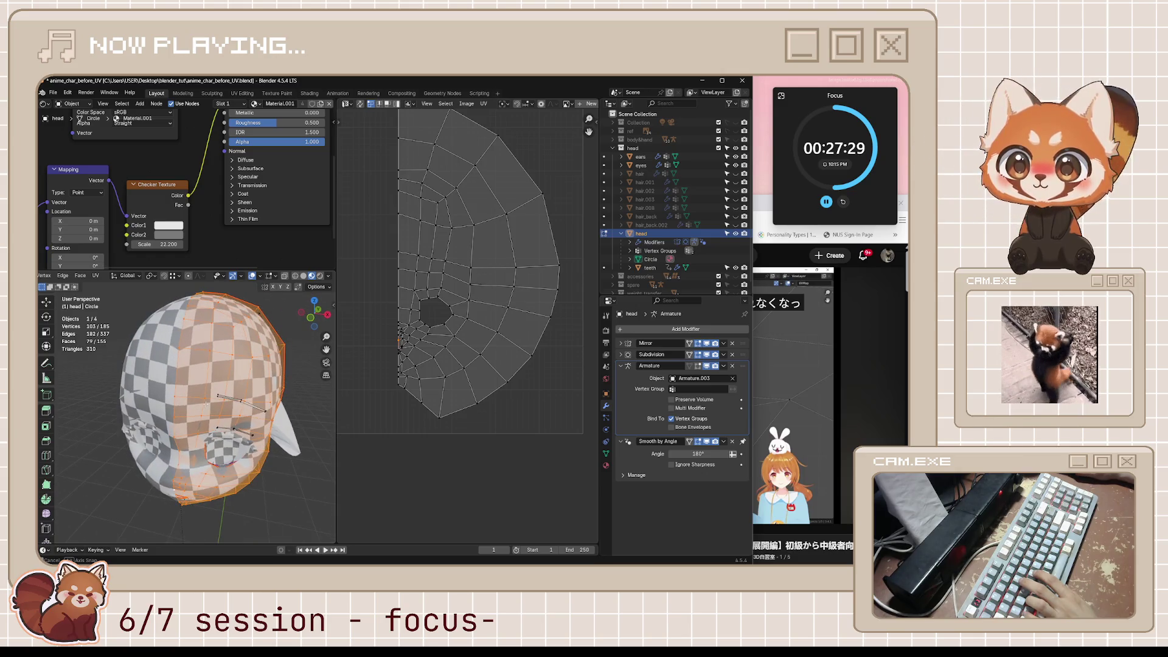
pyautogui.moveTo(377, 210); pyautogui.dragTo(419, 250, button='middle')
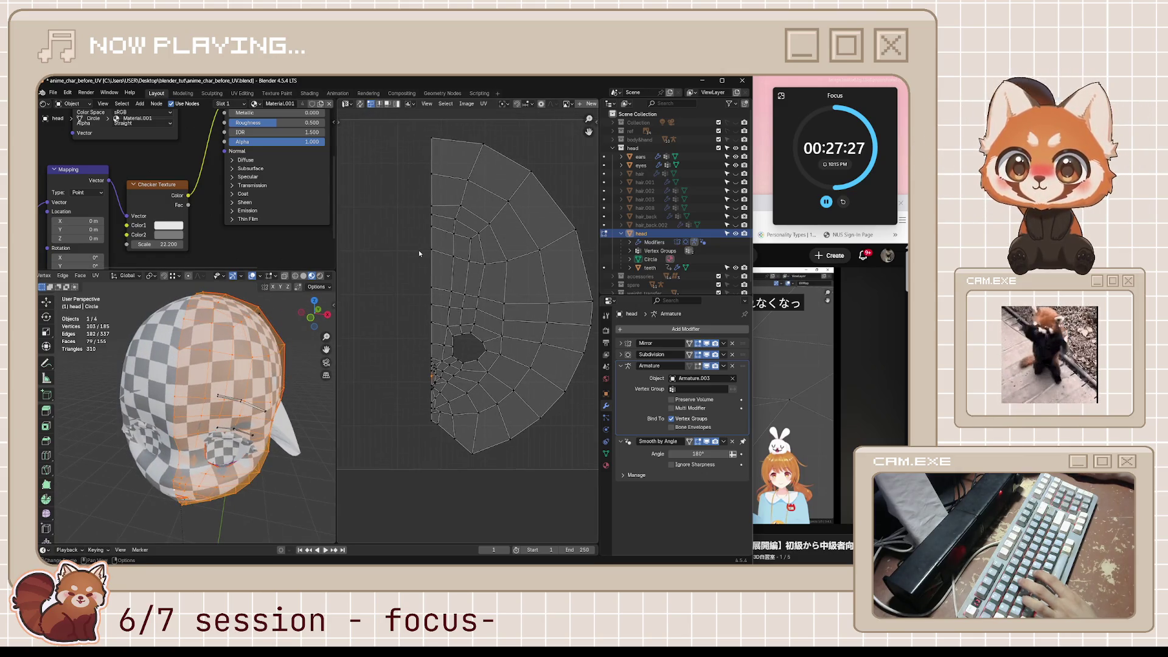
pyautogui.click(431, 251)
pyautogui.press('g')
pyautogui.press('g')
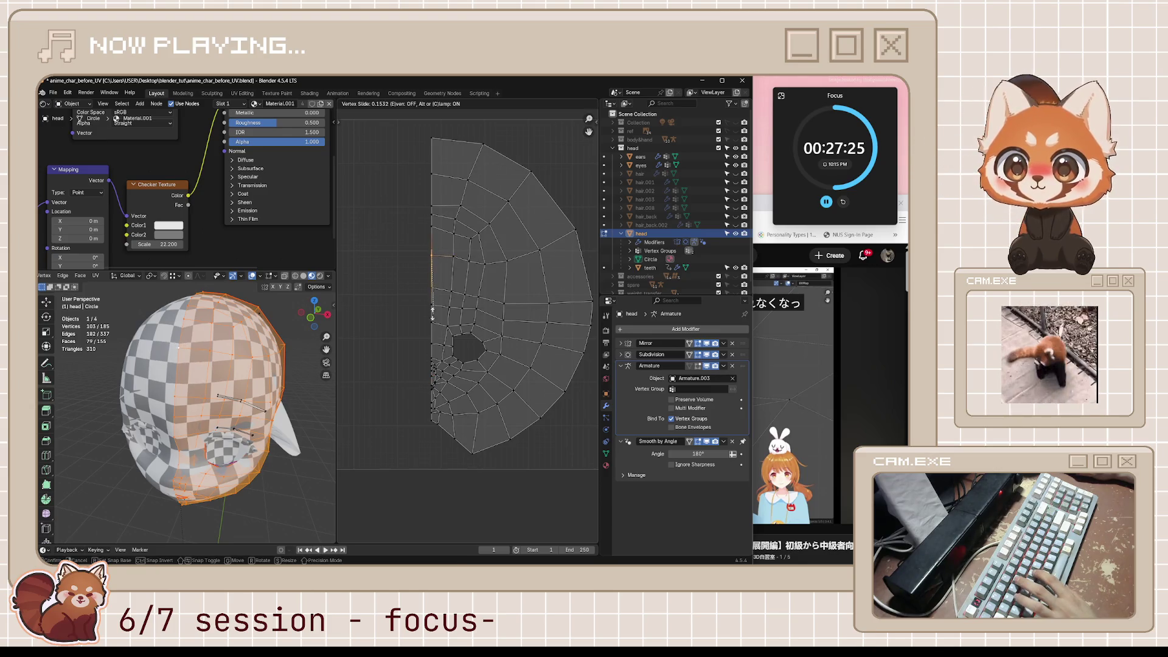
pyautogui.click(434, 341)
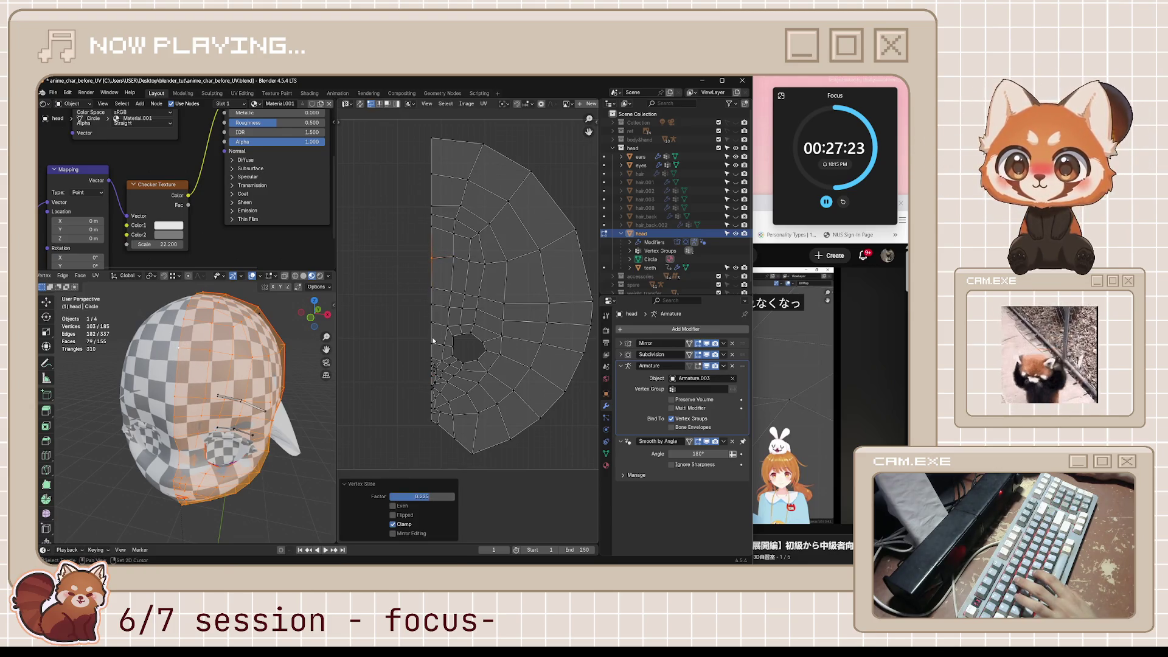
pyautogui.click(430, 226)
pyautogui.press('g')
pyautogui.press('g')
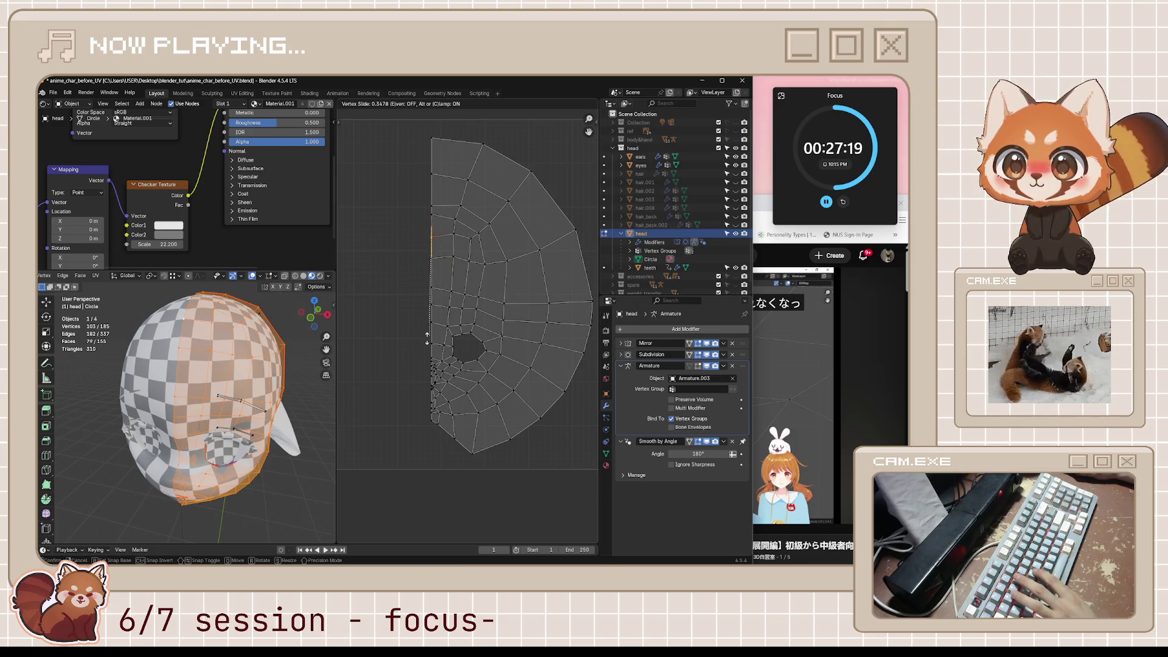
pyautogui.click(427, 335)
# Step: Slide three more seam-side vertices, the last to a factor of 0.549, checking the checker
pyautogui.click(435, 225)
pyautogui.press('g')
pyautogui.press('g')
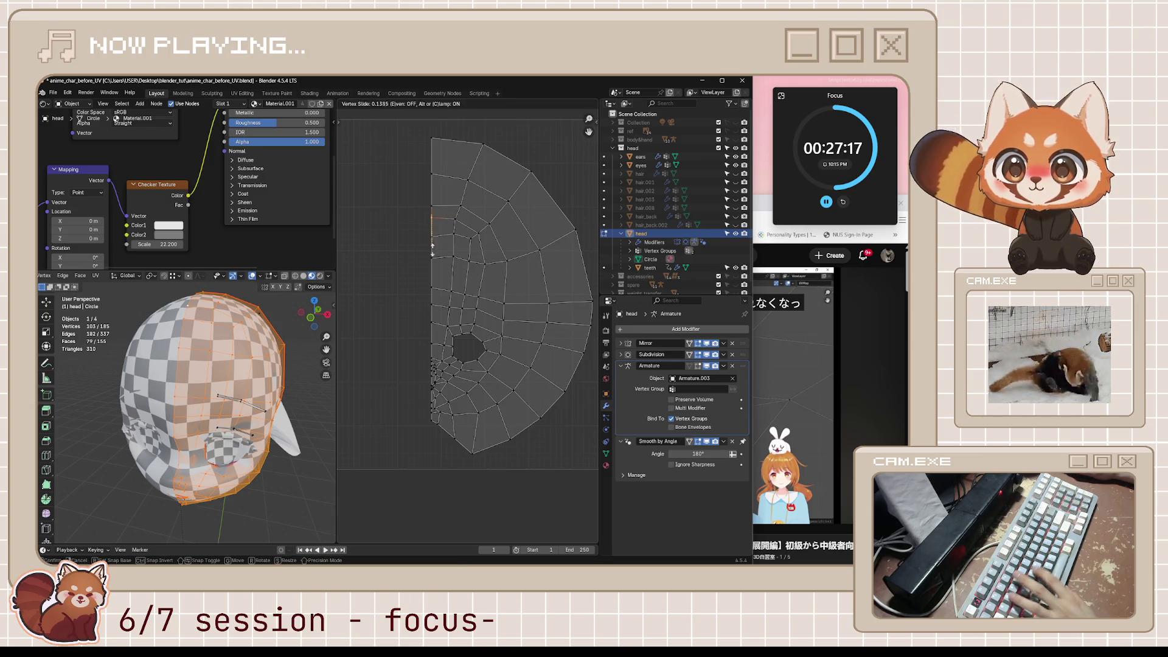
pyautogui.click(435, 295)
pyautogui.moveTo(244, 390); pyautogui.dragTo(272, 385, button='middle')
pyautogui.press('g')
pyautogui.press('g')
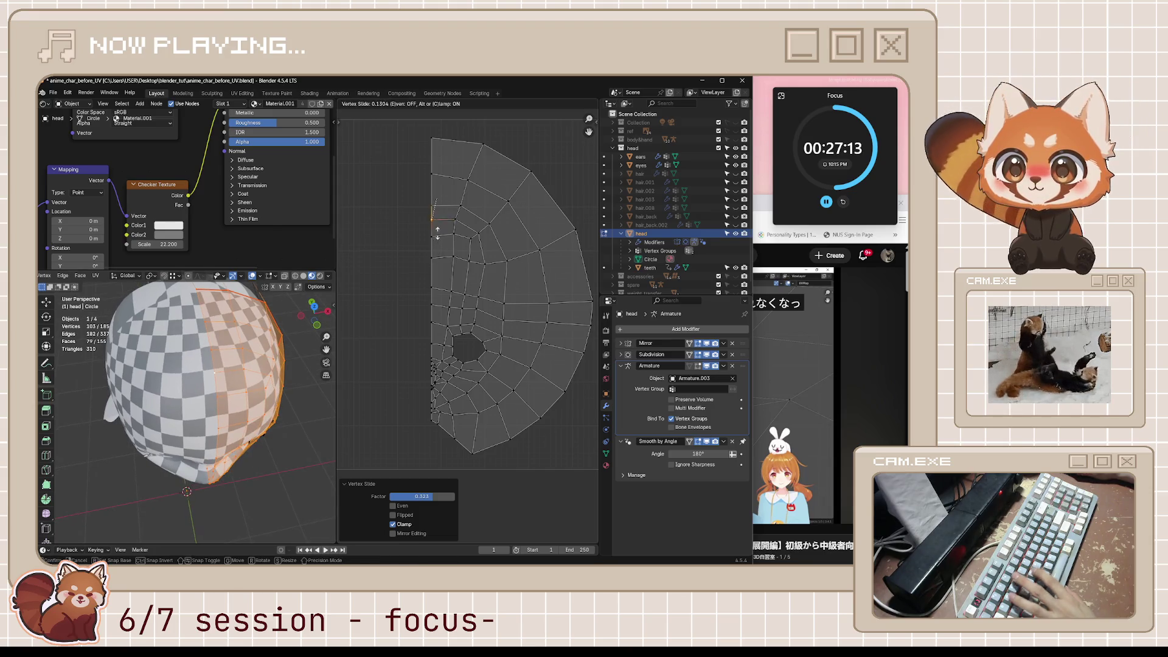
pyautogui.click(353, 304)
pyautogui.press('g')
pyautogui.press('g')
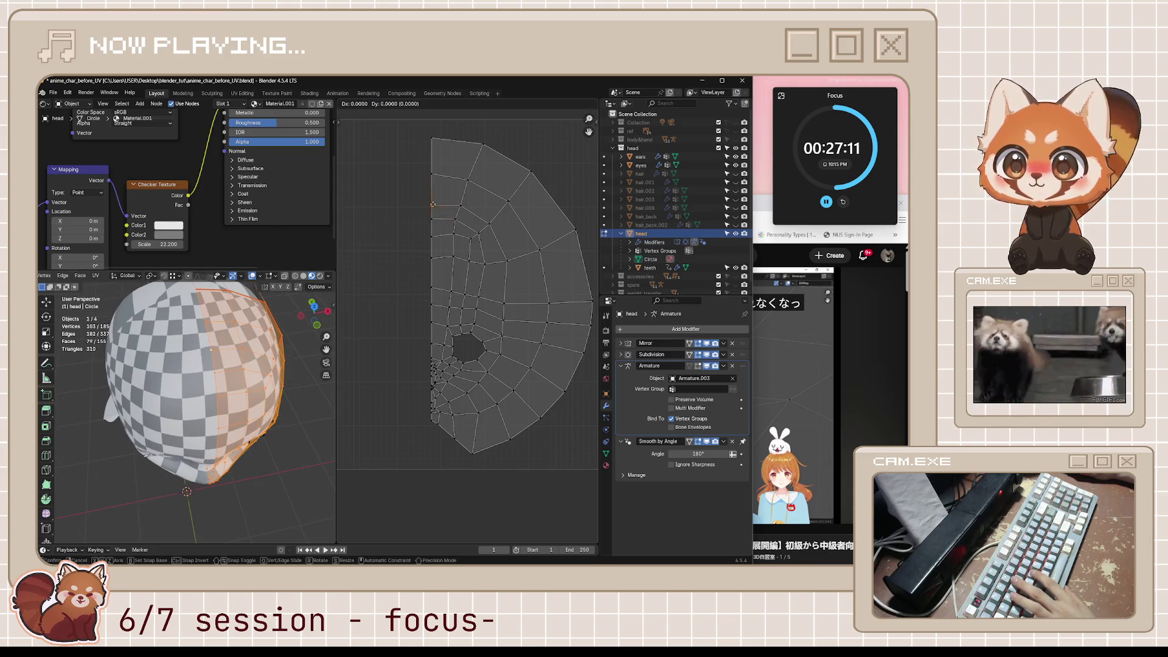
pyautogui.click(444, 154)
pyautogui.moveTo(226, 323)
pyautogui.mouseDown(button='middle')
pyautogui.moveTo(226, 287)
pyautogui.moveTo(197, 366)
pyautogui.mouseUp(button='middle')
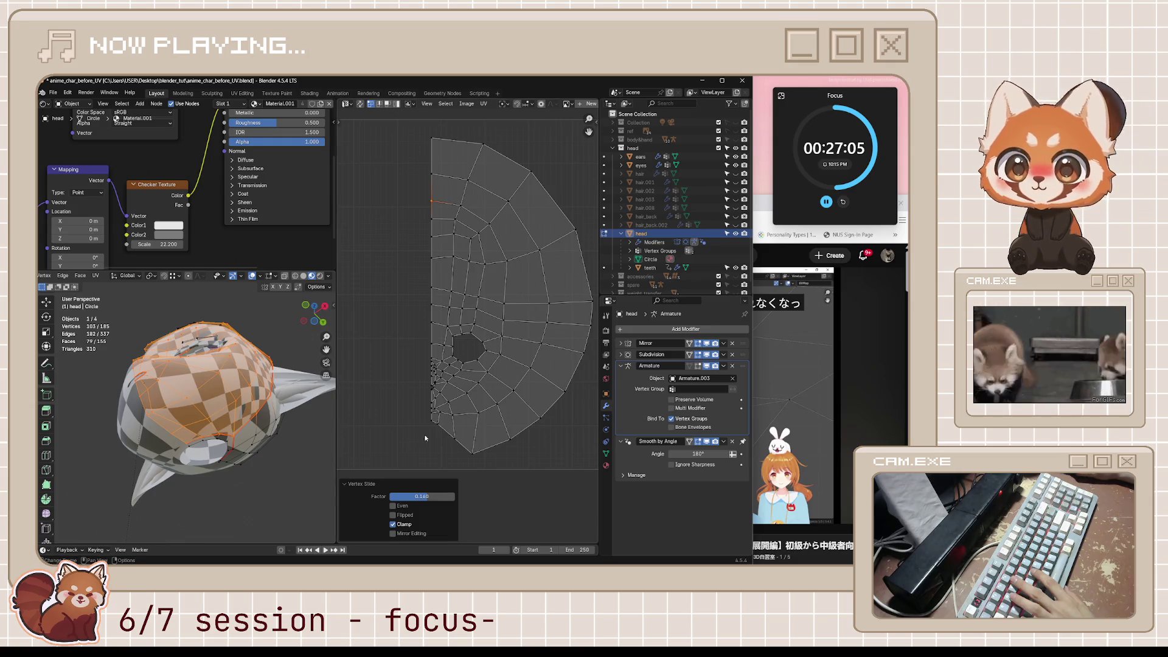
# Step: Reposition a UV vertex near the bottom of the seam after cancelling a vertical move
pyautogui.click(431, 421)
pyautogui.press('g')
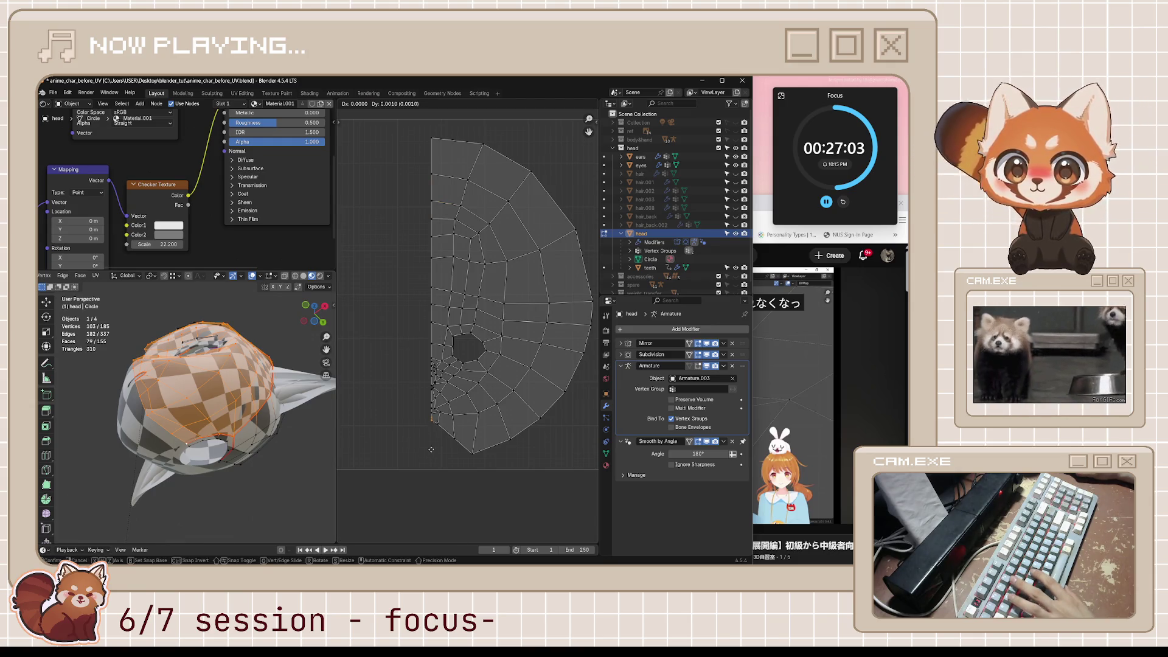
pyautogui.press('g')
pyautogui.press('g')
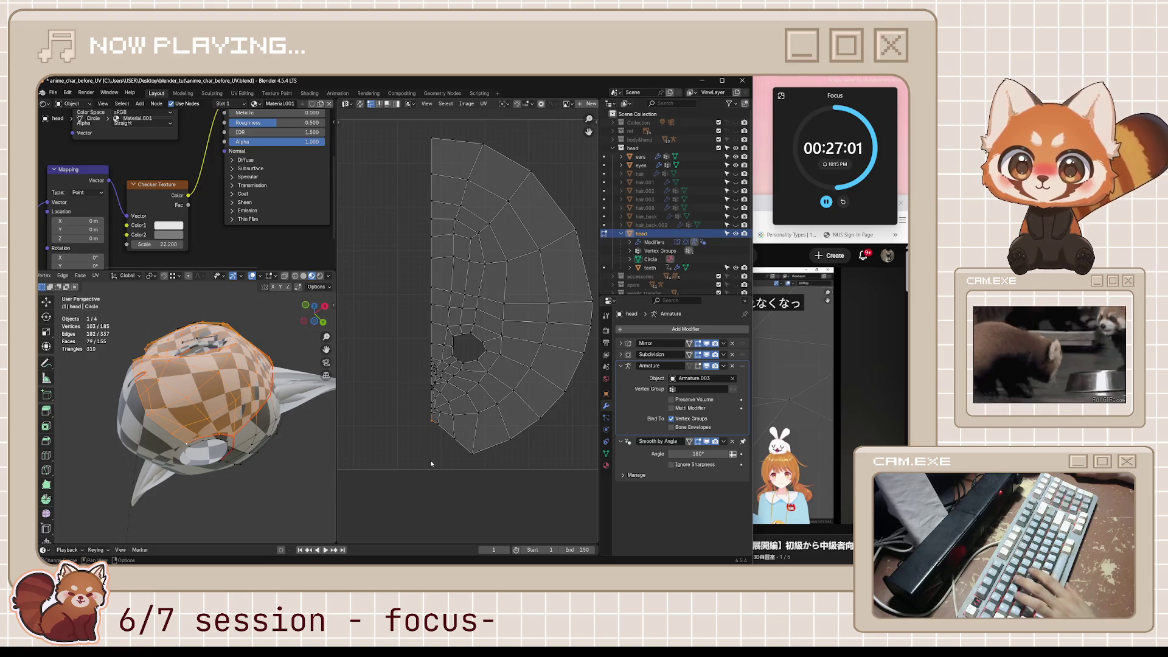
pyautogui.press('y')
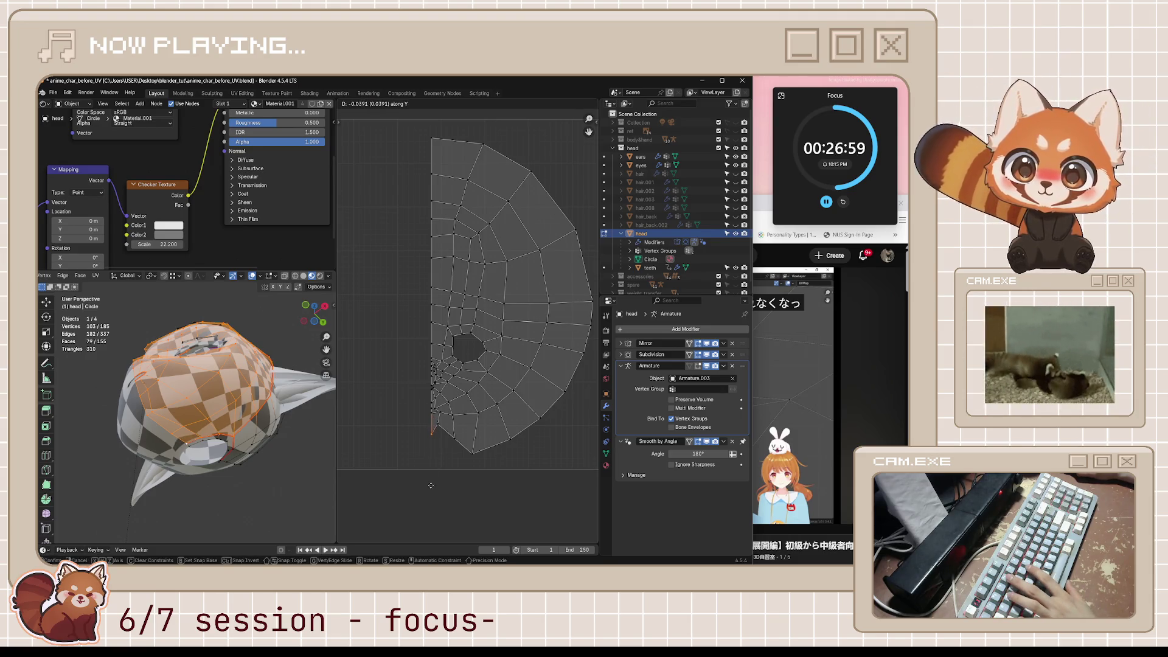
pyautogui.rightClick(435, 460)
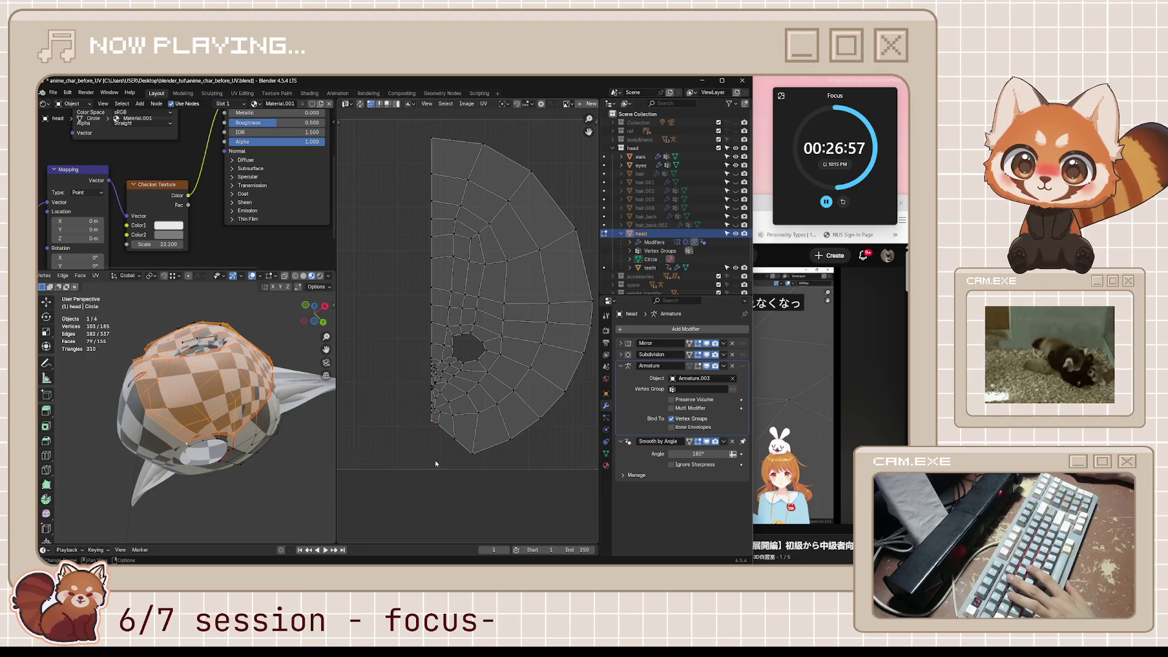
pyautogui.press('g')
pyautogui.click(456, 442)
# Step: Move two bottom-seam vertices into line, one constrained vertically along Y
pyautogui.press('g')
pyautogui.press('y')
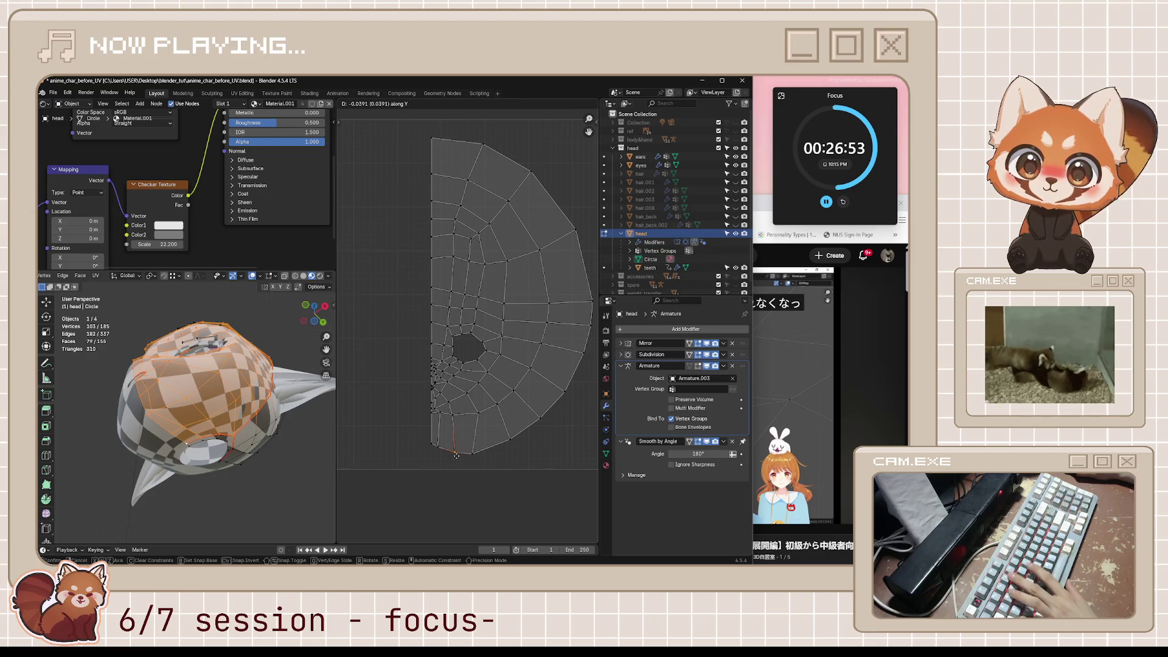
pyautogui.click(457, 456)
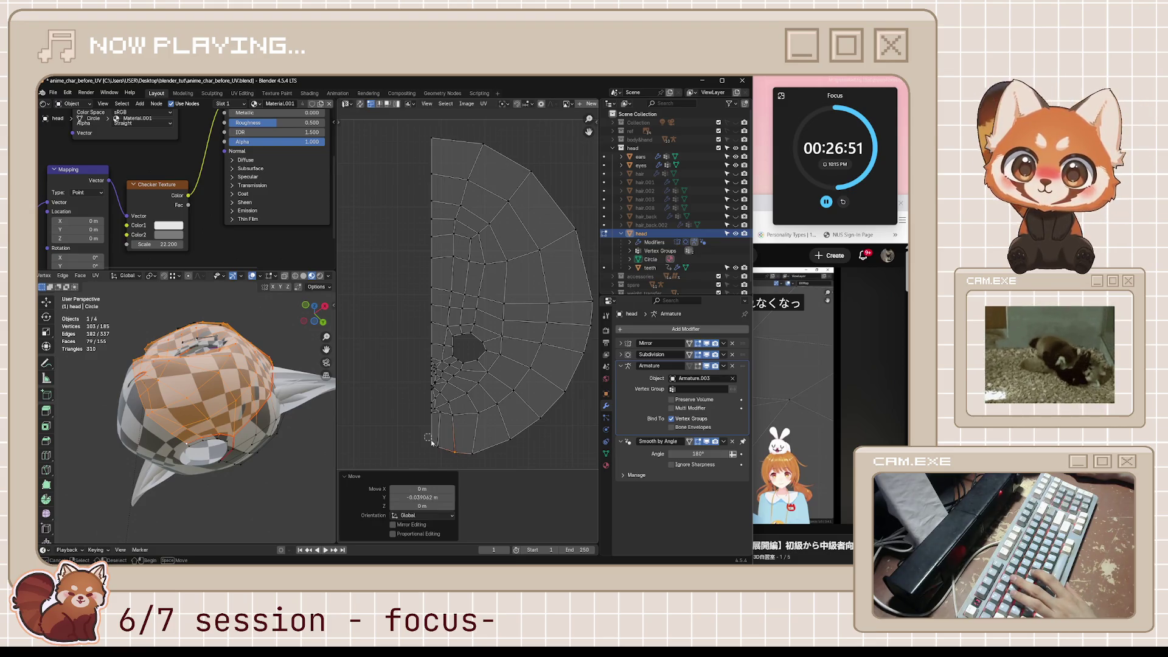
pyautogui.click(432, 446)
pyautogui.press('g')
pyautogui.press('y')
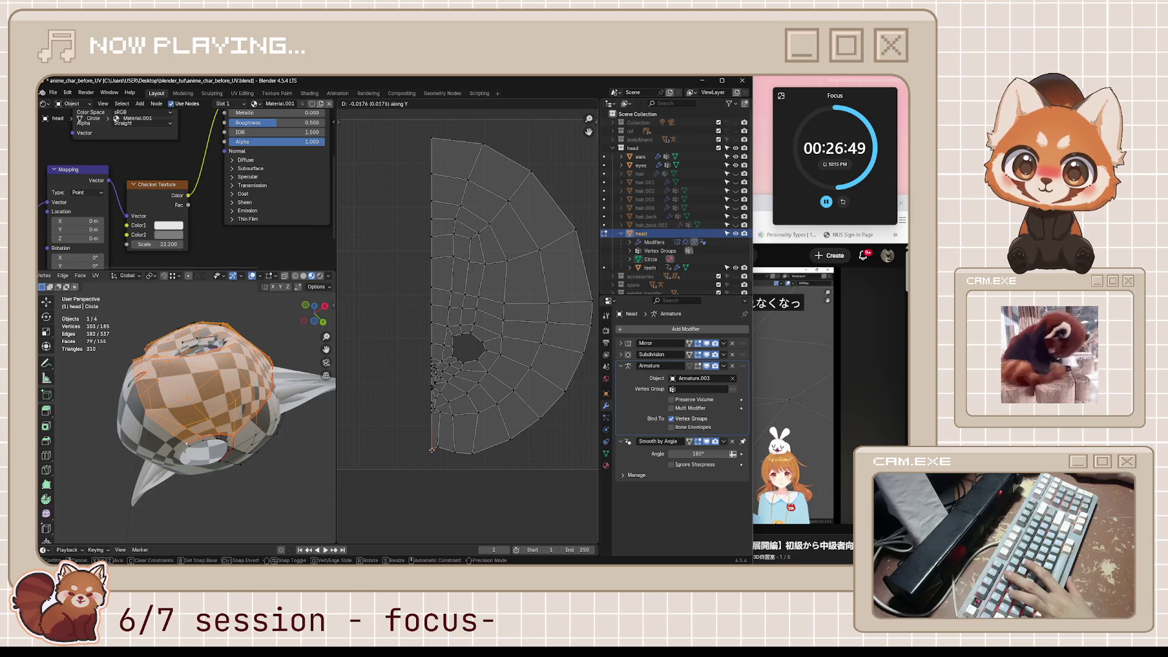
pyautogui.press('y')
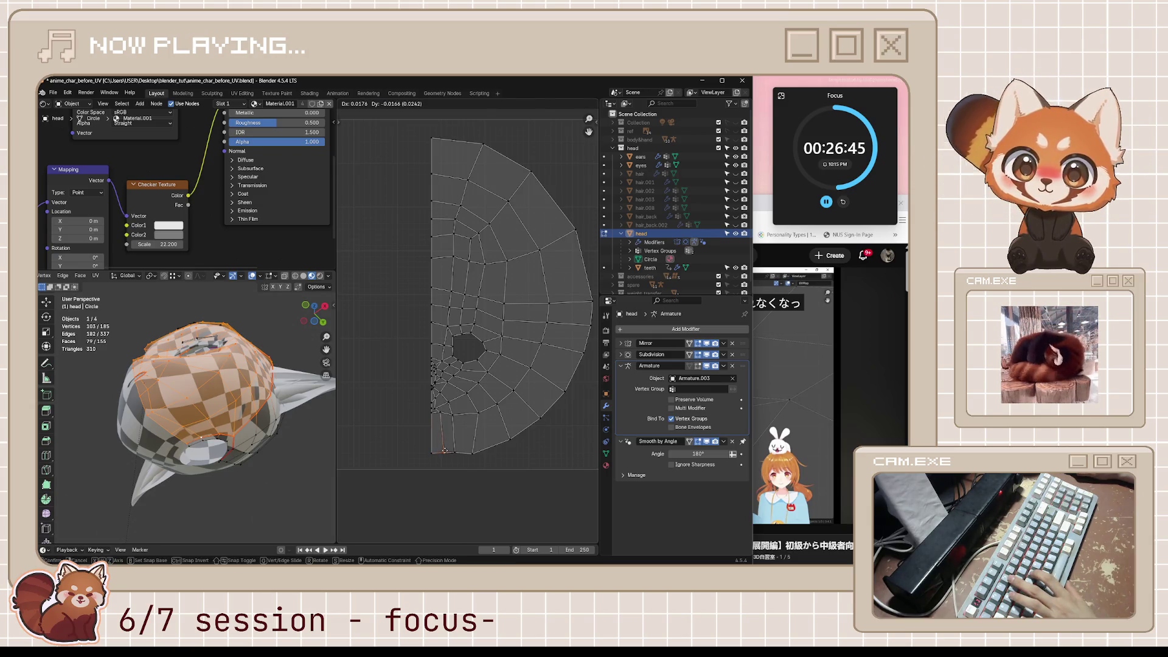
pyautogui.click(442, 451)
# Step: Slide two more seam vertices along their edges and check the checker texture
pyautogui.press('g')
pyautogui.press('g')
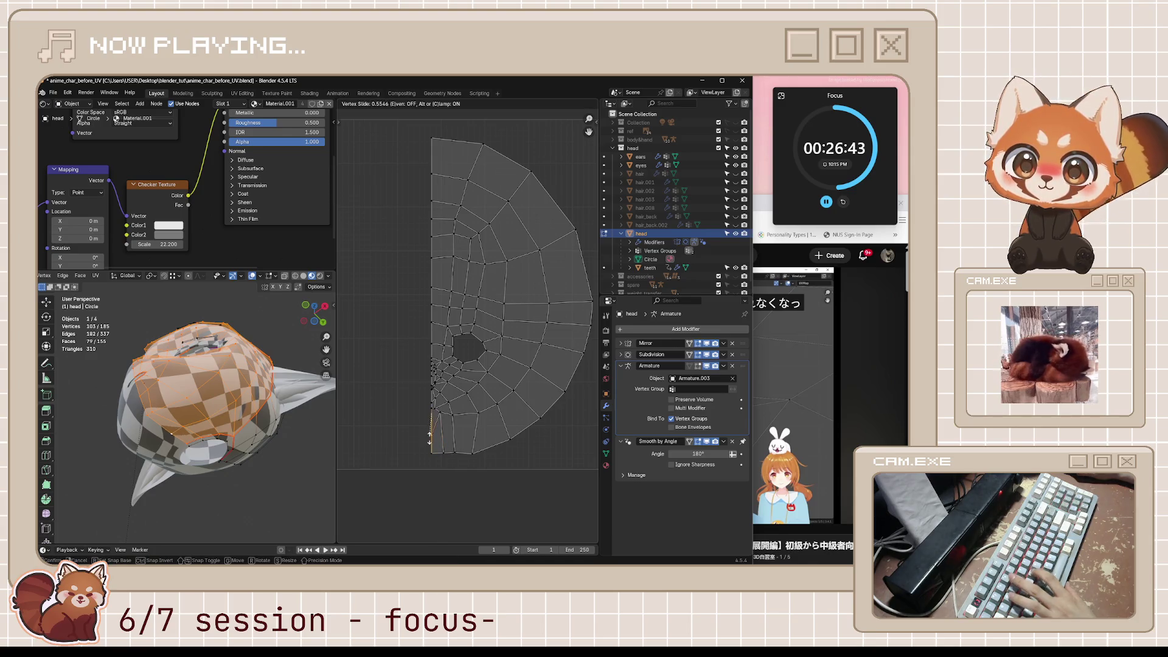
pyautogui.click(430, 433)
pyautogui.press('g')
pyautogui.press('g')
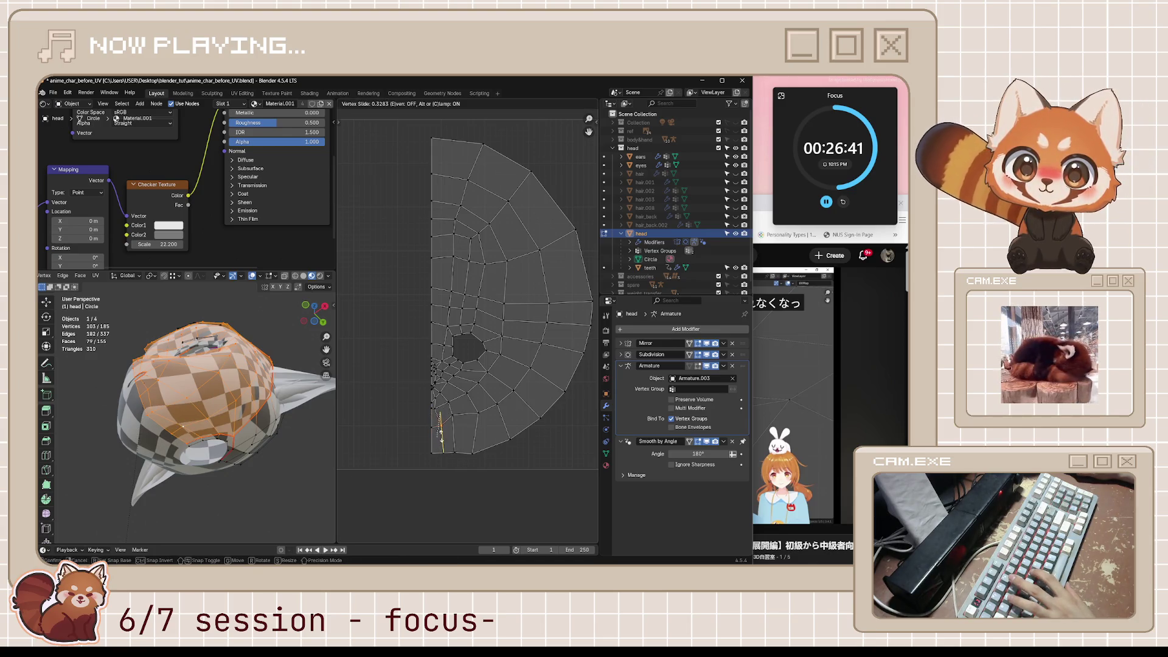
pyautogui.click(444, 421)
pyautogui.moveTo(228, 426); pyautogui.dragTo(230, 447, button='middle')
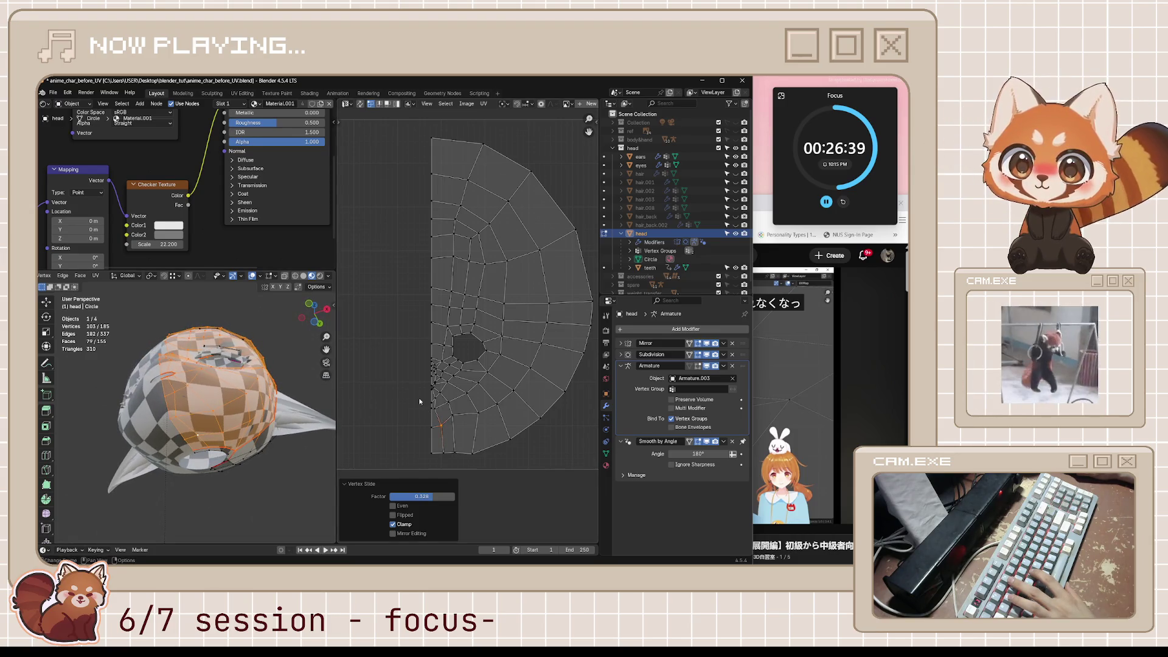
pyautogui.scroll(3, 435, 409)
pyautogui.moveTo(448, 425); pyautogui.dragTo(509, 341, button='middle')
# Step: Slide the vertices around the eye hole and left border into line, then save the file
pyautogui.press('g')
pyautogui.press('g')
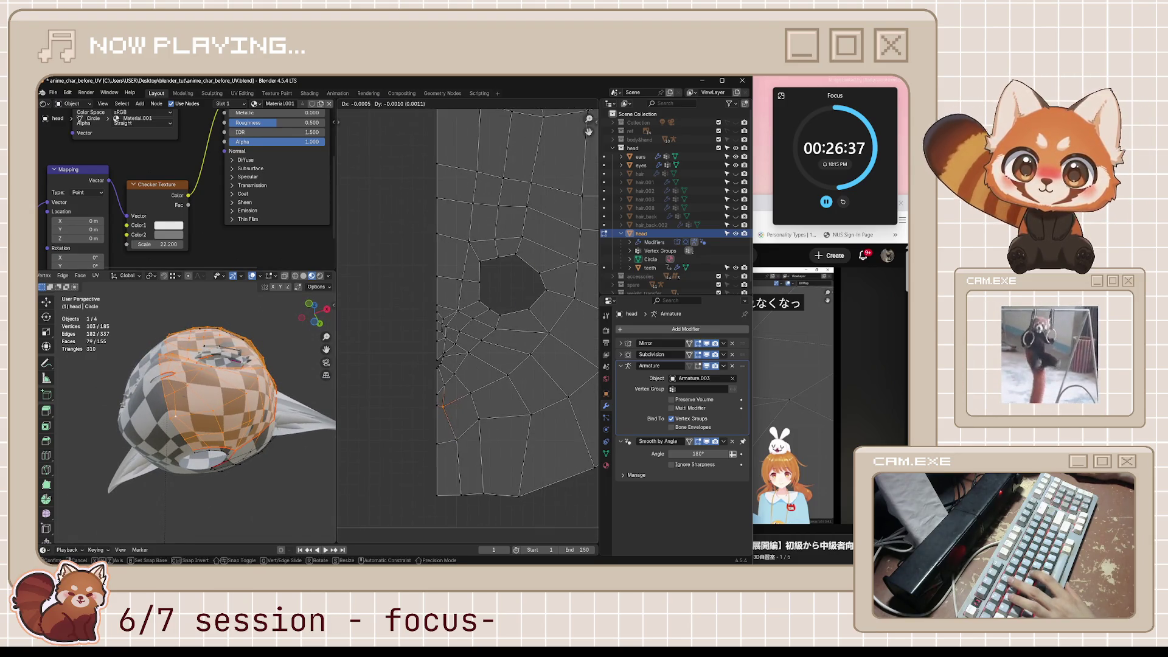
pyautogui.click(530, 395)
pyautogui.press('g')
pyautogui.press('g')
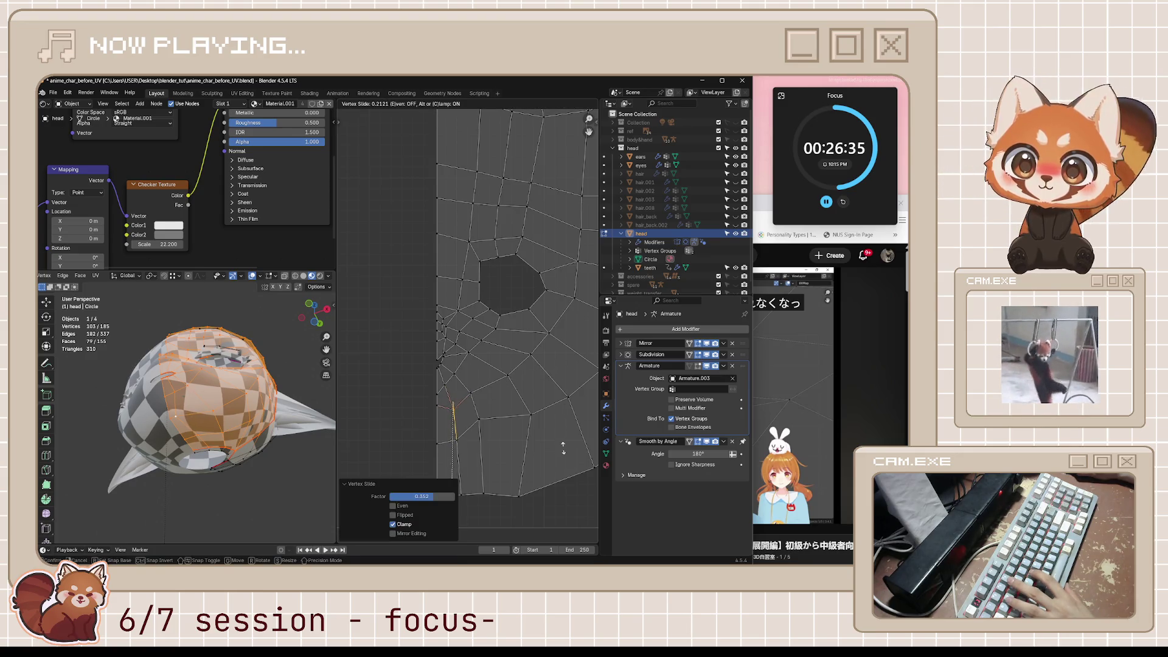
pyautogui.click(563, 445)
pyautogui.click(434, 407)
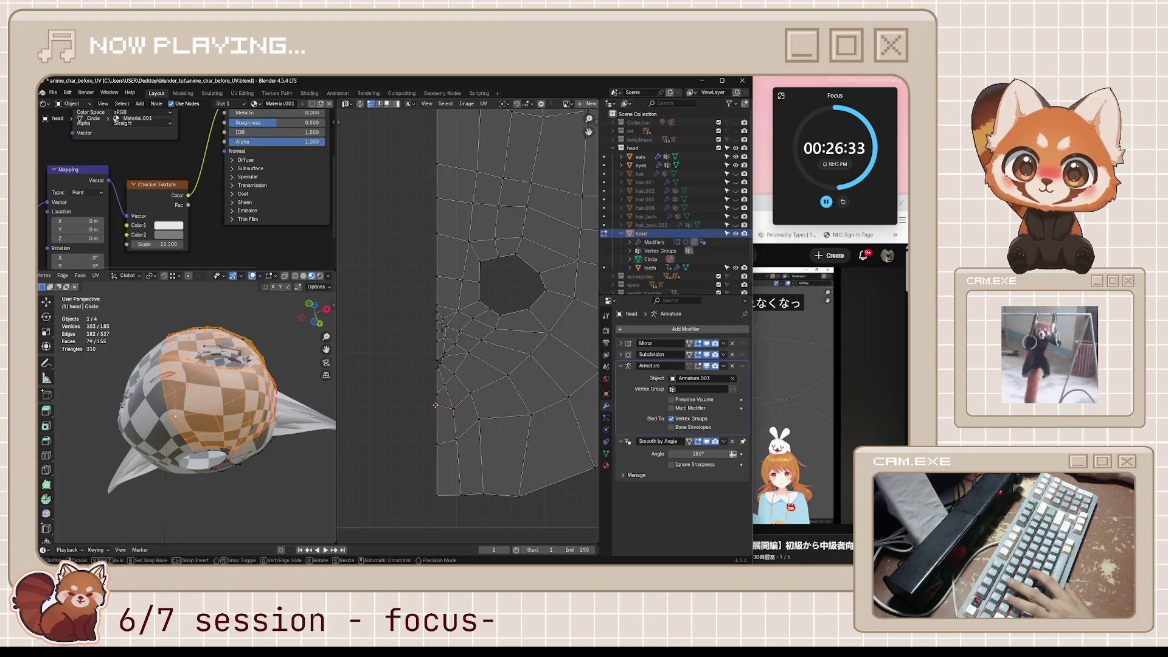
pyautogui.press('g')
pyautogui.press('g')
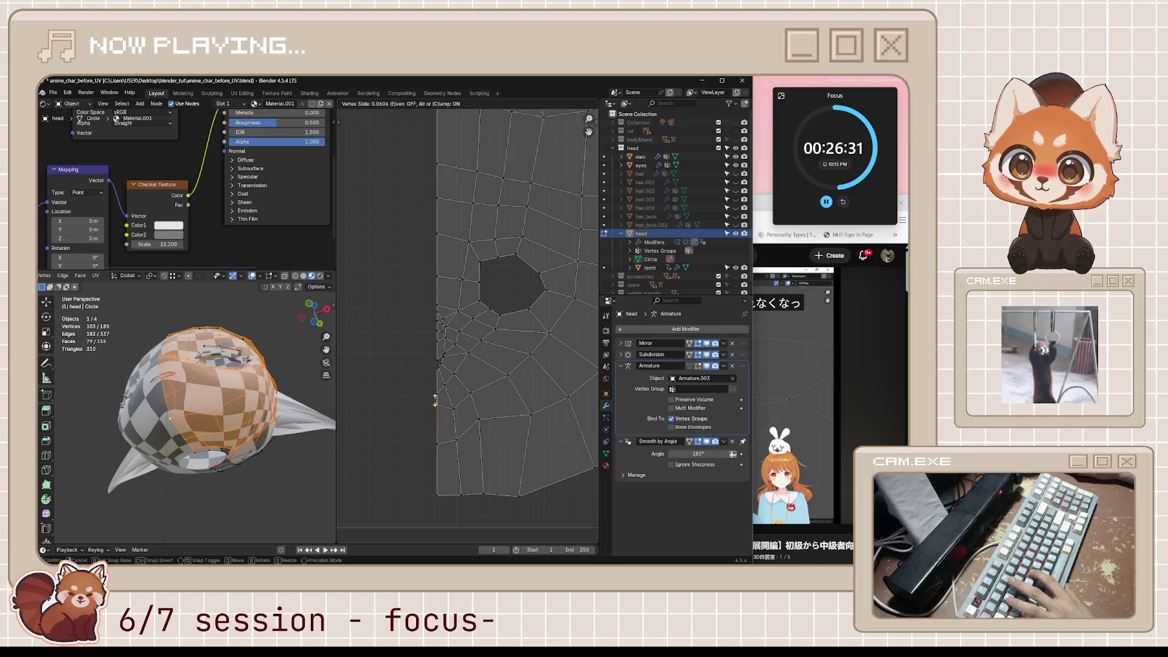
pyautogui.click(436, 415)
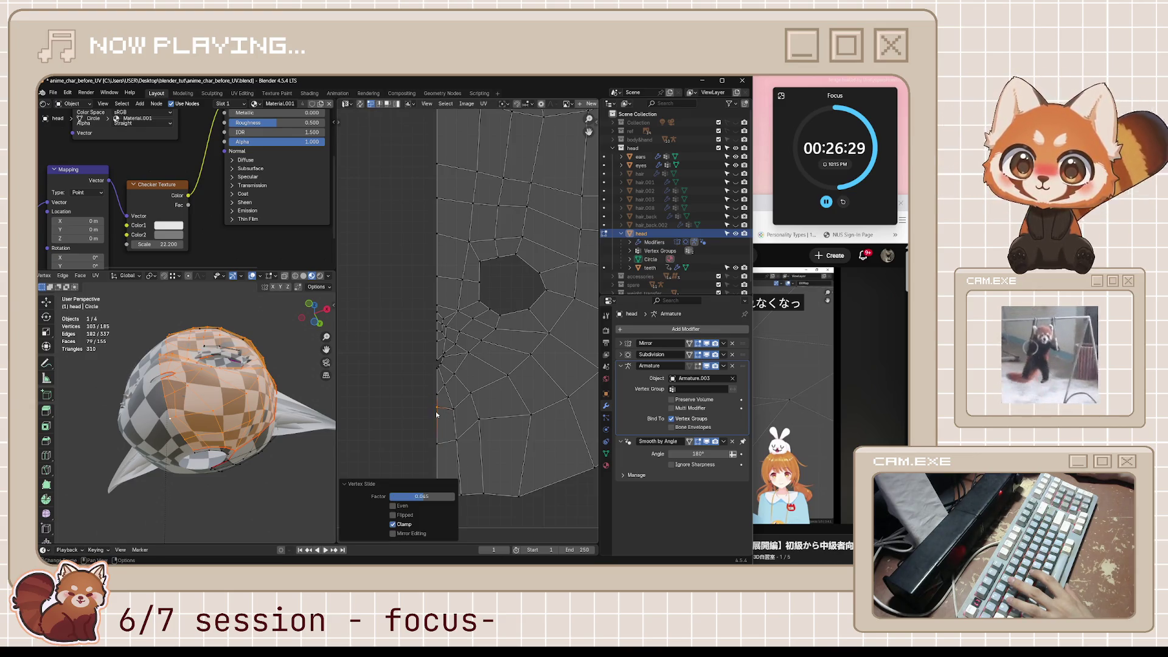
pyautogui.click(437, 370)
pyautogui.hotkey('ctrl', 's')
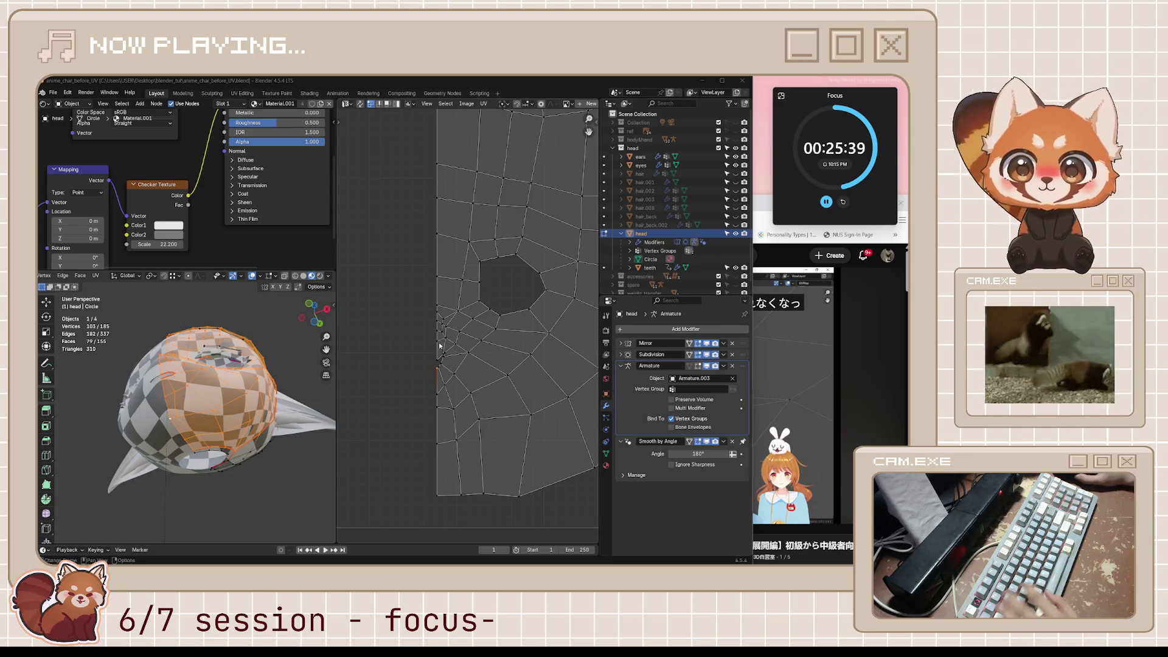
pyautogui.click(794, 426)
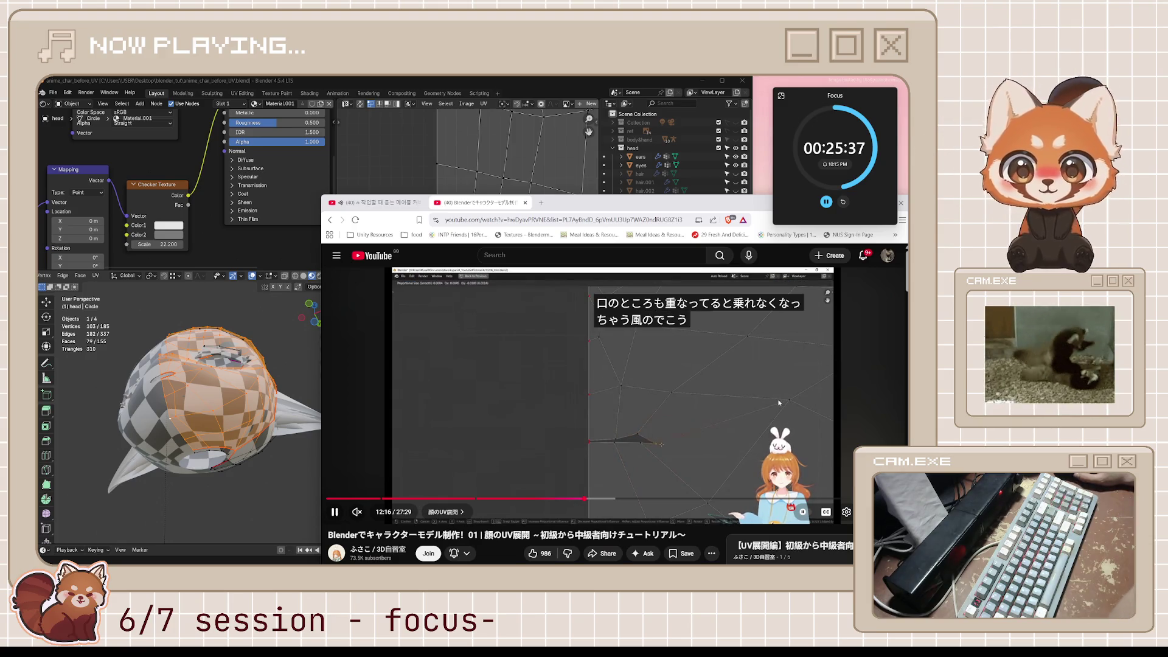
# Step: Pause the tutorial and select the whole connected head UV island in Blender
pyautogui.click(475, 336)
pyautogui.click(452, 169)
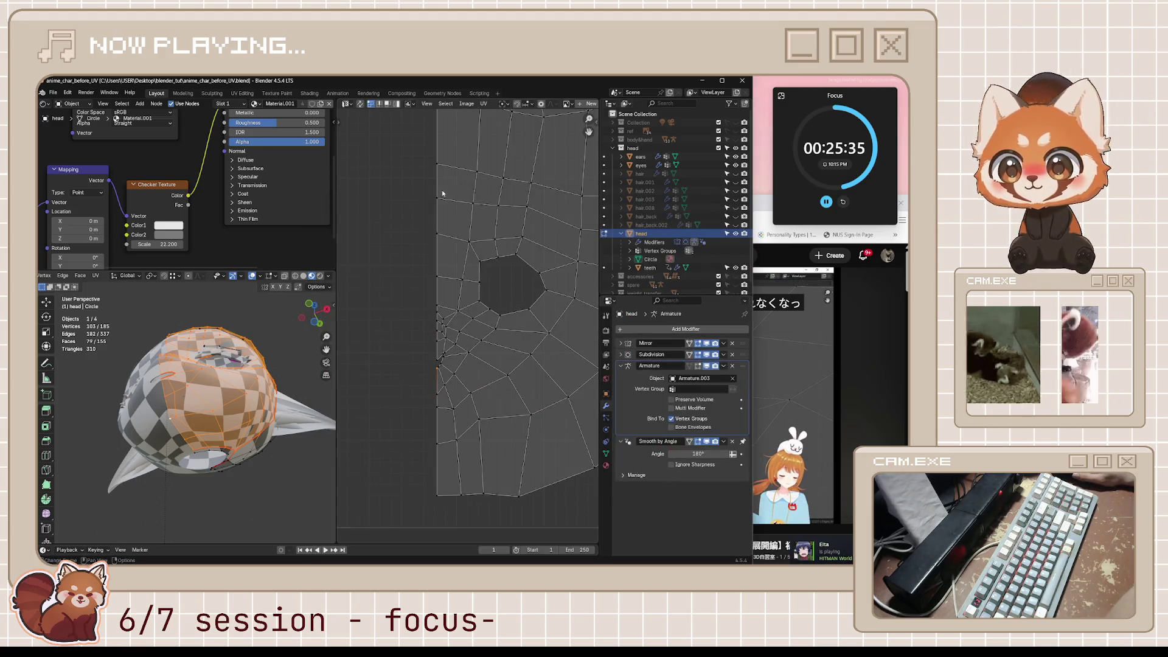
pyautogui.click(178, 425)
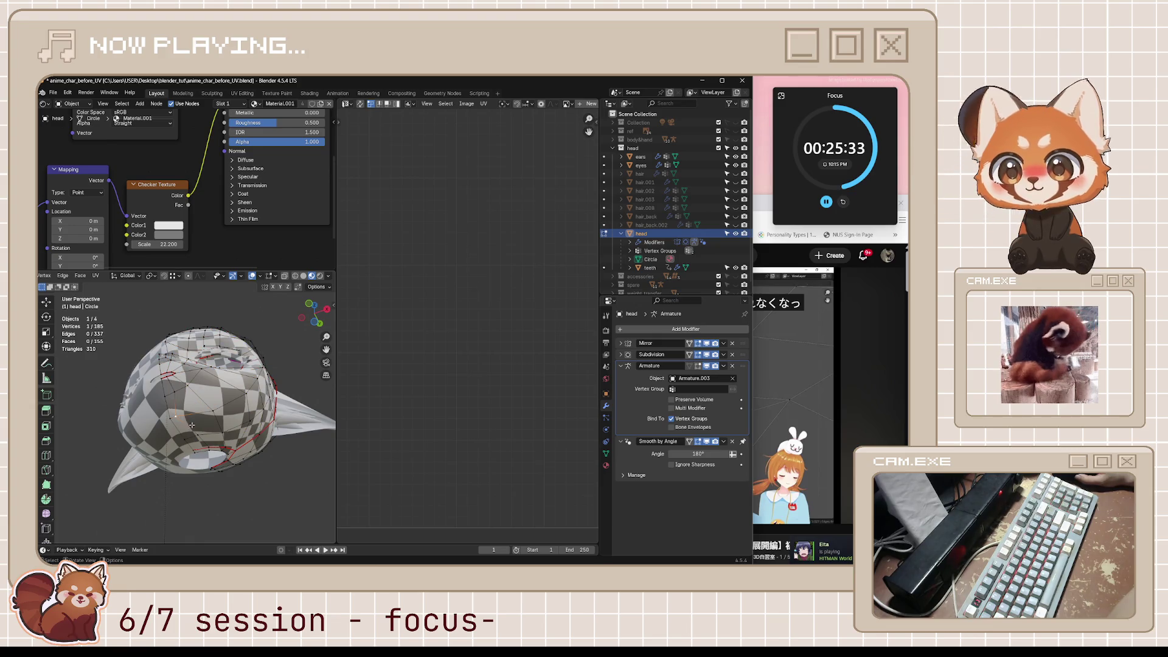
pyautogui.hotkey('ctrl', 'l')
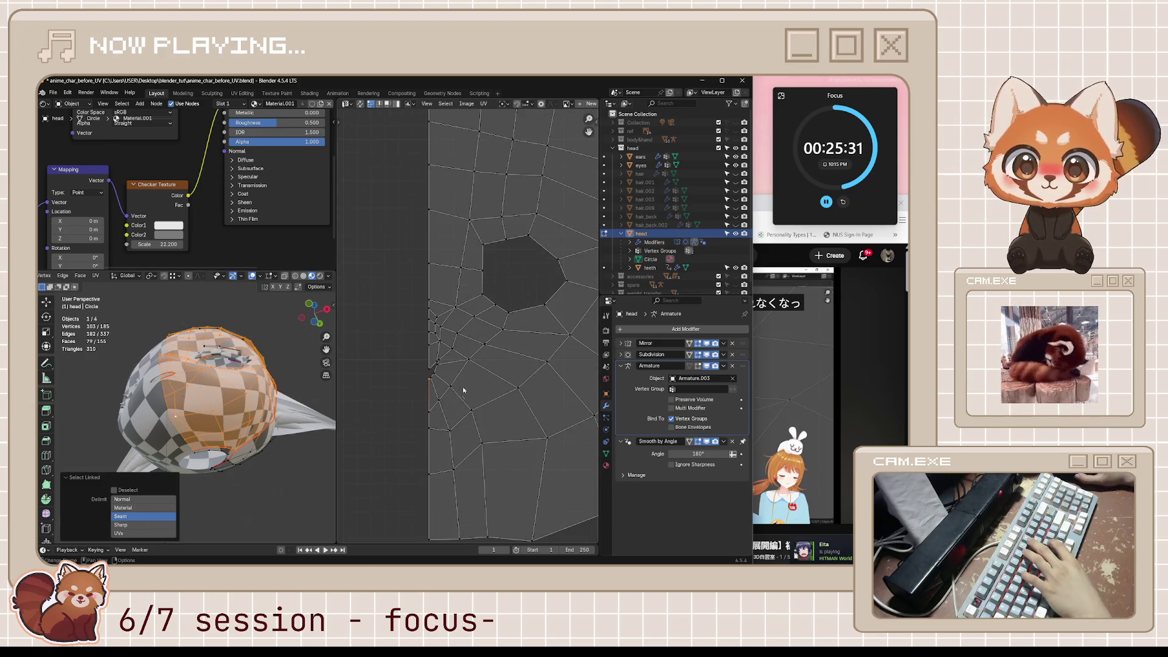
# Step: Slide three left-border UV vertices so they stop overlapping, then bring the tutorial back
pyautogui.click(449, 430)
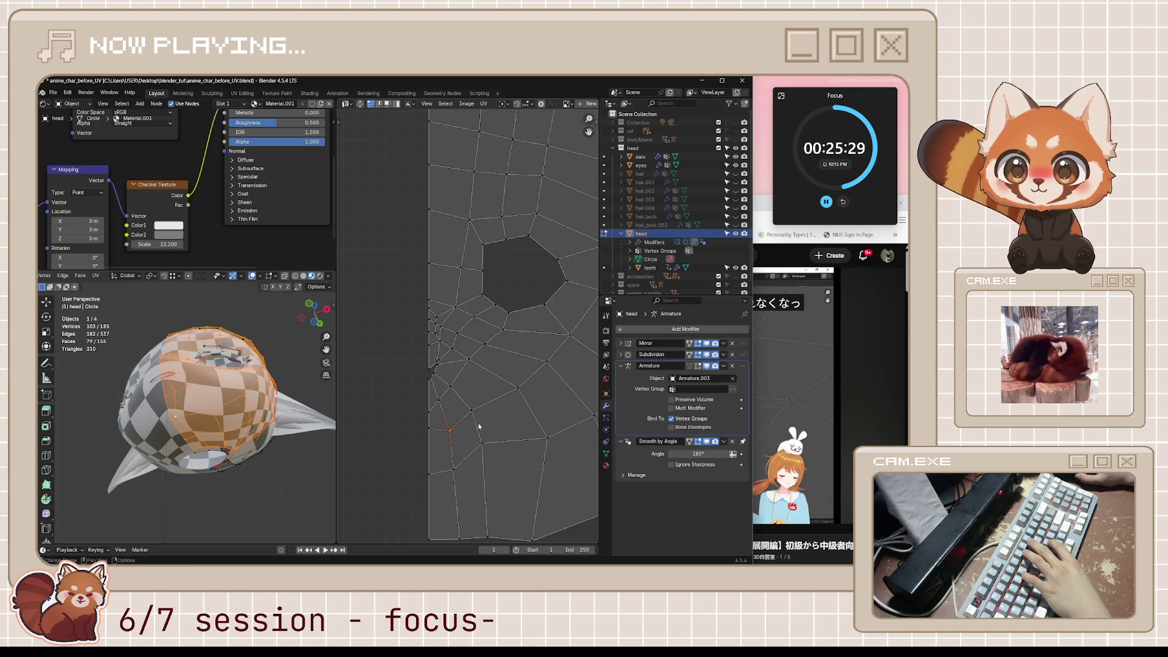
pyautogui.press('g')
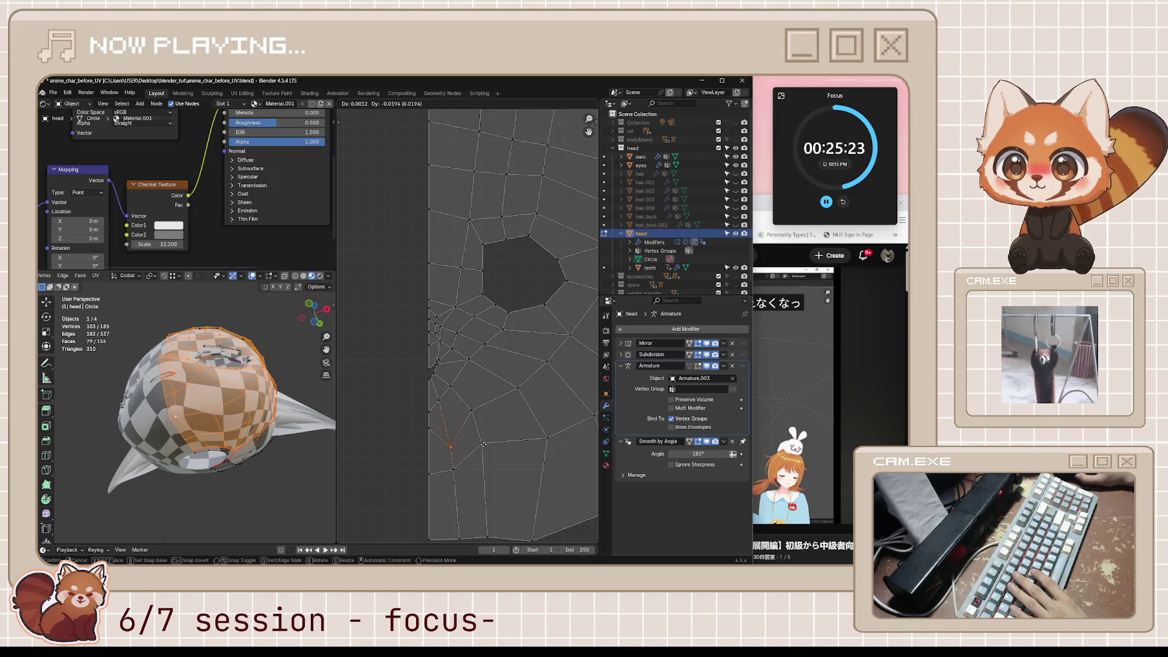
pyautogui.click(482, 427)
pyautogui.click(431, 439)
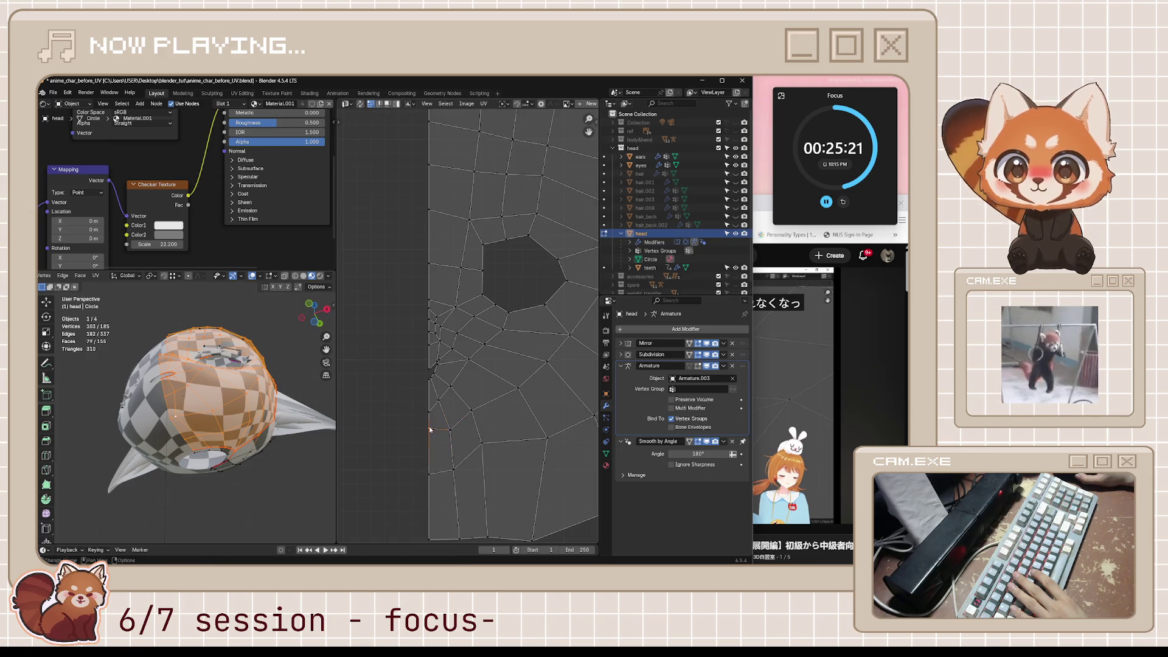
pyautogui.press('g')
pyautogui.press('g')
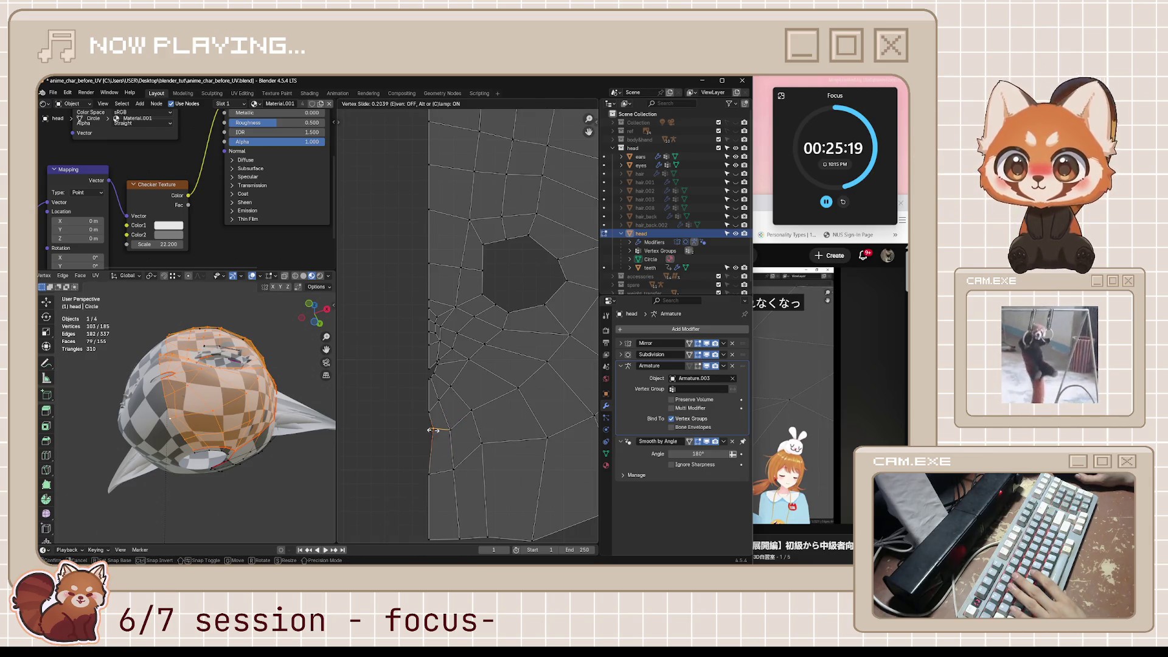
pyautogui.click(431, 428)
pyautogui.click(472, 414)
pyautogui.press('g')
pyautogui.press('g')
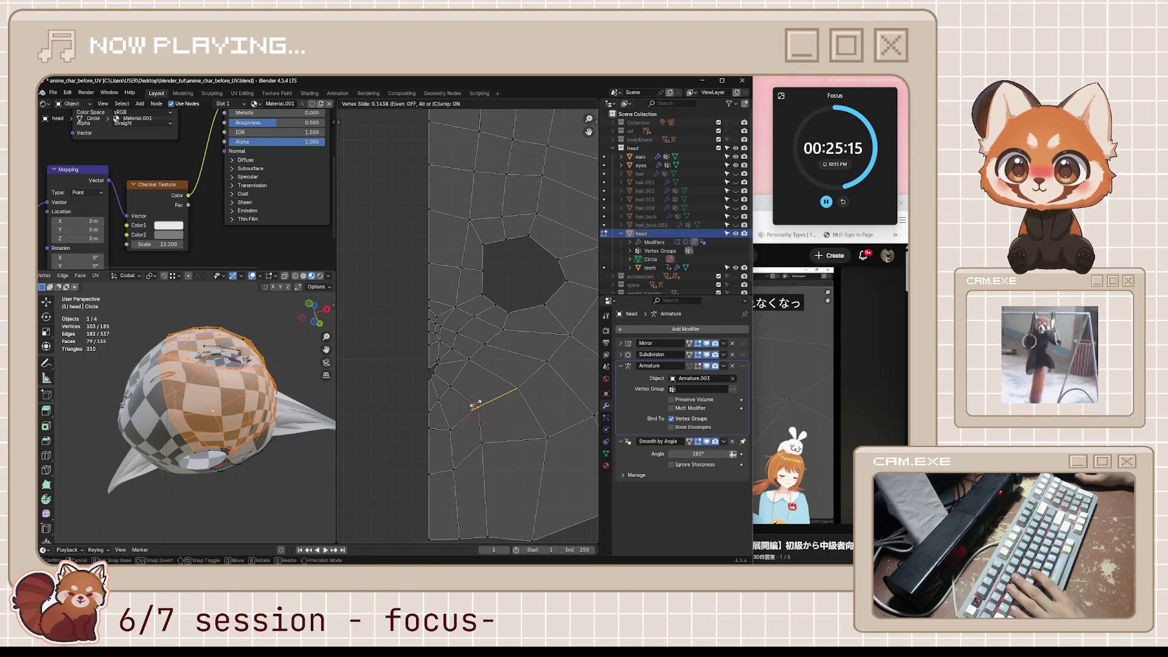
pyautogui.click(476, 406)
pyautogui.click(802, 342)
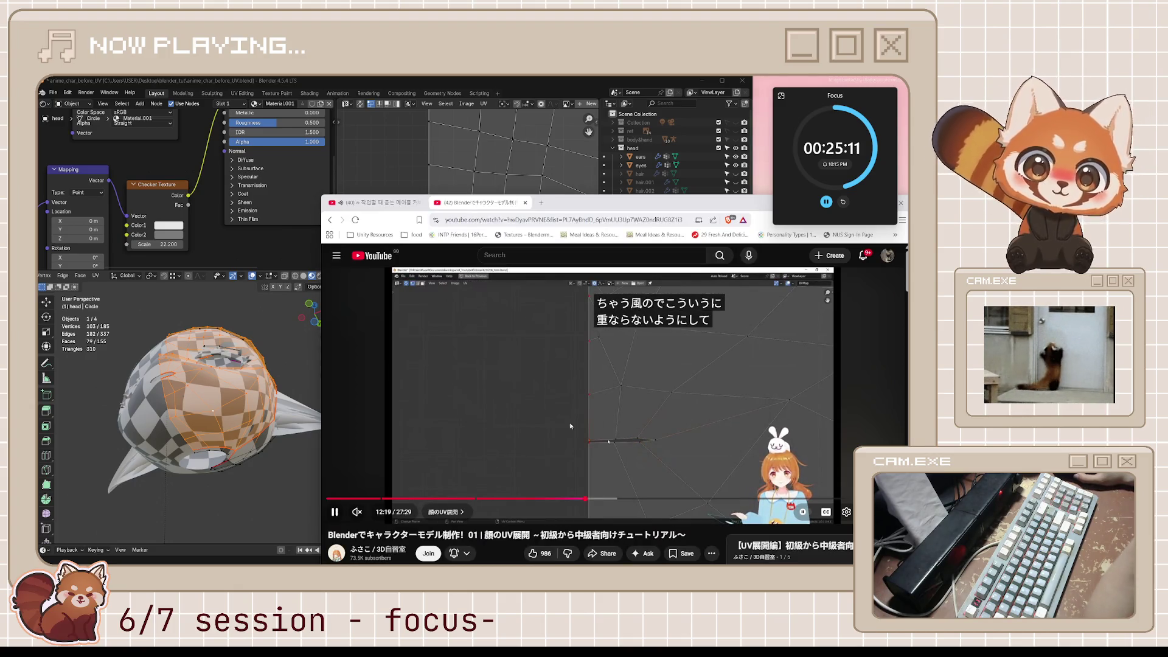
# Step: Watch the tutorial to 12:45 on median-pivot scale-Y-0 straightening, pause, and return to Blender
pyautogui.scroll(-3, 532, 184)
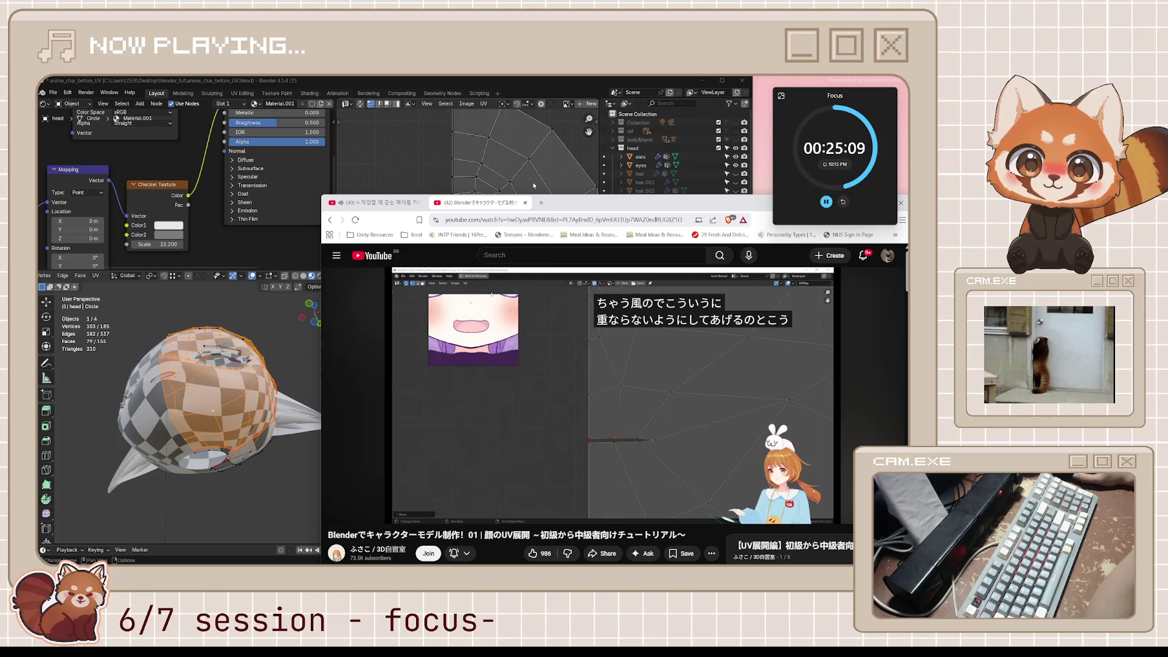
pyautogui.click(532, 184)
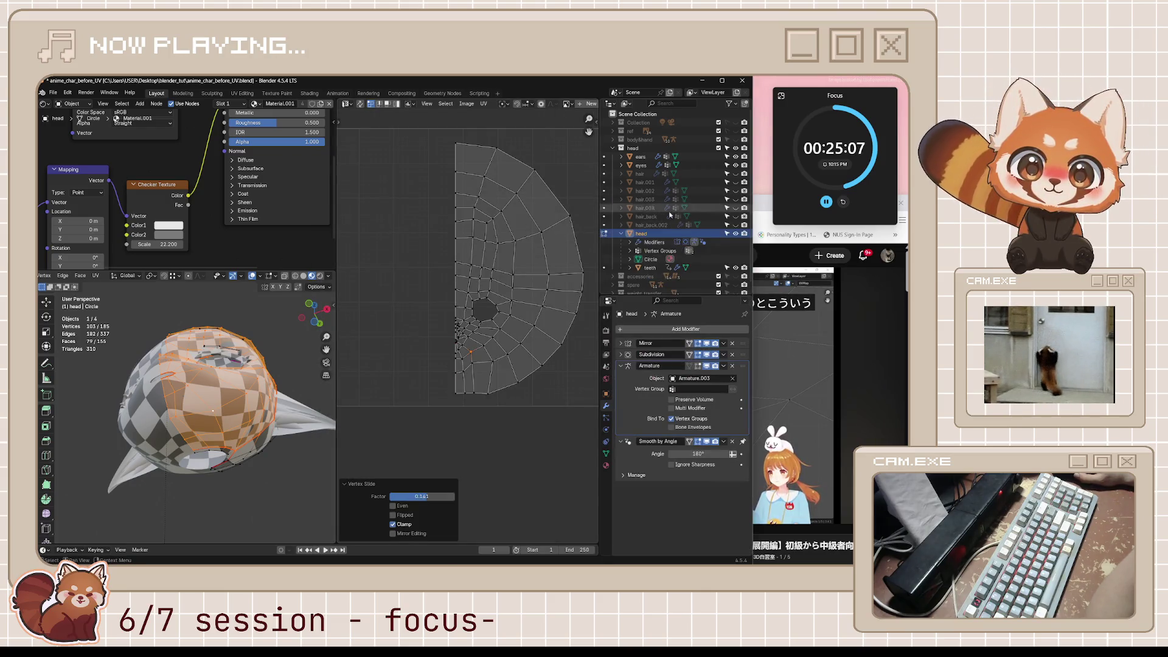
pyautogui.click(762, 208)
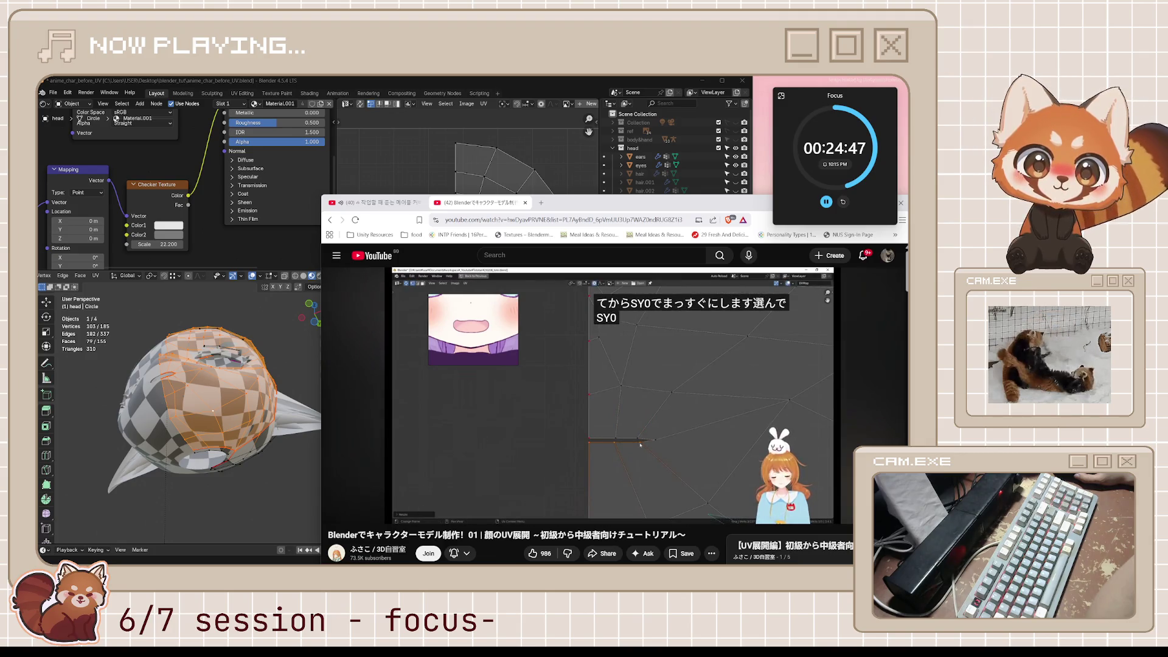
pyautogui.press('space')
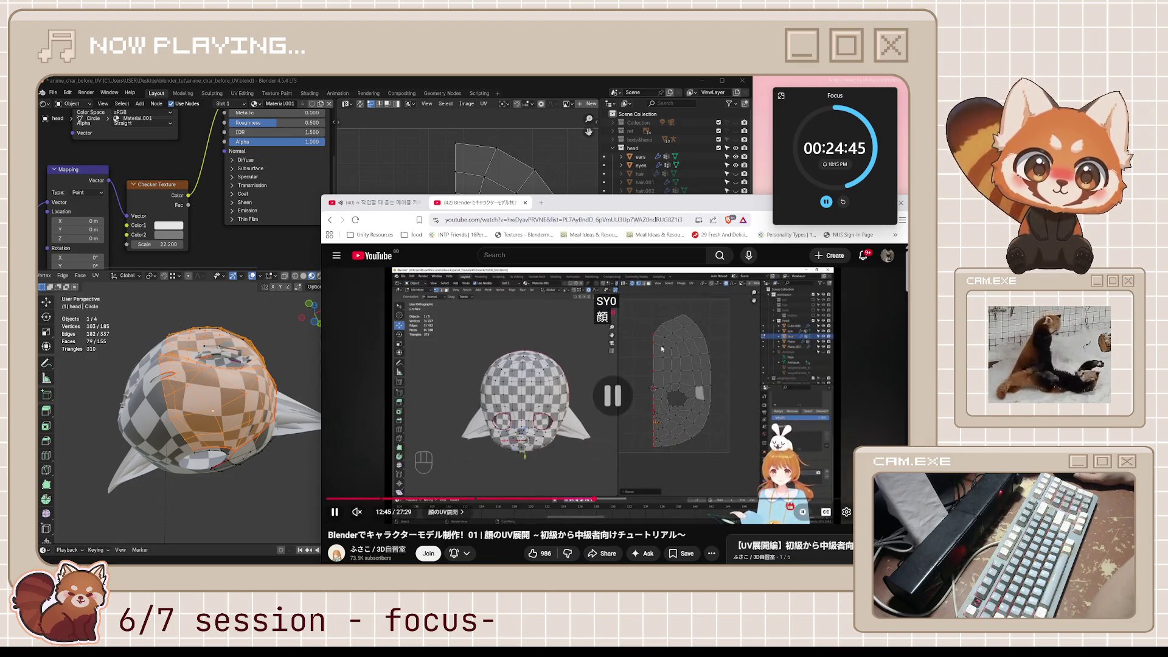
pyautogui.click(575, 79)
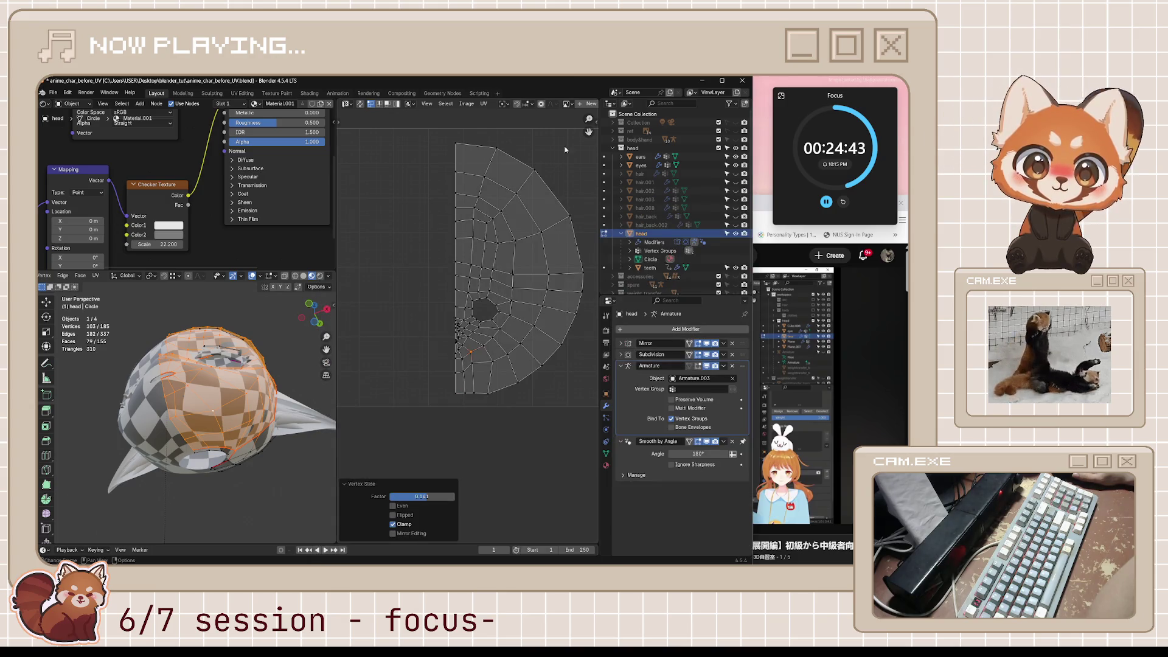
# Step: Flatten the head island's bottom UV edge into a straight line by scaling it to 0 on one axis
pyautogui.scroll(4, 485, 390)
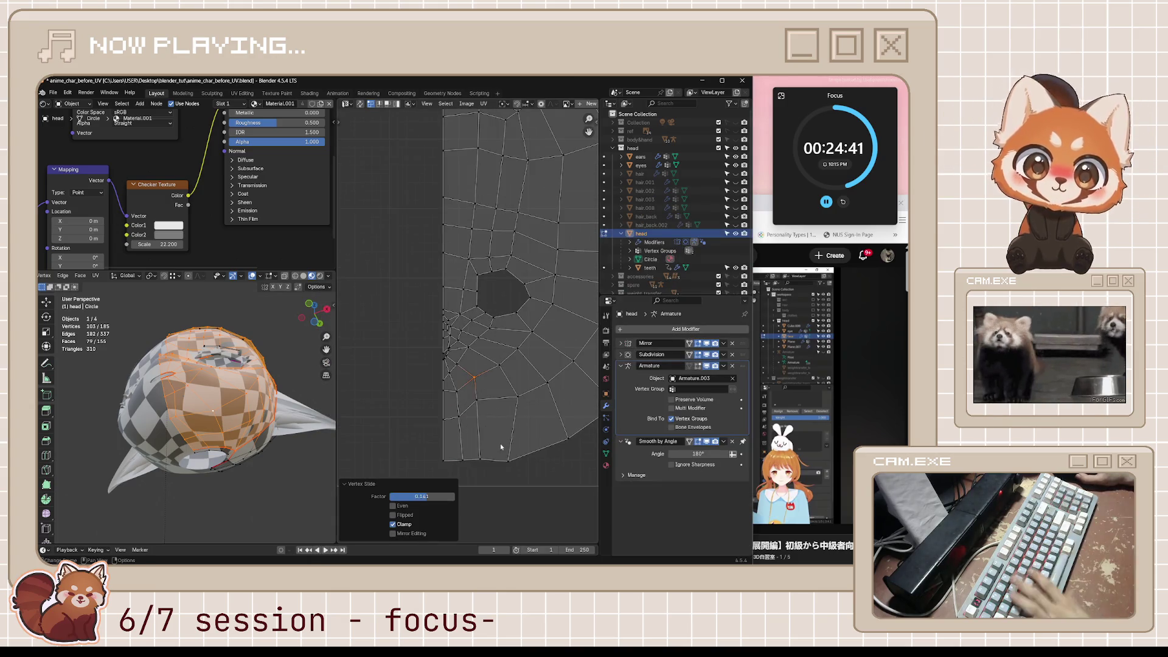
pyautogui.moveTo(479, 399)
pyautogui.mouseDown()
pyautogui.moveTo(485, 436)
pyautogui.moveTo(457, 400)
pyautogui.moveTo(441, 413)
pyautogui.moveTo(429, 388)
pyautogui.mouseUp()
pyautogui.click(438, 399)
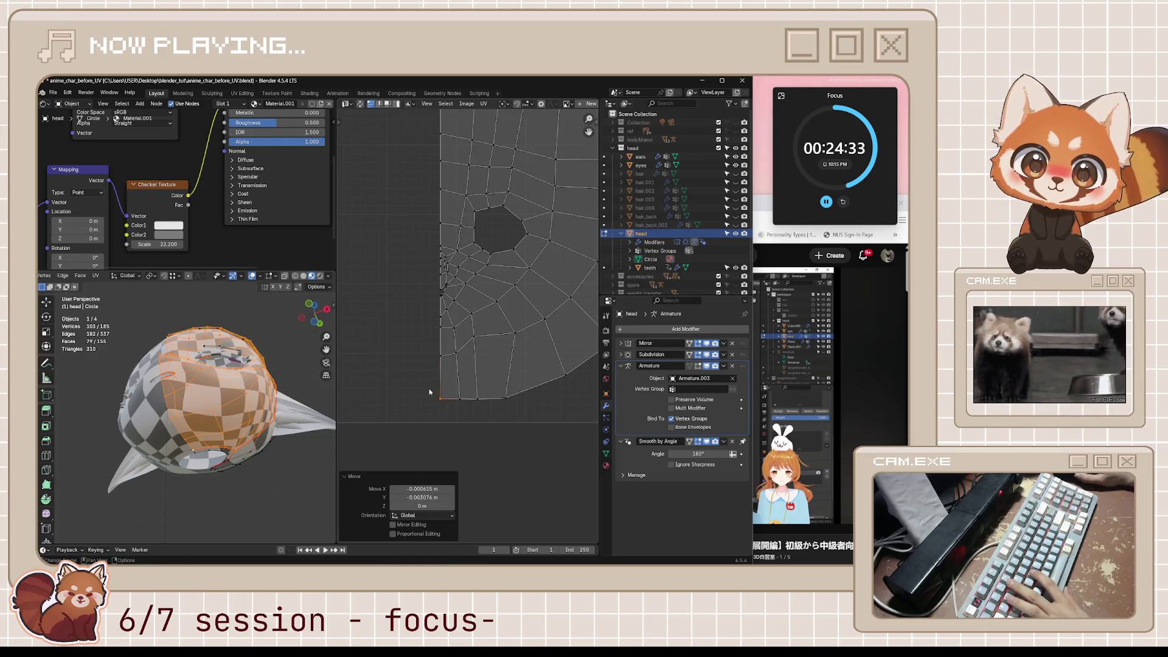
pyautogui.click(465, 401)
pyautogui.press('s')
pyautogui.press('x')
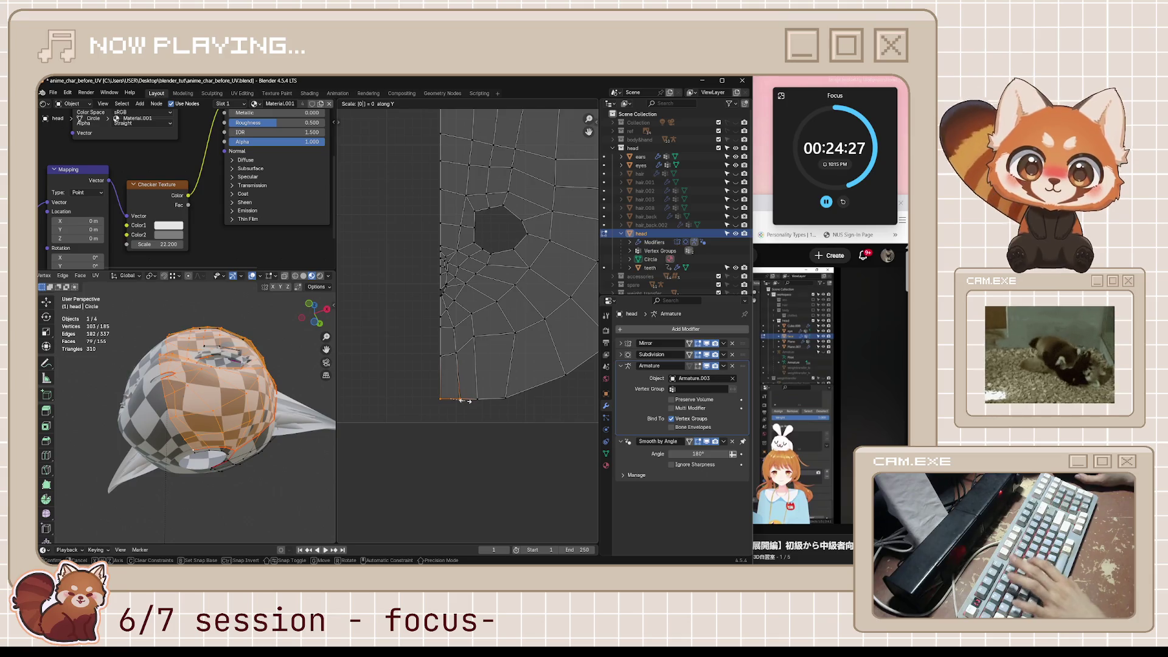
pyautogui.press('Return')
pyautogui.click(473, 400)
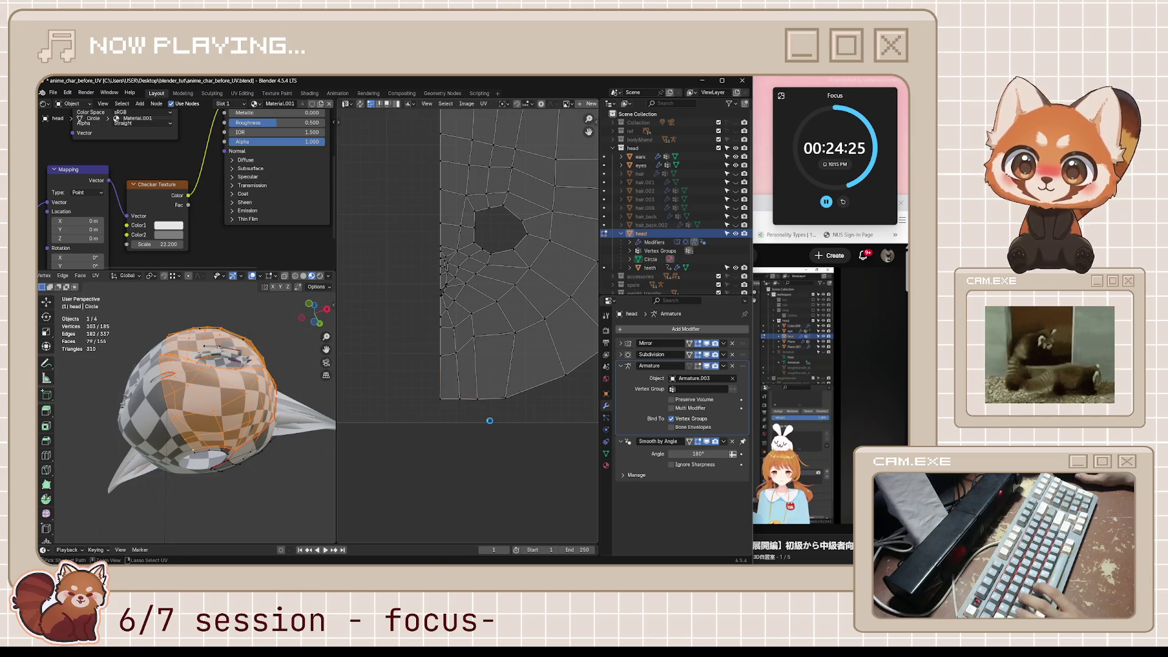
# Step: Save anime_char_before_UV.blend and switch back to the tutorial
pyautogui.hotkey('ctrl', 's')
pyautogui.moveTo(255, 438)
pyautogui.mouseDown(button='middle')
pyautogui.moveTo(326, 460)
pyautogui.moveTo(66, 400)
pyautogui.moveTo(183, 426)
pyautogui.mouseUp(button='middle')
pyautogui.scroll(-4, 490, 262)
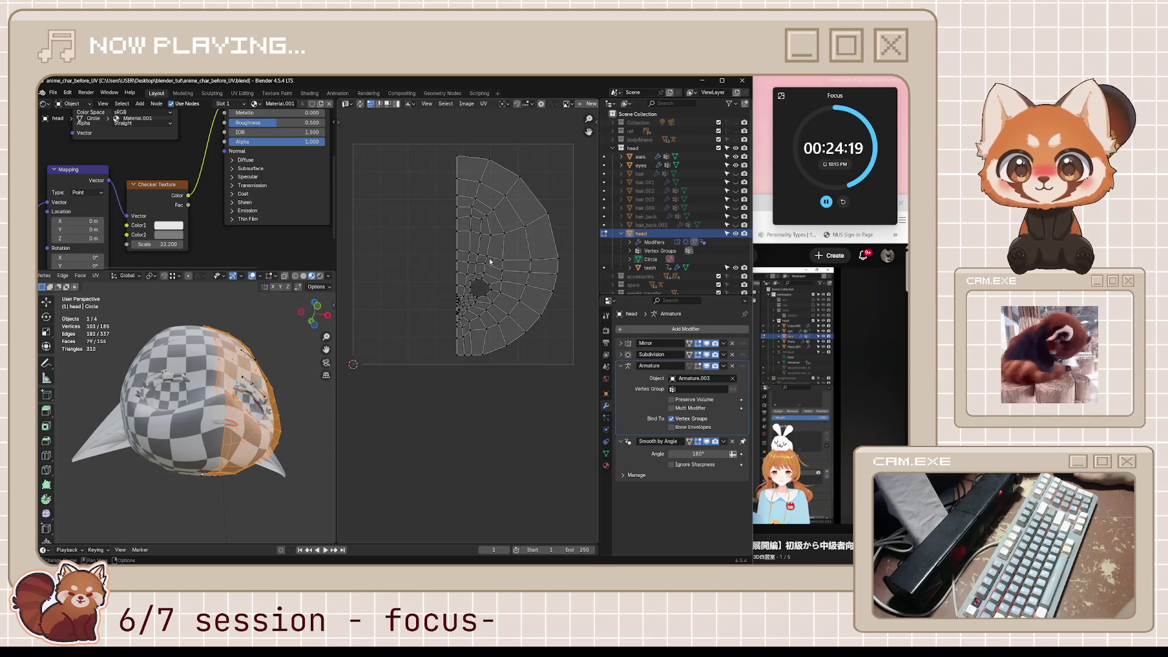
pyautogui.hotkey('alt', 'Tab')
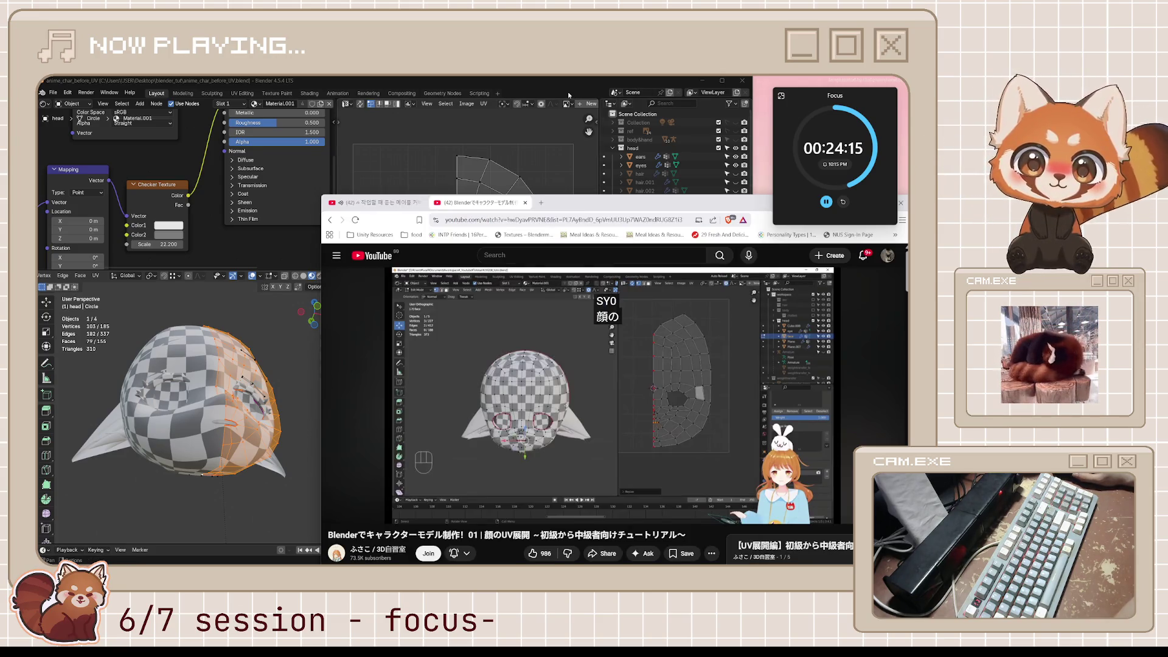
pyautogui.moveTo(214, 449); pyautogui.dragTo(228, 483, button='middle')
pyautogui.click(764, 210)
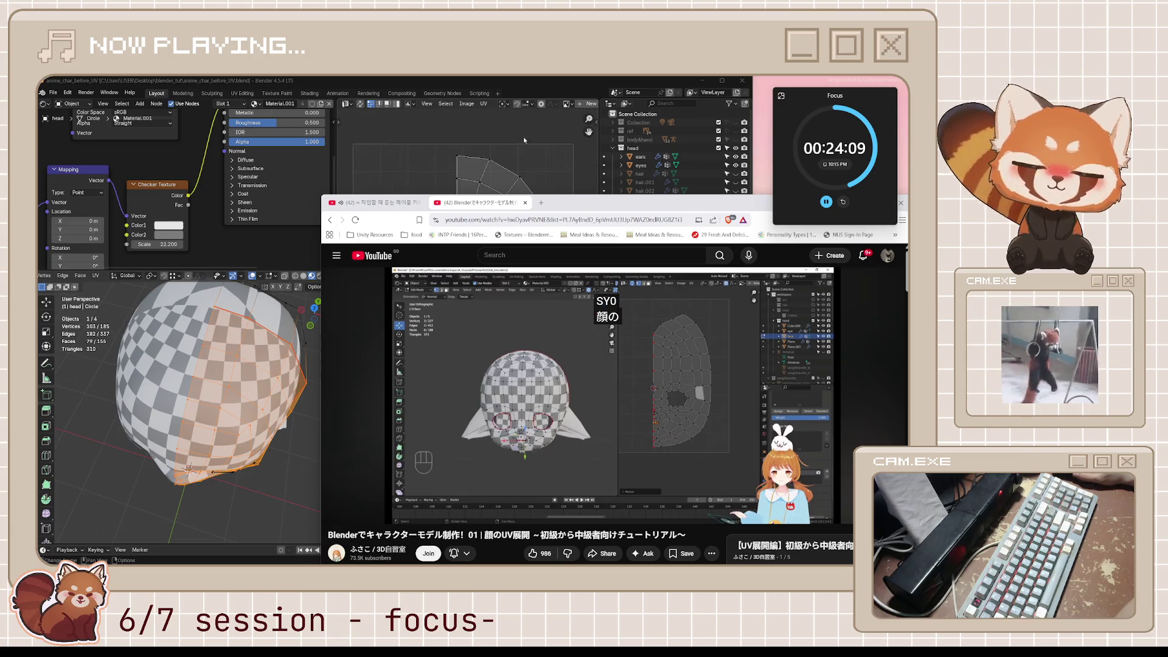
pyautogui.click(494, 157)
pyautogui.click(455, 157)
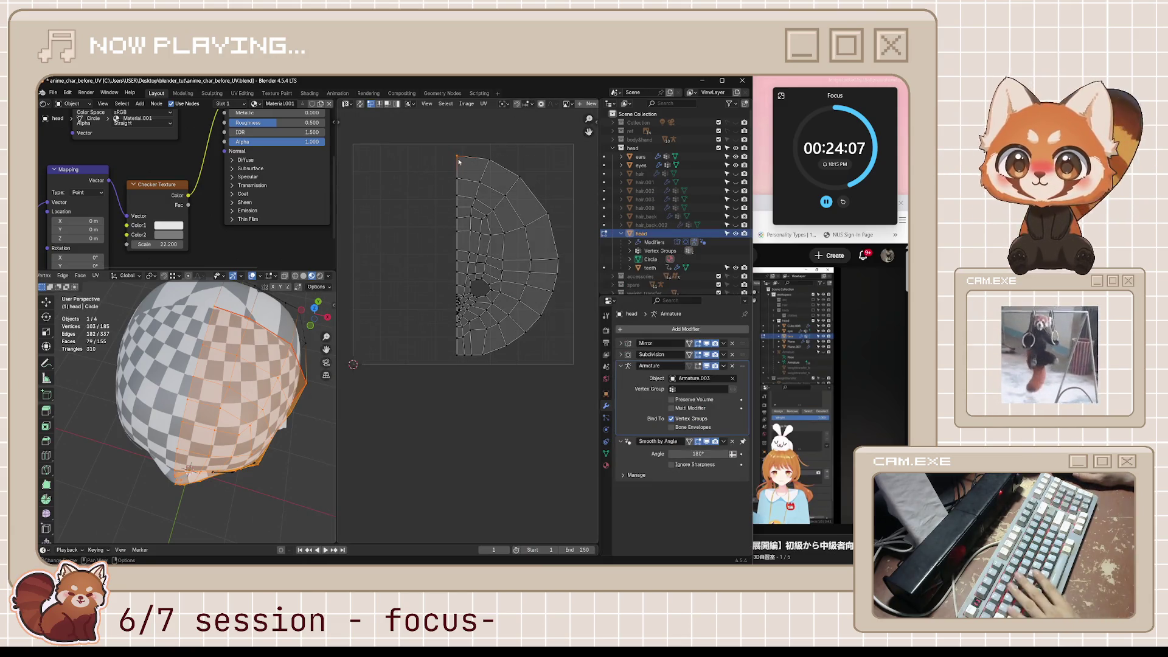
pyautogui.press('g')
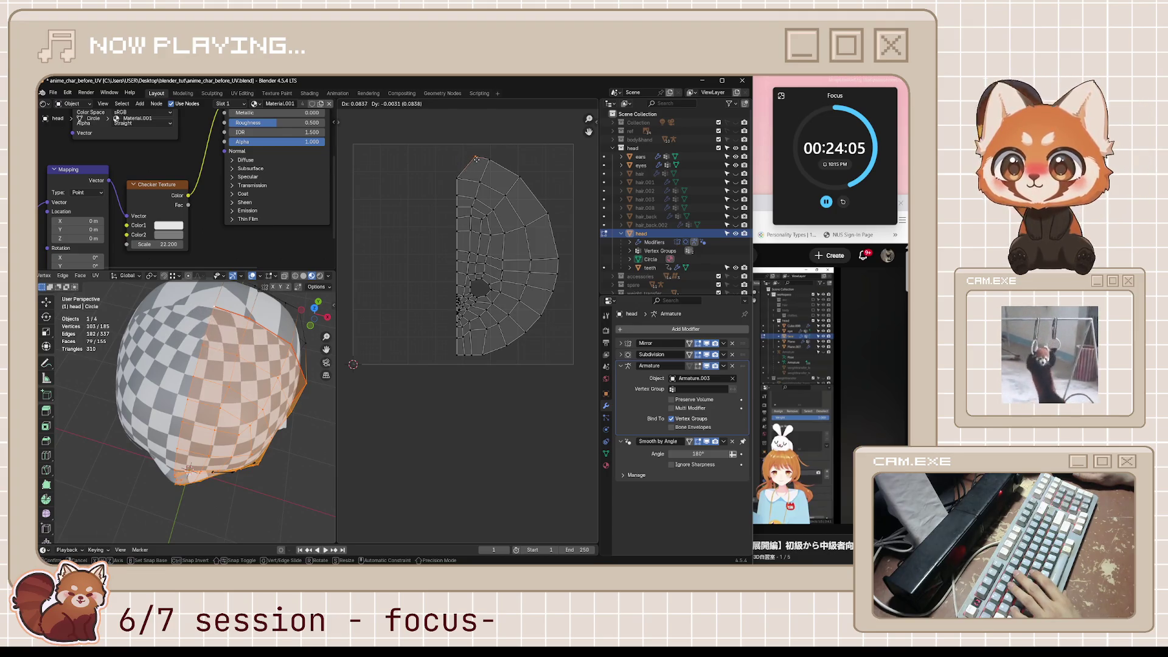
pyautogui.press('Escape')
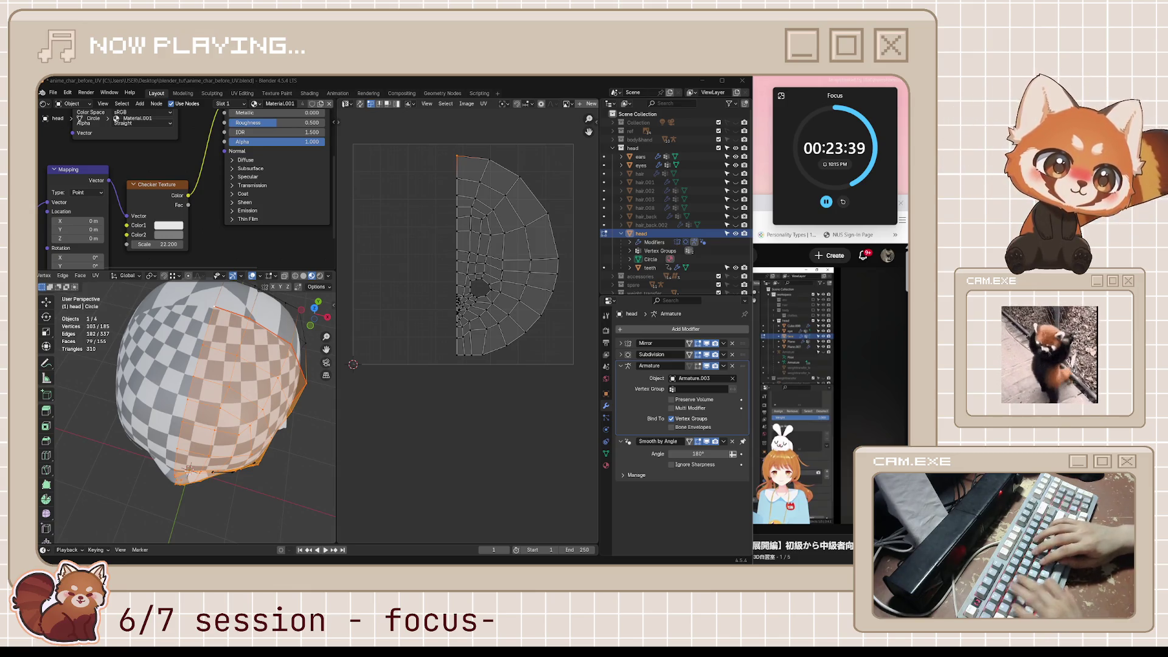
pyautogui.click(793, 377)
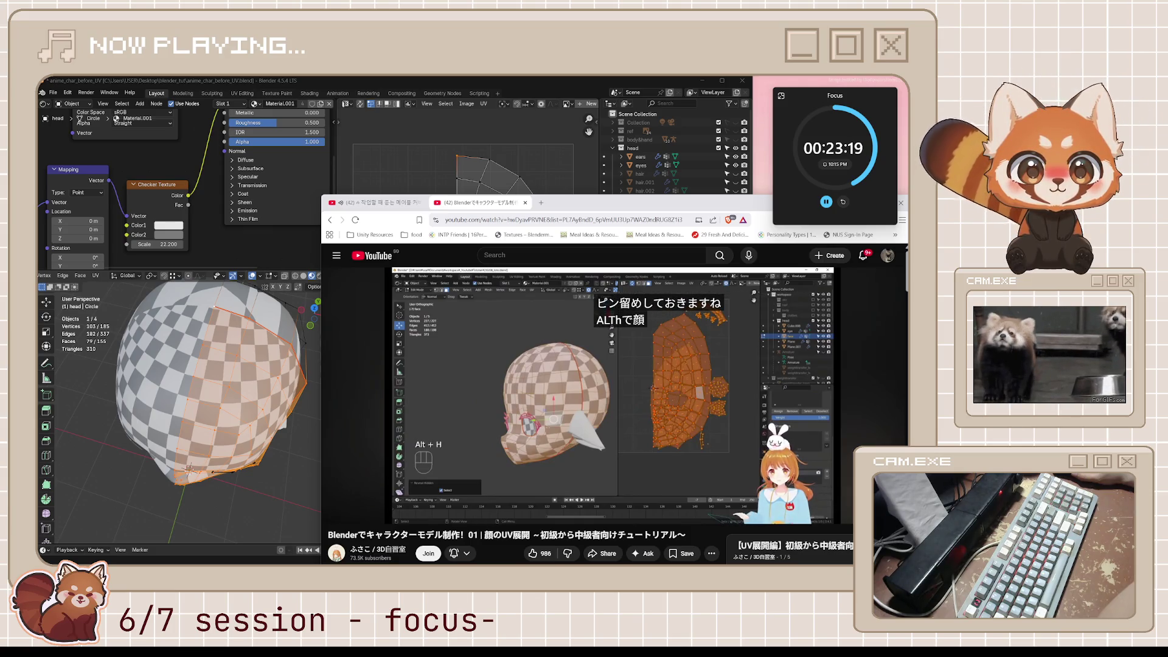
# Step: Pause the tutorial and select every vertex of the head mesh in Blender
pyautogui.moveTo(639, 401)
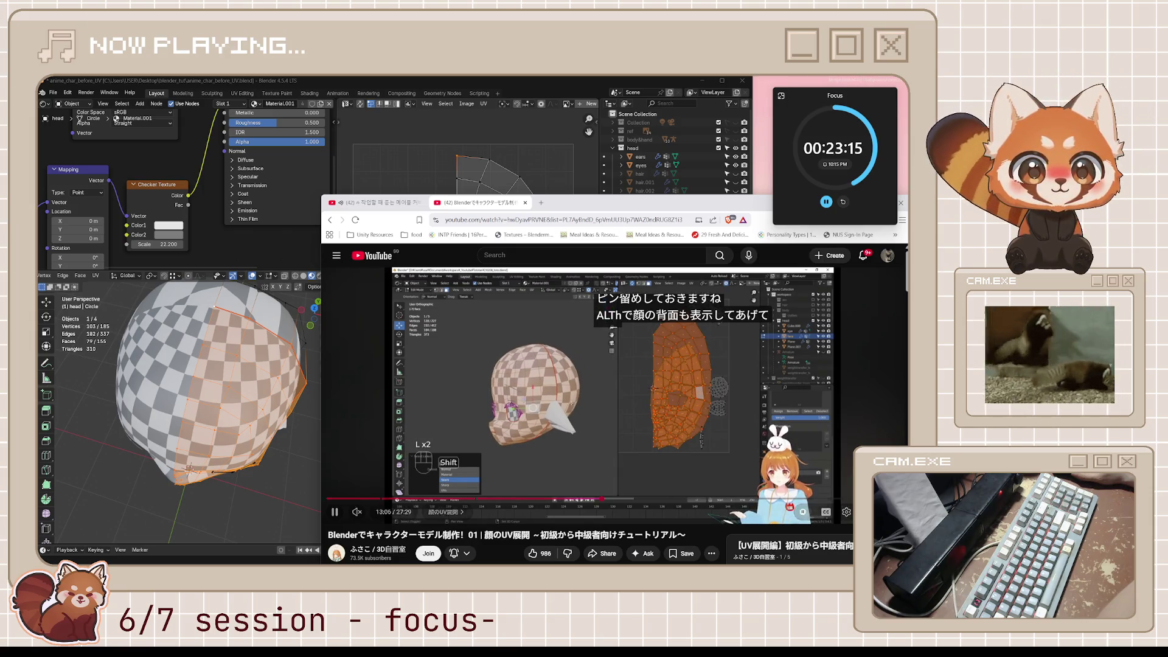
pyautogui.press('space')
pyautogui.click(317, 437)
pyautogui.press('a')
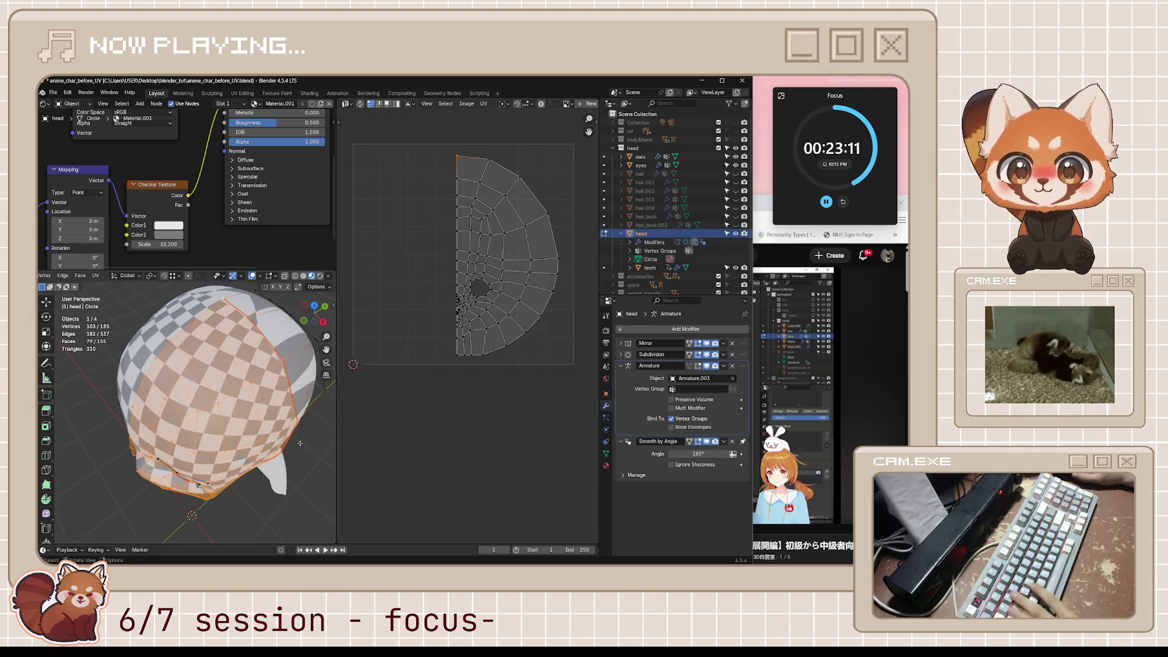
pyautogui.hotkey('alt', 'Tab')
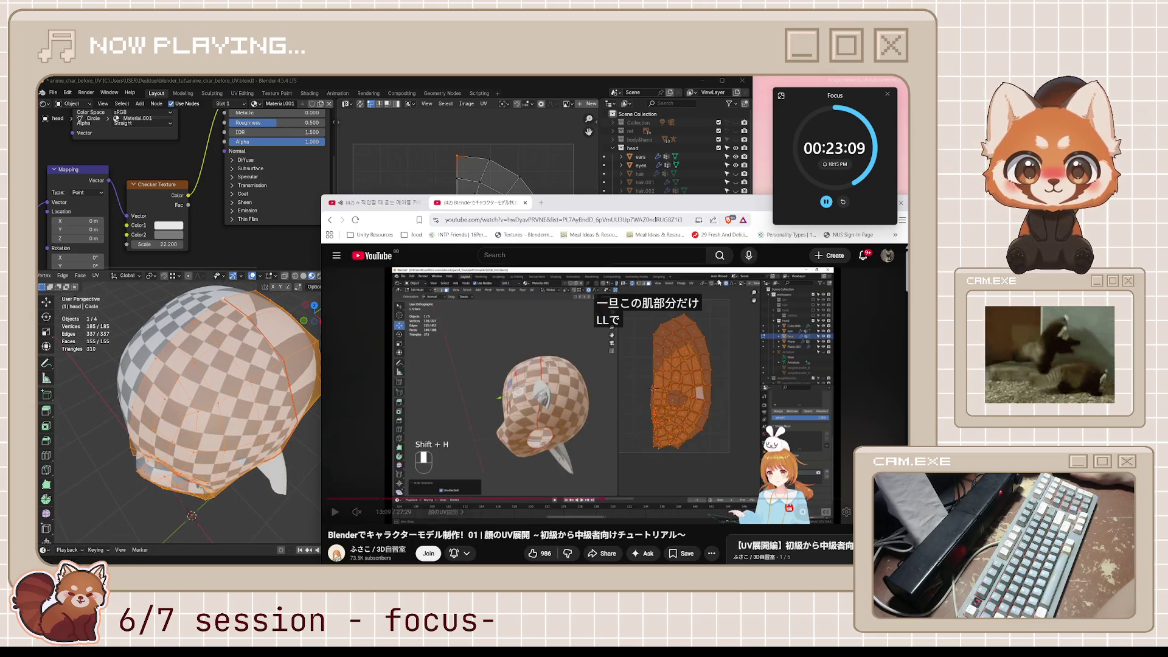
pyautogui.hotkey('alt', 'Tab')
# Step: Unwrap the selected head mesh with the Angle Based method
pyautogui.moveTo(334, 381); pyautogui.dragTo(293, 396, button='middle')
pyautogui.press('u')
pyautogui.click(292, 396)
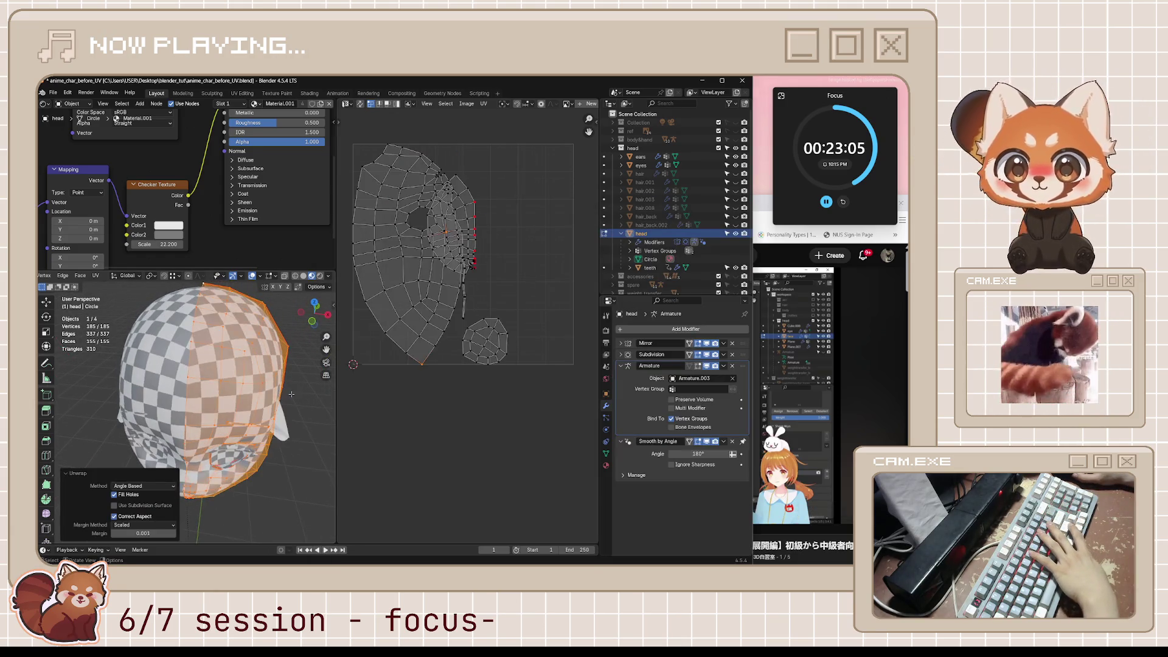
pyautogui.moveTo(309, 388); pyautogui.dragTo(384, 312, button='middle')
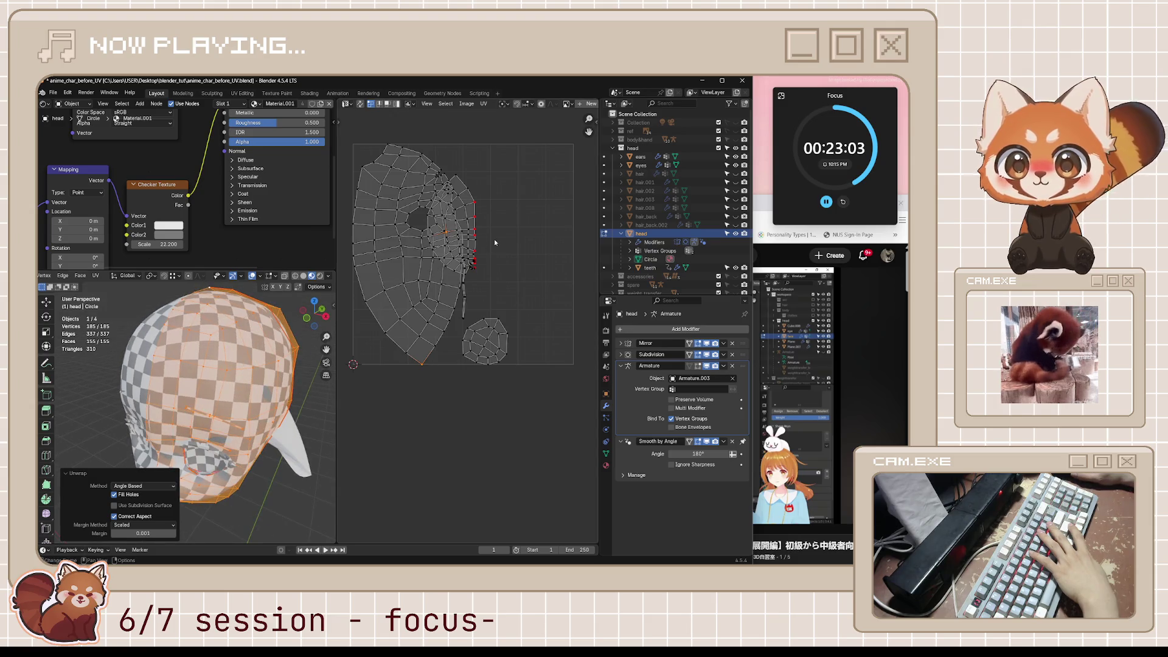
pyautogui.hotkey('ctrl', 'z')
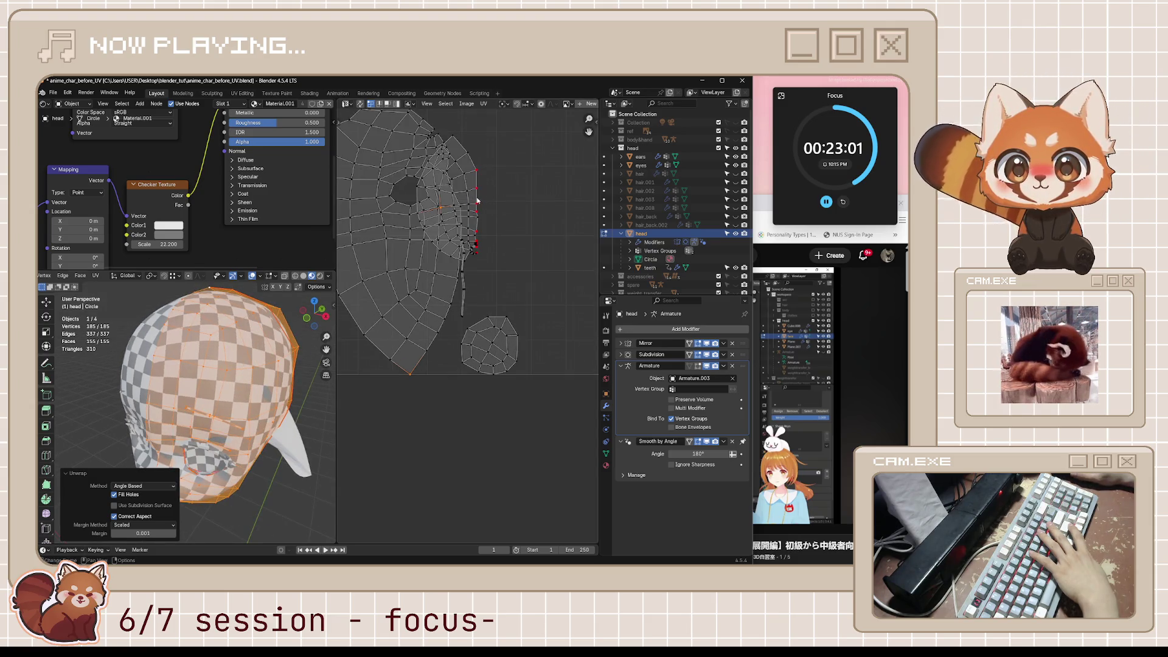
# Step: Select the right UV island and try moving it further right, then undo the move
pyautogui.hotkey('ctrl', 'shift', 'z')
pyautogui.press('l')
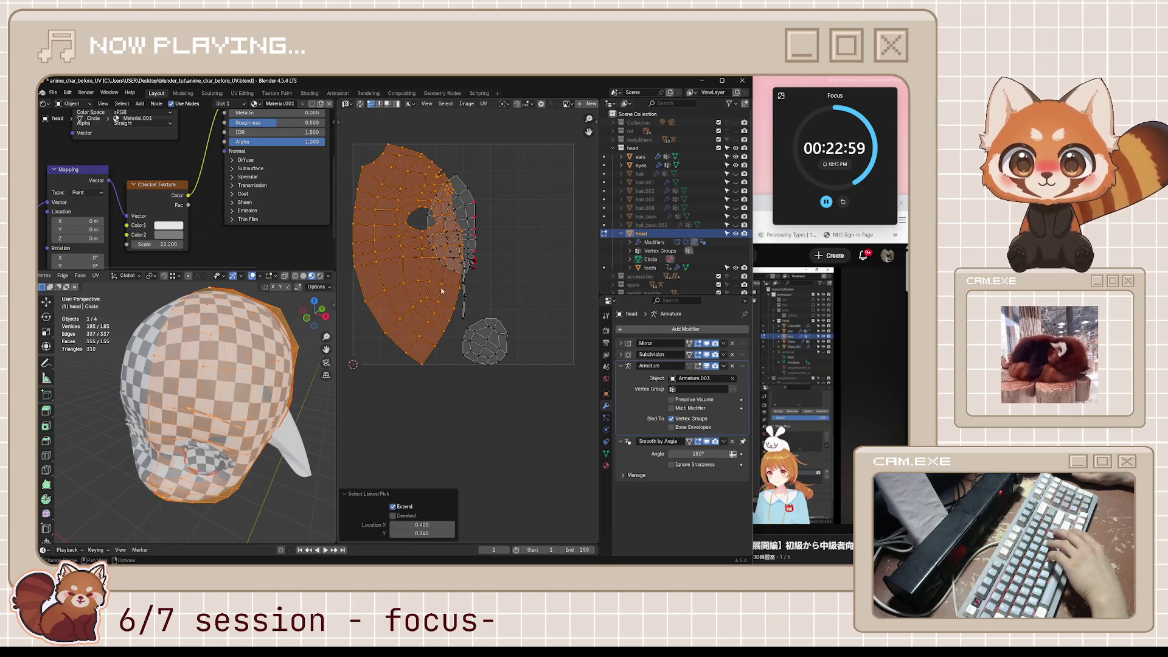
pyautogui.press('l')
pyautogui.hotkey('alt', 'a')
pyautogui.press('l')
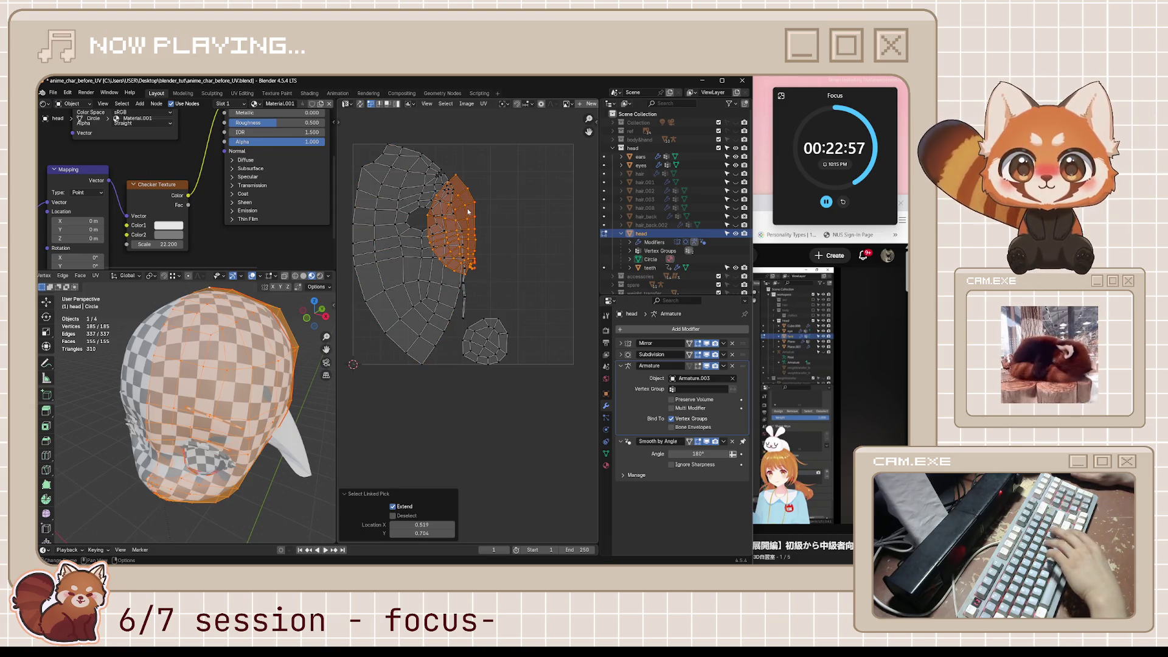
pyautogui.press('g')
pyautogui.click(541, 206)
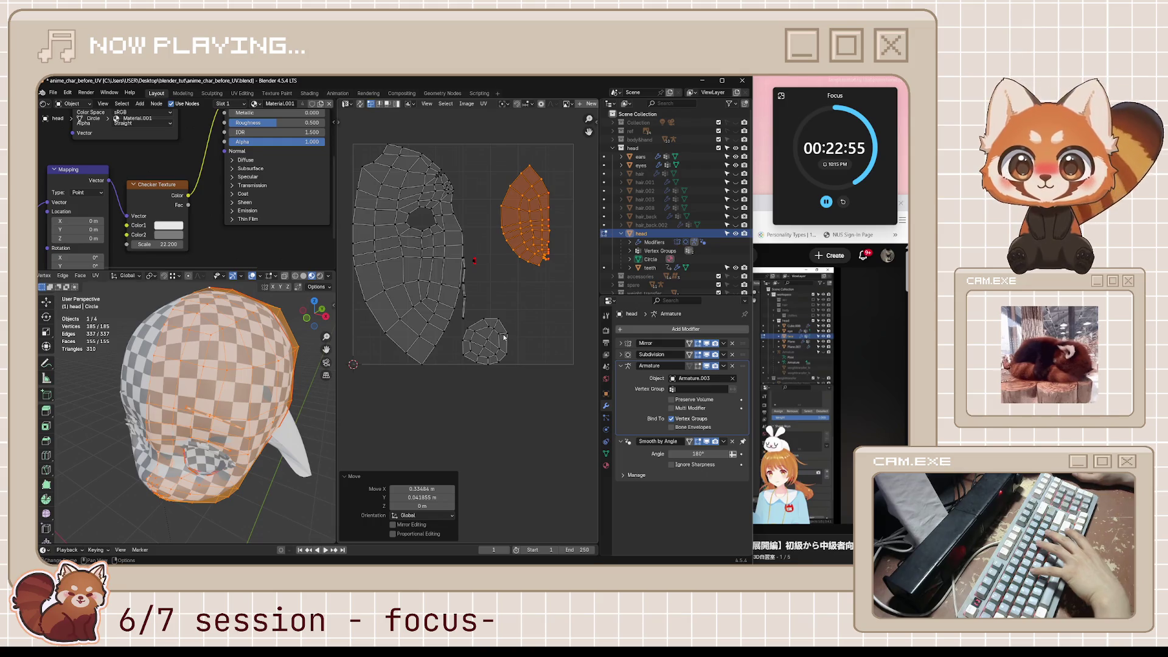
pyautogui.moveTo(503, 338); pyautogui.dragTo(480, 326, button='middle')
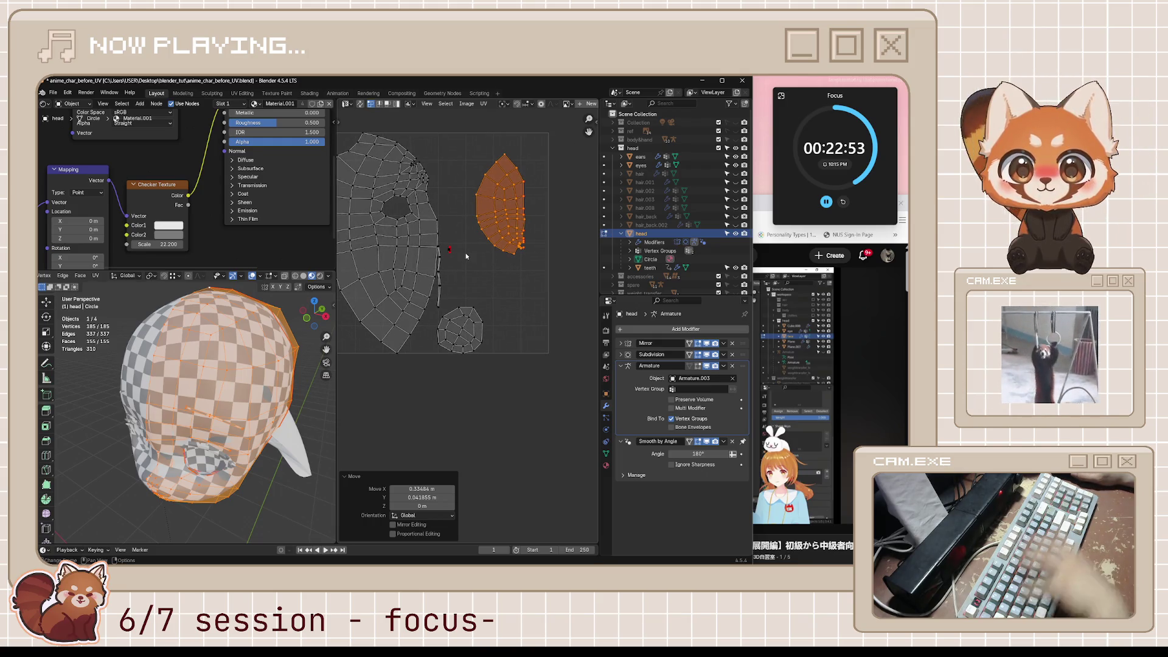
pyautogui.hotkey('ctrl', 'z')
pyautogui.scroll(1, 469, 232)
pyautogui.scroll(1, 469, 201)
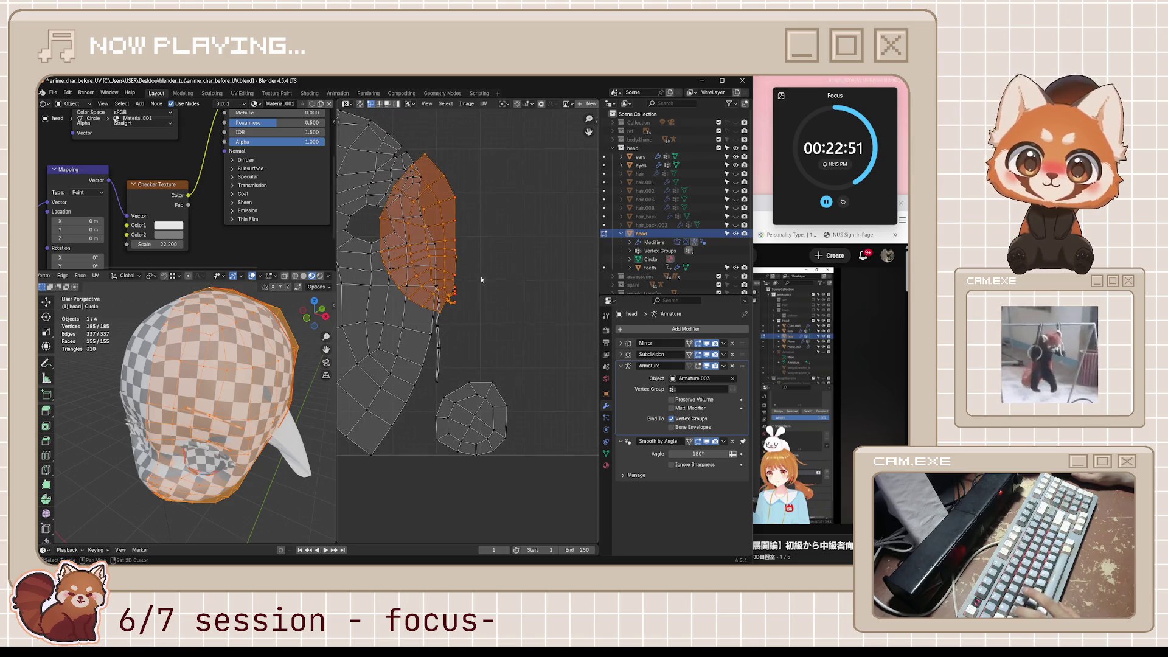
# Step: Pin the seam-edge UV vertices and move the narrow face island to the right
pyautogui.hotkey('alt', 'a')
pyautogui.moveTo(485, 326); pyautogui.dragTo(485, 326)
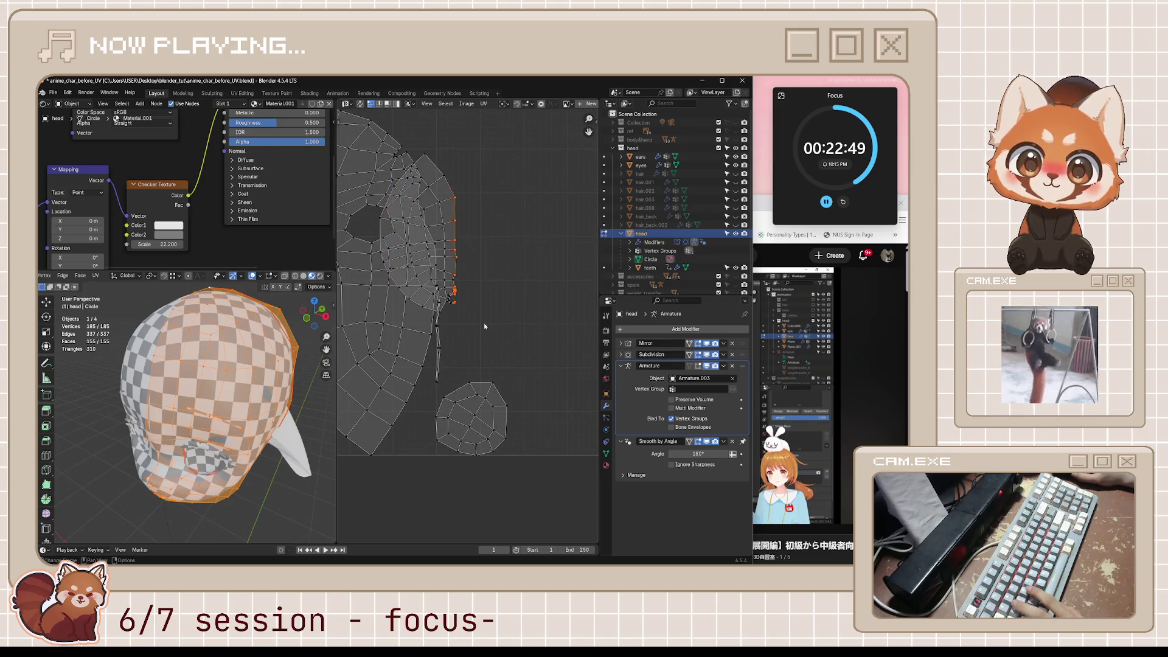
pyautogui.press('p')
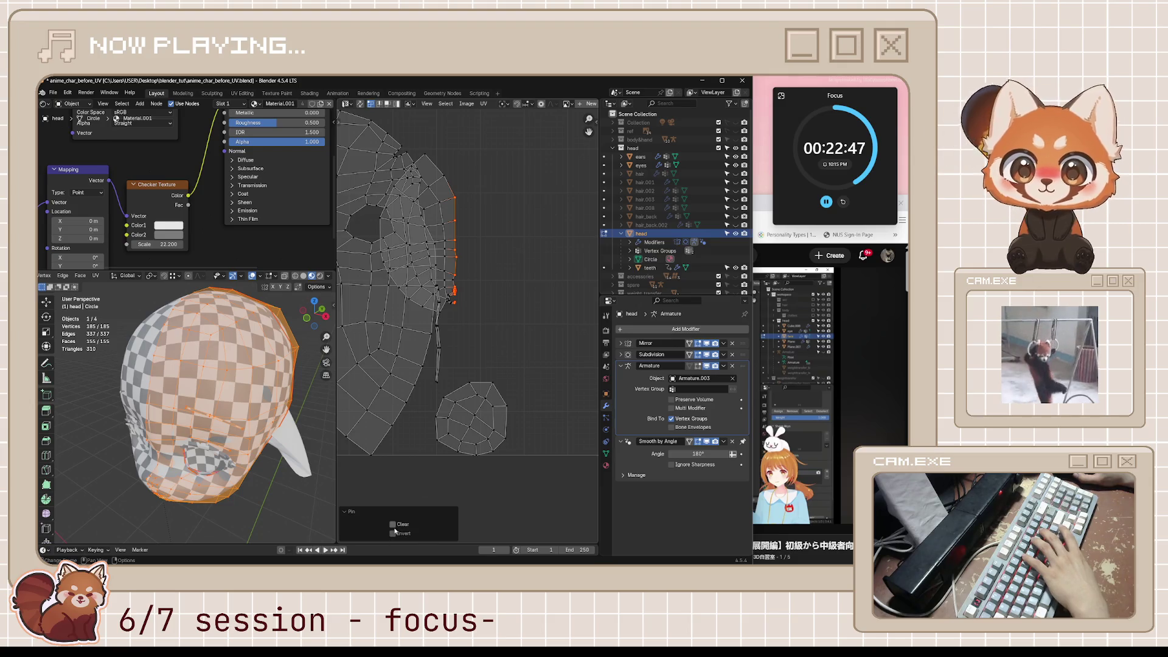
pyautogui.press('l')
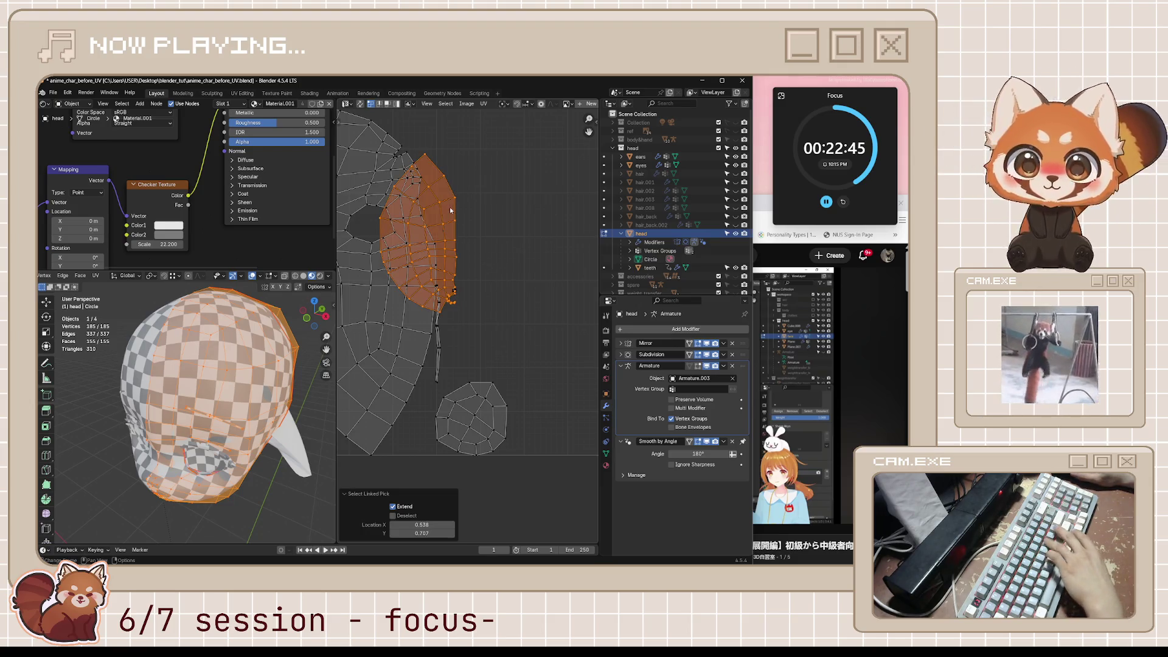
pyautogui.press('g')
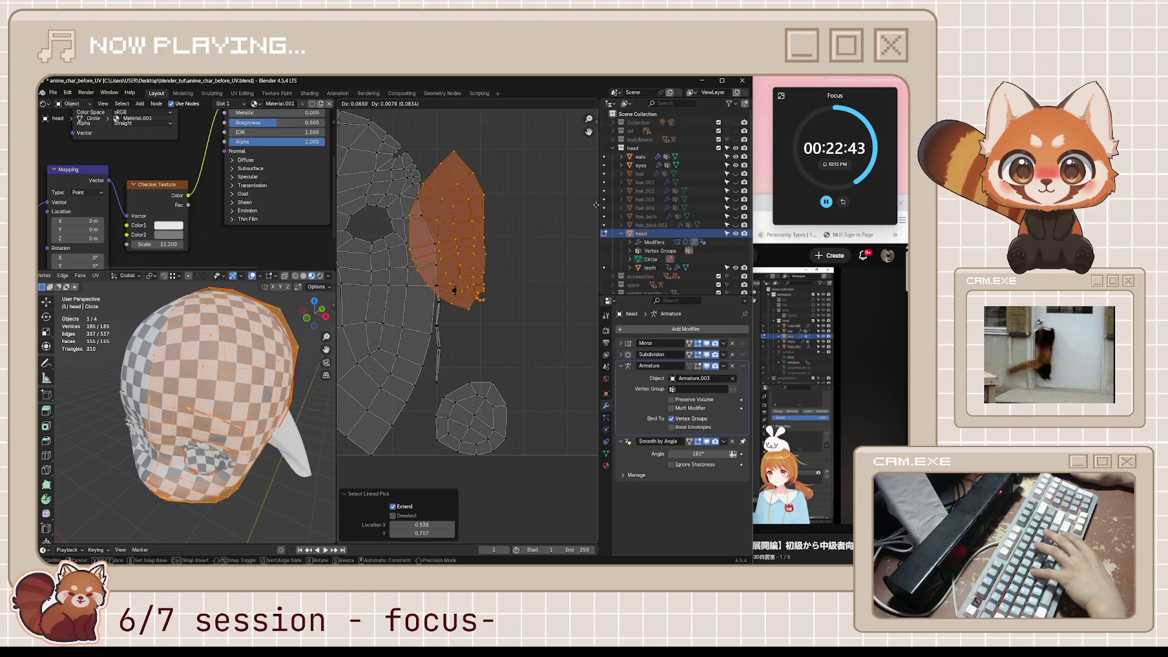
pyautogui.click(385, 201)
pyautogui.scroll(-4, 182, 312)
pyautogui.moveTo(165, 316); pyautogui.dragTo(204, 307, button='middle')
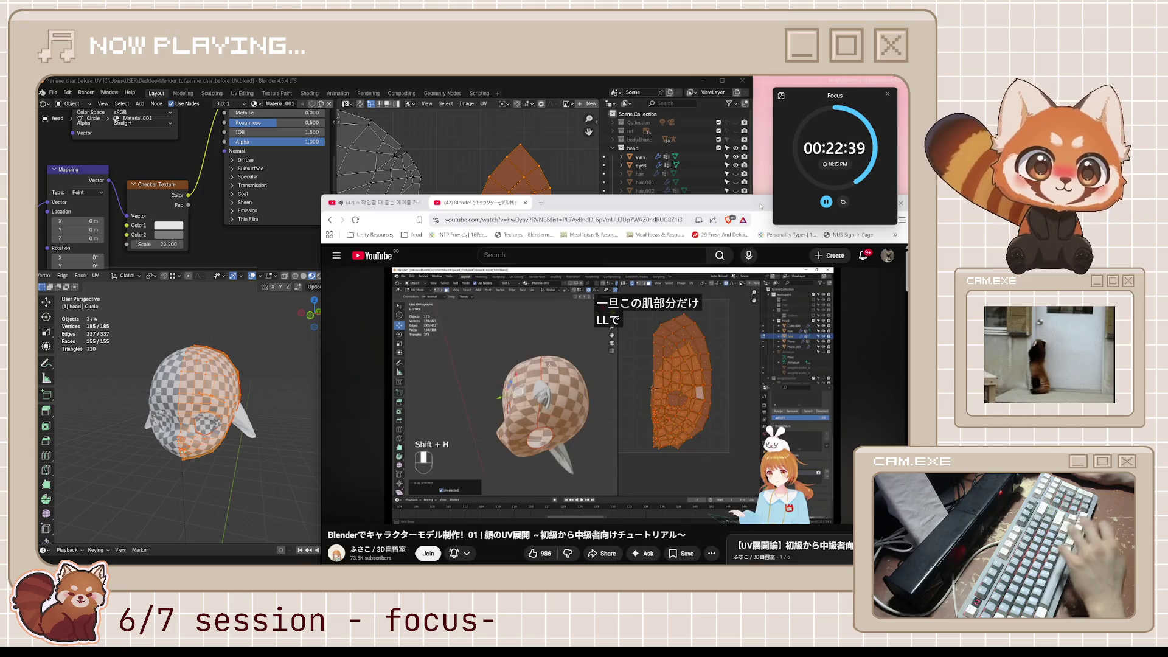
# Step: Play the tutorial, rewinding 10 seconds once, up to 13:34 where re-unwrapping gives one large island
pyautogui.hotkey('alt', 'Tab')
pyautogui.press('k')
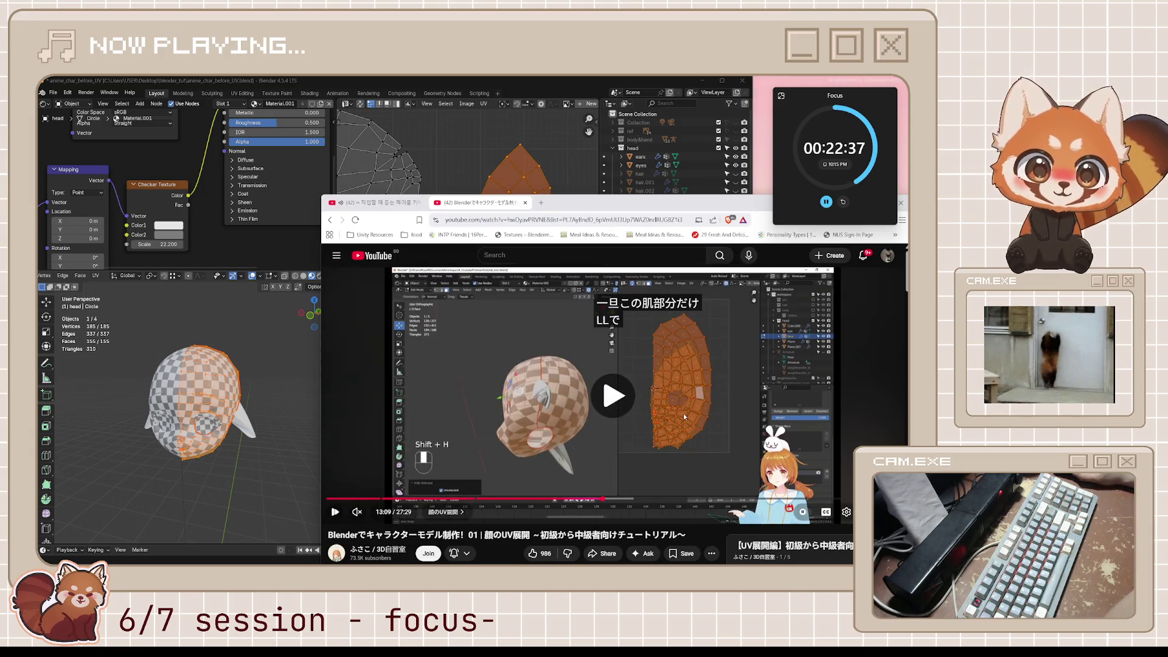
pyautogui.press('k')
pyautogui.press('j')
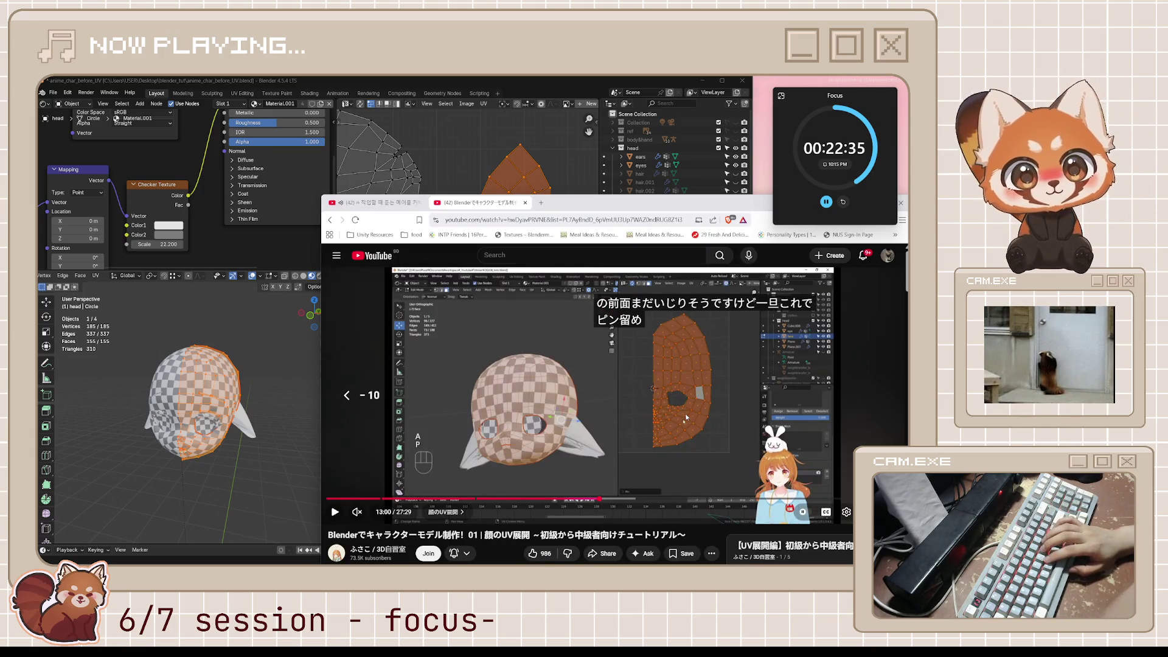
pyautogui.press('k')
pyautogui.press('k')
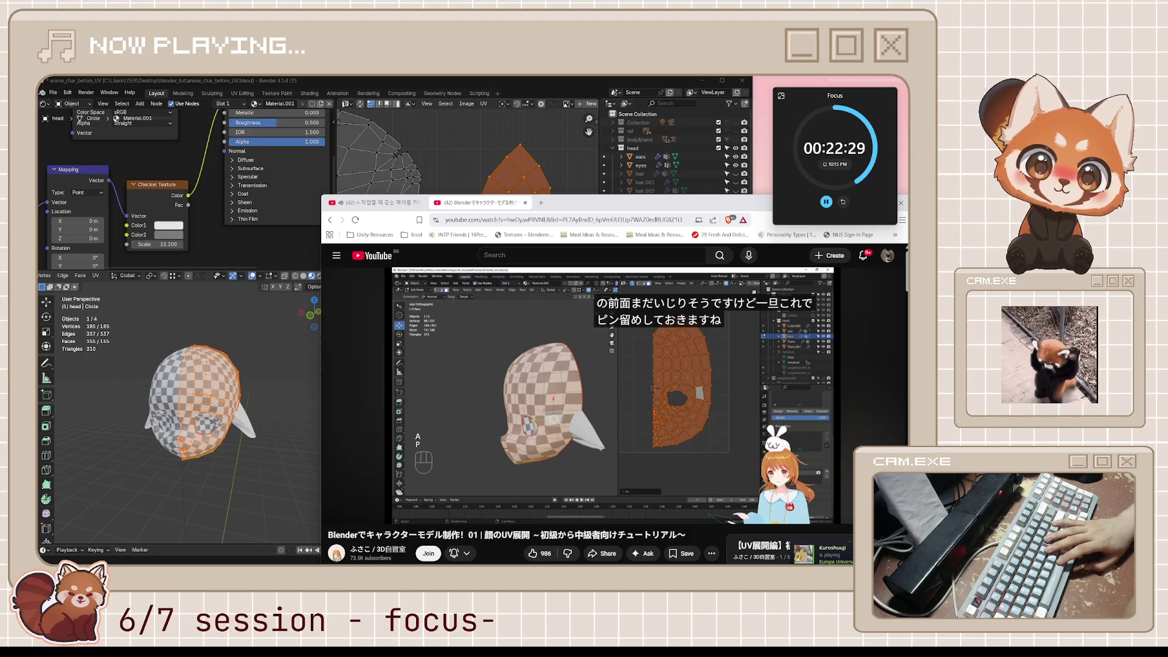
pyautogui.press('space')
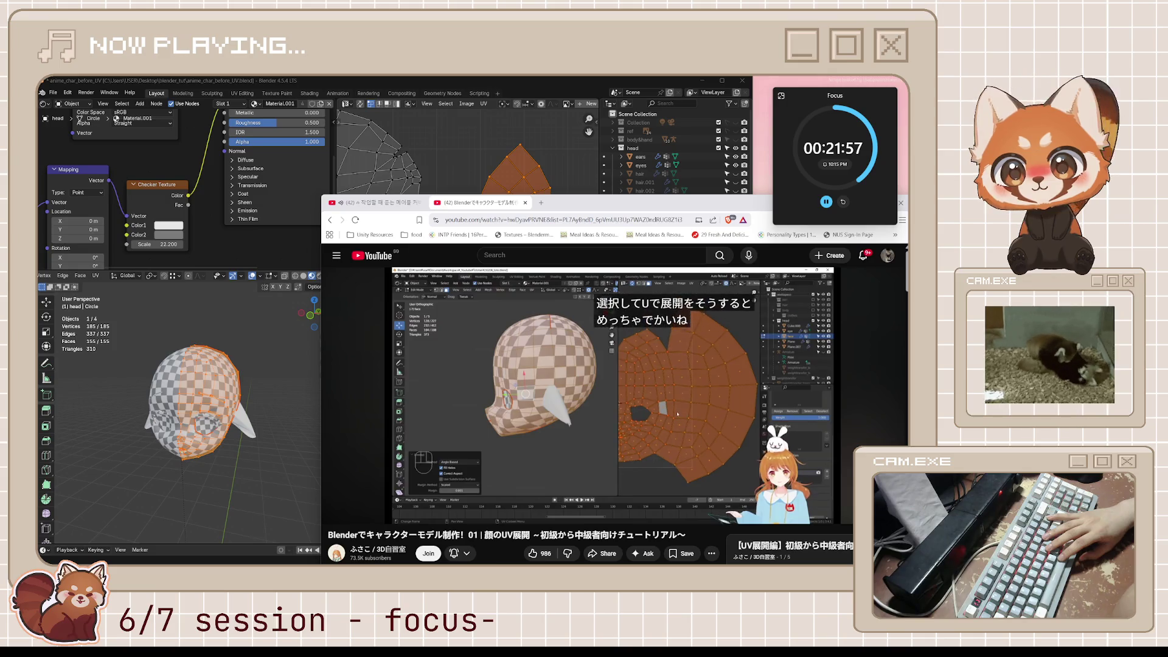
pyautogui.press('space')
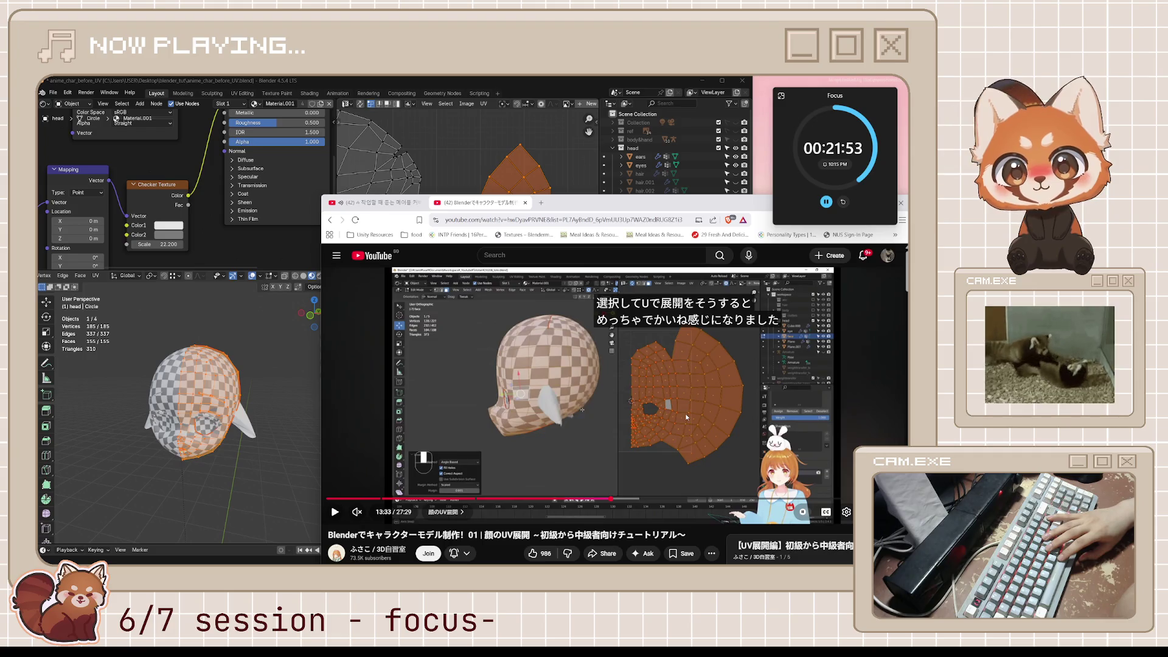
pyautogui.press('space')
pyautogui.press('space')
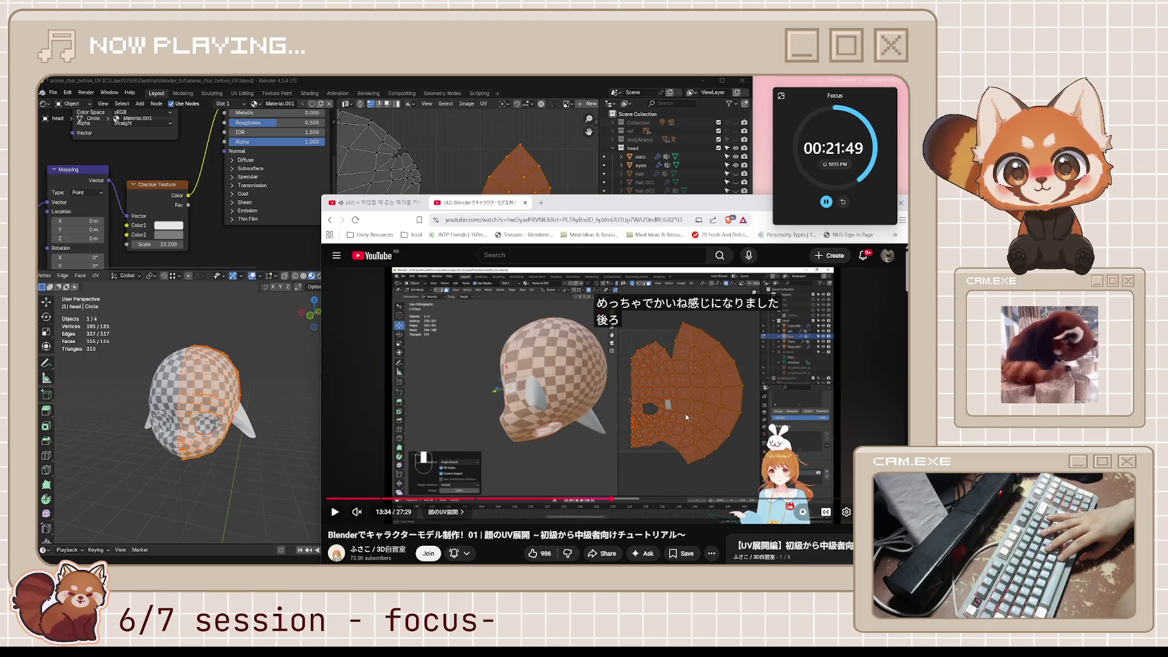
pyautogui.press('space')
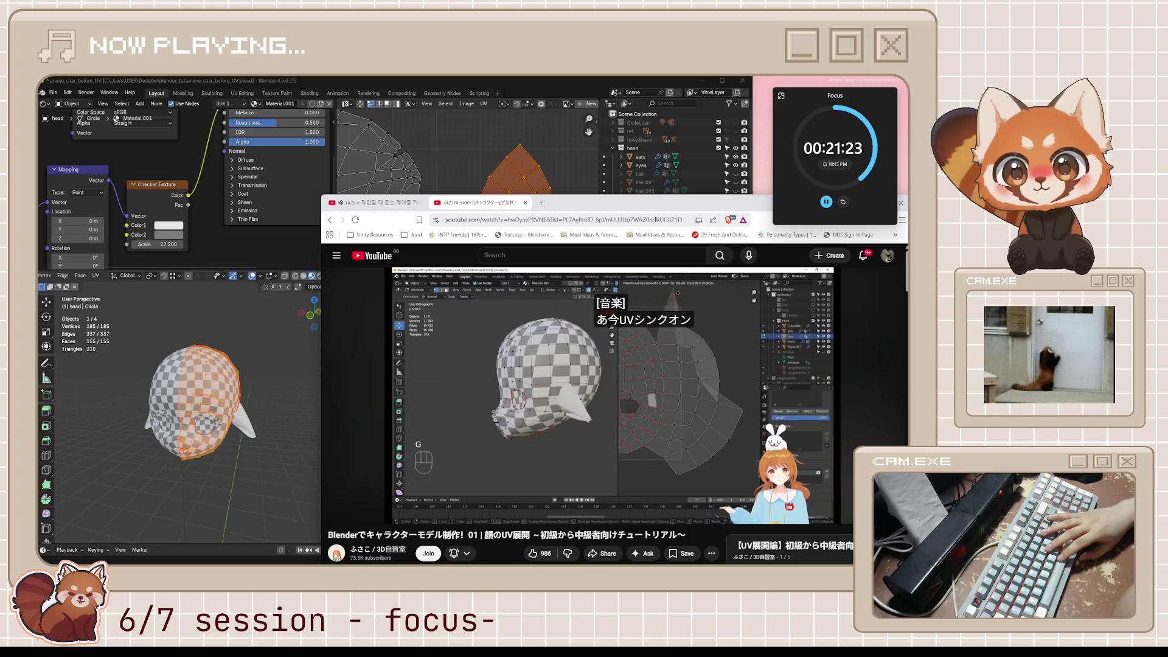
# Step: Review the tutorial's pinning steps around 14:01, rewinding 10 seconds and pausing at 14:30
pyautogui.click(687, 417)
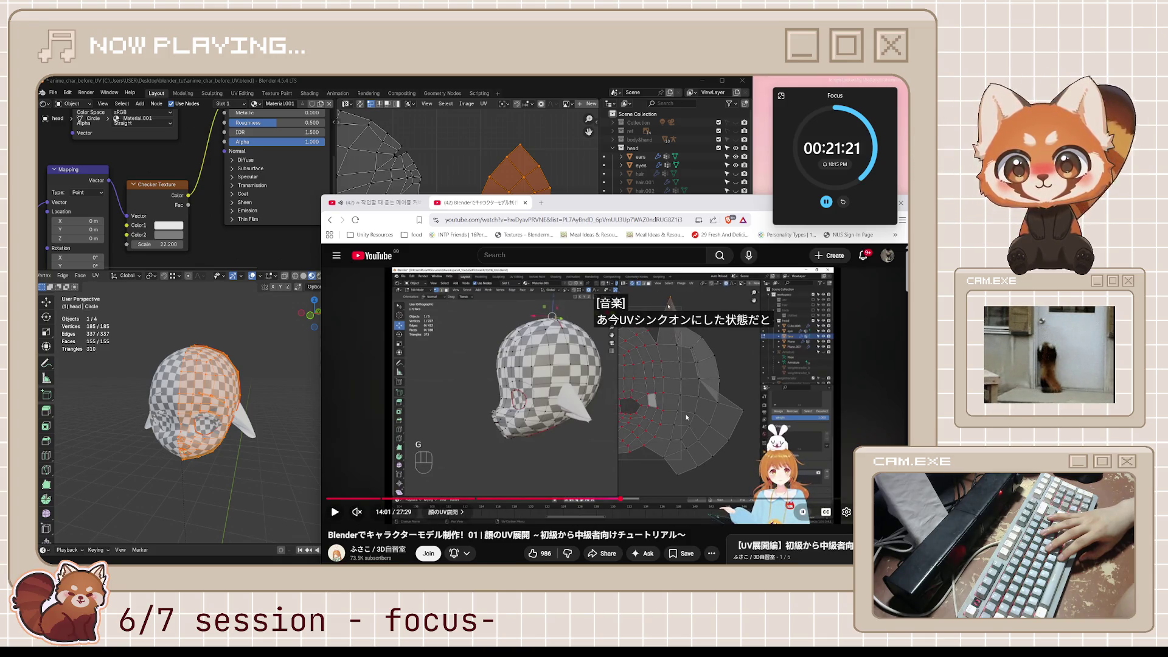
pyautogui.click(687, 418)
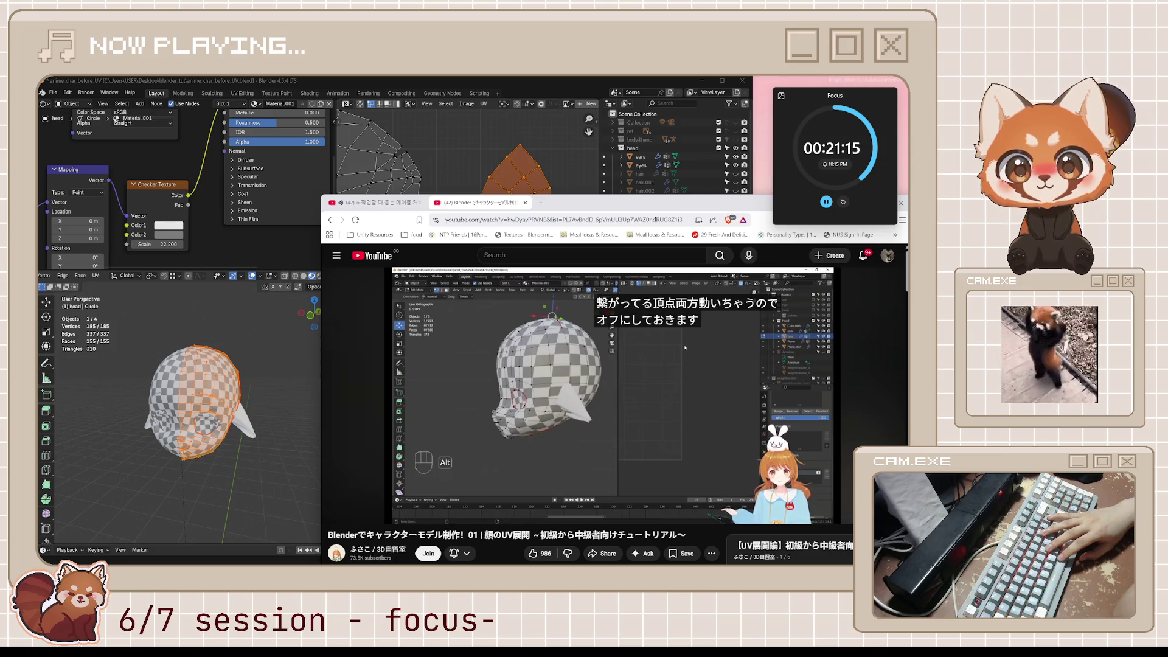
pyautogui.click(687, 418)
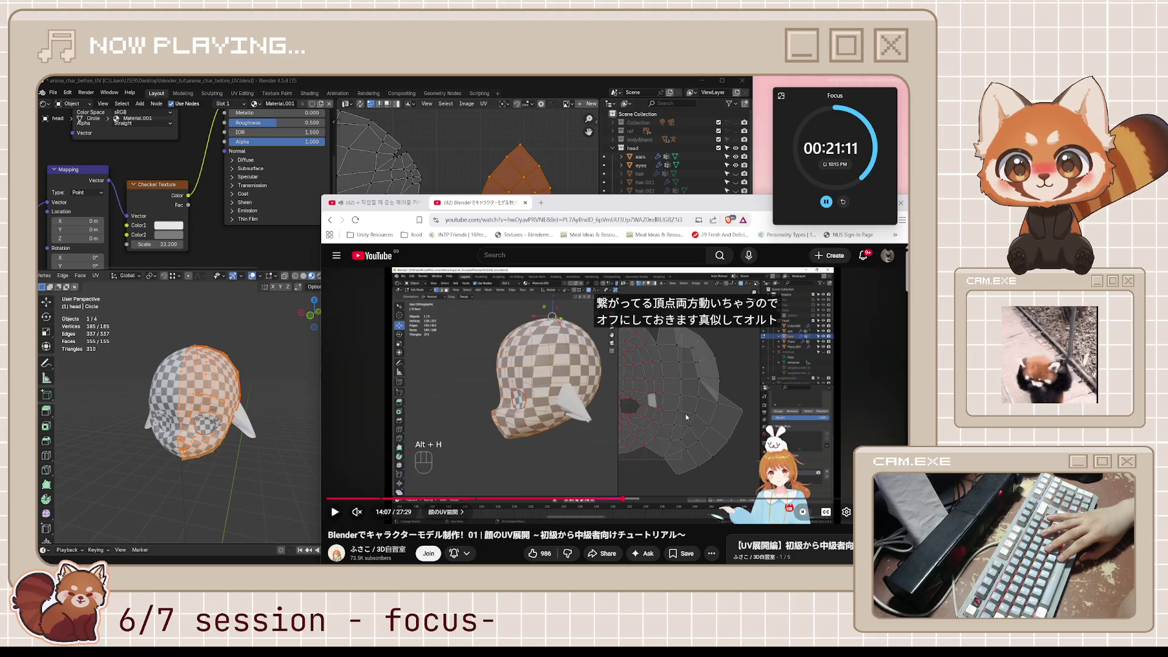
pyautogui.click(687, 418)
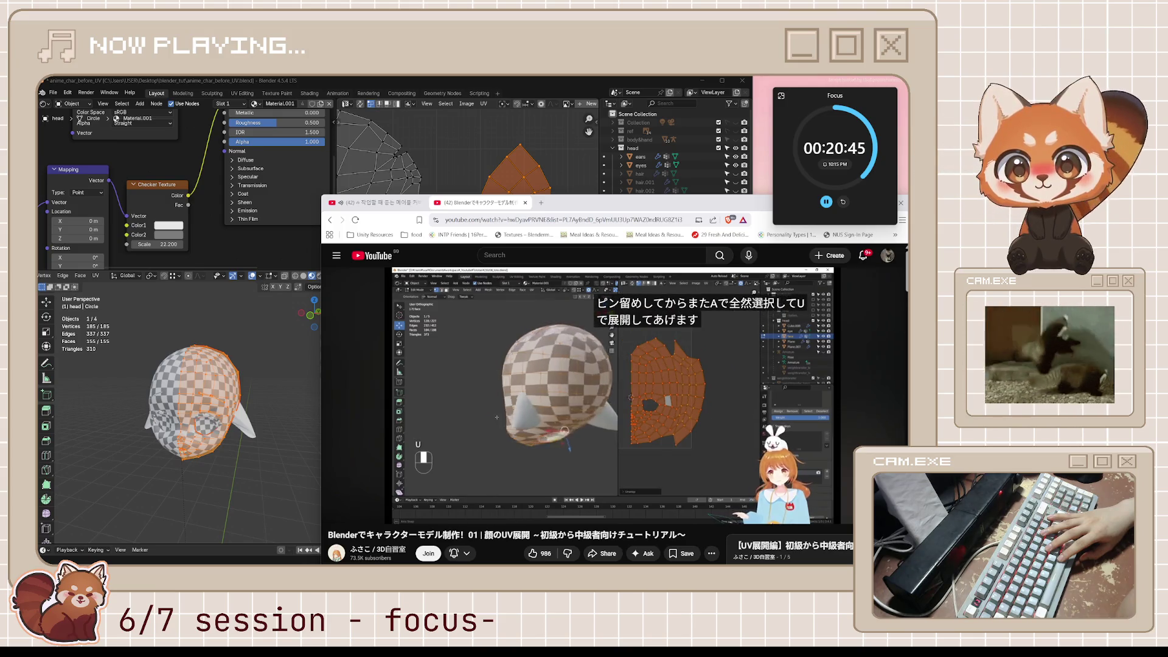
pyautogui.press('j')
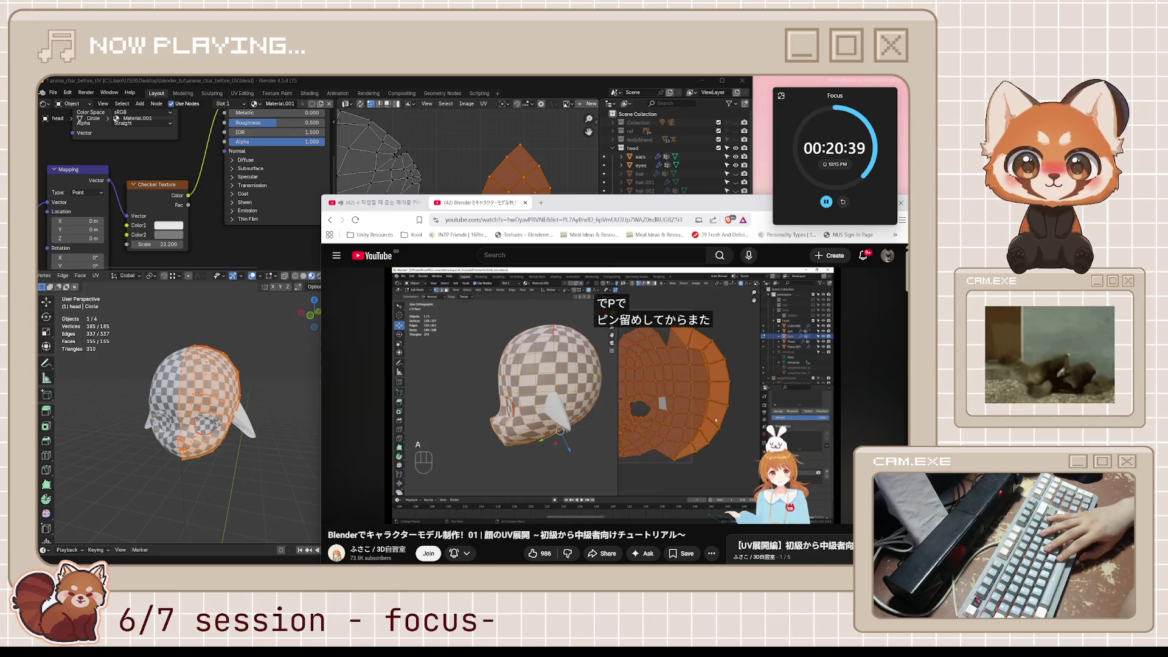
pyautogui.press('space')
pyautogui.press('space')
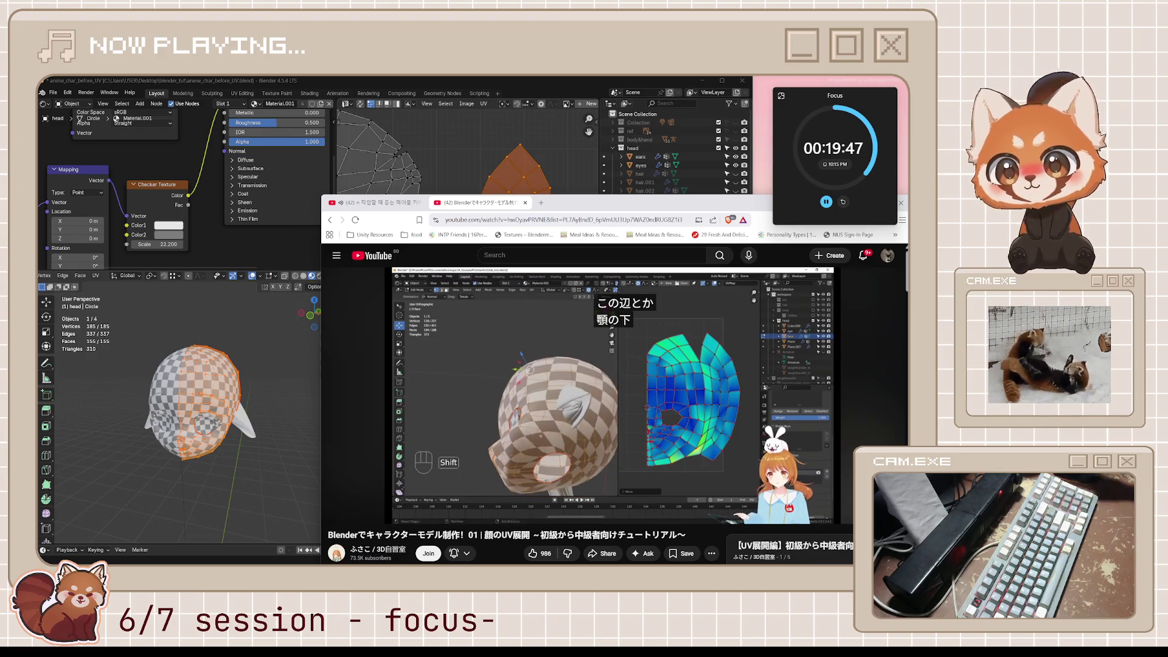
# Step: Return to Blender and open the UV editor's Overlays dropdown
pyautogui.click(608, 396)
pyautogui.click(491, 144)
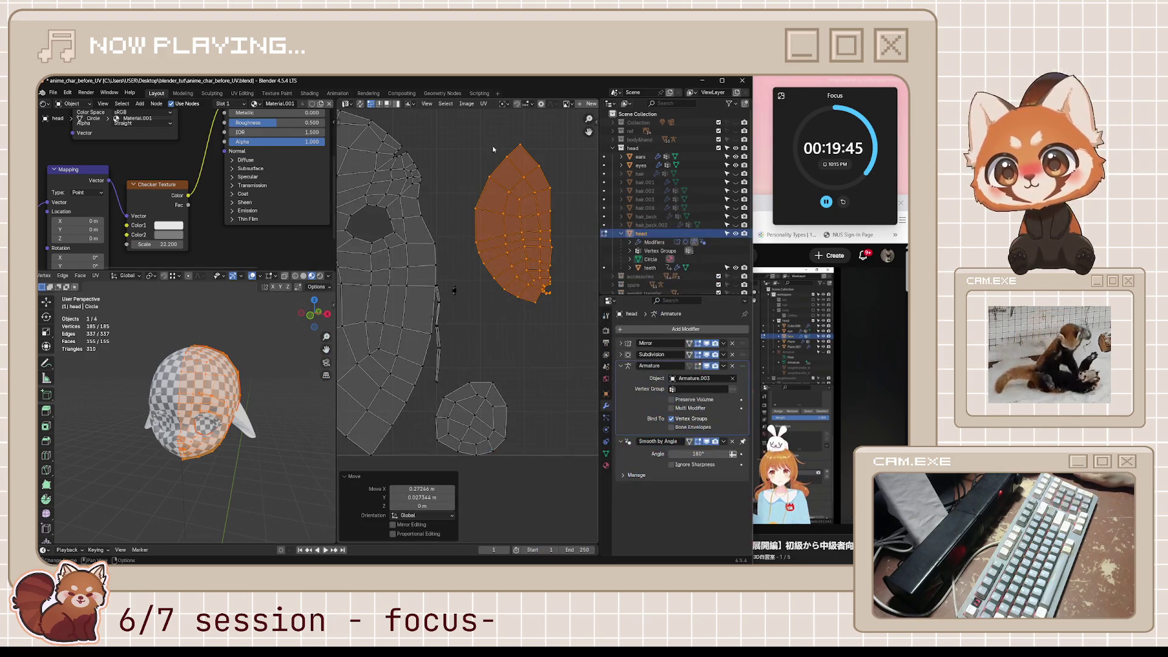
pyautogui.scroll(-2, 458, 192)
pyautogui.scroll(-5, 554, 106)
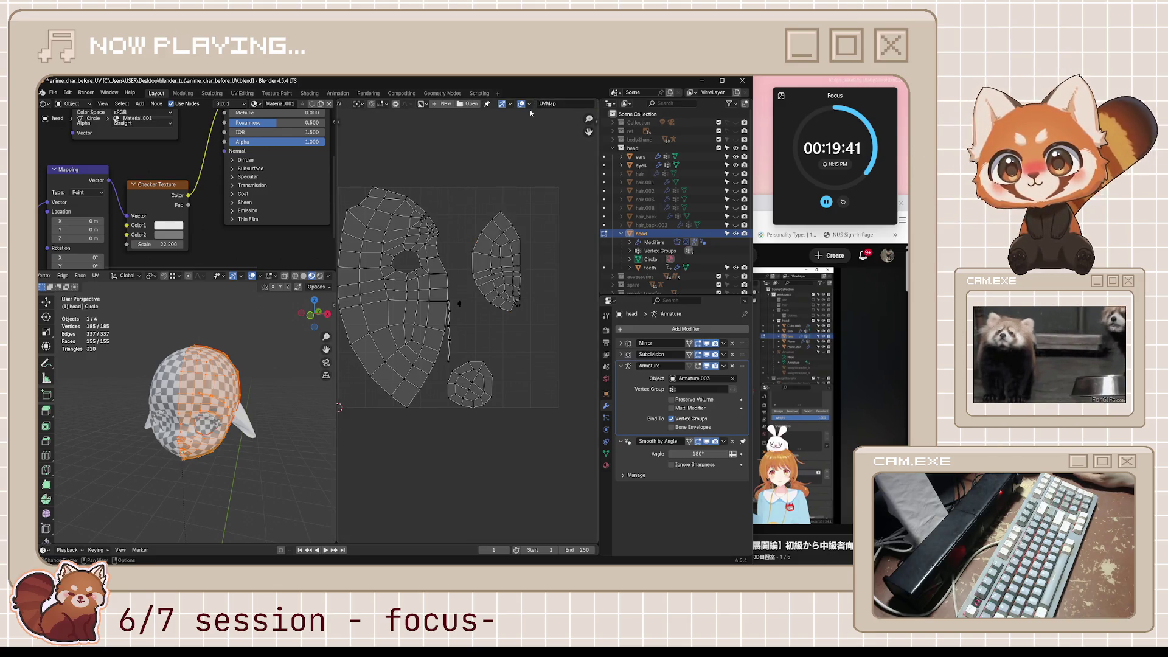
pyautogui.click(530, 103)
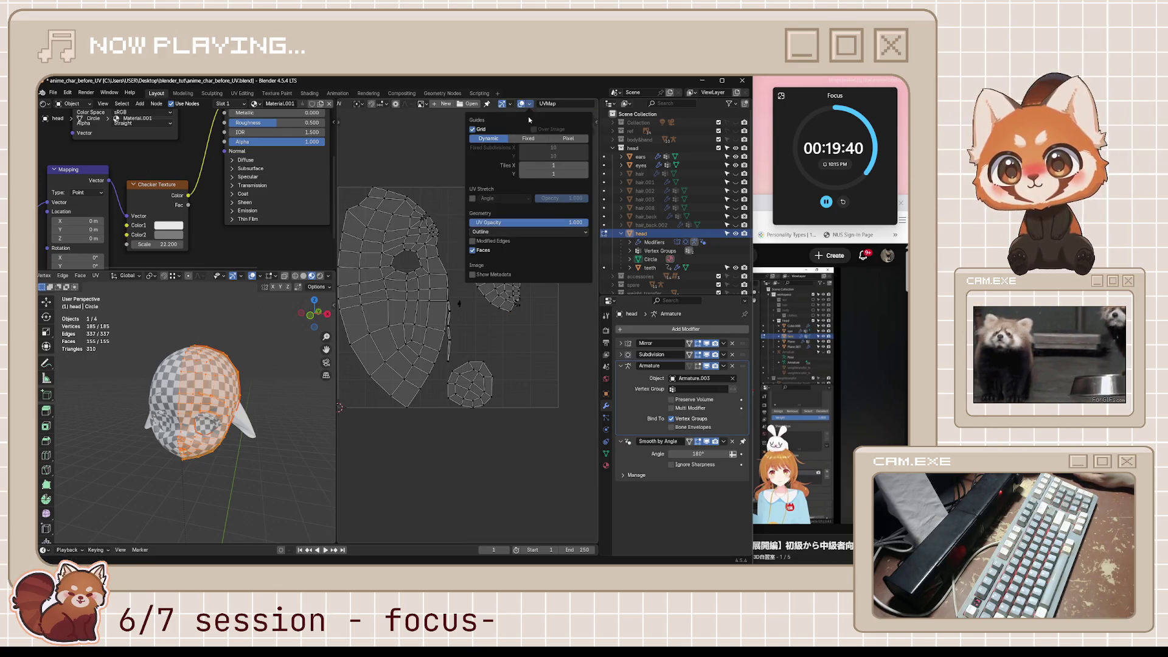
# Step: Enable UV Stretch colouring in the UV Overlays and inspect the head's islands
pyautogui.click(473, 198)
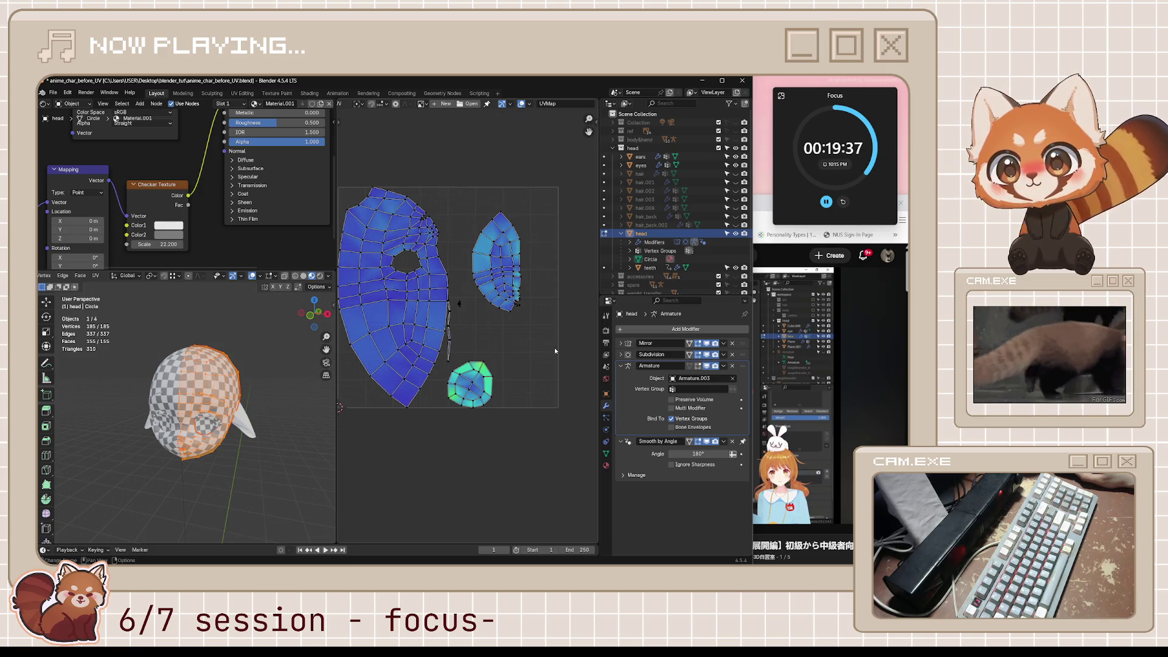
pyautogui.scroll(5, 512, 336)
pyautogui.moveTo(512, 336); pyautogui.dragTo(446, 329, button='middle')
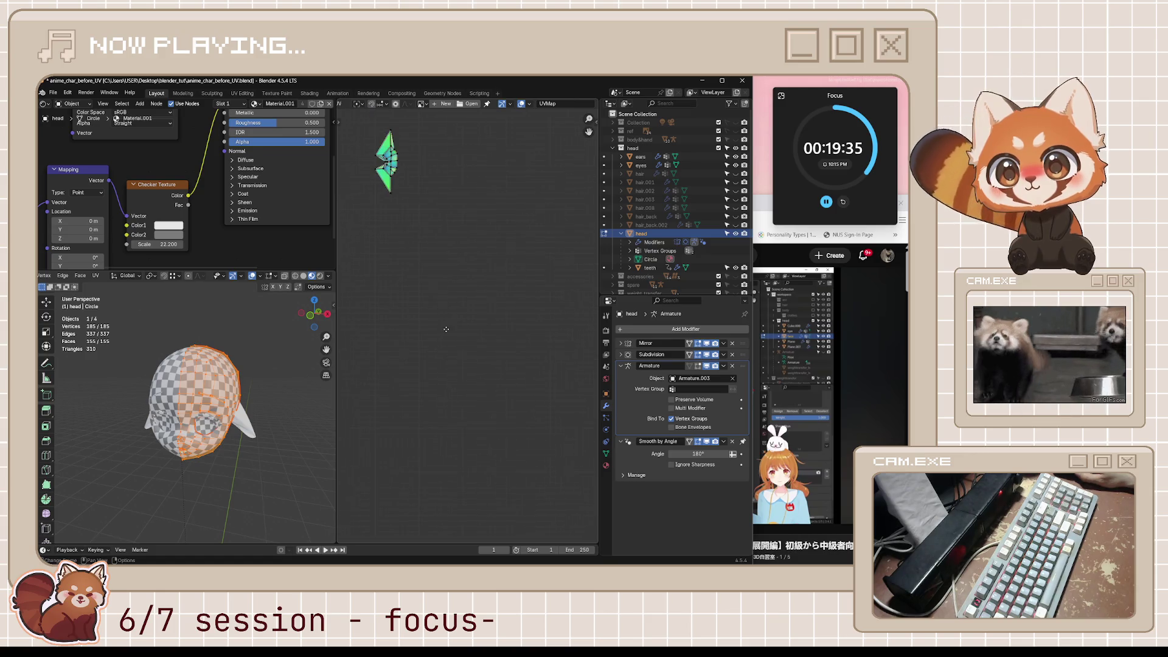
pyautogui.moveTo(201, 365)
pyautogui.mouseDown(button='middle')
pyautogui.moveTo(172, 335)
pyautogui.moveTo(240, 455)
pyautogui.mouseUp(button='middle')
pyautogui.scroll(5, 389, 263)
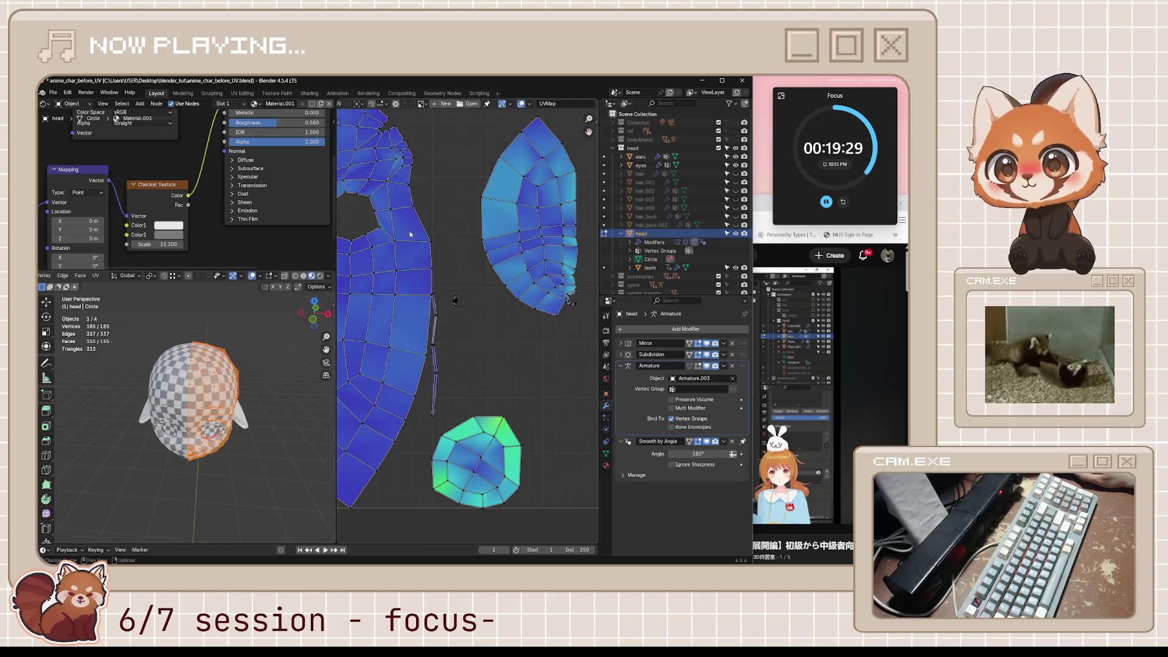
pyautogui.scroll(-4, 426, 292)
pyautogui.scroll(6, 458, 323)
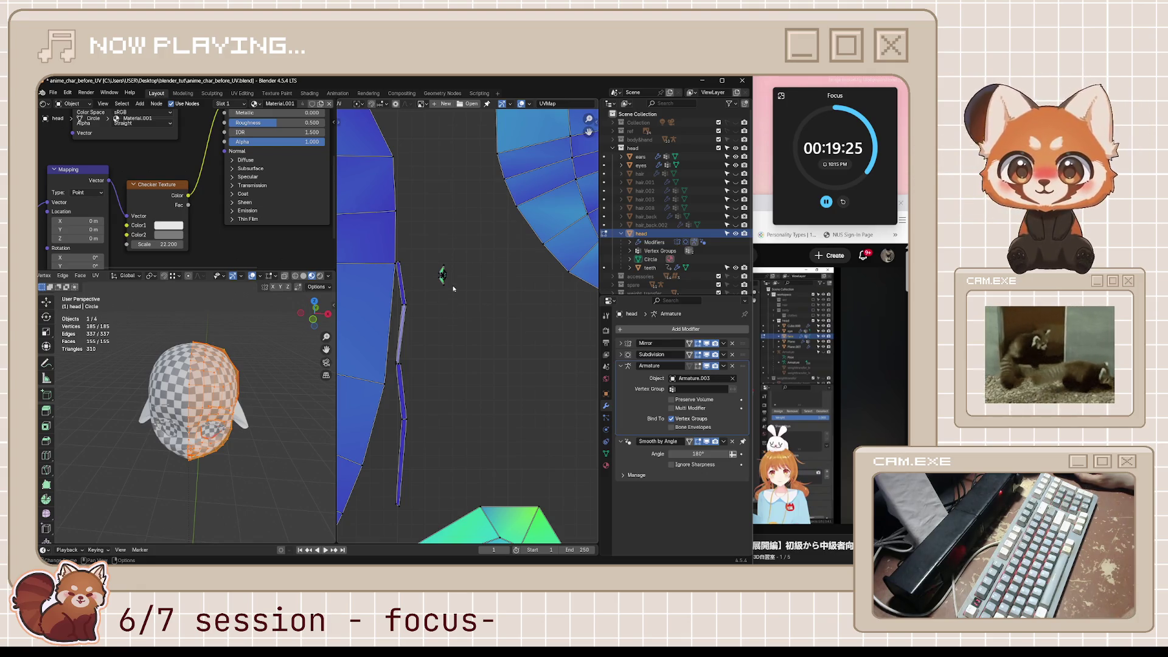
pyautogui.scroll(-4, 463, 304)
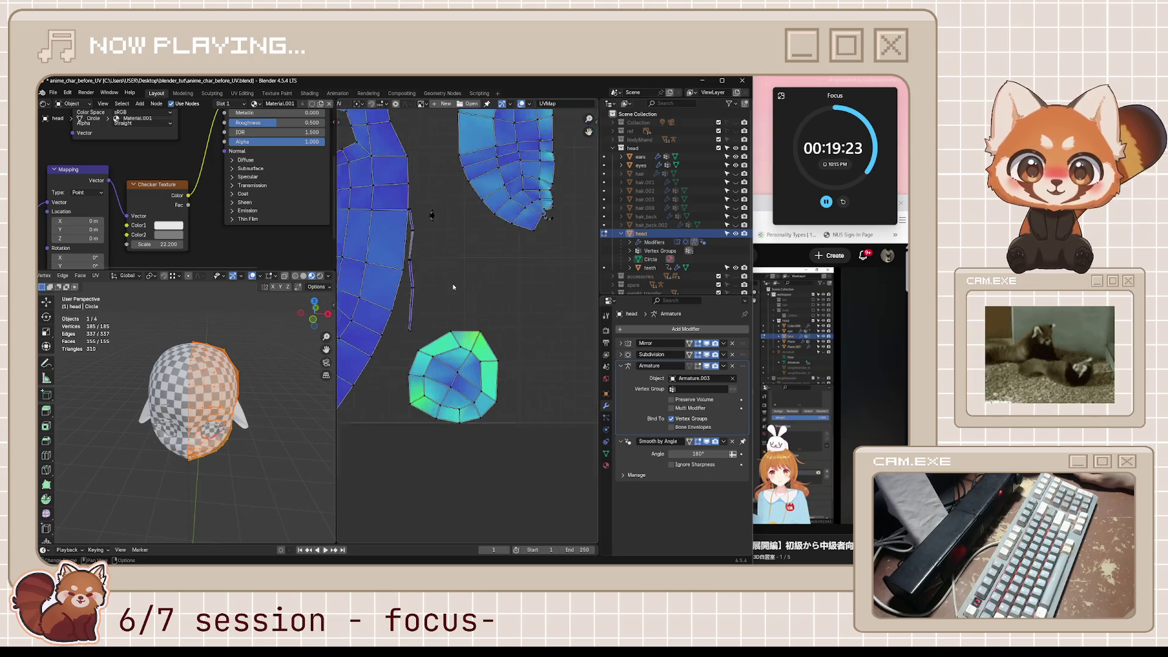
pyautogui.moveTo(426, 240); pyautogui.dragTo(501, 354, button='middle')
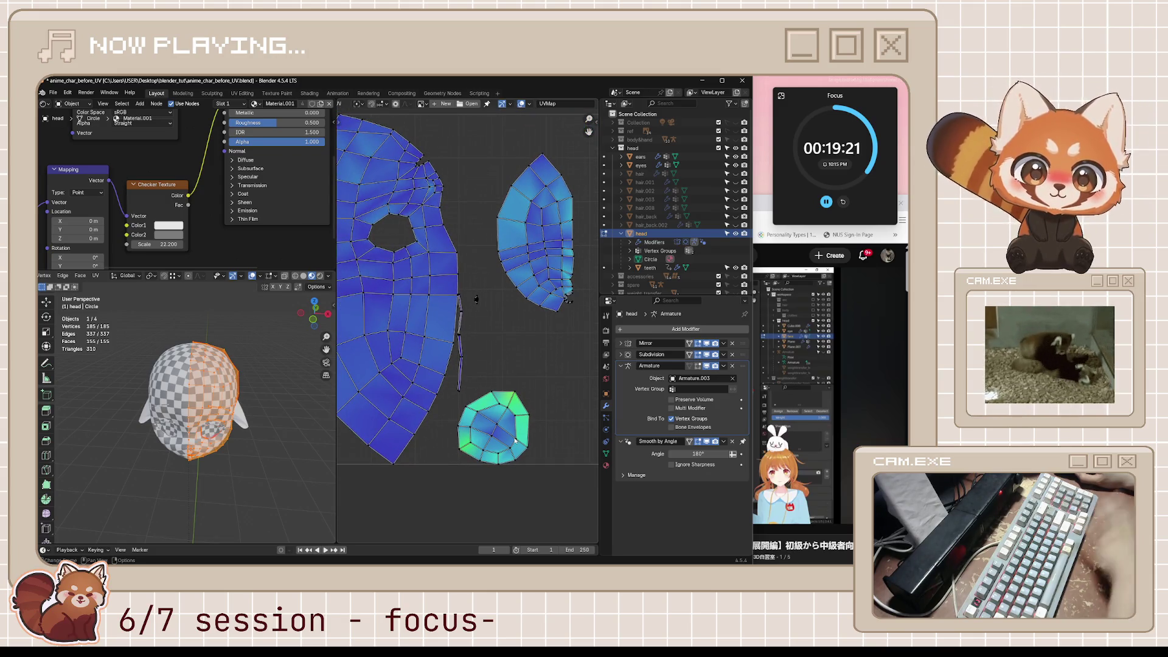
# Step: Select the small linked UV island and shift it slightly upward
pyautogui.press('l')
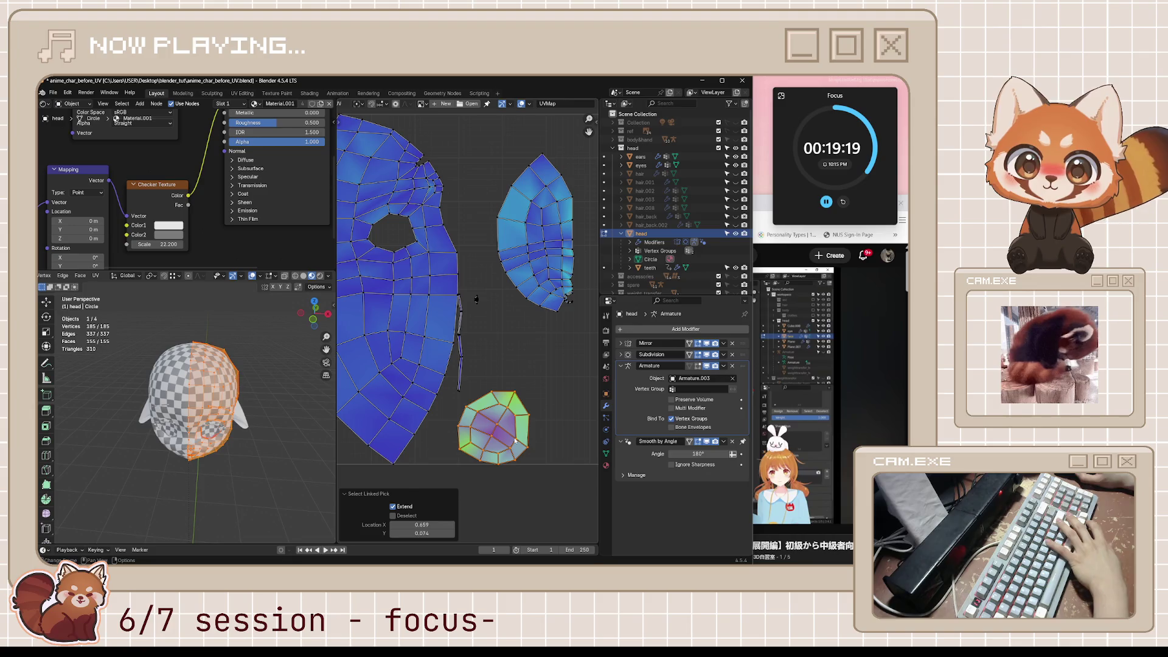
pyautogui.press('l')
pyautogui.click(411, 516)
pyautogui.click(411, 516)
pyautogui.click(411, 516)
pyautogui.click(511, 348)
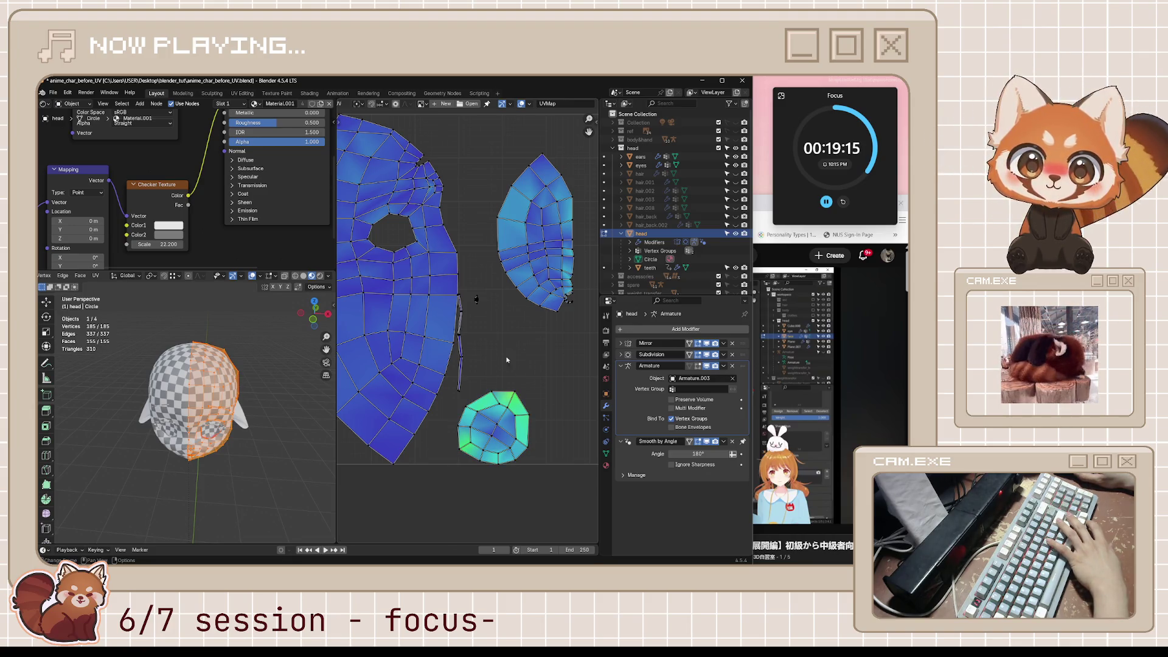
pyautogui.scroll(6, 487, 315)
pyautogui.press('l')
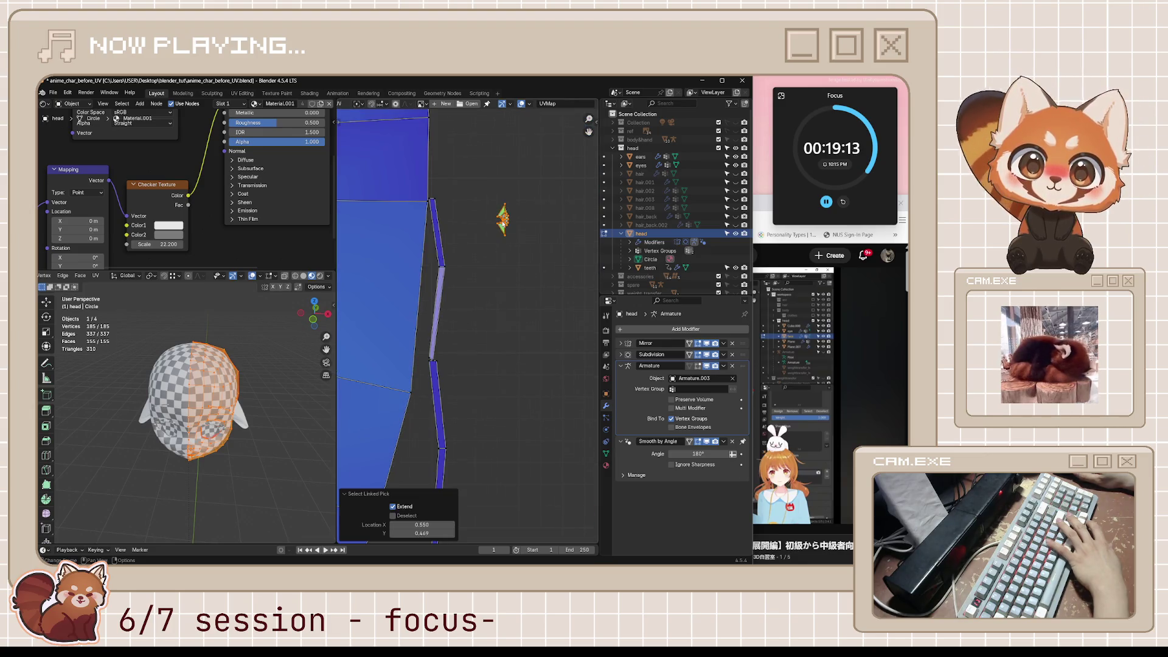
pyautogui.moveTo(268, 313)
pyautogui.mouseDown(button='middle')
pyautogui.moveTo(268, 353)
pyautogui.moveTo(317, 426)
pyautogui.moveTo(274, 492)
pyautogui.moveTo(310, 435)
pyautogui.mouseUp(button='middle')
pyautogui.press('g')
pyautogui.click(559, 306)
pyautogui.moveTo(158, 447)
pyautogui.mouseDown(button='middle')
pyautogui.moveTo(195, 443)
pyautogui.moveTo(333, 380)
pyautogui.mouseUp(button='middle')
pyautogui.scroll(6, 201, 432)
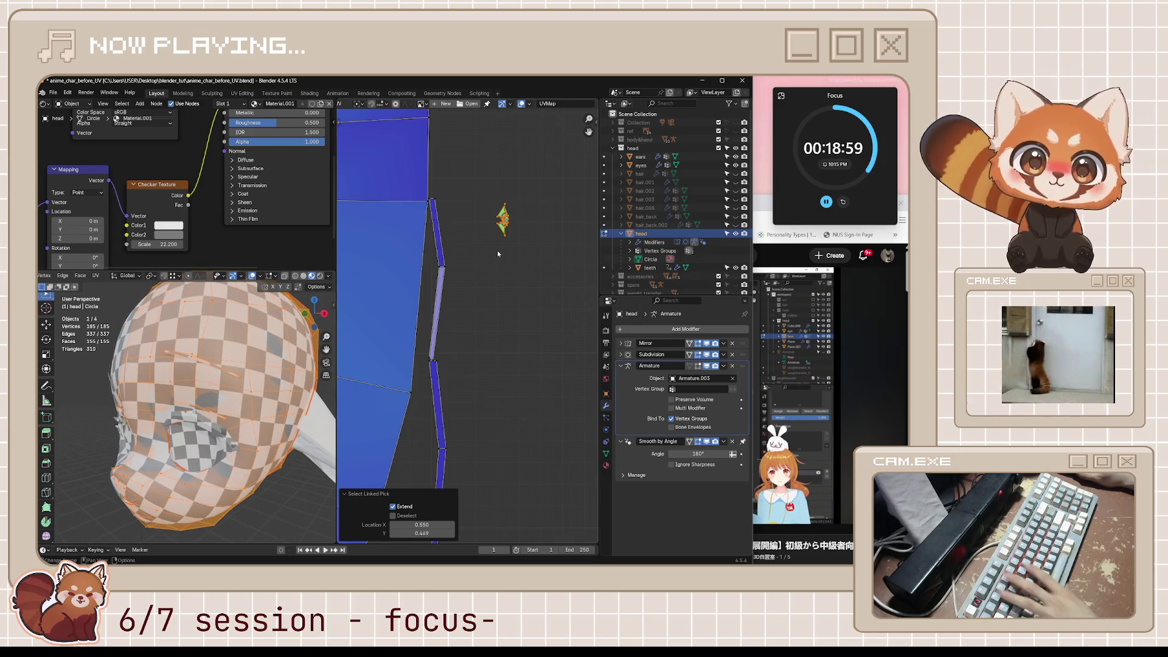
# Step: Save anime_char_before_UV.blend and bring the tutorial back to the front
pyautogui.hotkey('ctrl', 's')
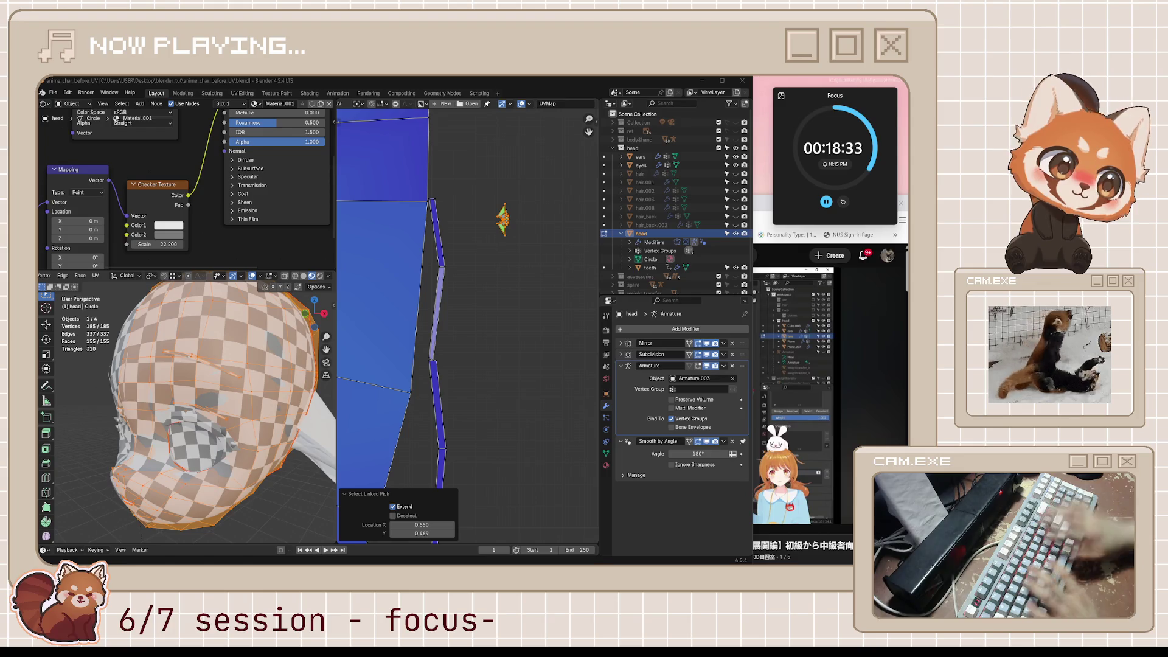
pyautogui.moveTo(453, 307); pyautogui.dragTo(524, 358, button='middle')
pyautogui.scroll(-2, 524, 361)
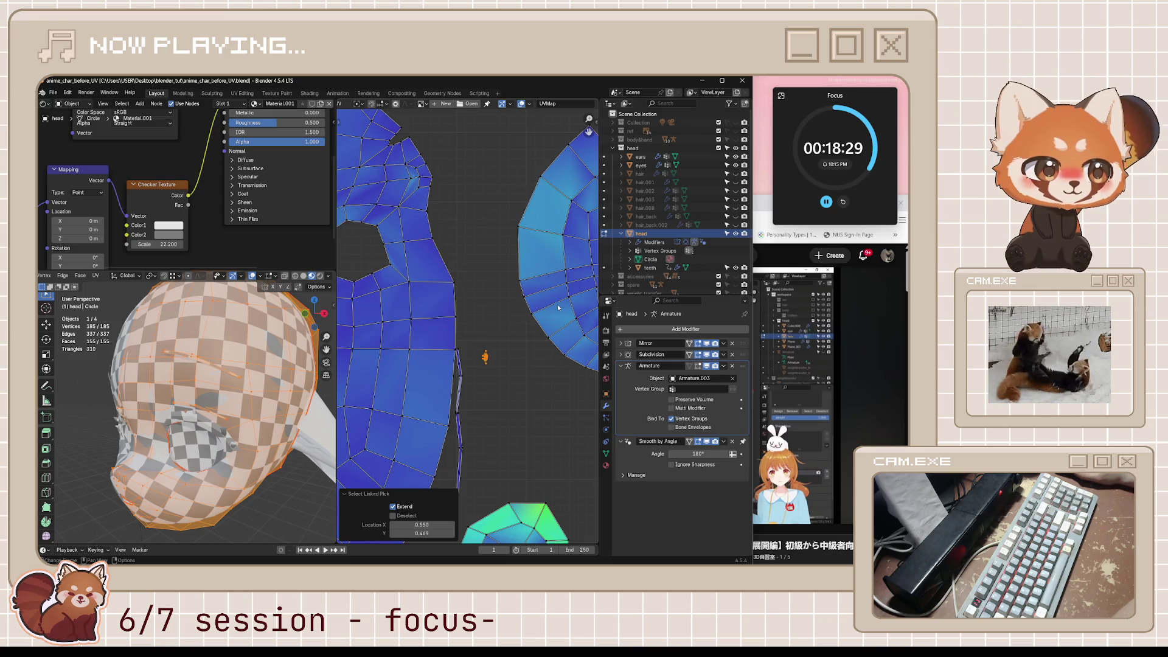
pyautogui.scroll(-2, 559, 310)
pyautogui.click(754, 350)
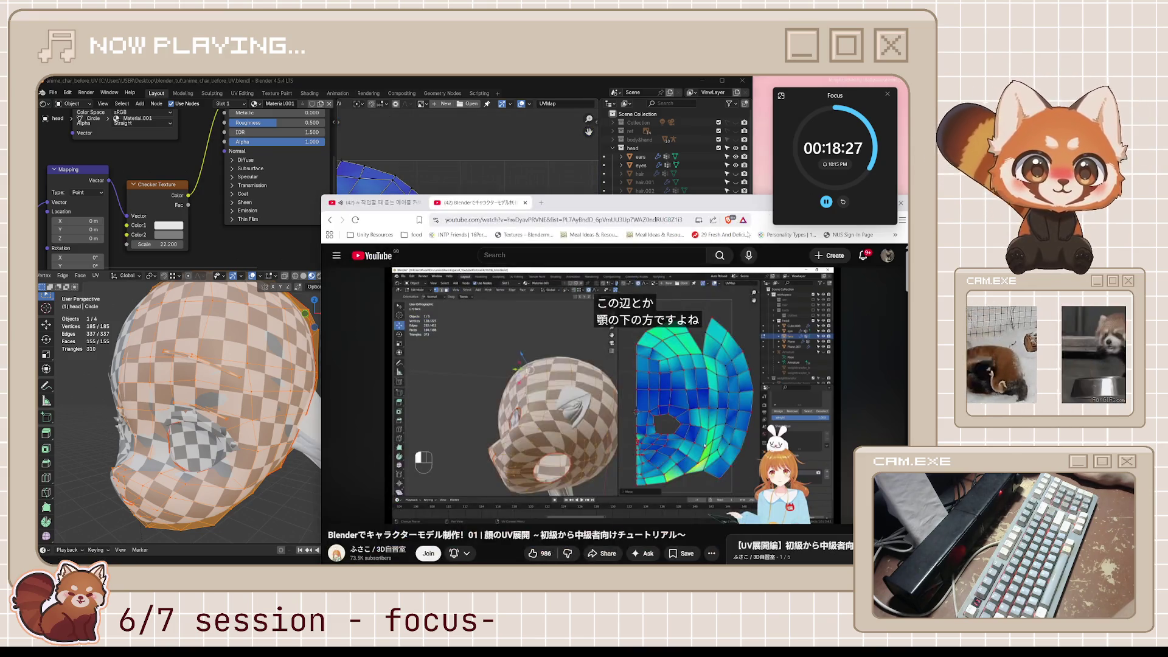
# Step: Play the tutorial past 15:41, pausing briefly to read its explanations
pyautogui.click(753, 350)
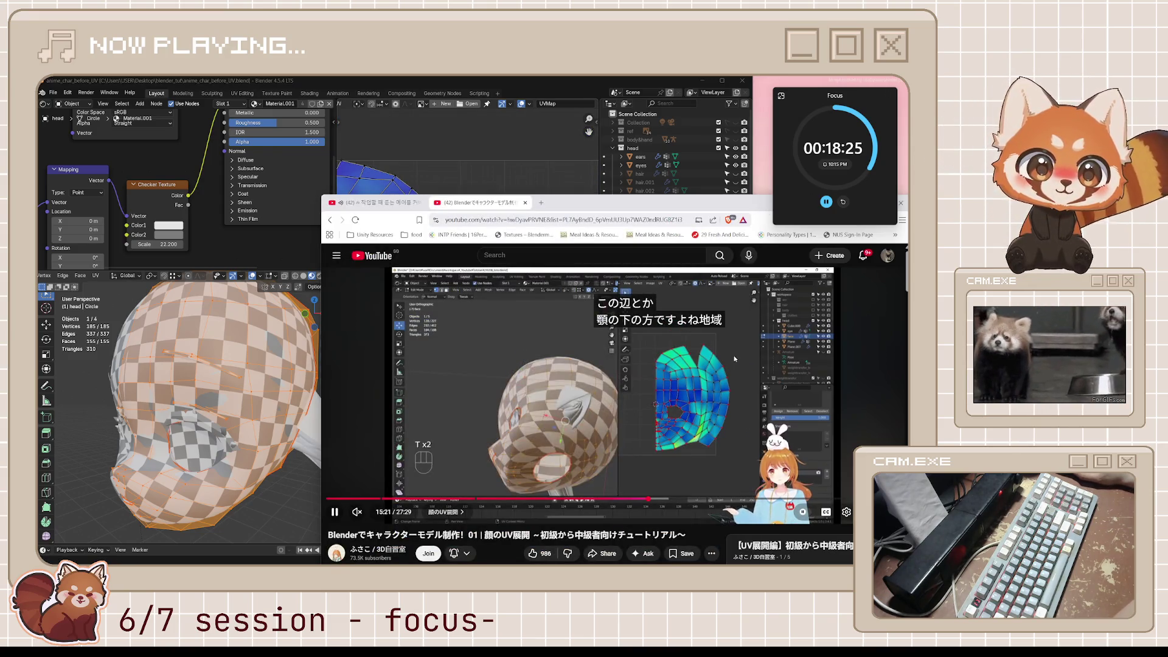
pyautogui.rightClick(637, 391)
pyautogui.click(644, 248)
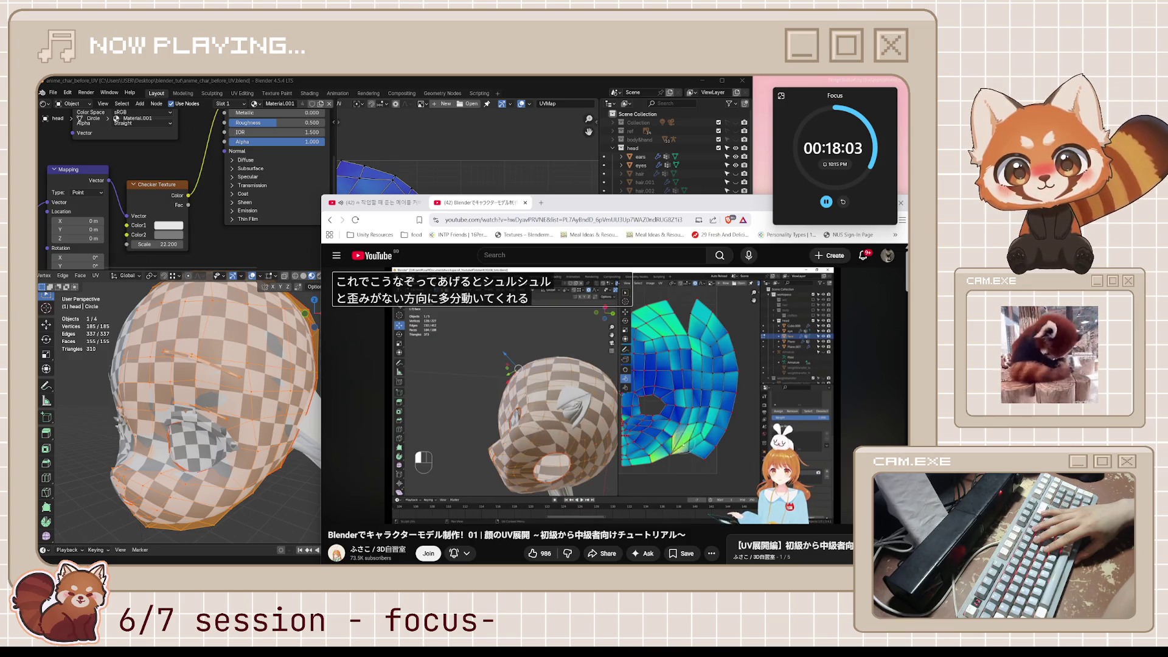
pyautogui.click(695, 379)
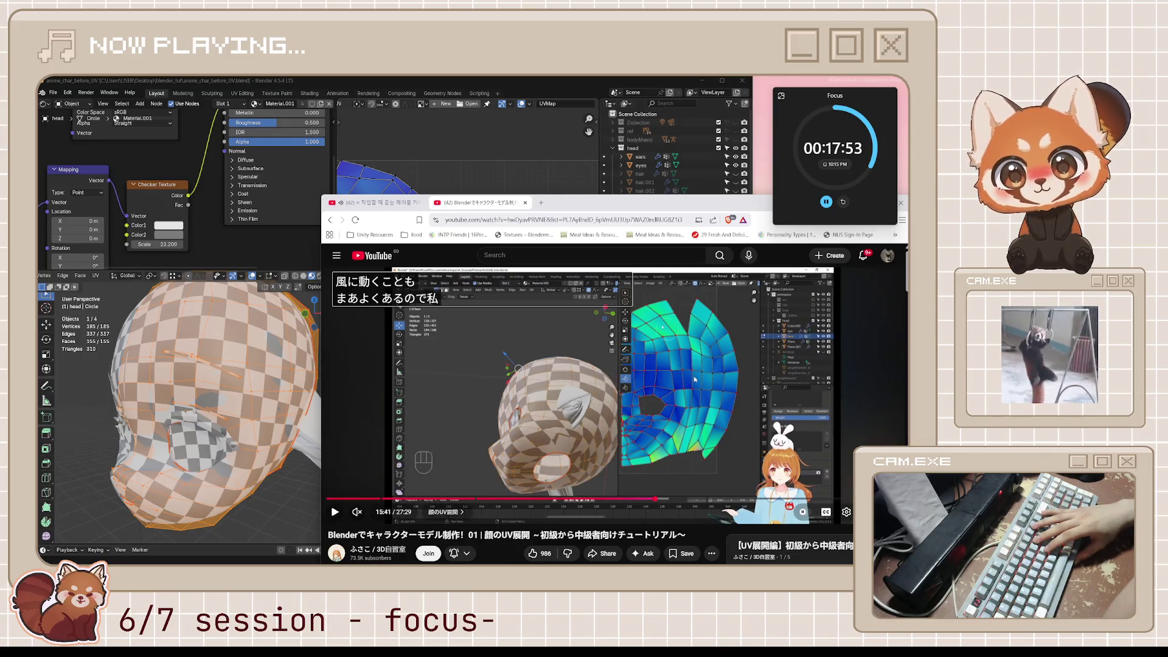
pyautogui.click(694, 379)
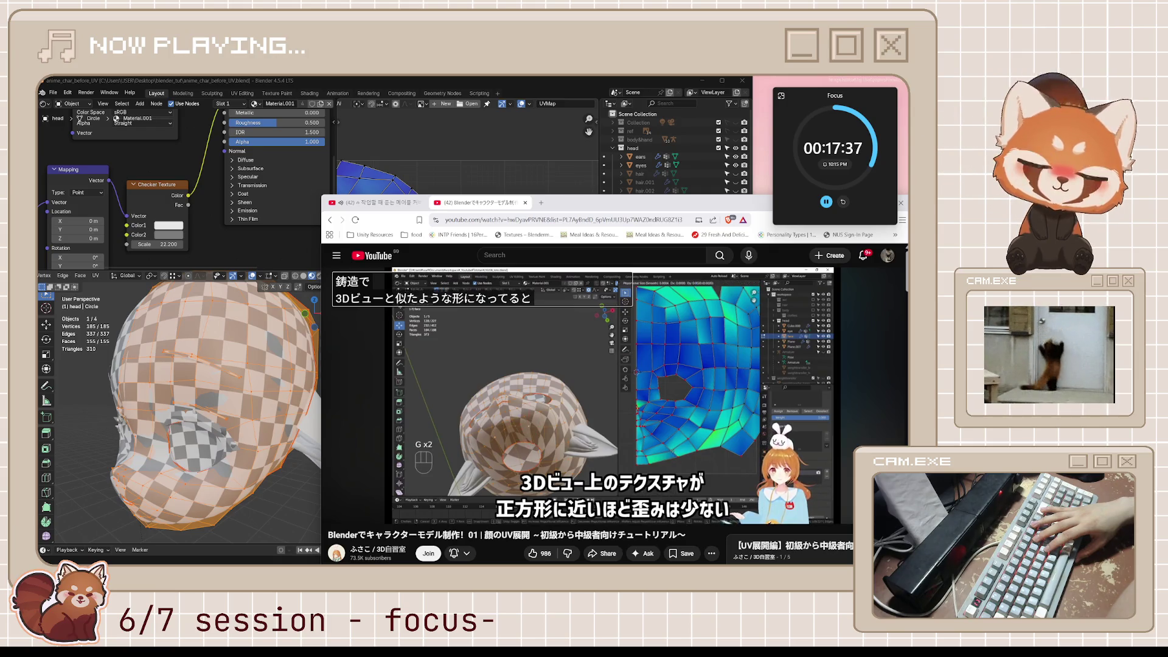
pyautogui.click(695, 380)
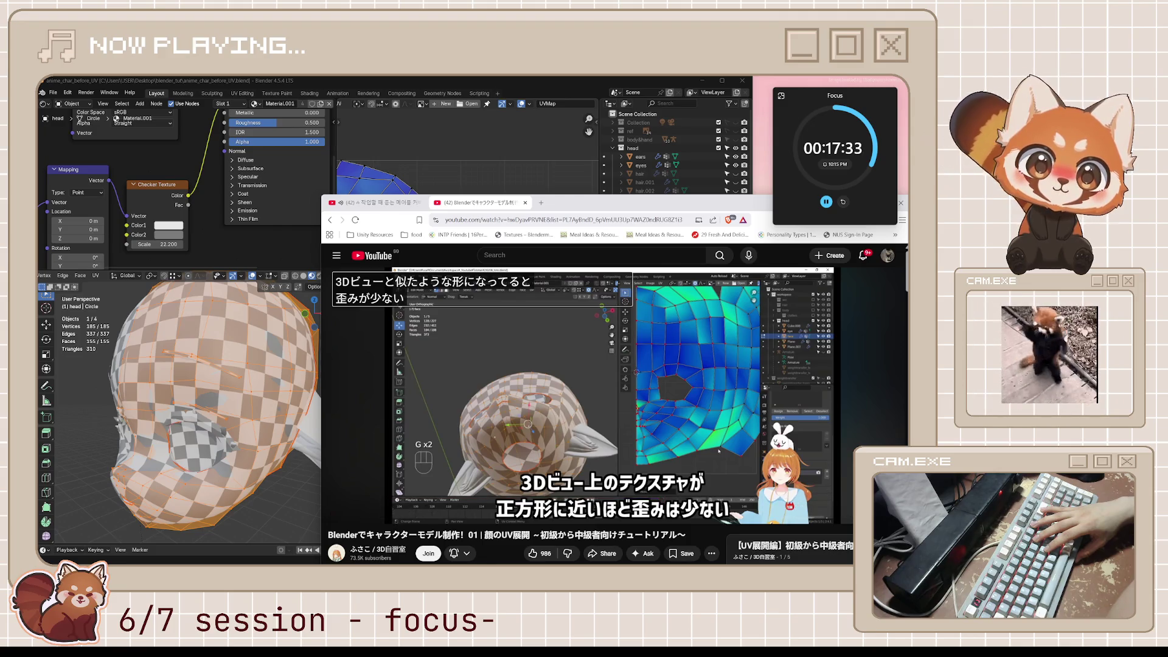
pyautogui.click(695, 379)
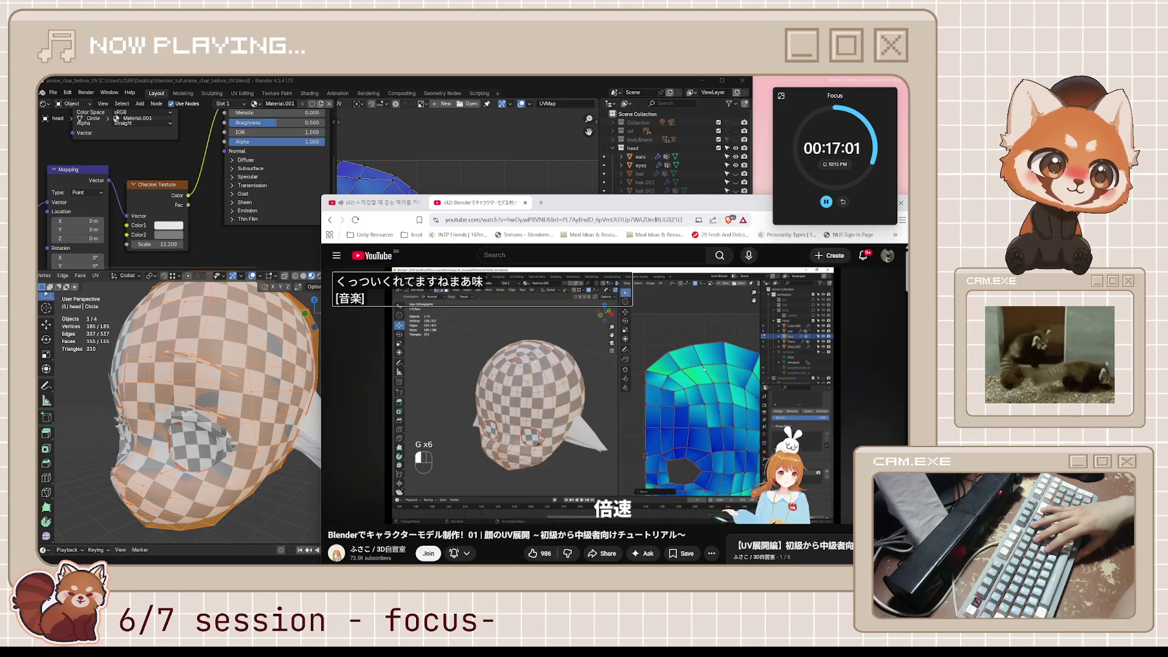
# Step: Watch to 17:09 on Mirror modifier UV mirroring, pause, and return to Blender
pyautogui.press('space')
pyautogui.press('space')
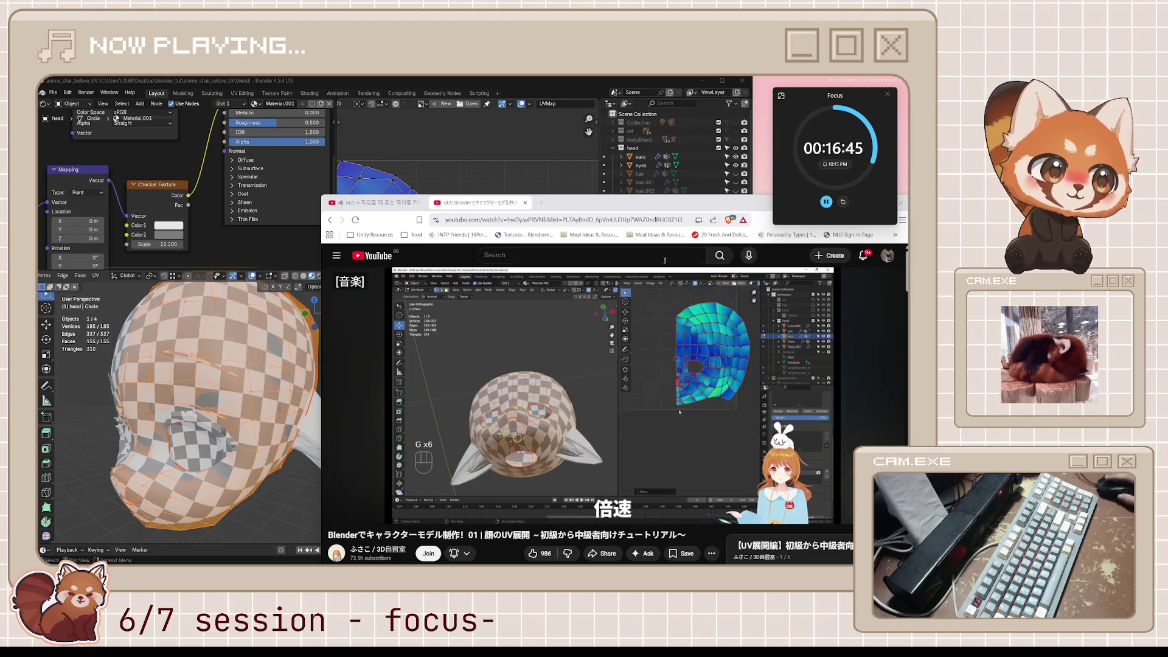
pyautogui.moveTo(747, 332)
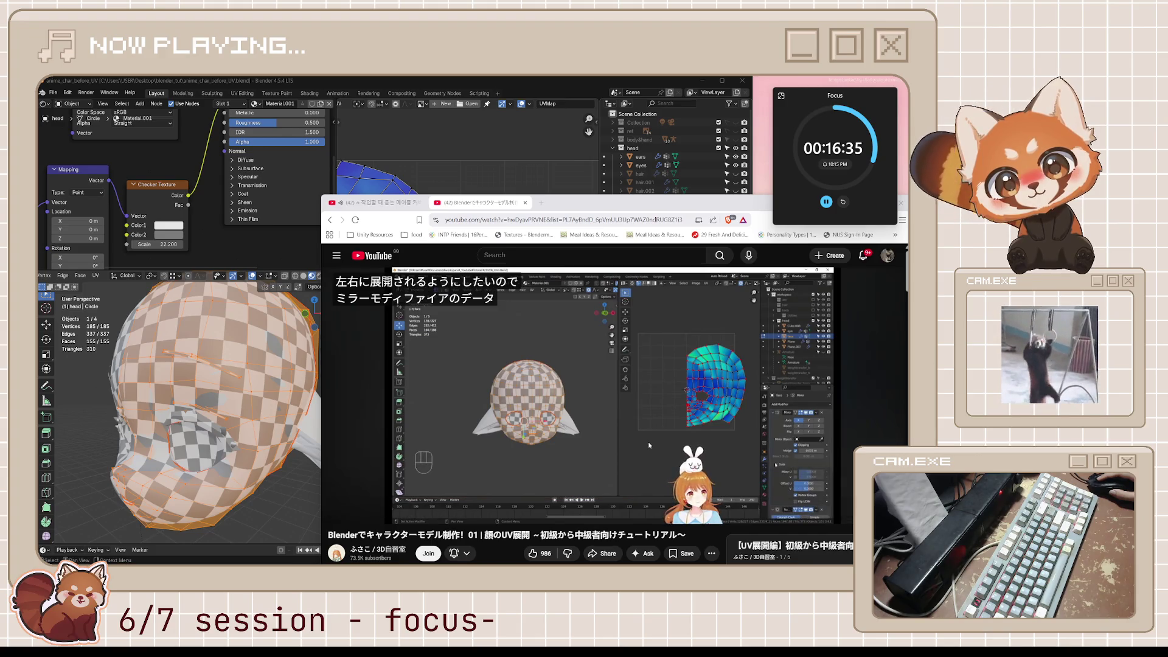
pyautogui.moveTo(649, 443)
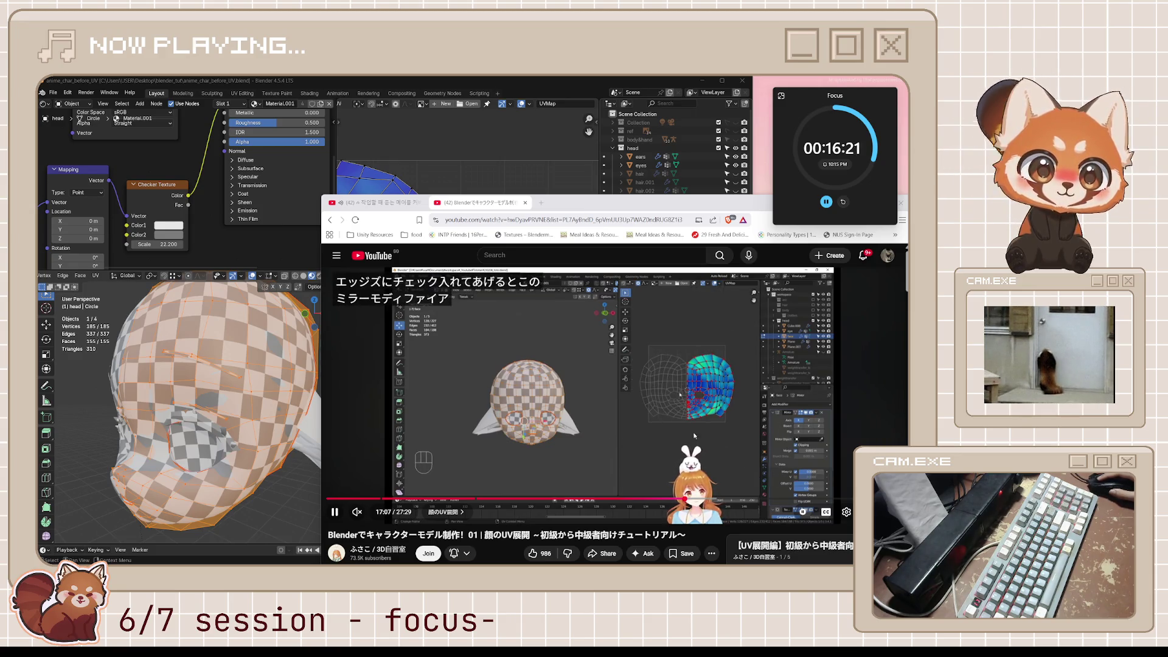
pyautogui.click(596, 409)
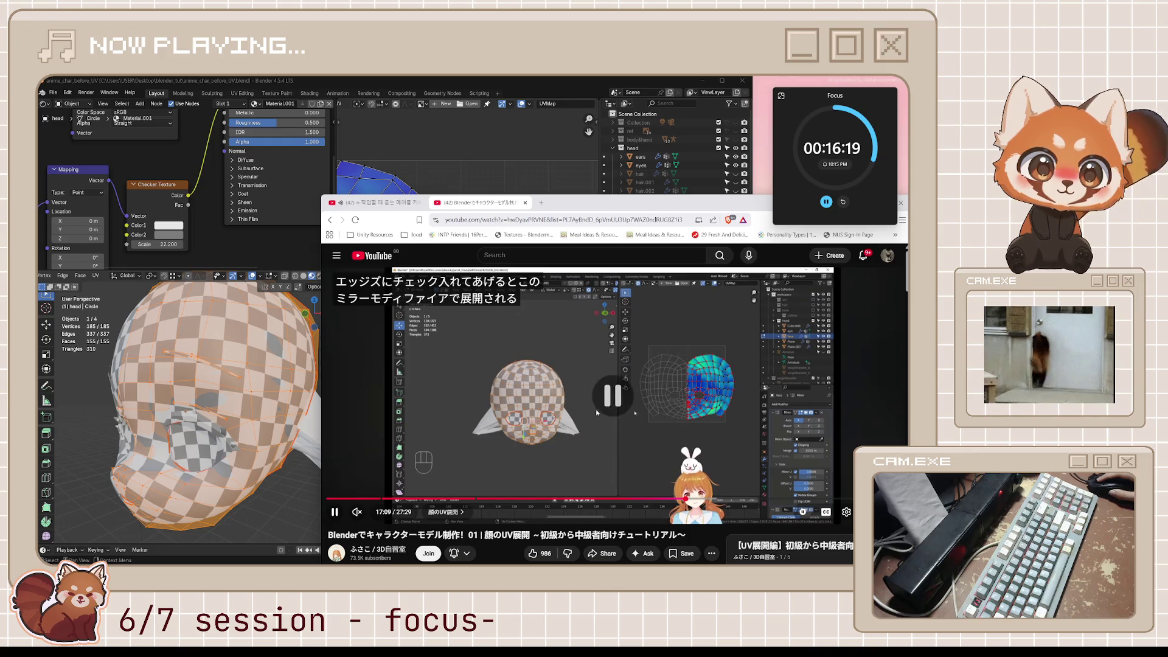
pyautogui.click(613, 150)
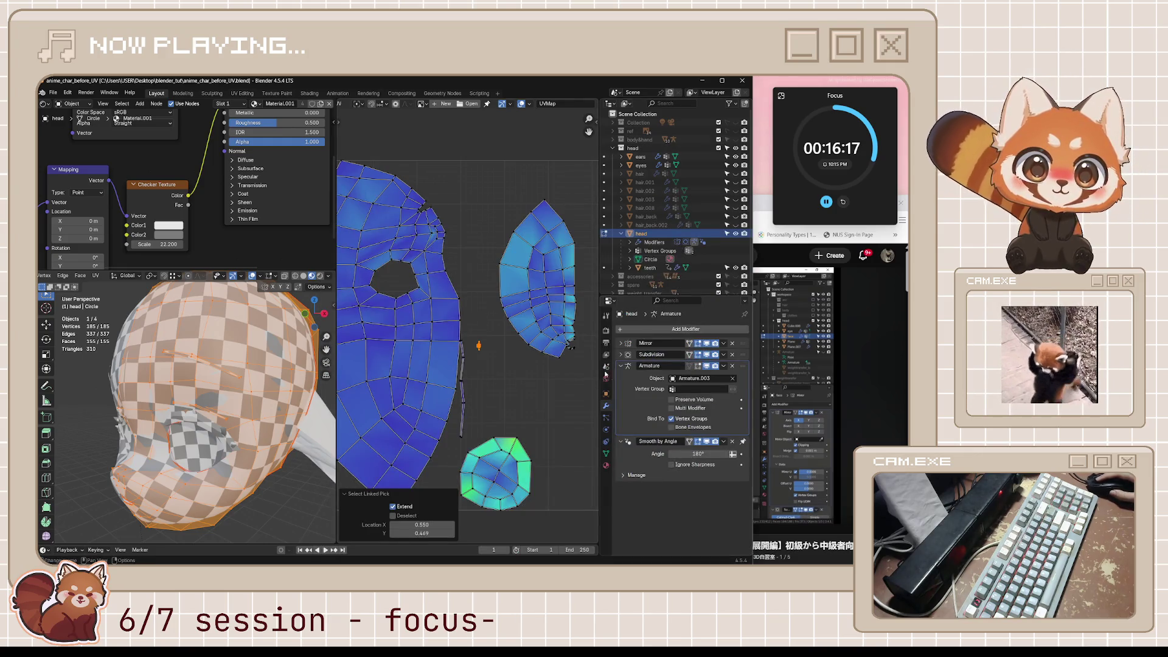
# Step: Enable Mirror U in the Mirror modifier's Data options, leaving Mirror V off after testing
pyautogui.click(622, 343)
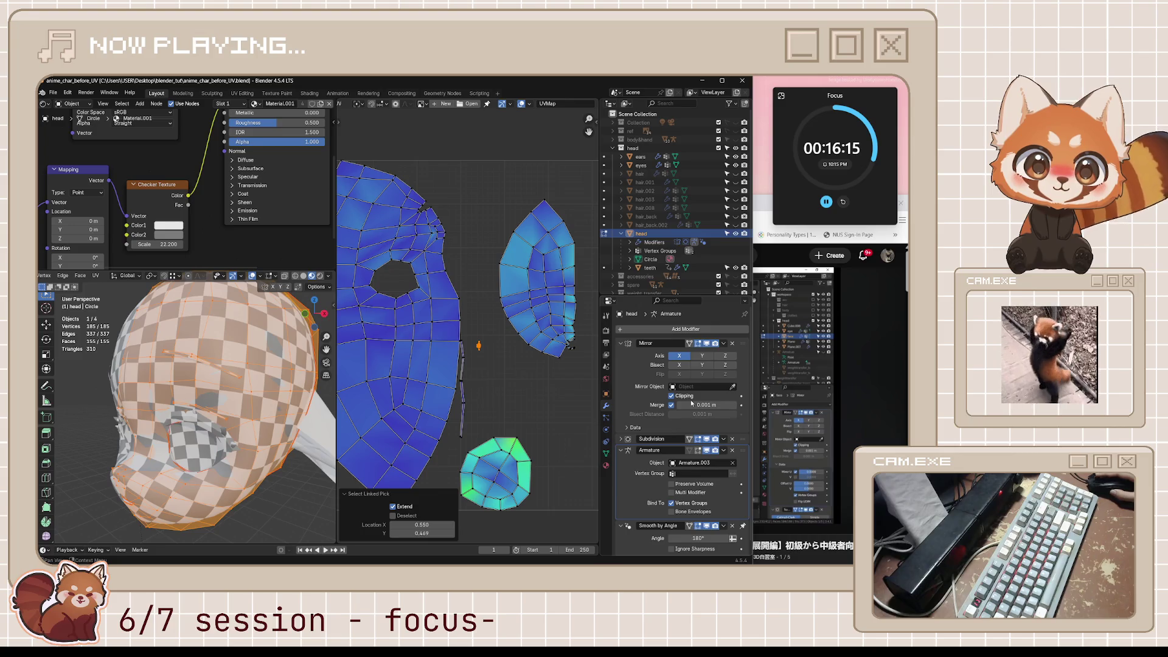
pyautogui.click(628, 427)
pyautogui.scroll(-1, 674, 428)
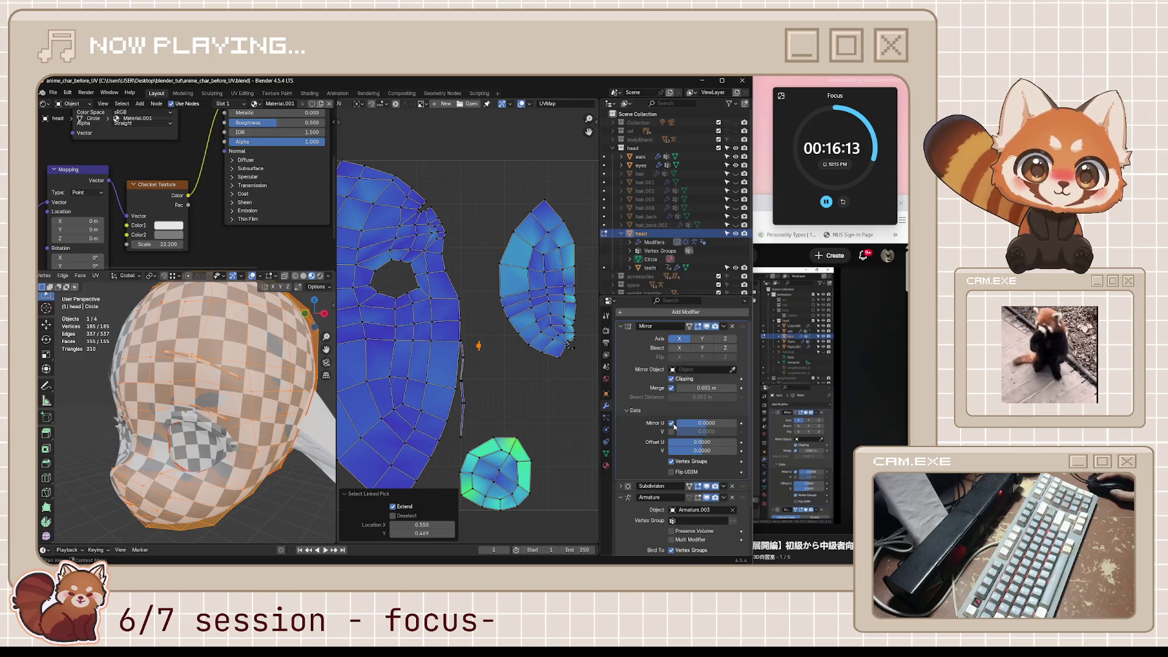
pyautogui.click(672, 423)
pyautogui.moveTo(183, 420); pyautogui.dragTo(214, 453, button='middle')
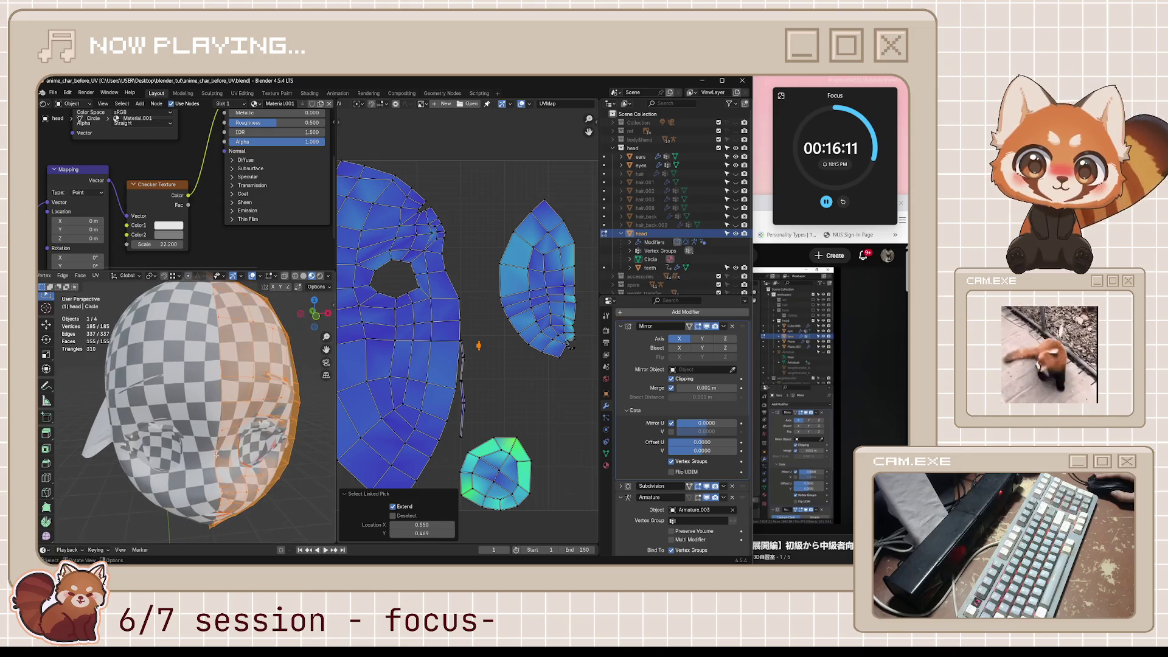
pyautogui.click(672, 423)
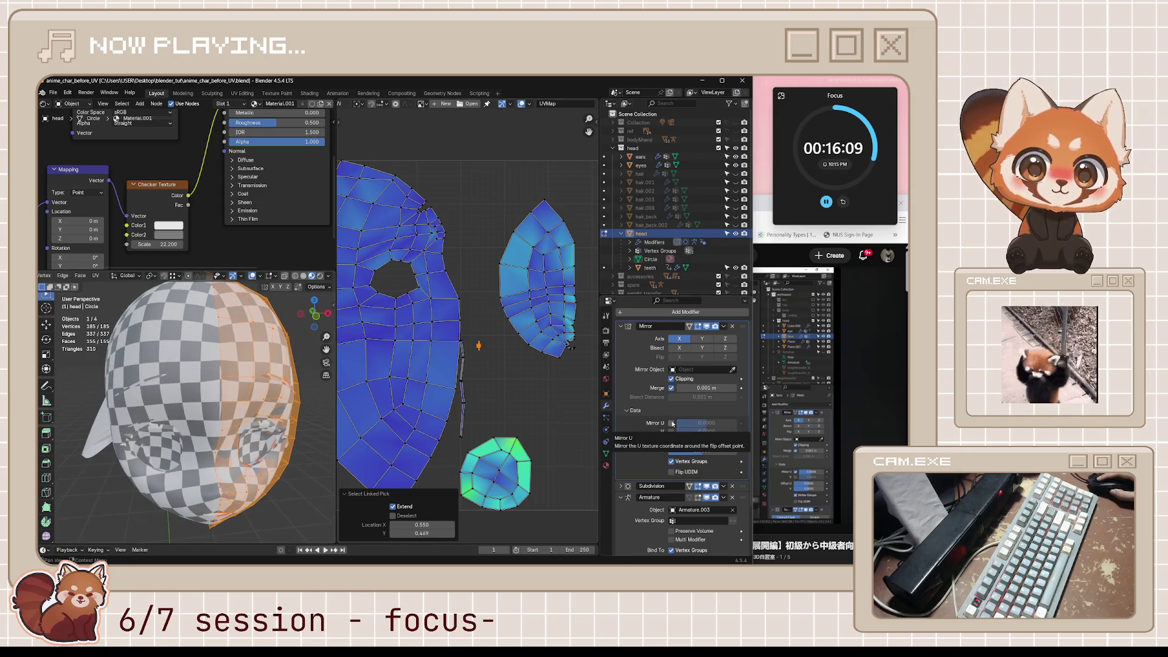
pyautogui.click(672, 423)
pyautogui.click(671, 431)
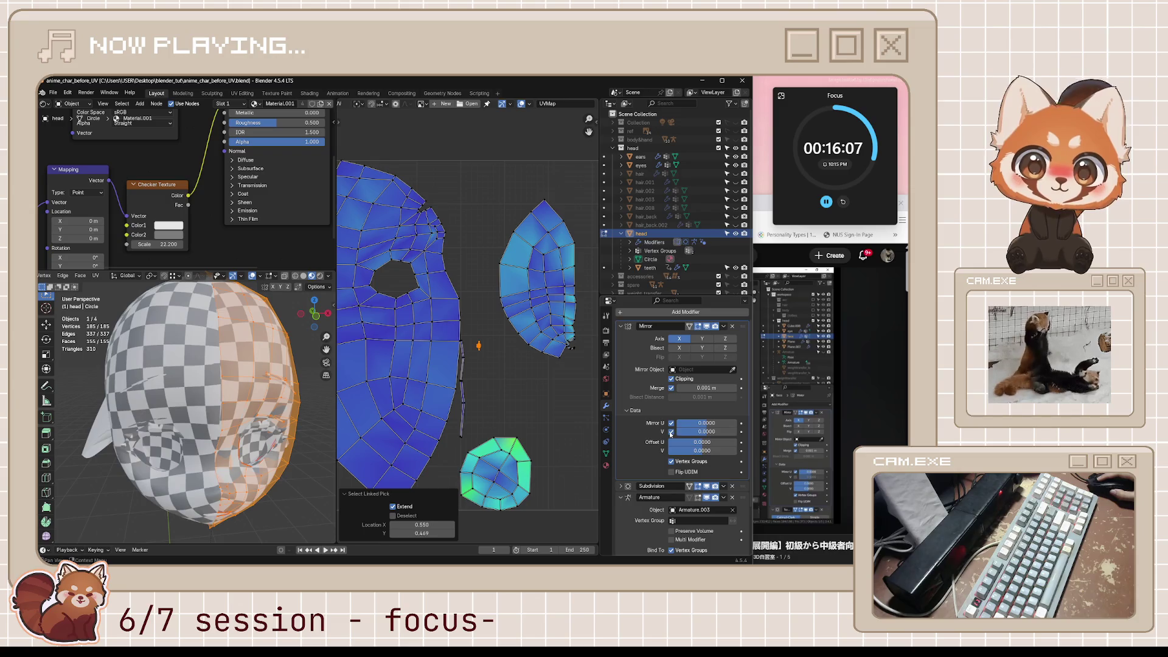
pyautogui.click(671, 431)
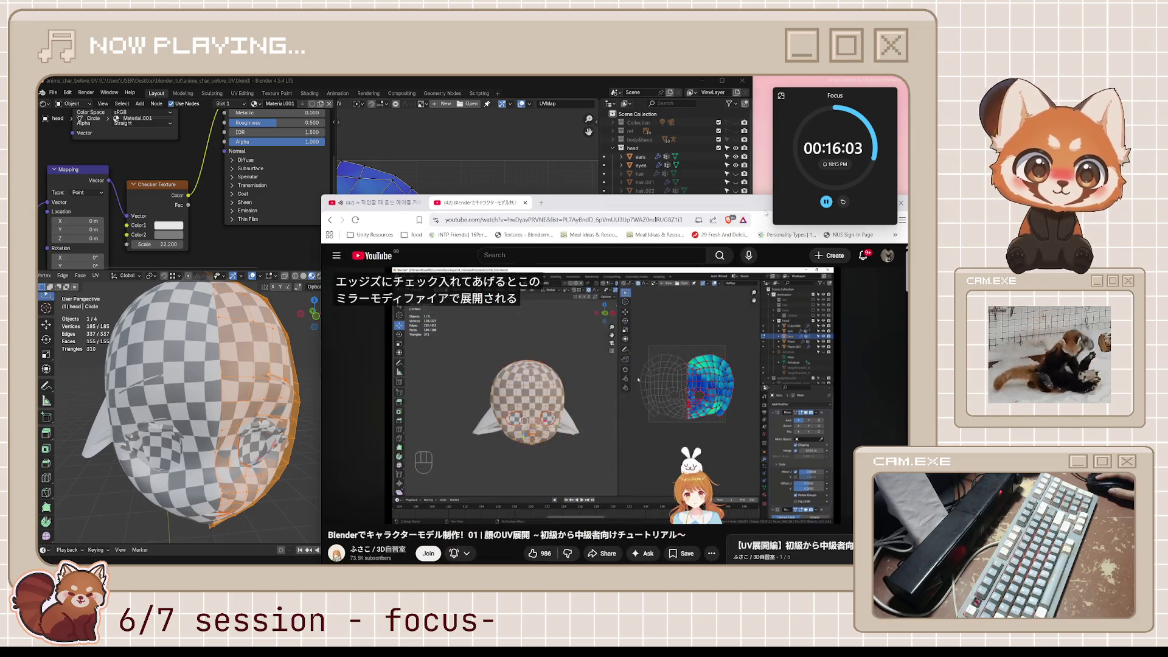
# Step: Bring the tutorial, paused at 17:10, back in front of Blender
pyautogui.click(765, 210)
pyautogui.click(474, 187)
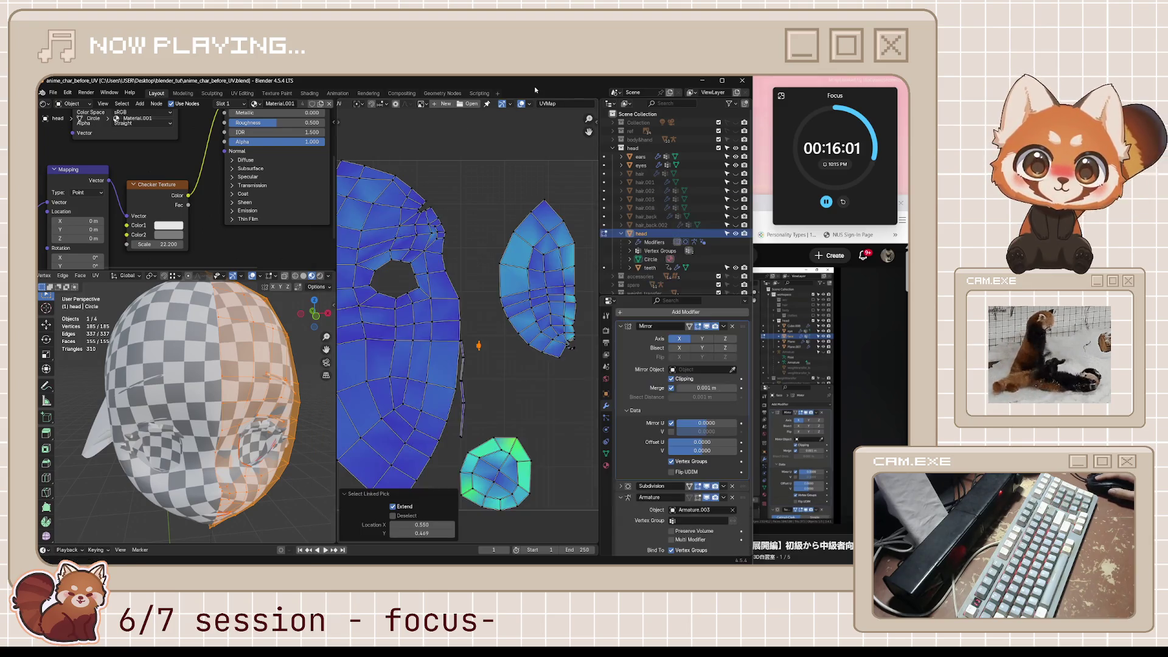
pyautogui.scroll(-3, 475, 187)
pyautogui.scroll(1, 475, 187)
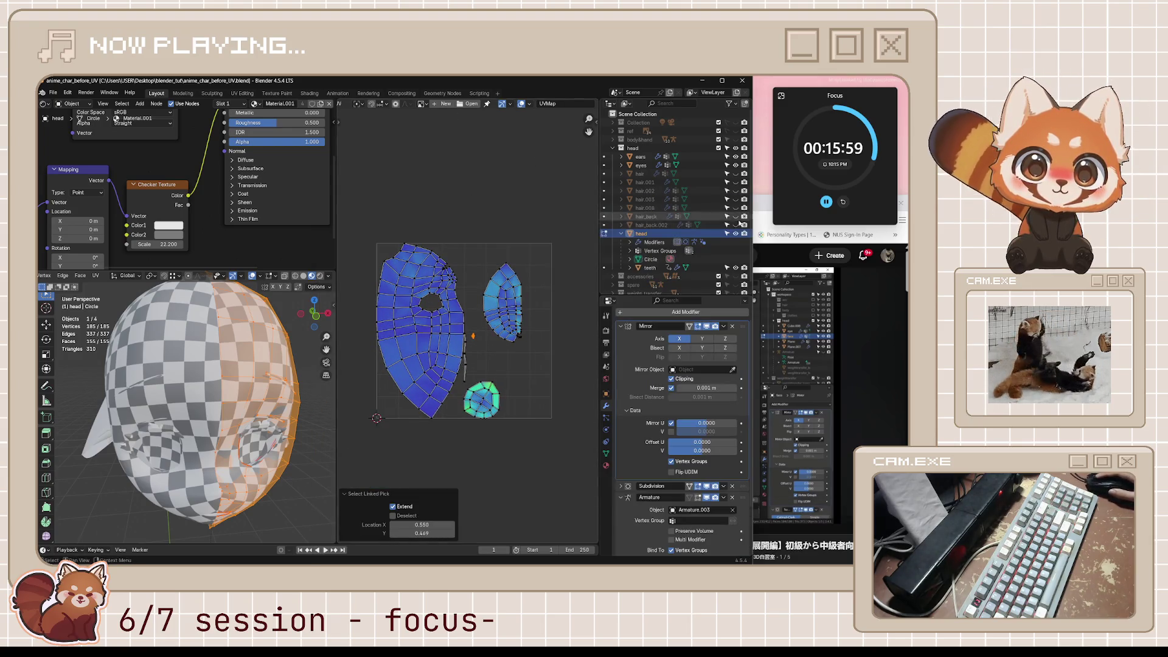
pyautogui.hotkey('alt', 'Tab')
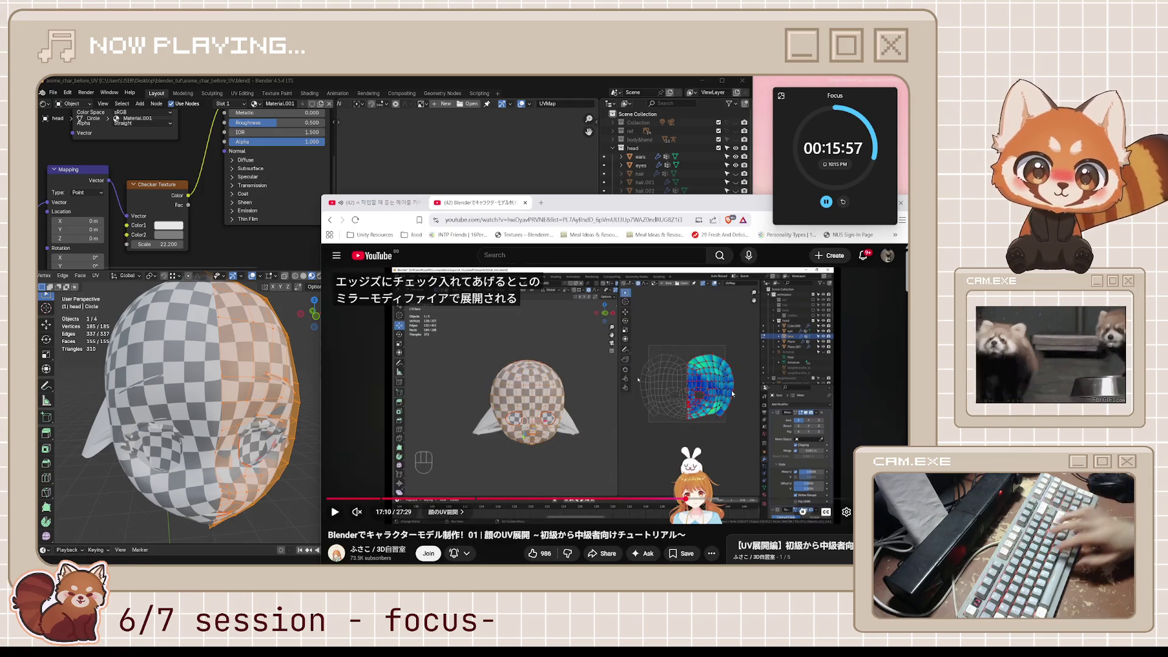
# Step: Rewind the tutorial ten seconds and rewatch the mirror step, pausing briefly to follow along
pyautogui.press('j')
pyautogui.press('k')
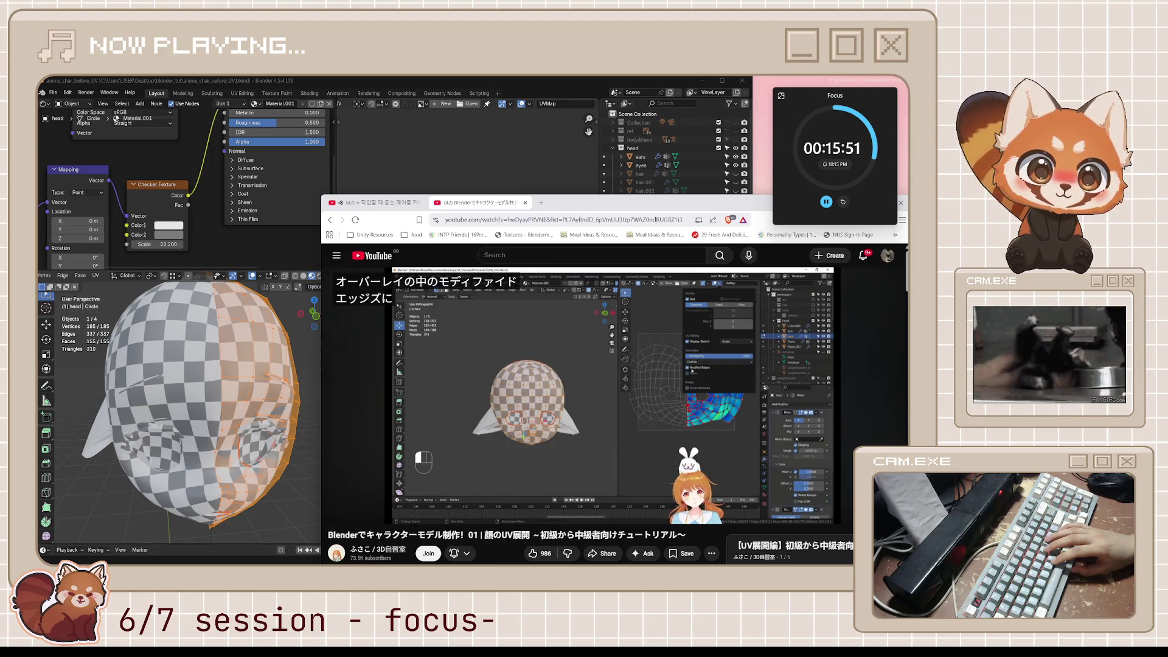
pyautogui.press('space')
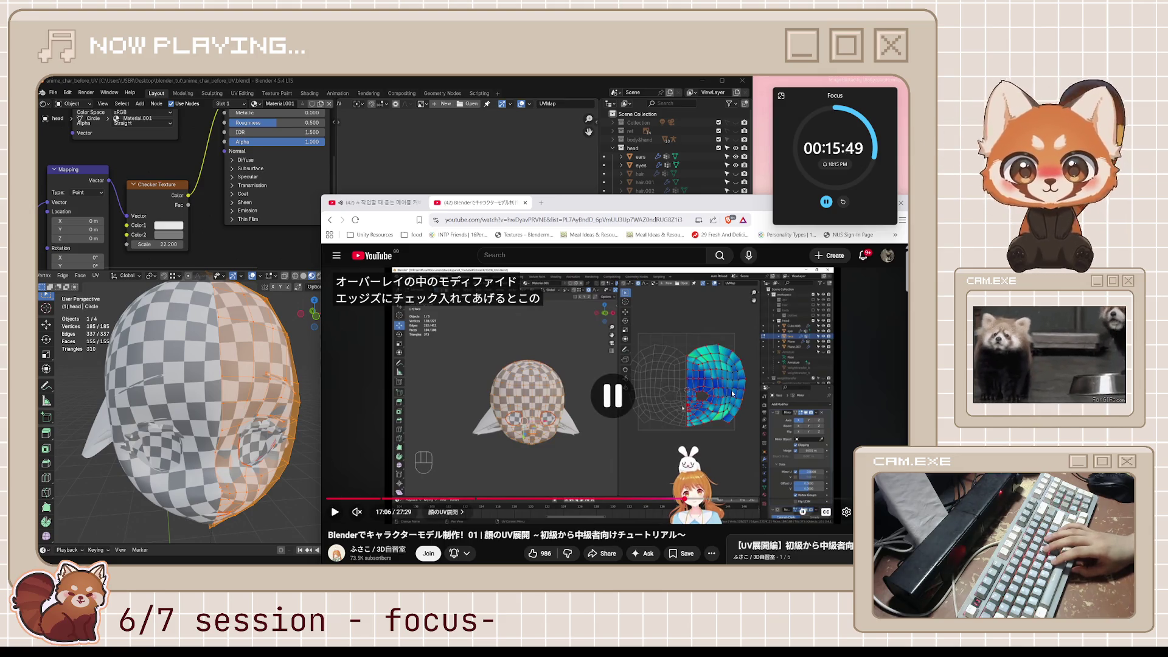
pyautogui.press('space')
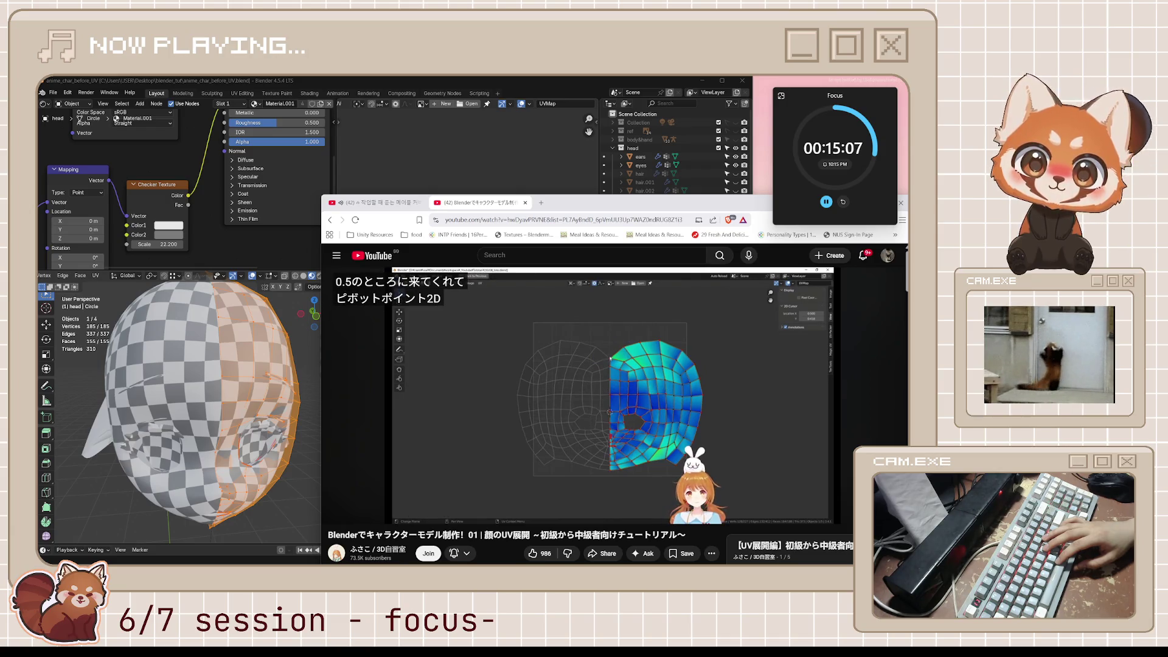
pyautogui.click(732, 394)
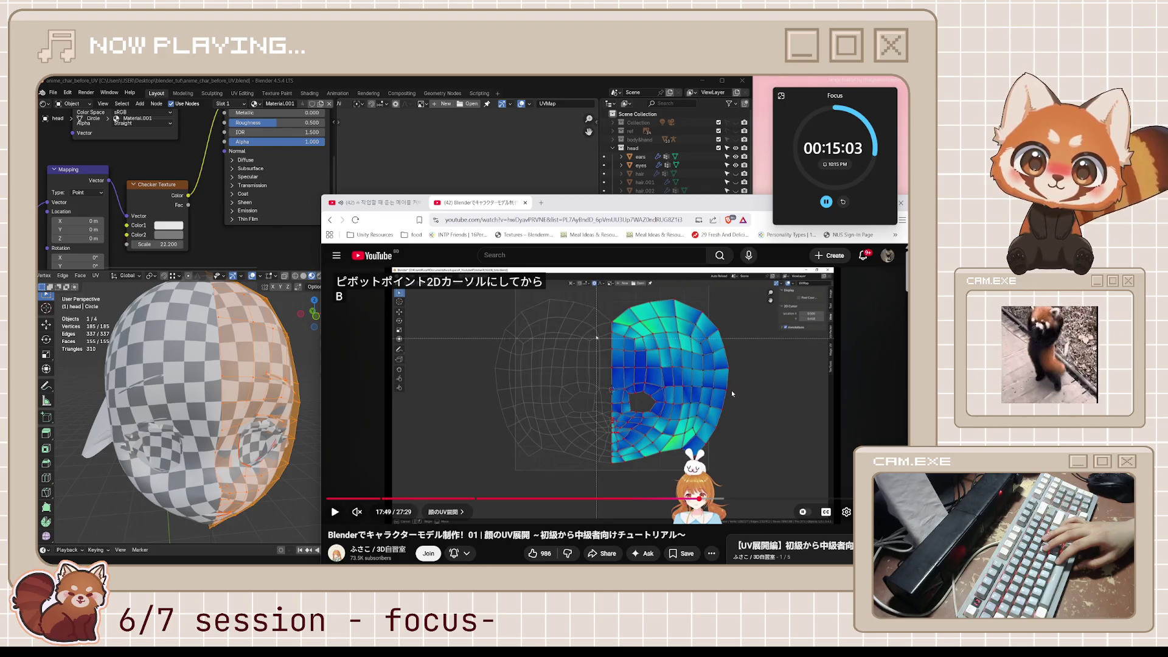
pyautogui.click(731, 393)
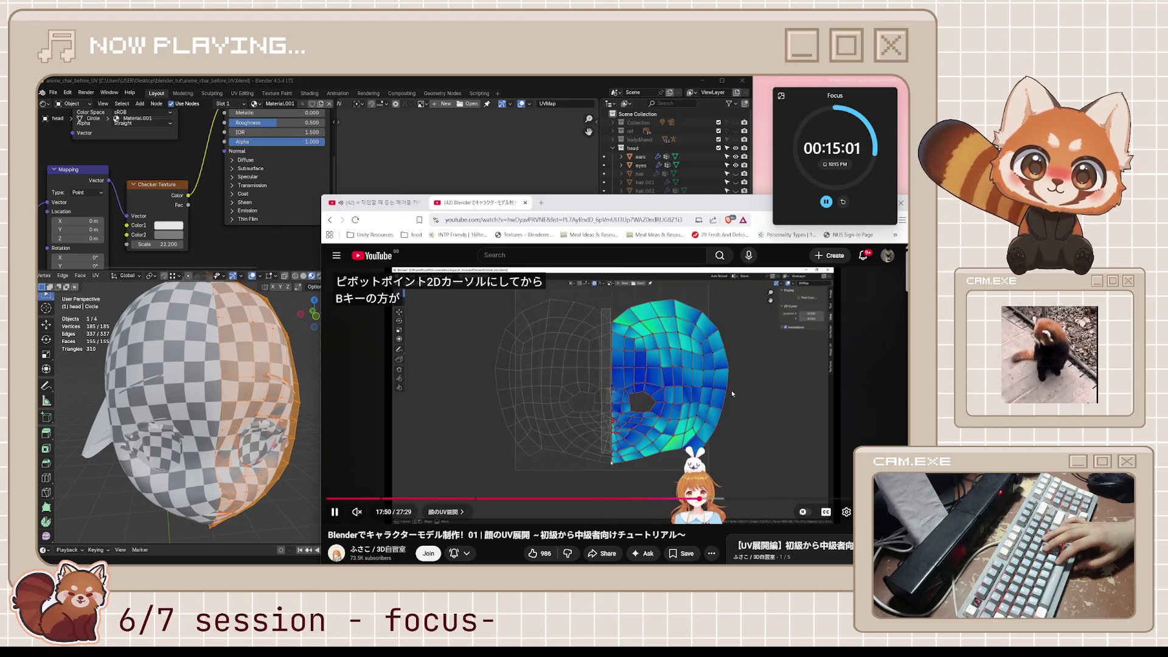
pyautogui.click(731, 393)
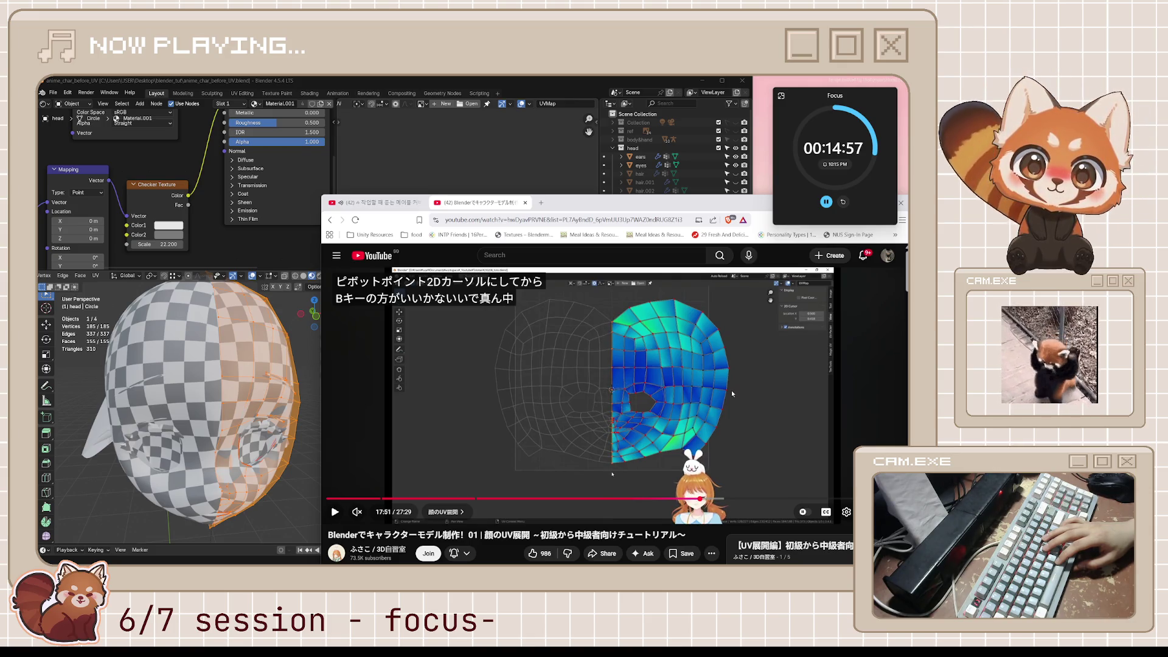
pyautogui.click(732, 394)
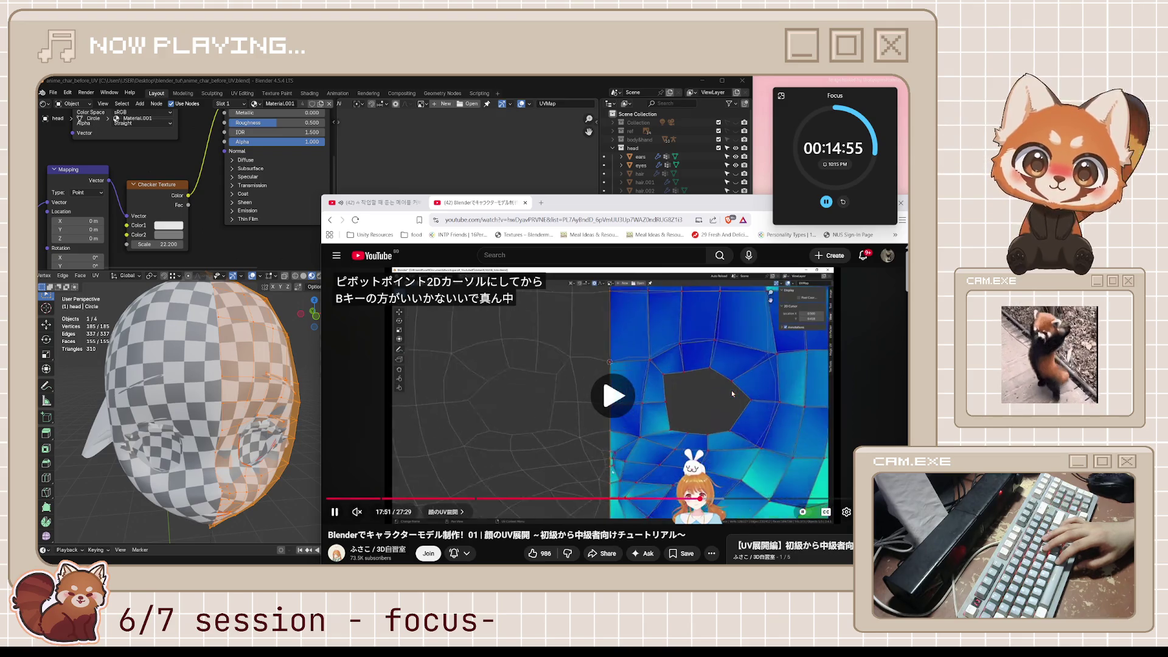
# Step: Rewind about ten seconds again and continue through the 2D pivot and UV layout part
pyautogui.press('j')
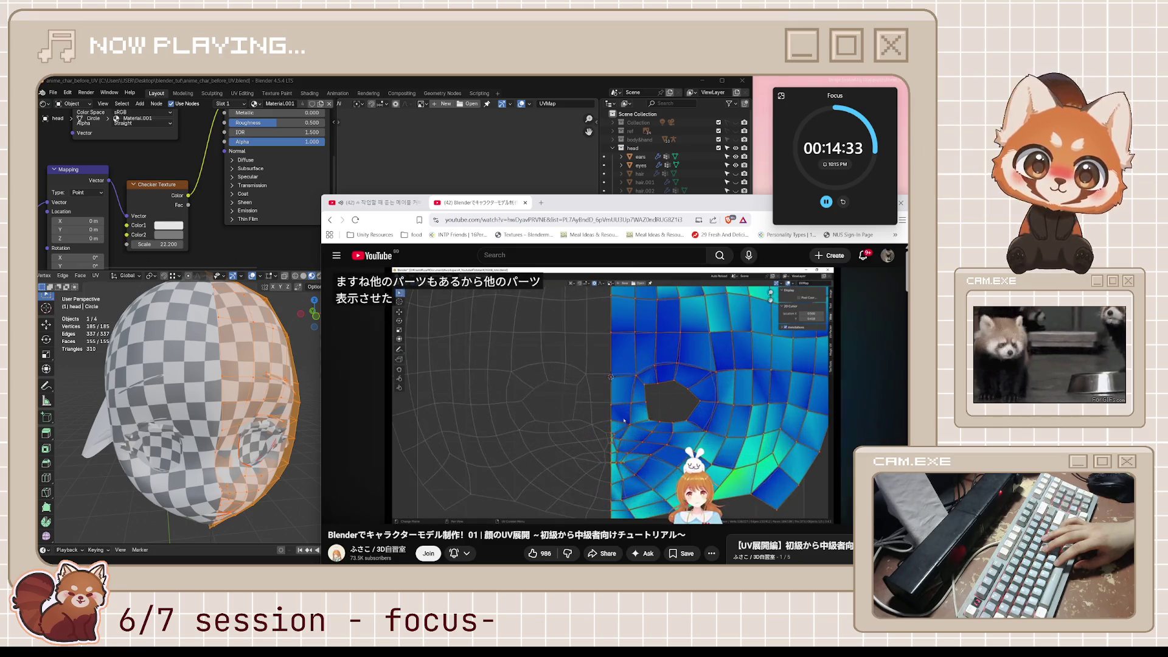
pyautogui.moveTo(835, 298)
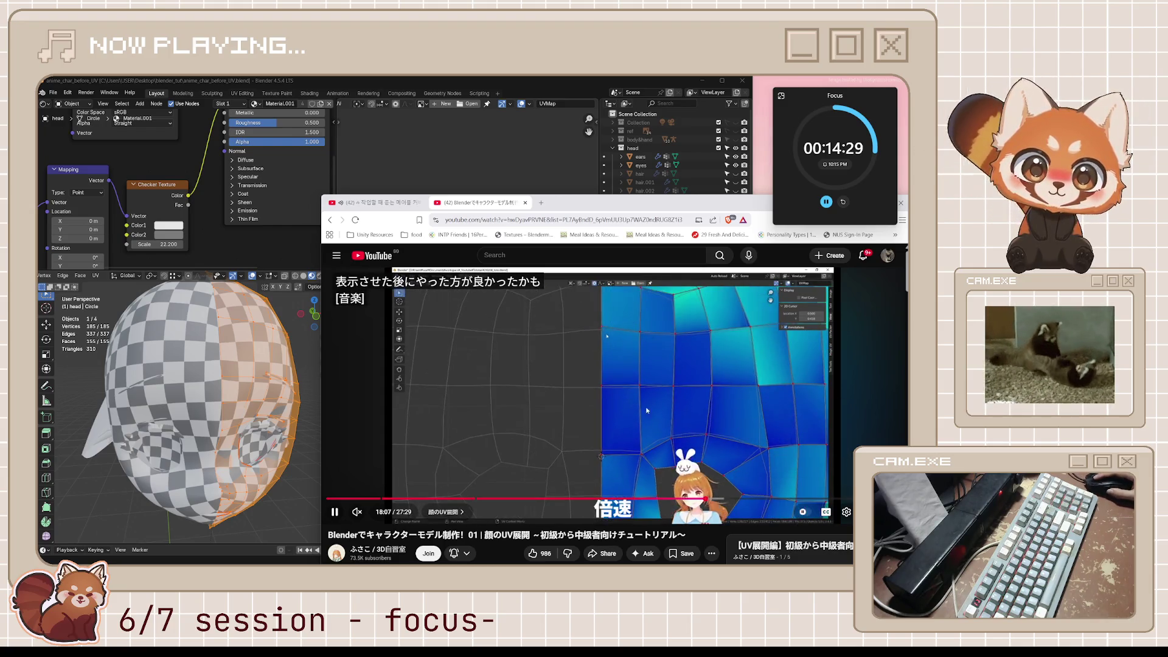
pyautogui.click(653, 388)
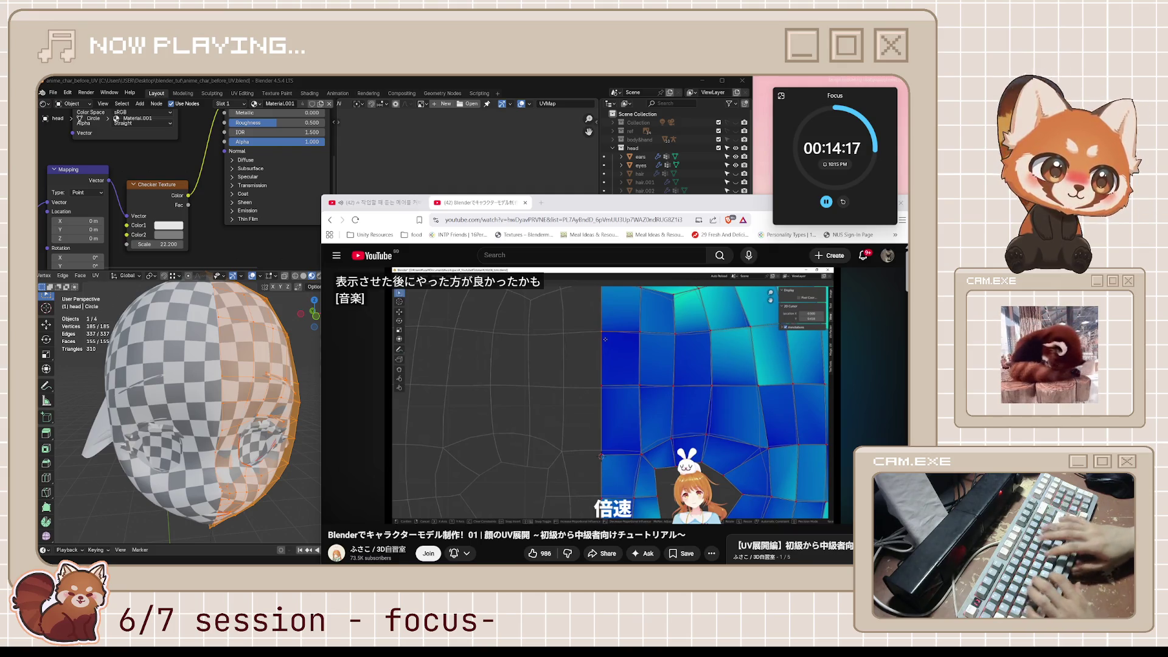
pyautogui.moveTo(804, 321)
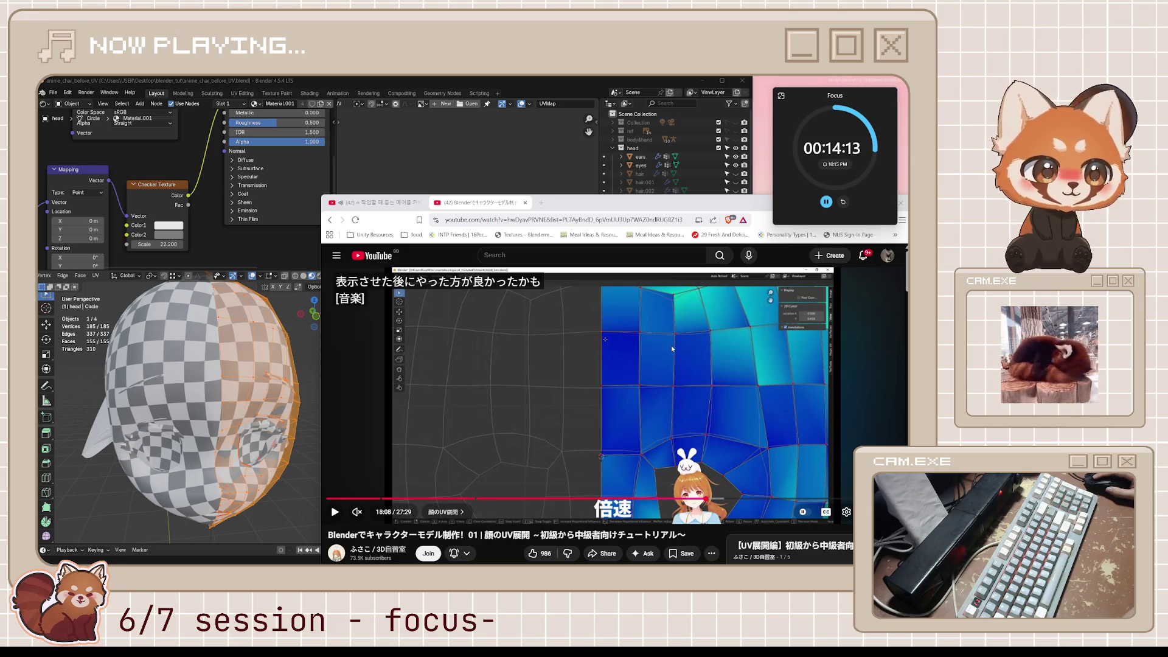
pyautogui.click(672, 365)
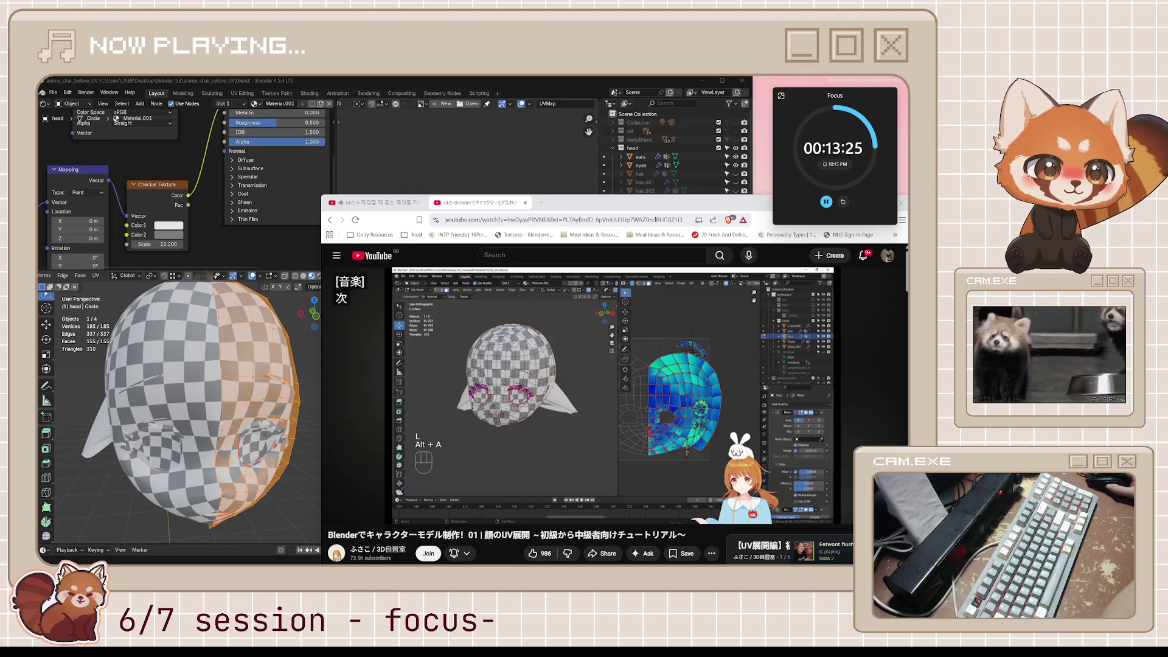
# Step: Watch the eye UV island arrangement, pausing briefly, until the Project From View front unwrap
pyautogui.moveTo(662, 344)
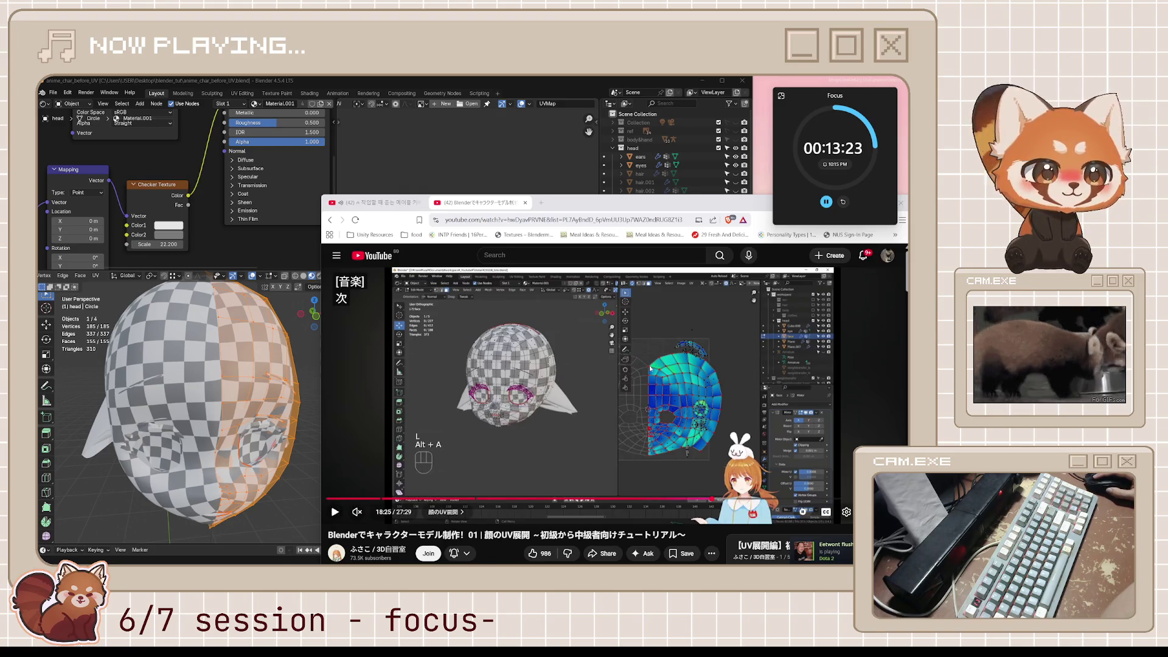
pyautogui.click(650, 368)
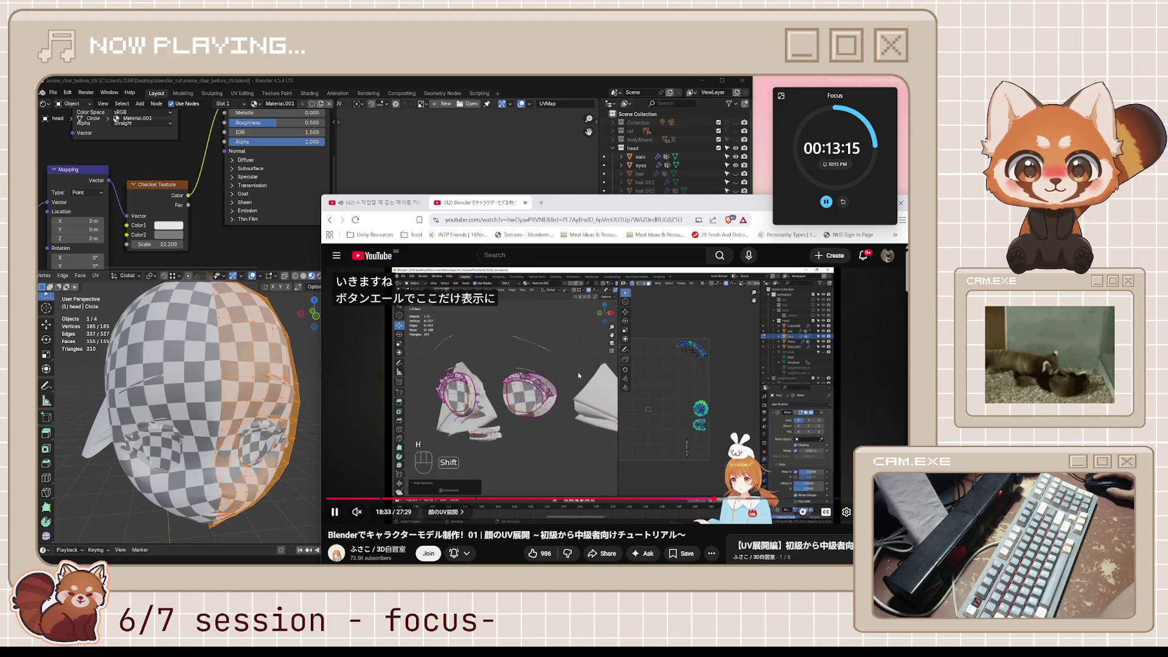
pyautogui.click(395, 311)
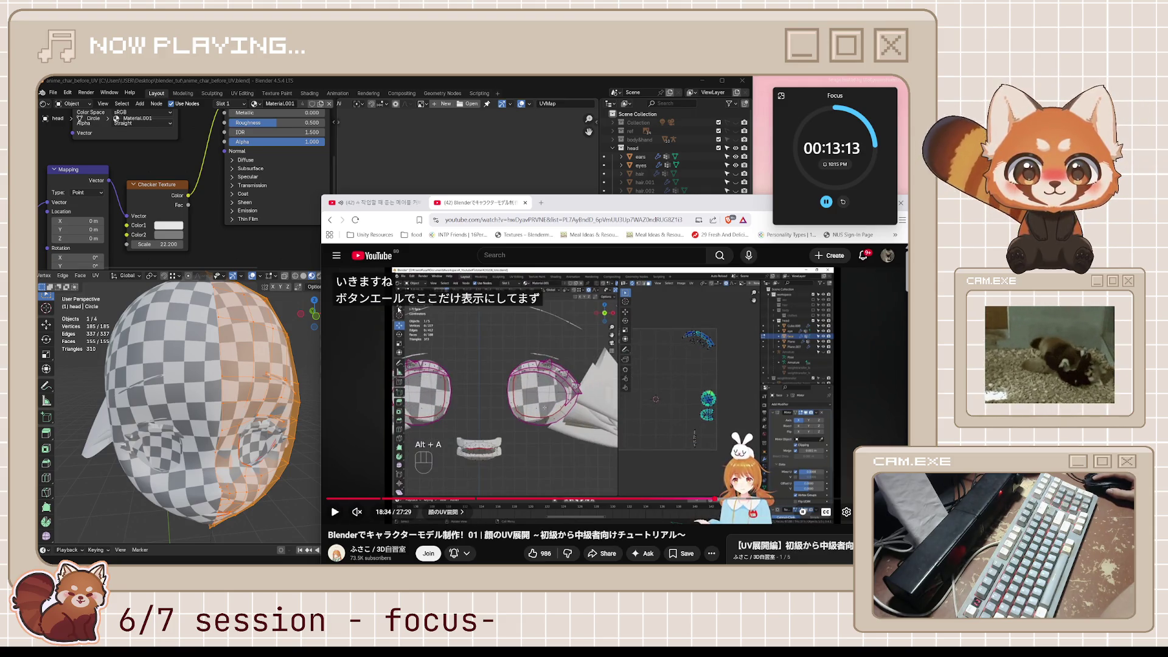
pyautogui.press('space')
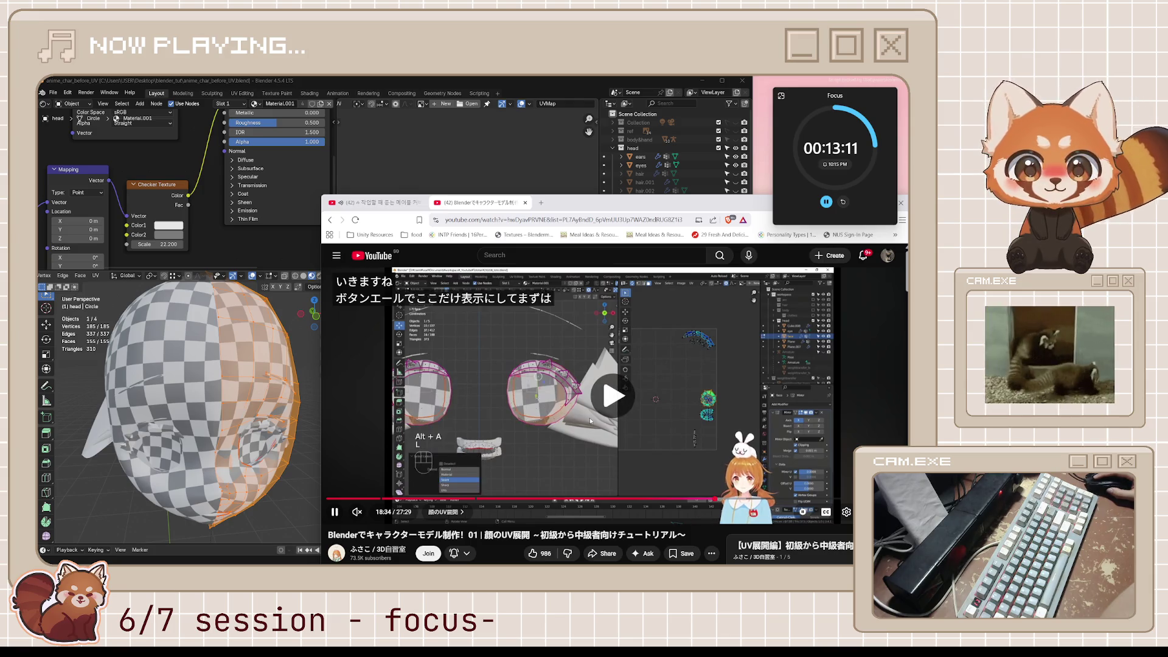
pyautogui.press('space')
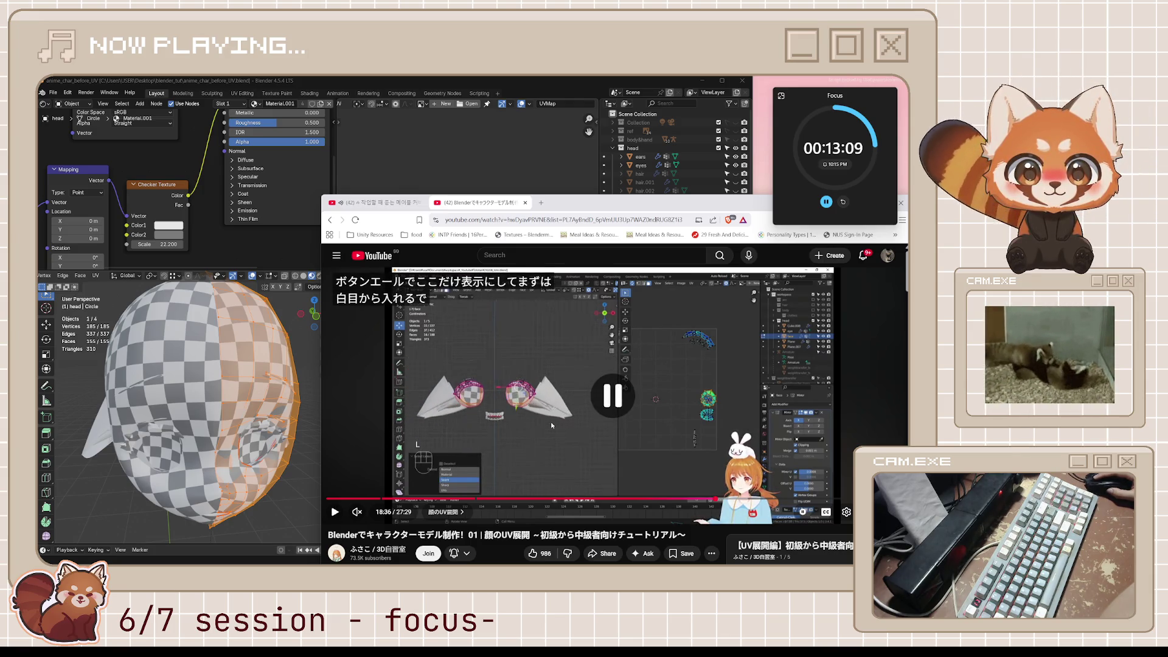
pyautogui.press('space')
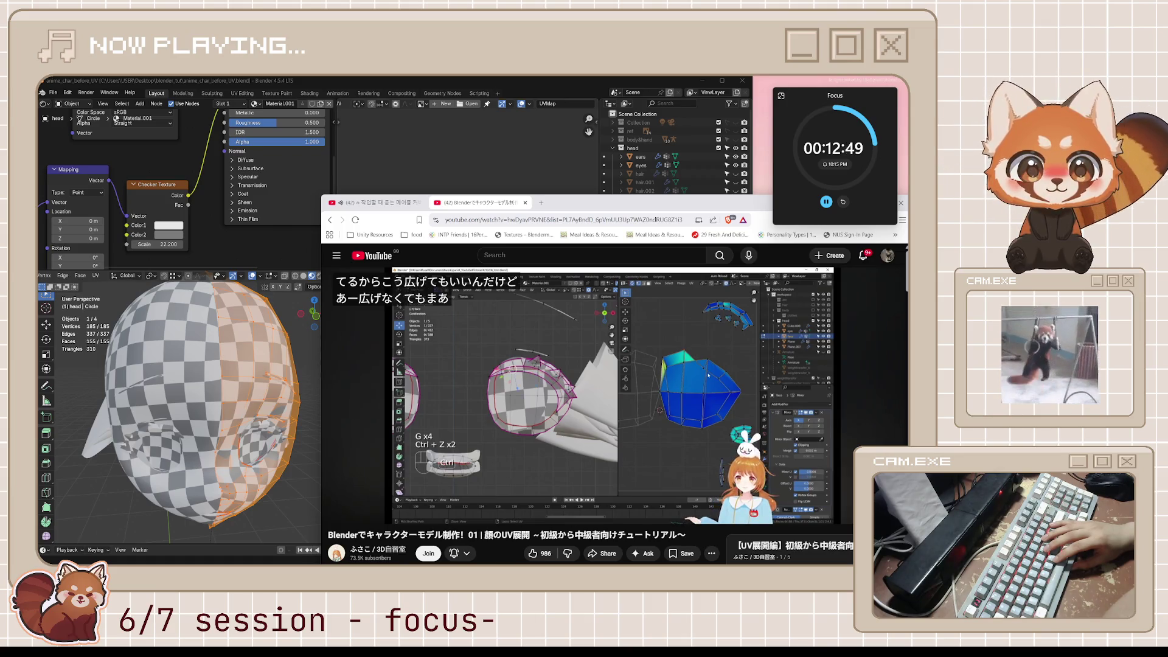
# Step: Step the tutorial forward to 19:17, where the mouth interior is straight-unwrapped with TexTools
pyautogui.click(552, 425)
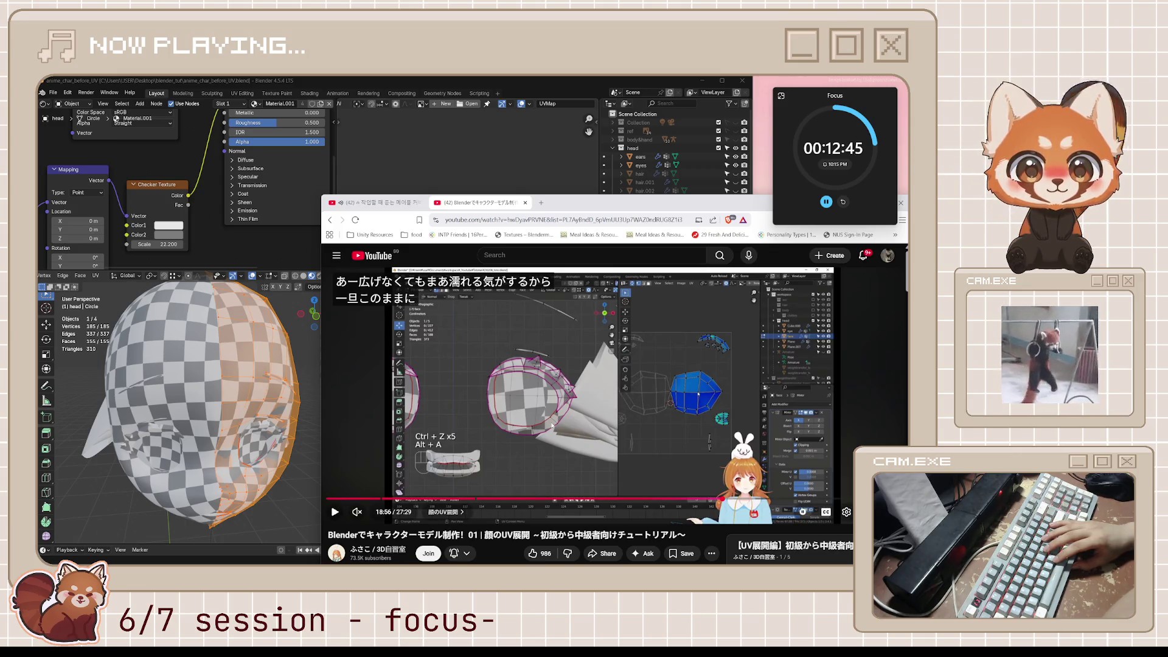
pyautogui.click(552, 425)
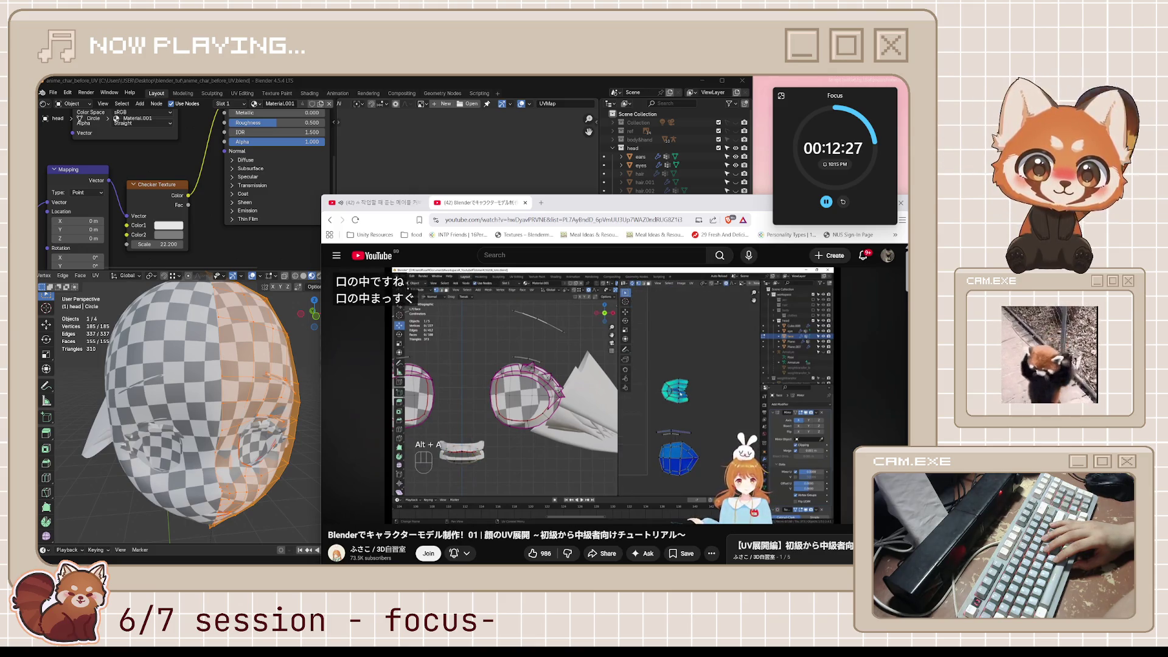
pyautogui.click(552, 424)
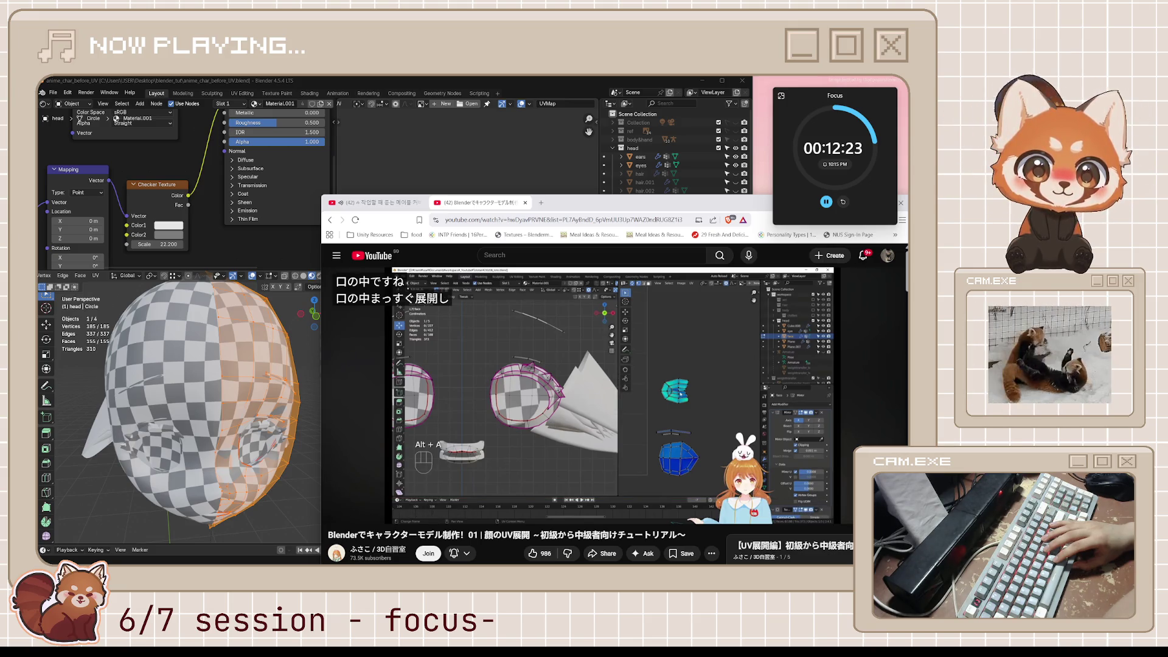
pyautogui.click(551, 425)
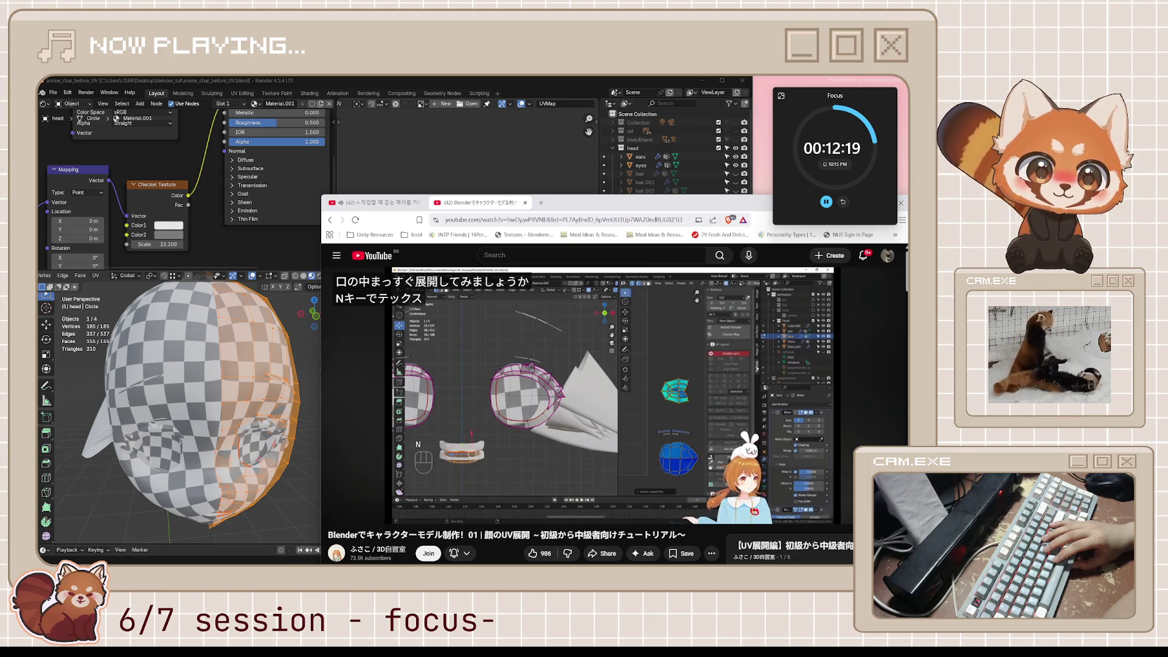
pyautogui.click(552, 424)
pyautogui.click(552, 424)
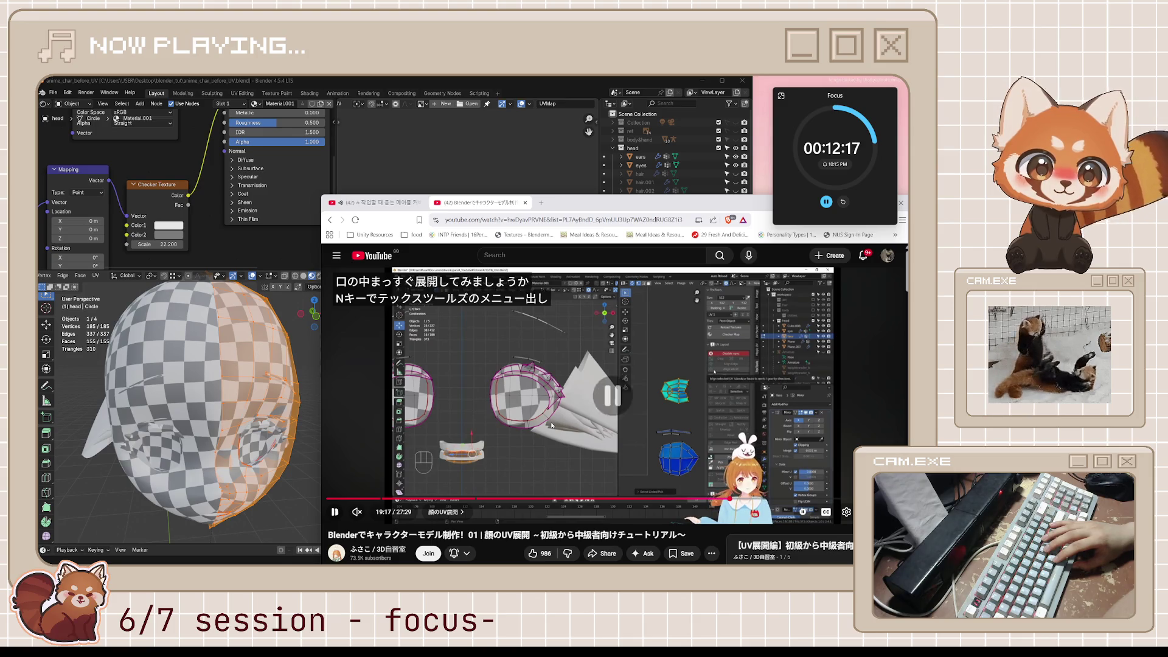
pyautogui.click(552, 425)
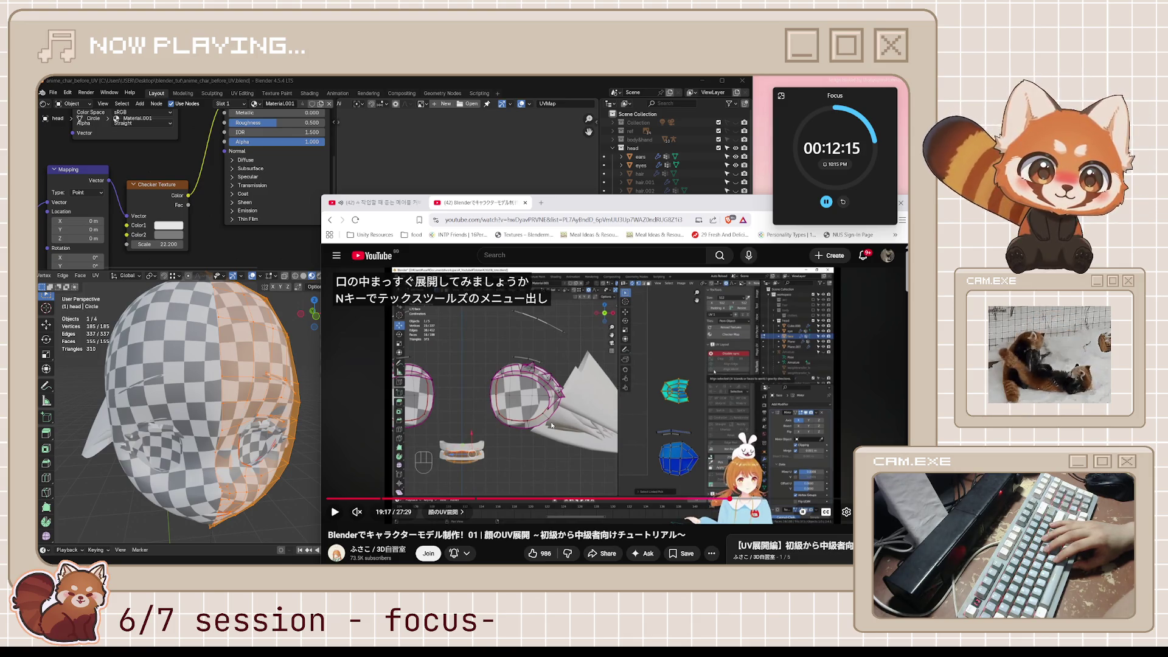
pyautogui.click(551, 425)
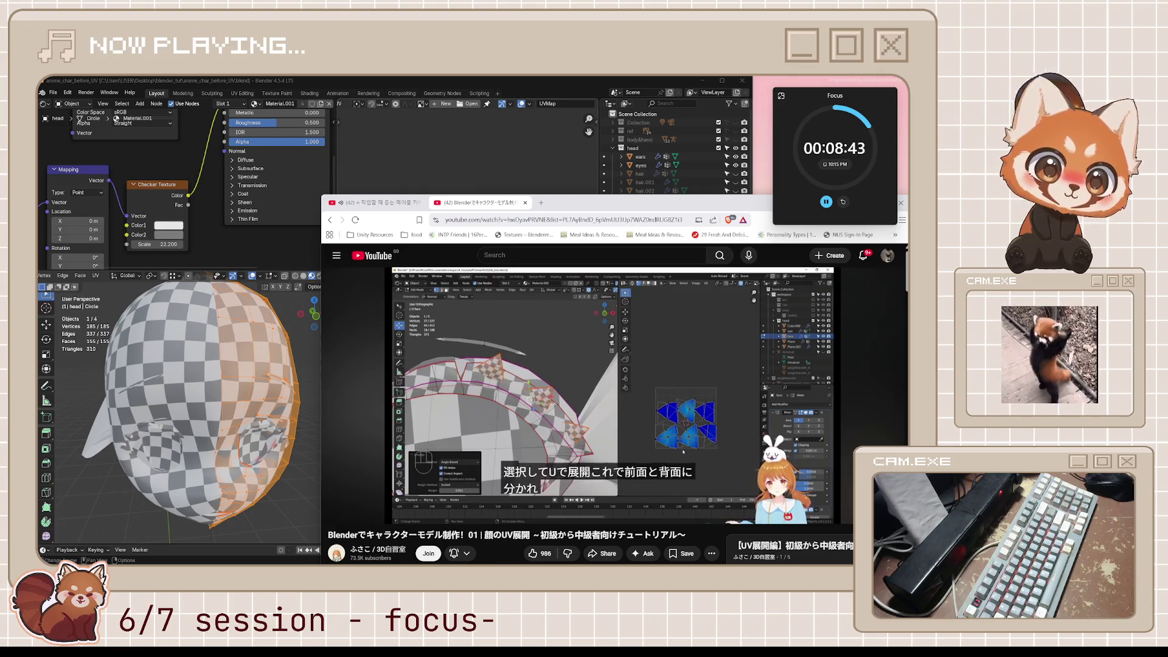
# Step: Follow the head unwrap and eyelash layout from 22:55 through the mesh separation to 25:15
pyautogui.press('space')
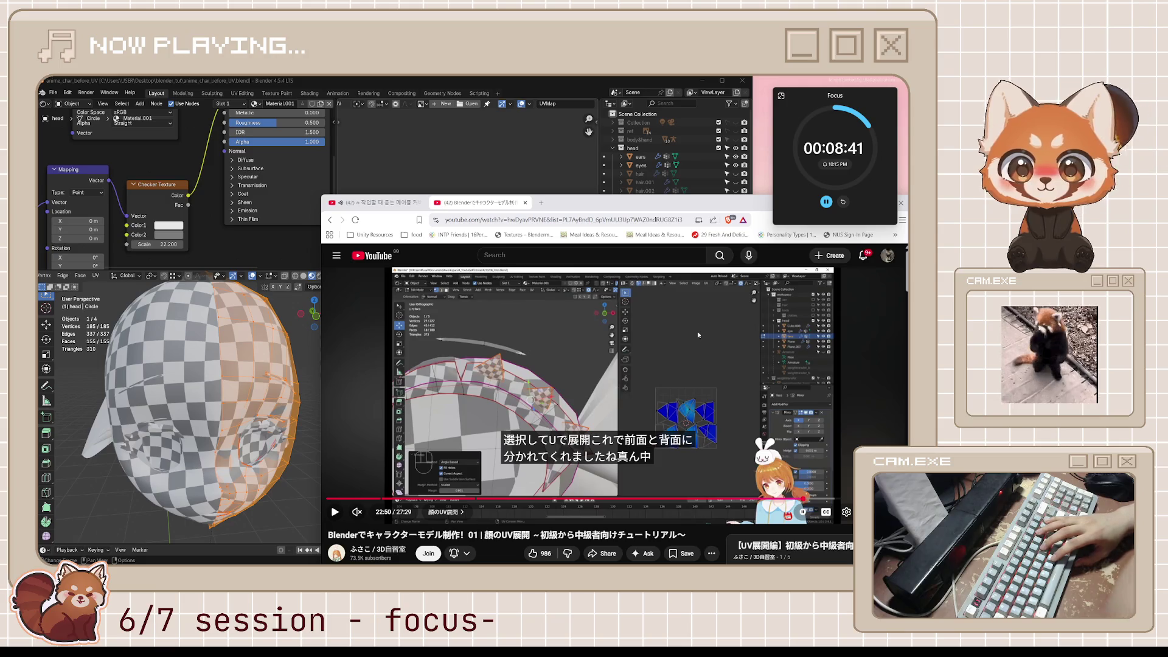
pyautogui.press('space')
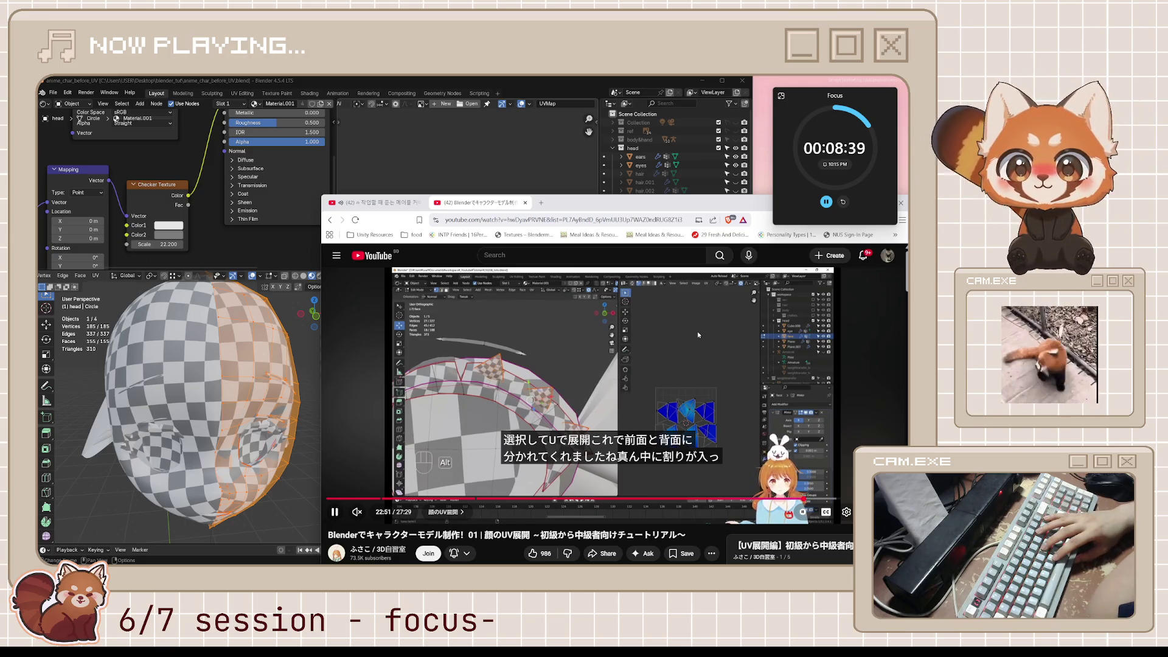
pyautogui.press('space')
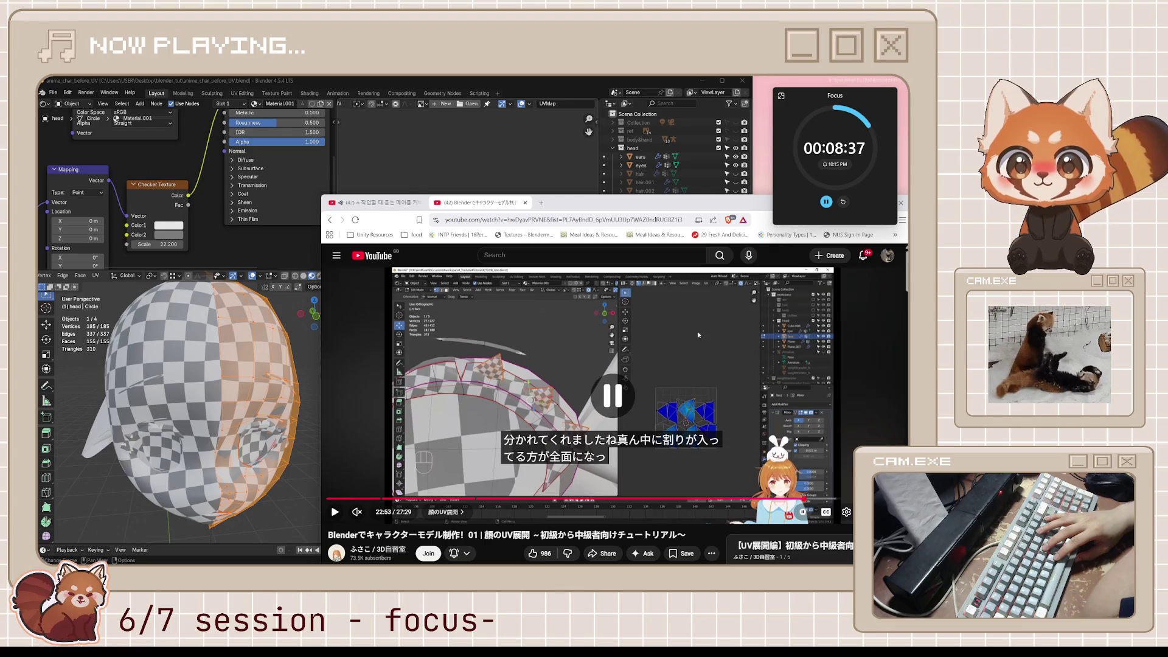
pyautogui.press('space')
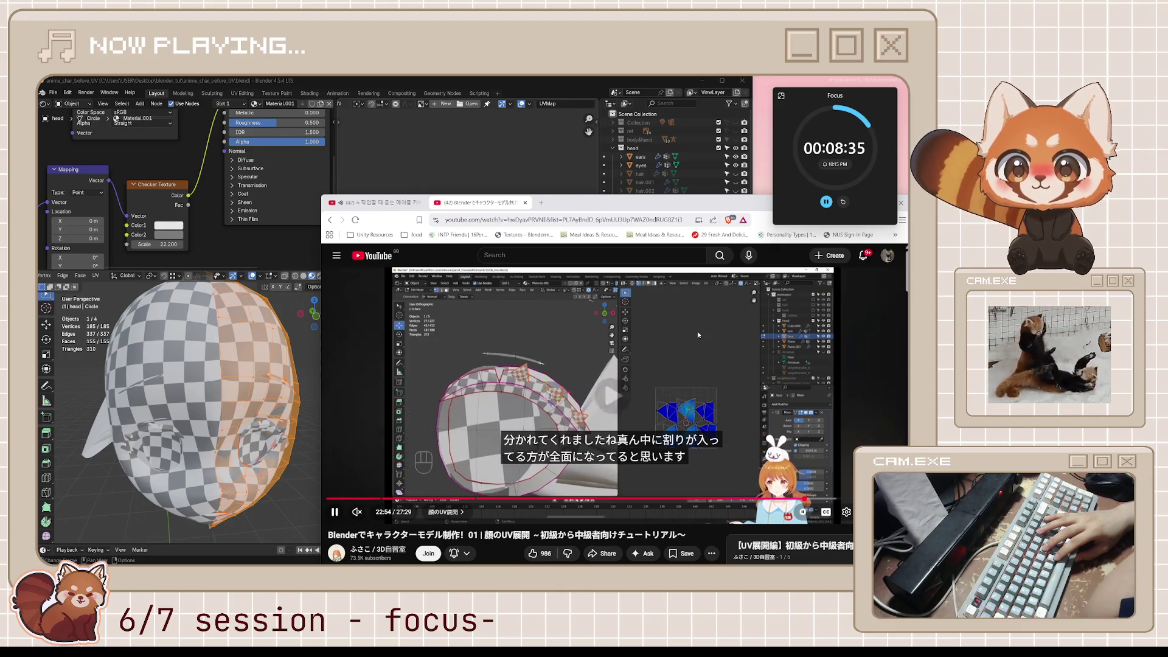
pyautogui.press('space')
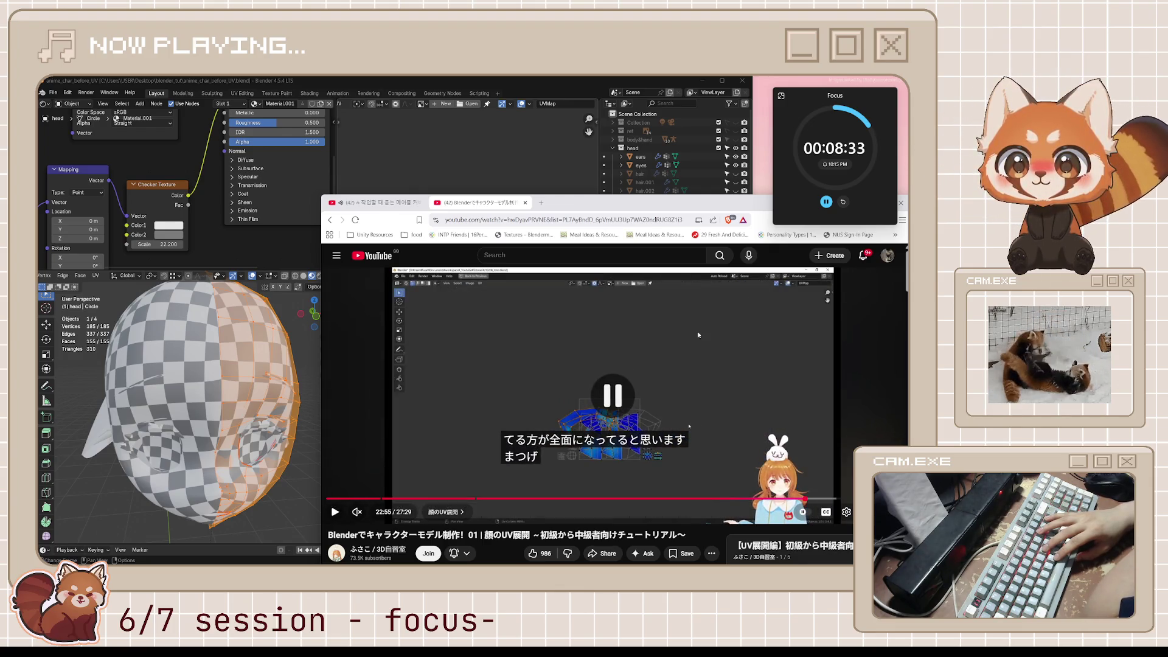
pyautogui.press('space')
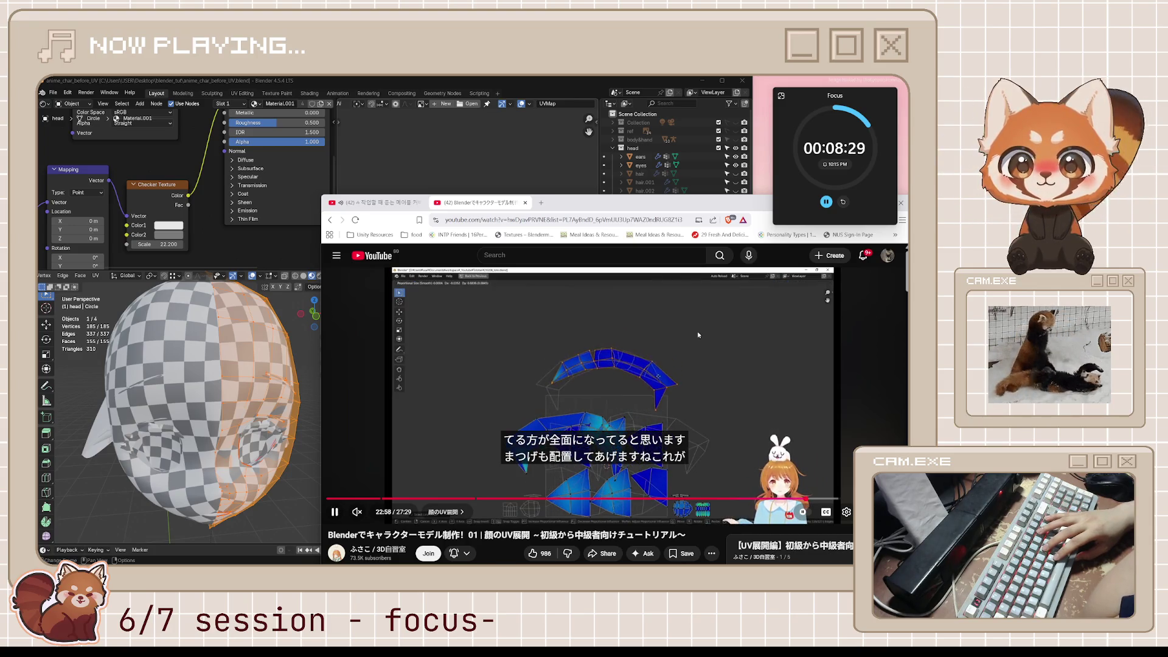
pyautogui.press('space')
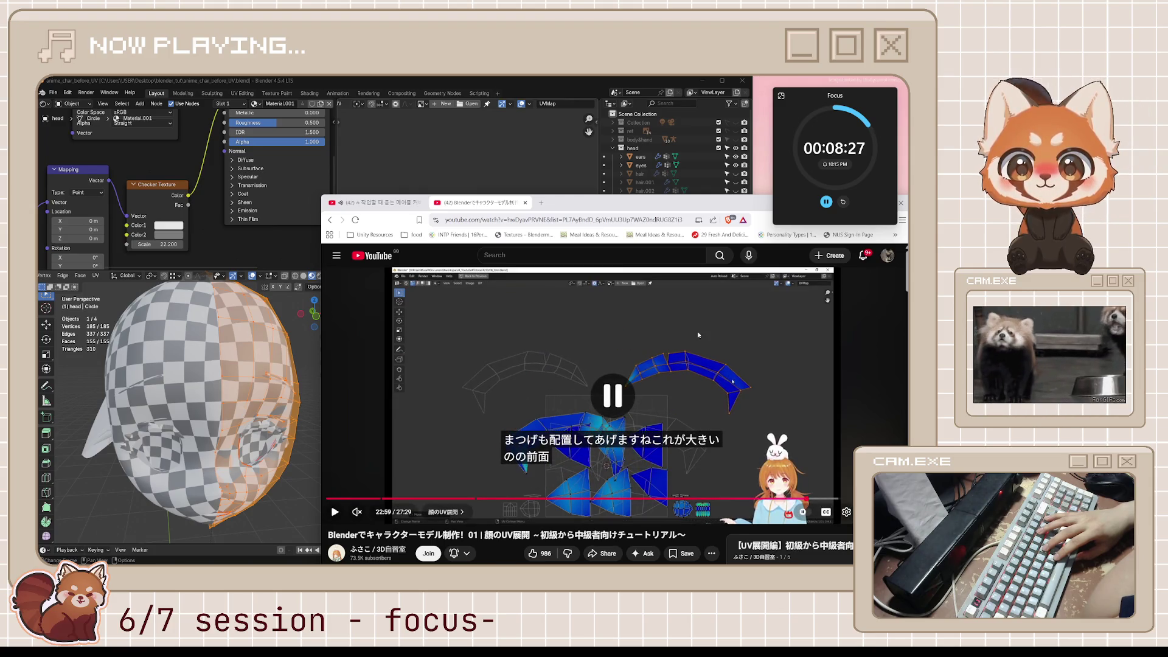
pyautogui.press('space')
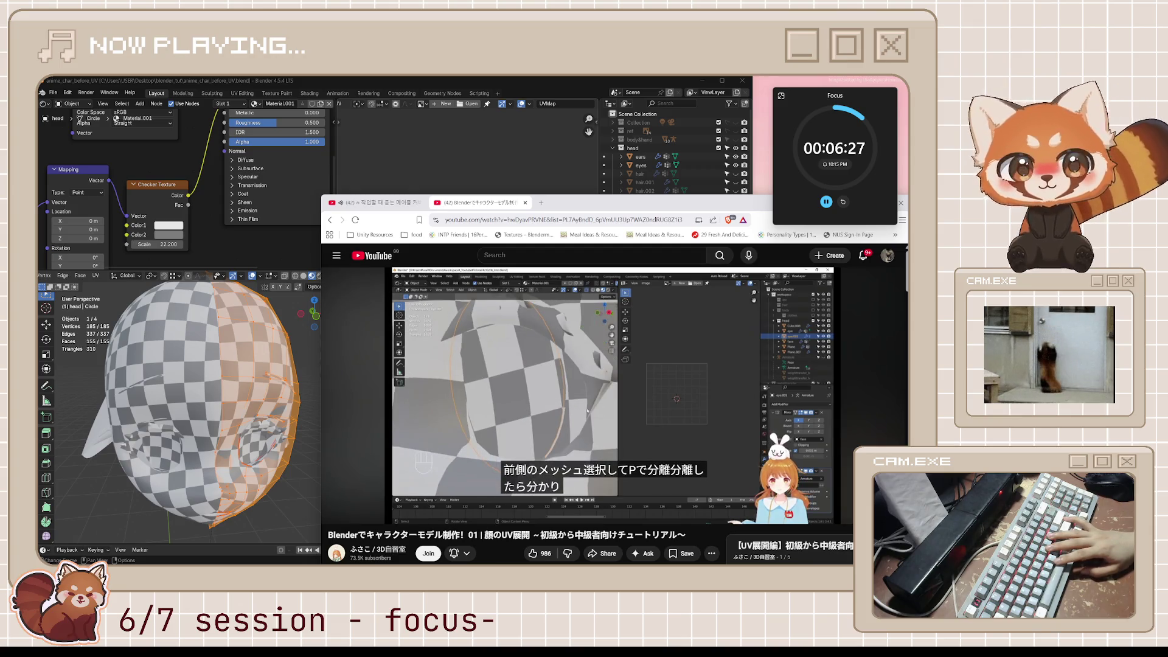
pyautogui.click(698, 333)
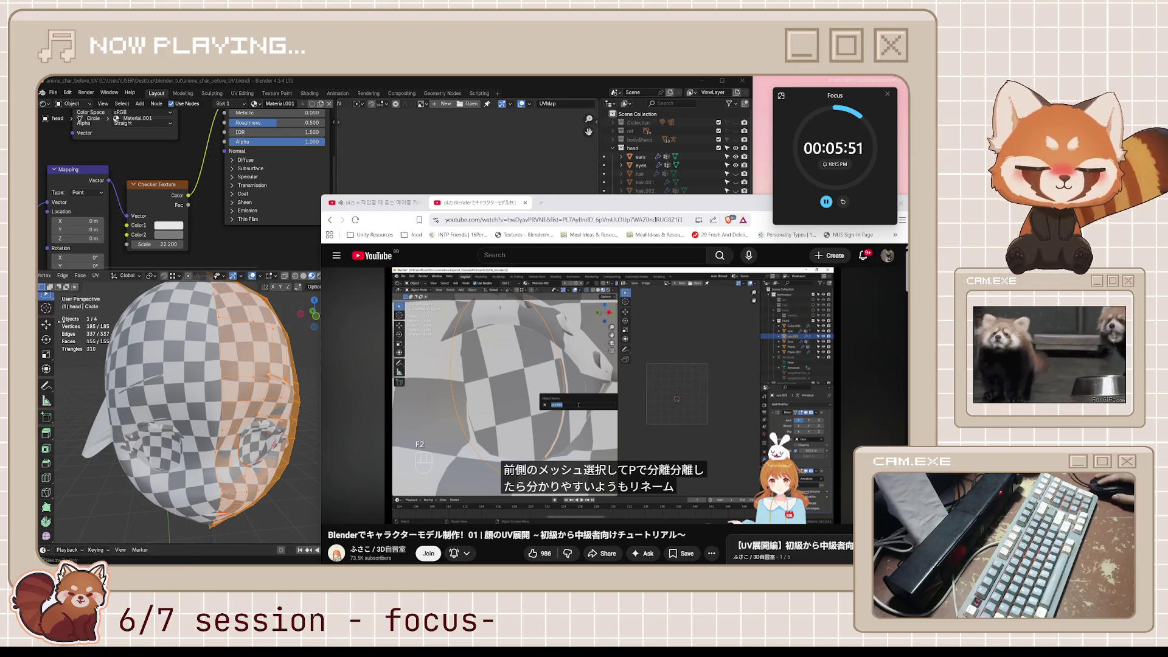
pyautogui.click(449, 425)
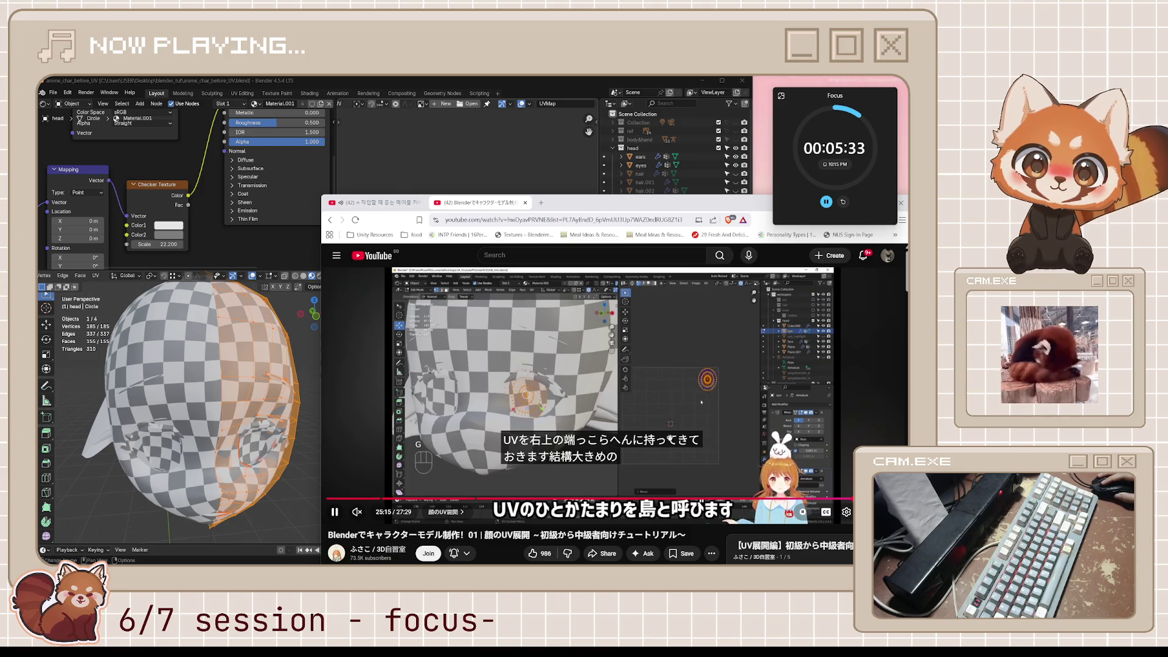
# Step: Pause at 25:17, then continue to the teeth and gums L-shaped UV strip
pyautogui.press('space')
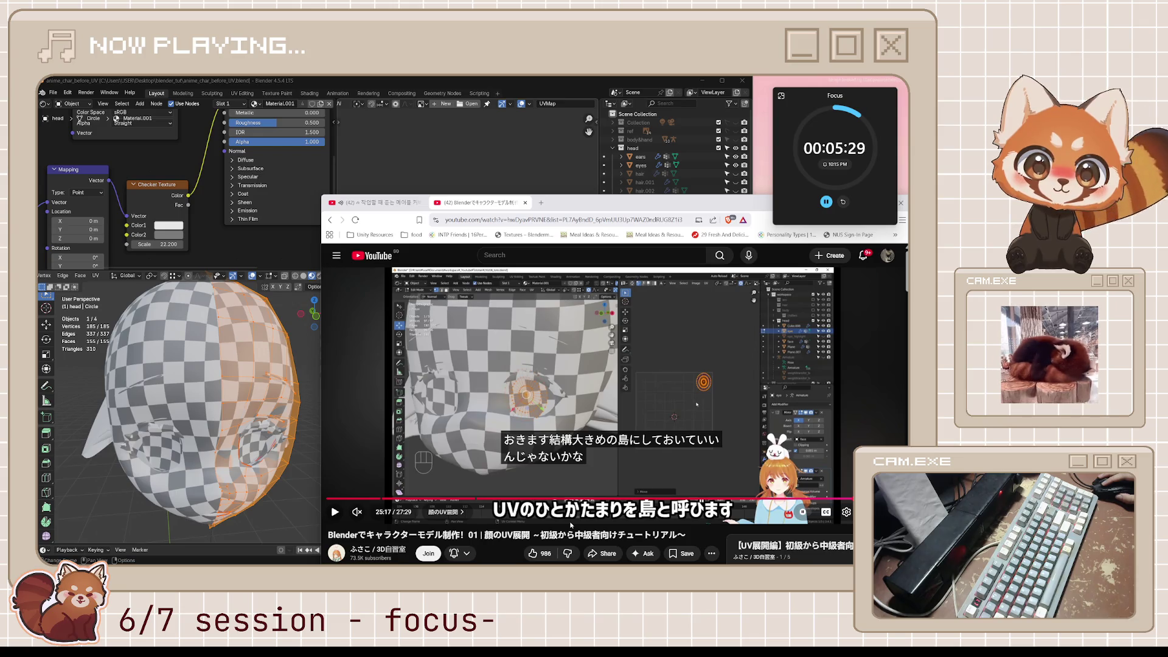
pyautogui.press('space')
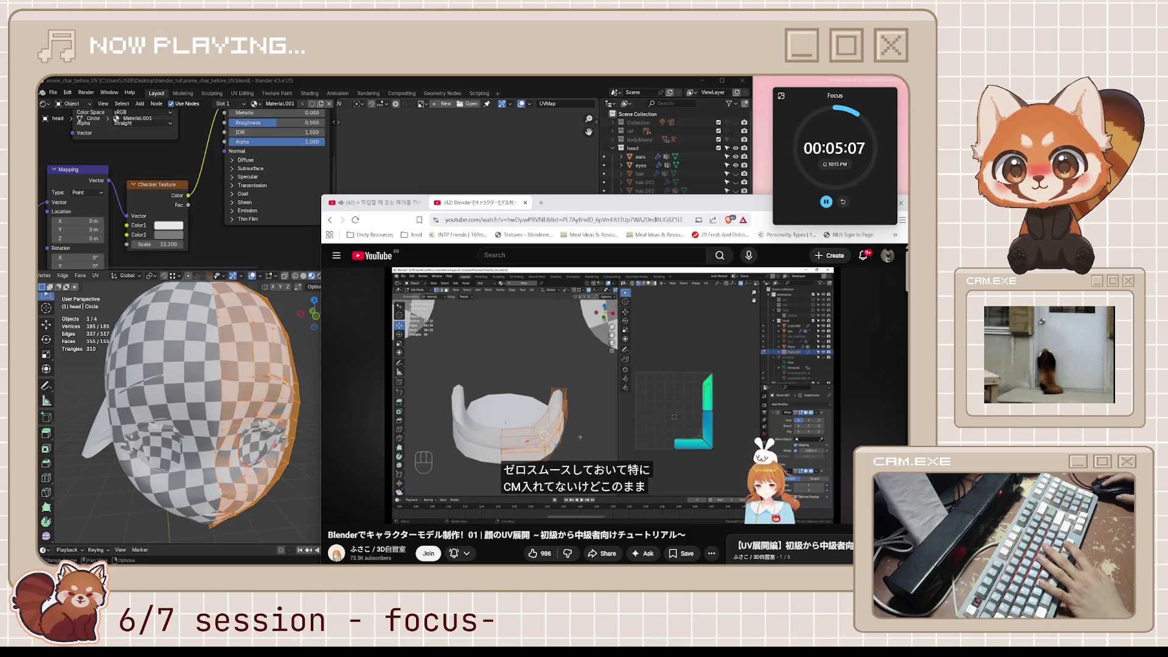
# Step: Step through 25:39 to 25:49 as the teeth and gums are unwrapped and Rectified
pyautogui.click(531, 452)
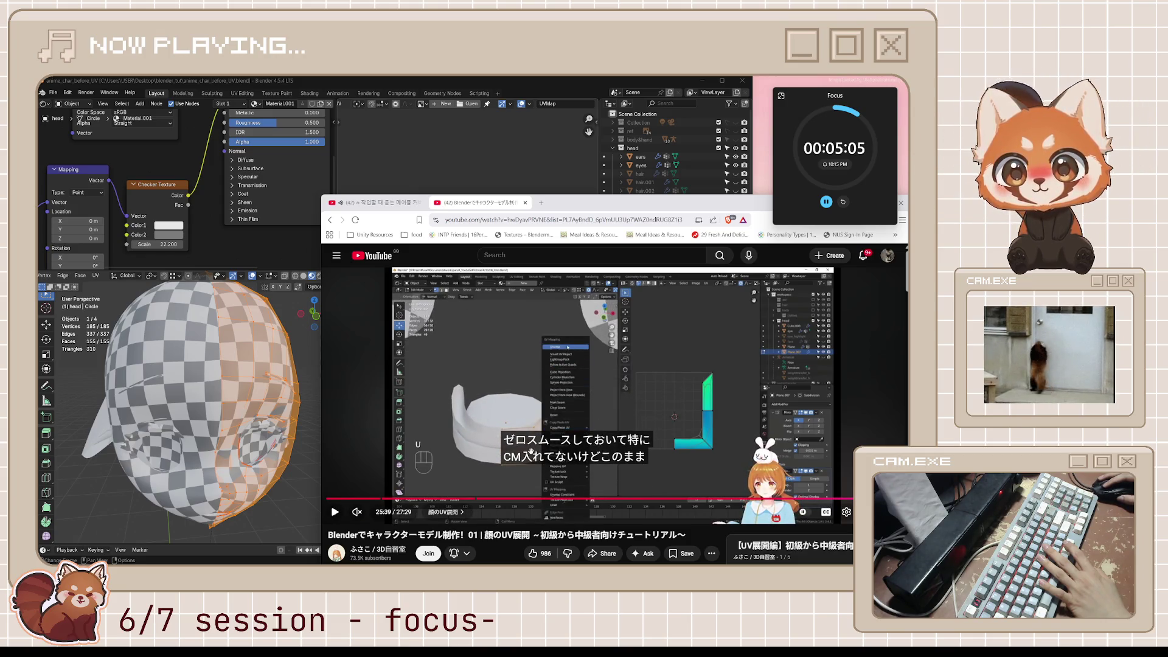
pyautogui.click(703, 387)
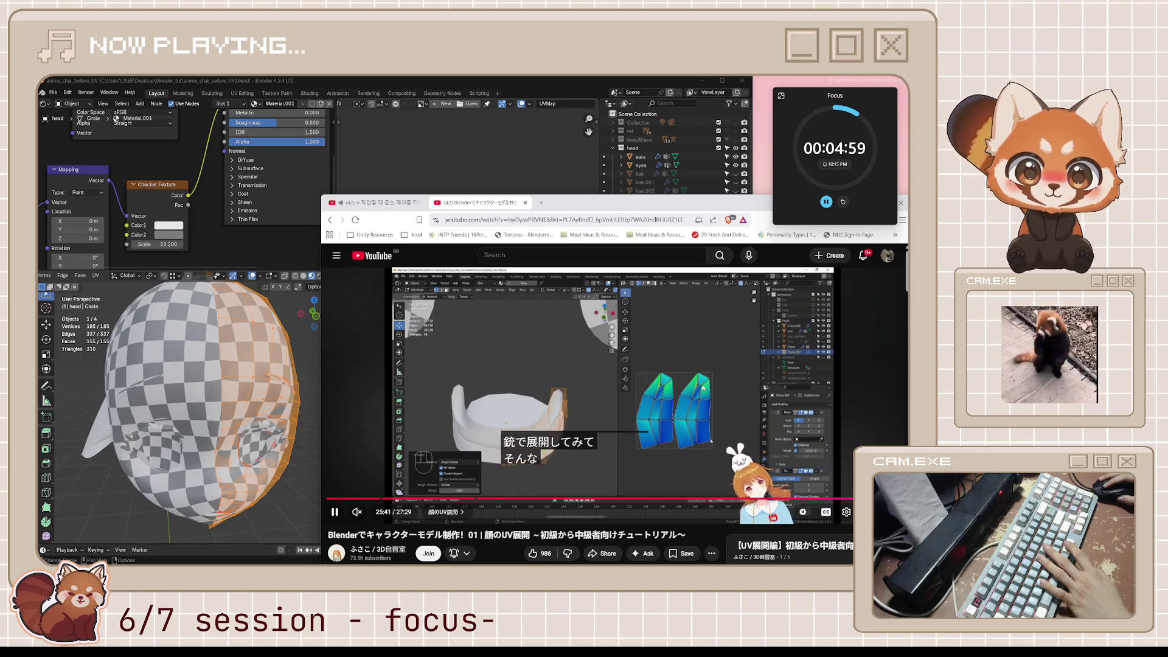
pyautogui.click(669, 396)
pyautogui.click(669, 396)
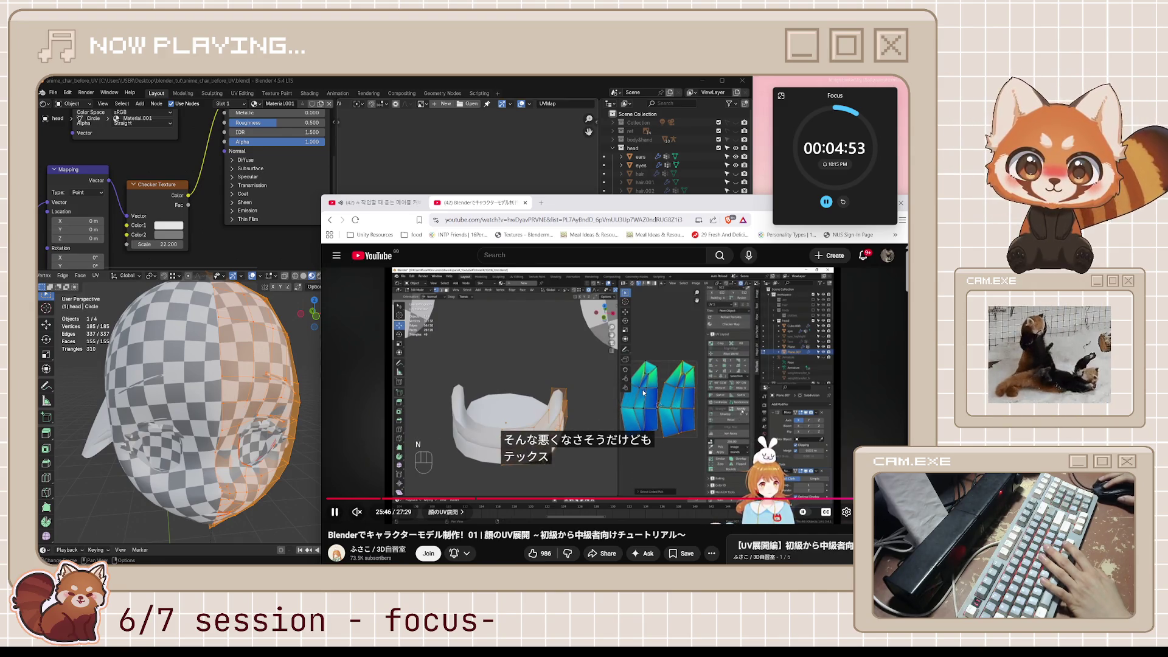
pyautogui.click(643, 389)
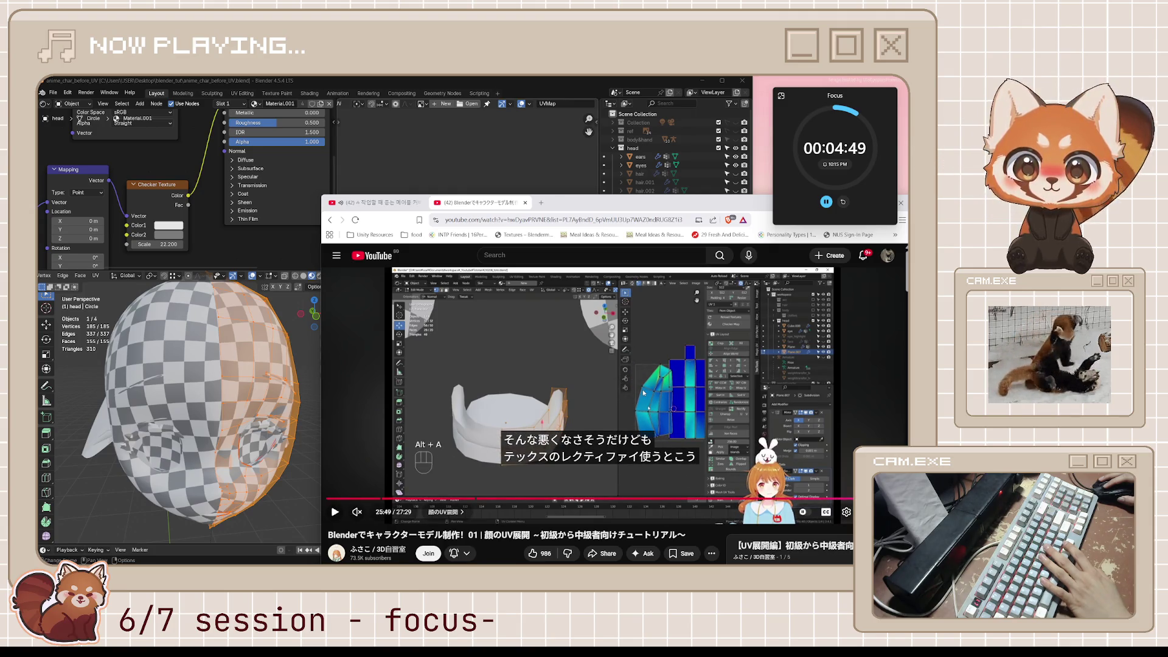
pyautogui.click(643, 393)
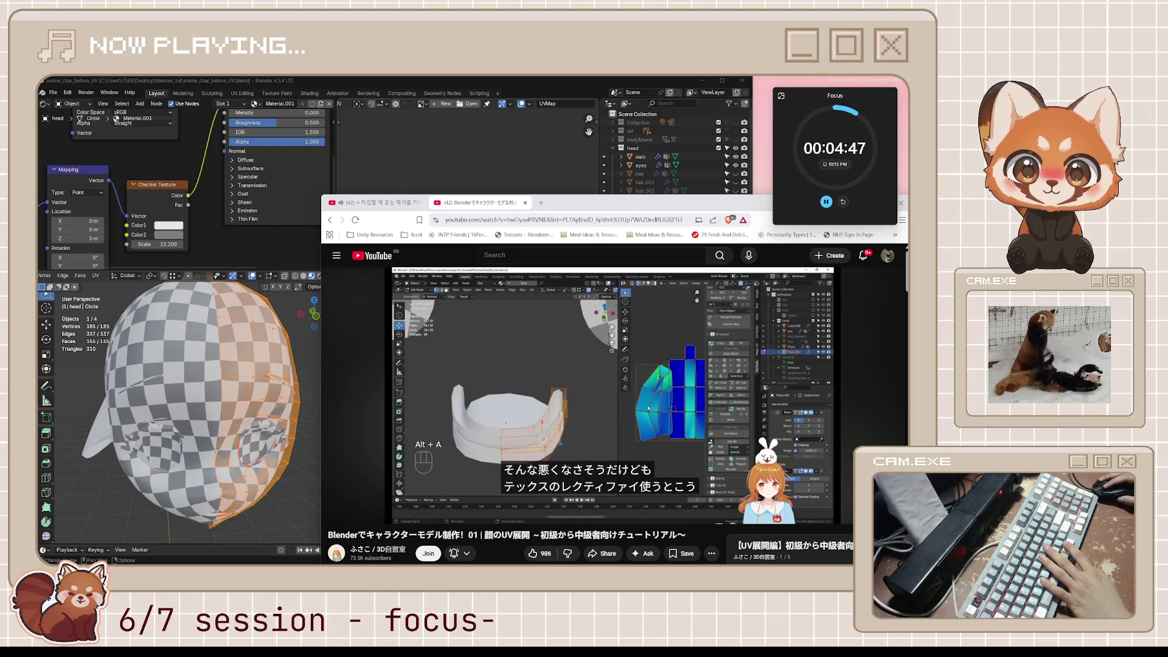